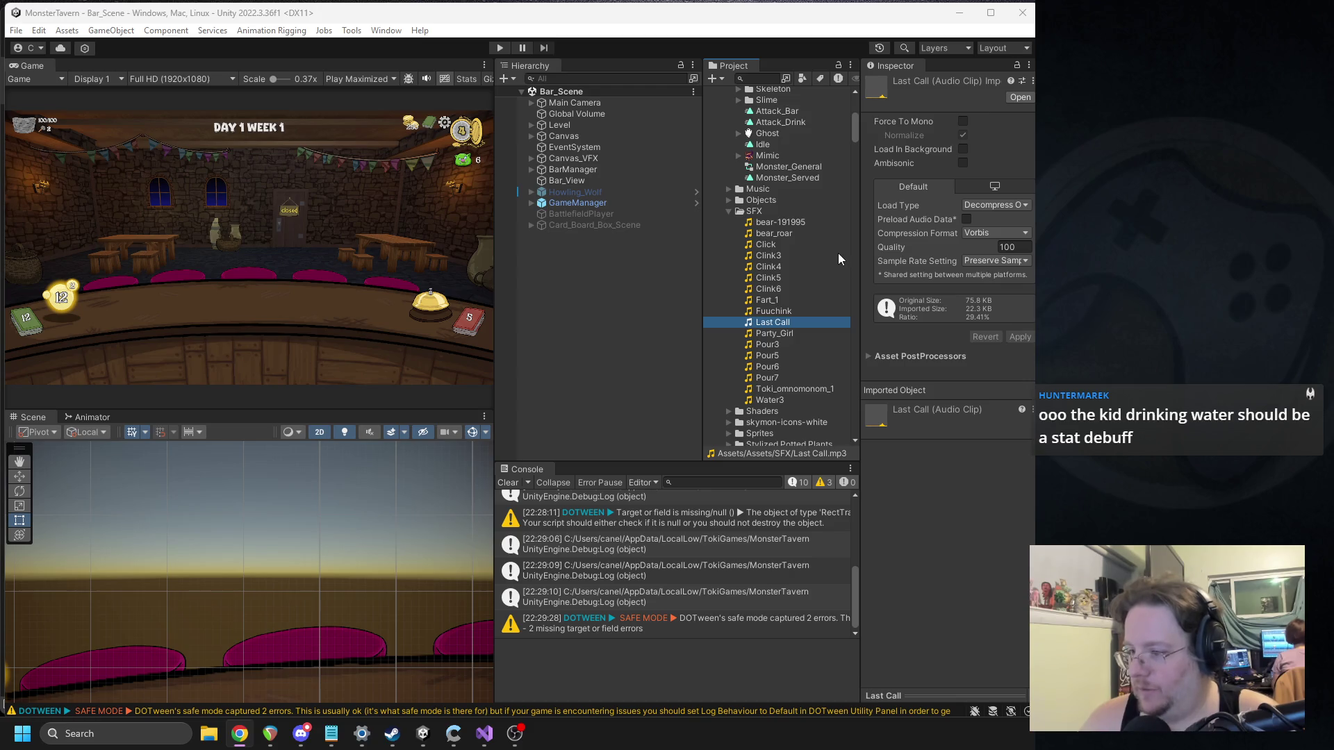
Step: Reveal the Last Call MP3 in its SFX folder on disk, then return to the Chrome MP3 cutter
right_click(814, 324)
click(859, 328)
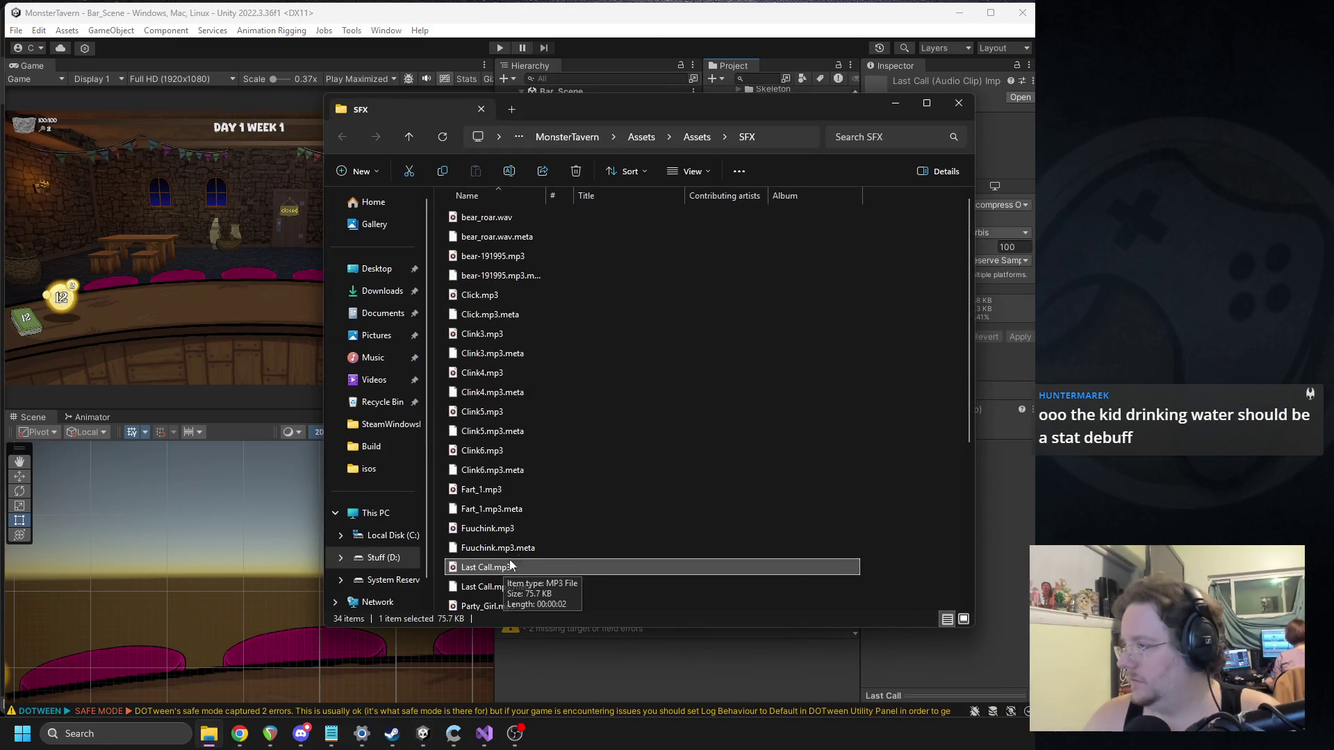
click(773, 137)
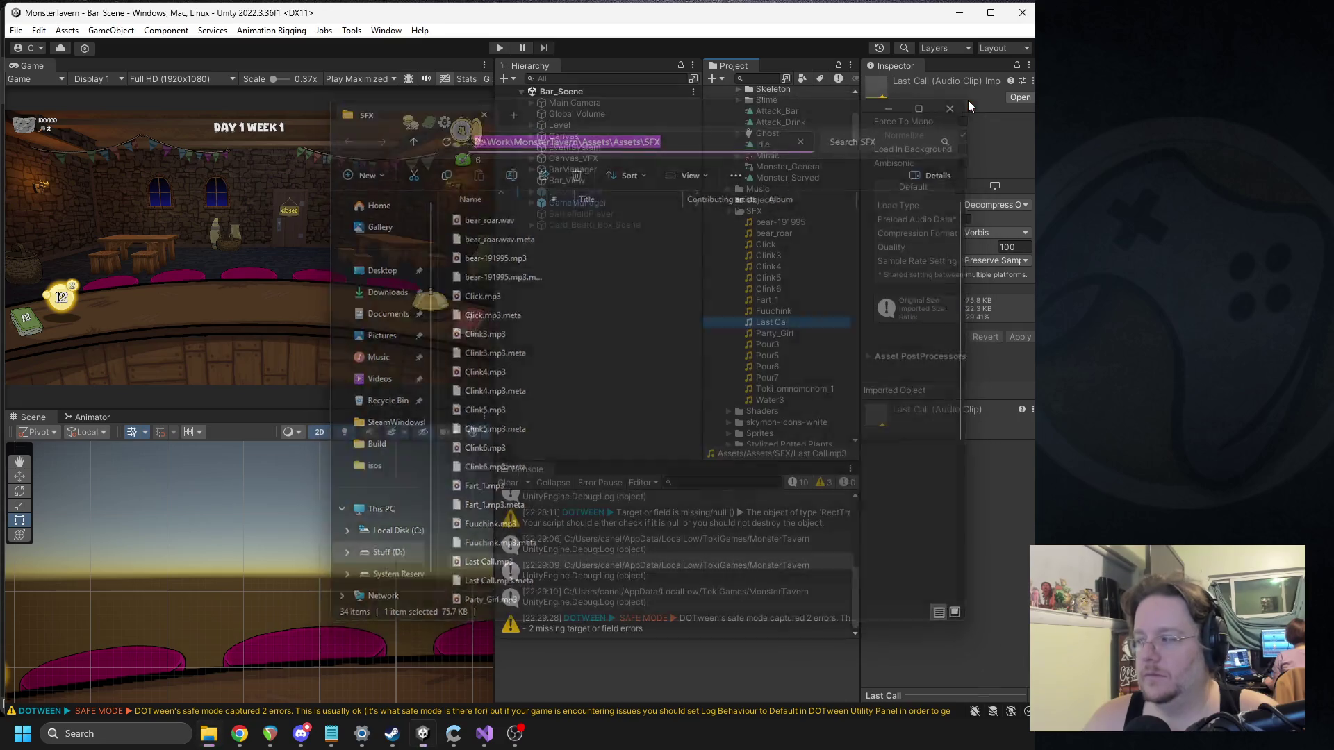
click(959, 103)
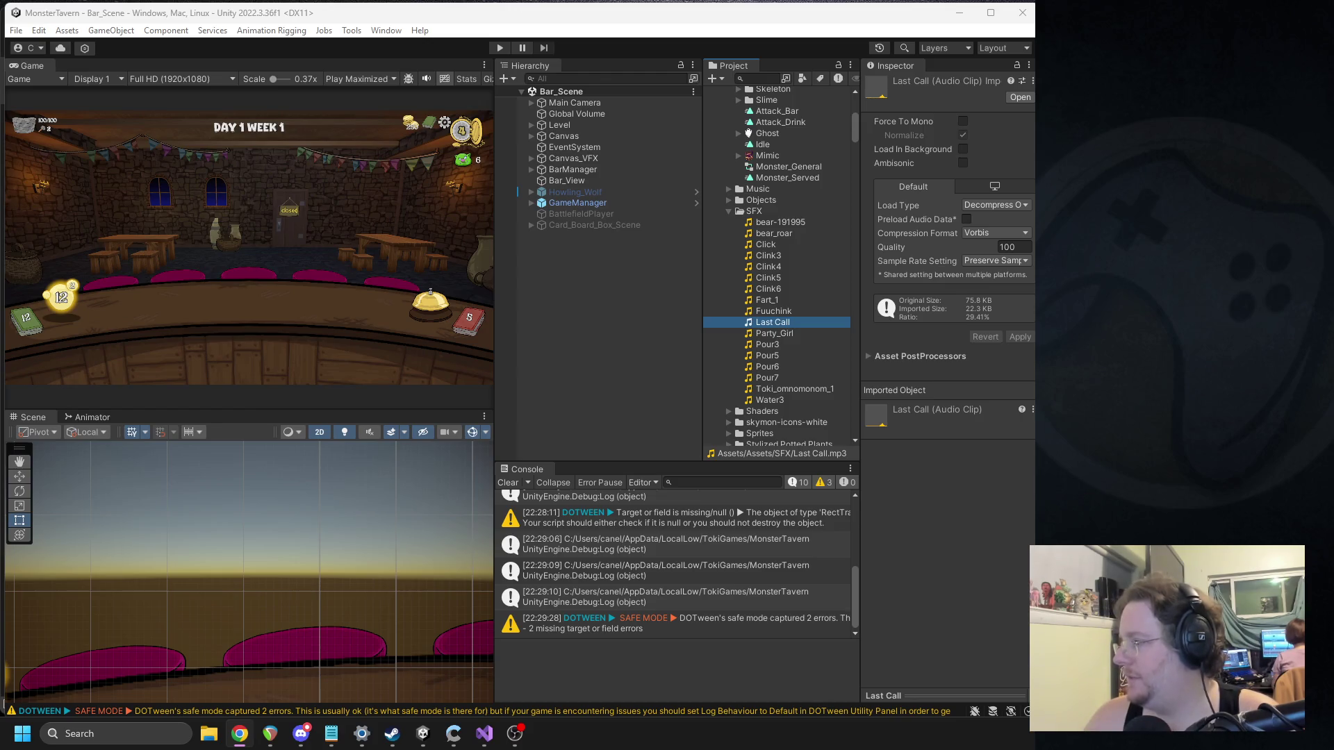
click(240, 733)
Step: Trim the sound to 00:00.76–00:01.97, preview it, and export it as MP3
mouse_move(306, 403)
mouse_down()
mouse_move(148, 417)
mouse_move(311, 434)
mouse_up()
drag(528, 386, 577, 397)
click(412, 478)
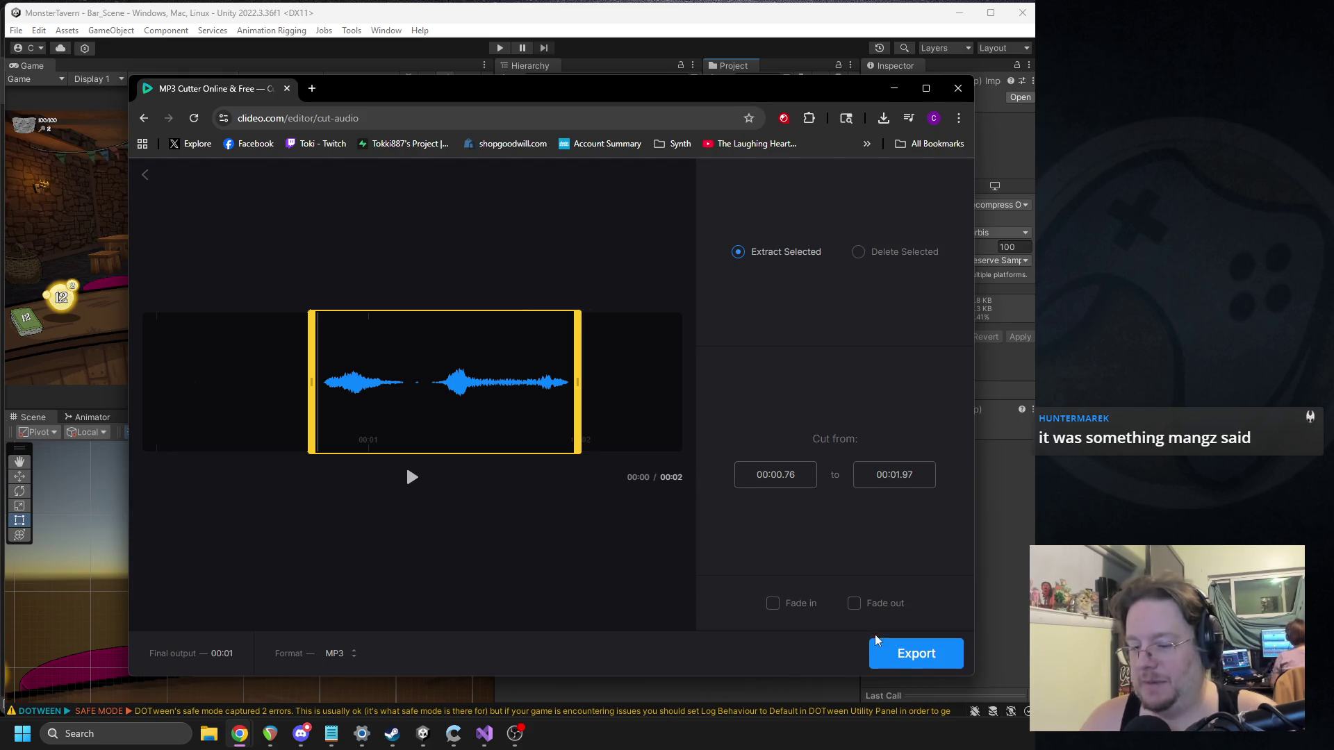
click(913, 658)
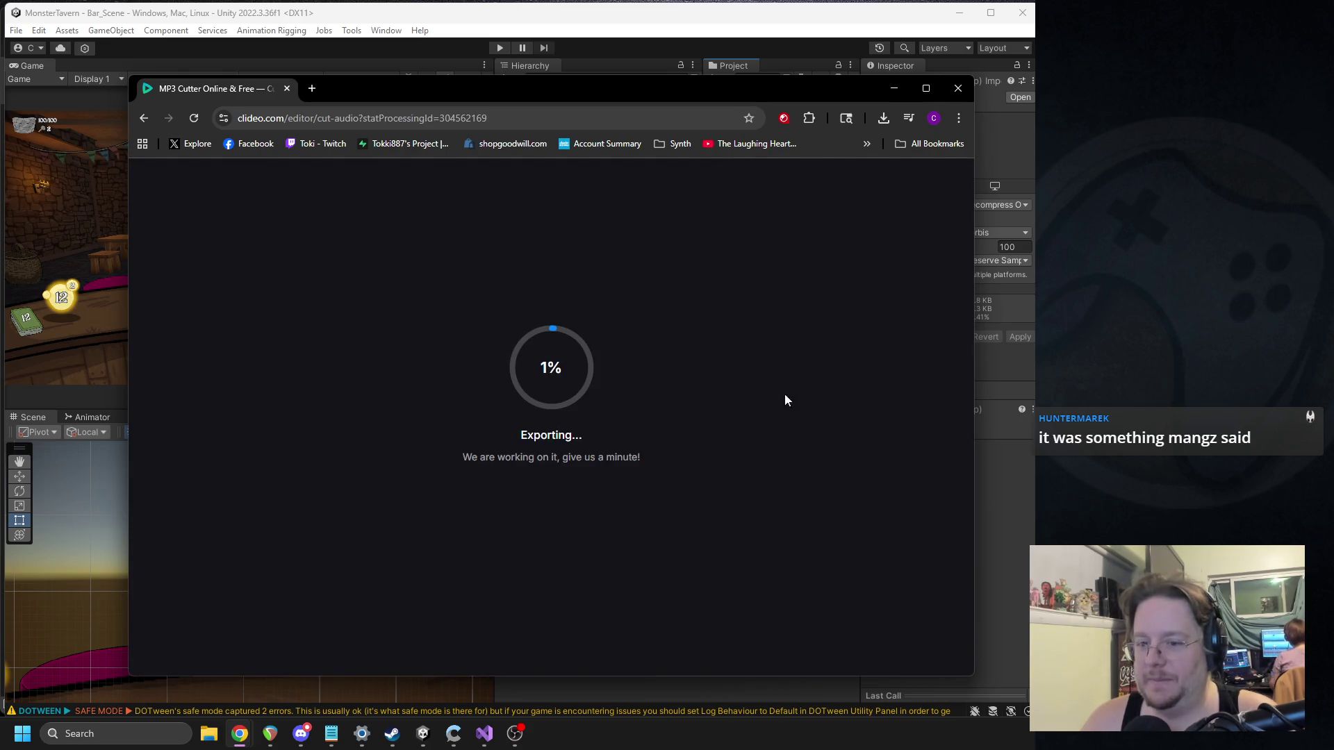
click(894, 88)
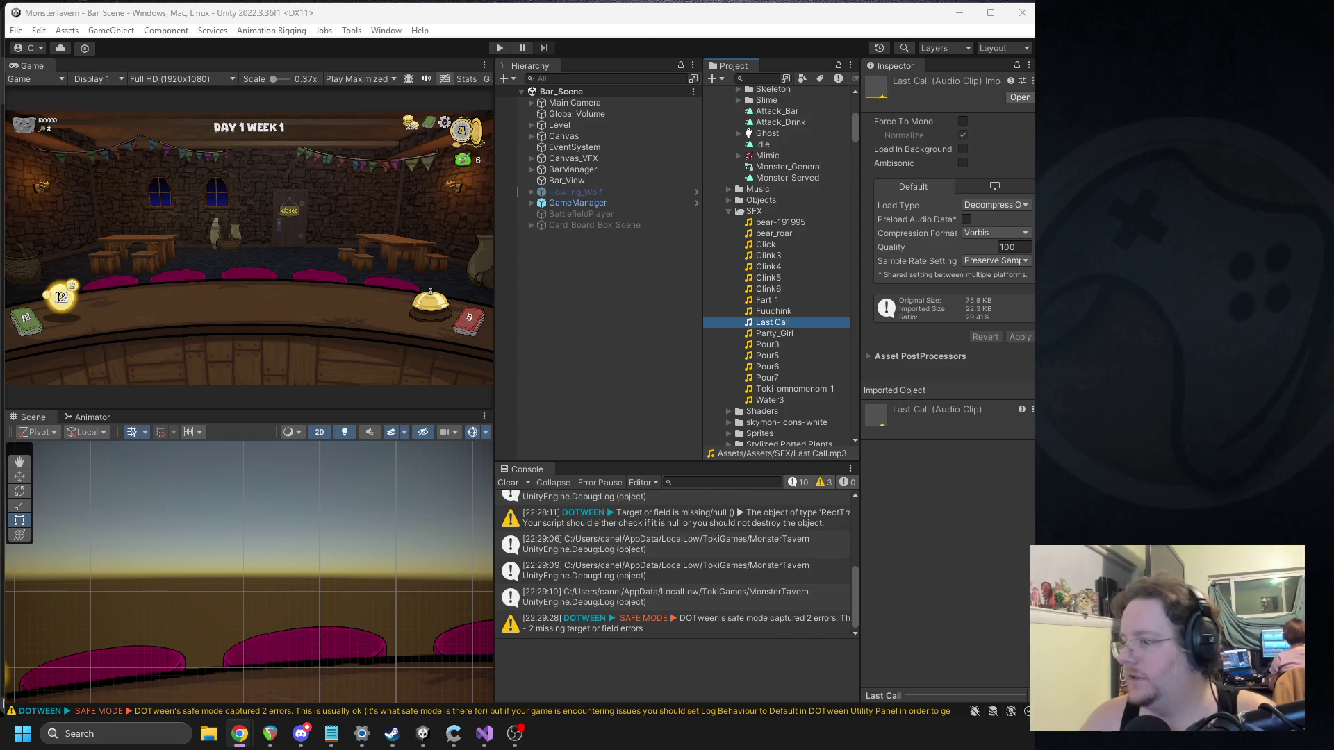
Step: Import the trimmed MP3 into SFX, delete the original Last Call clip, and close Media Player
drag(790, 332, 776, 341)
click(777, 324)
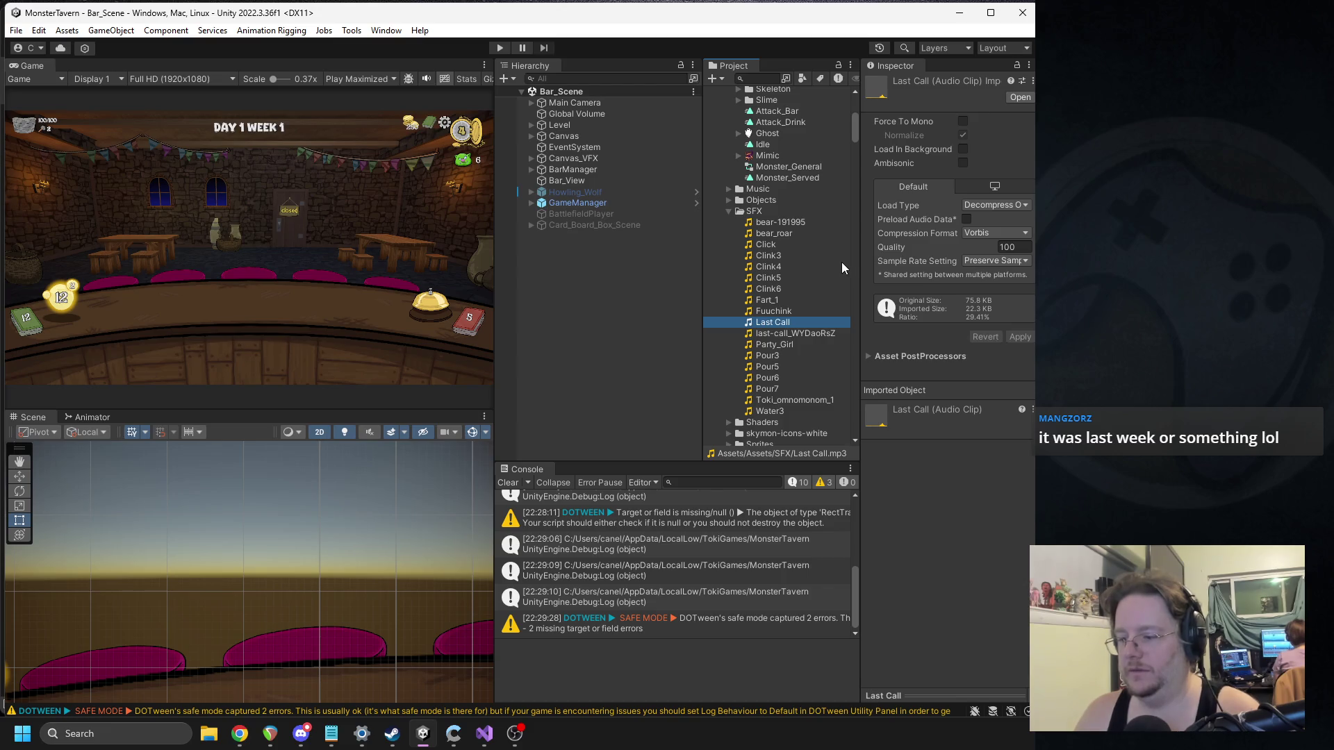
key(Delete)
key(Return)
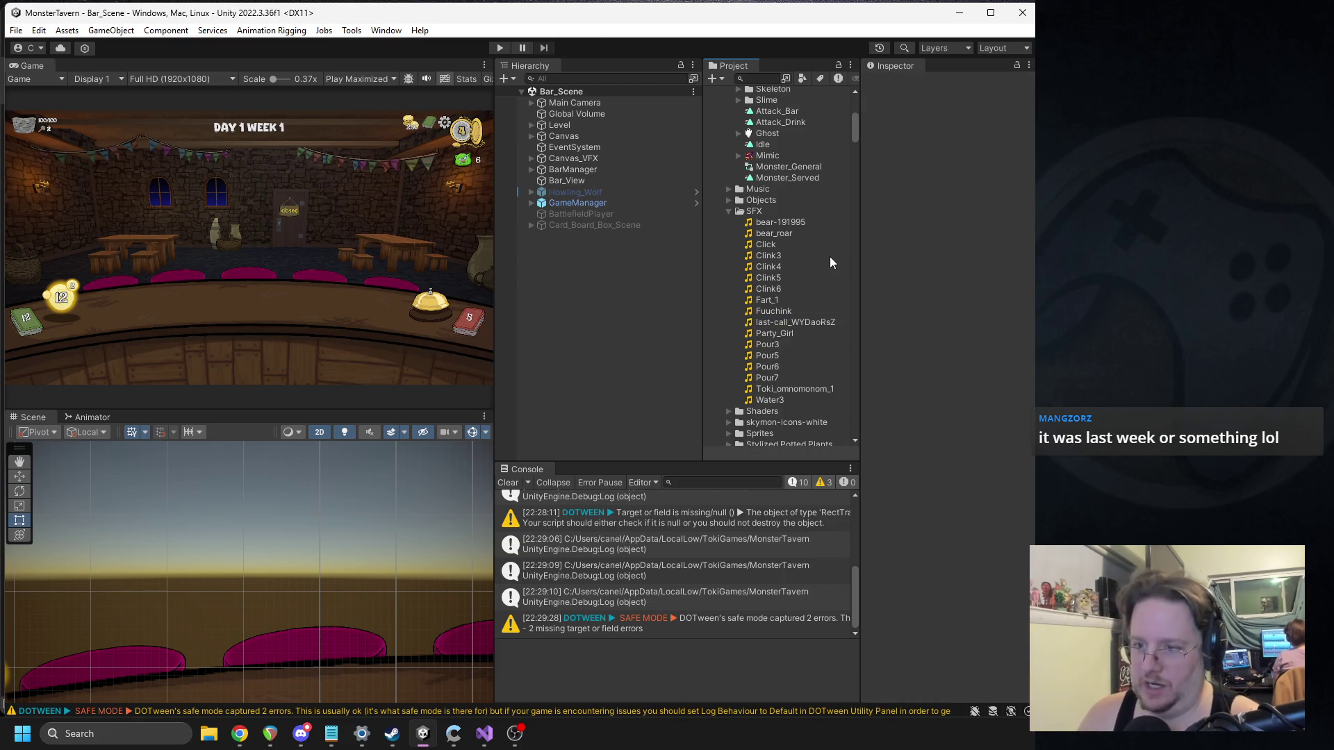
key(alt+Tab)
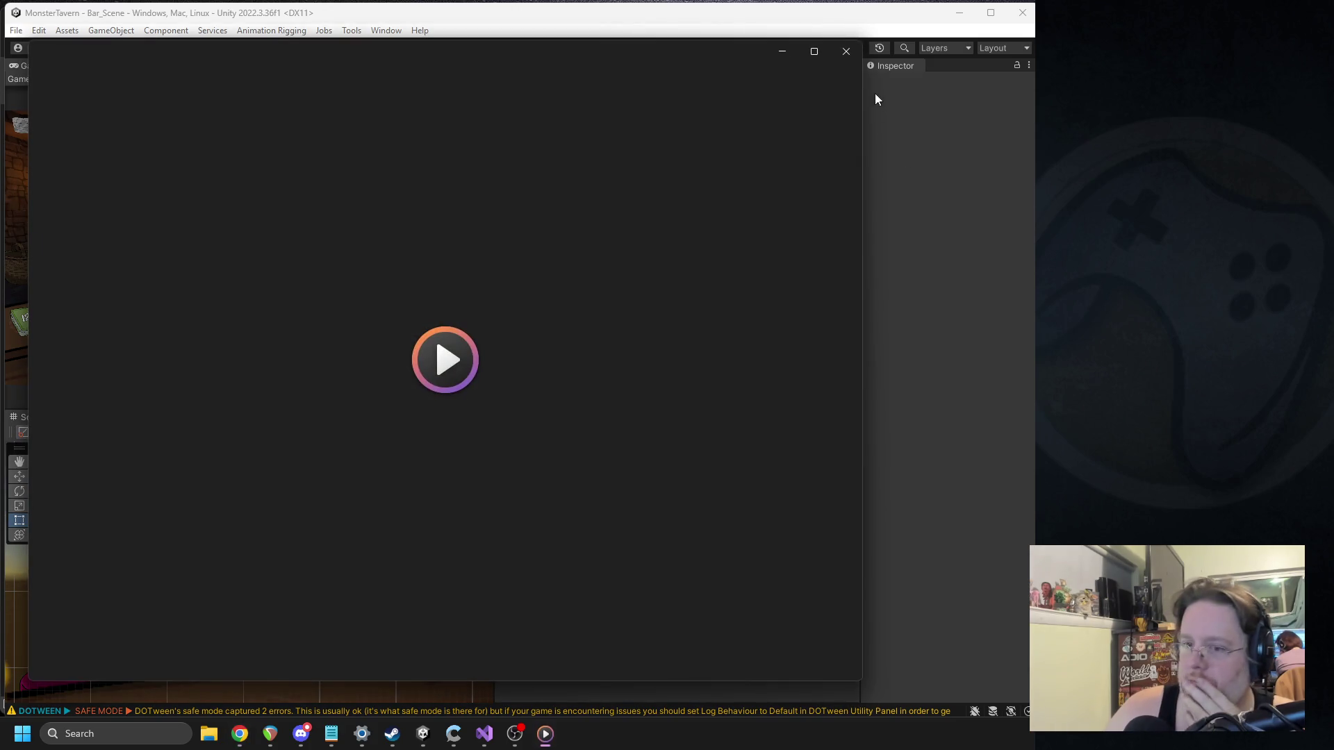
click(847, 56)
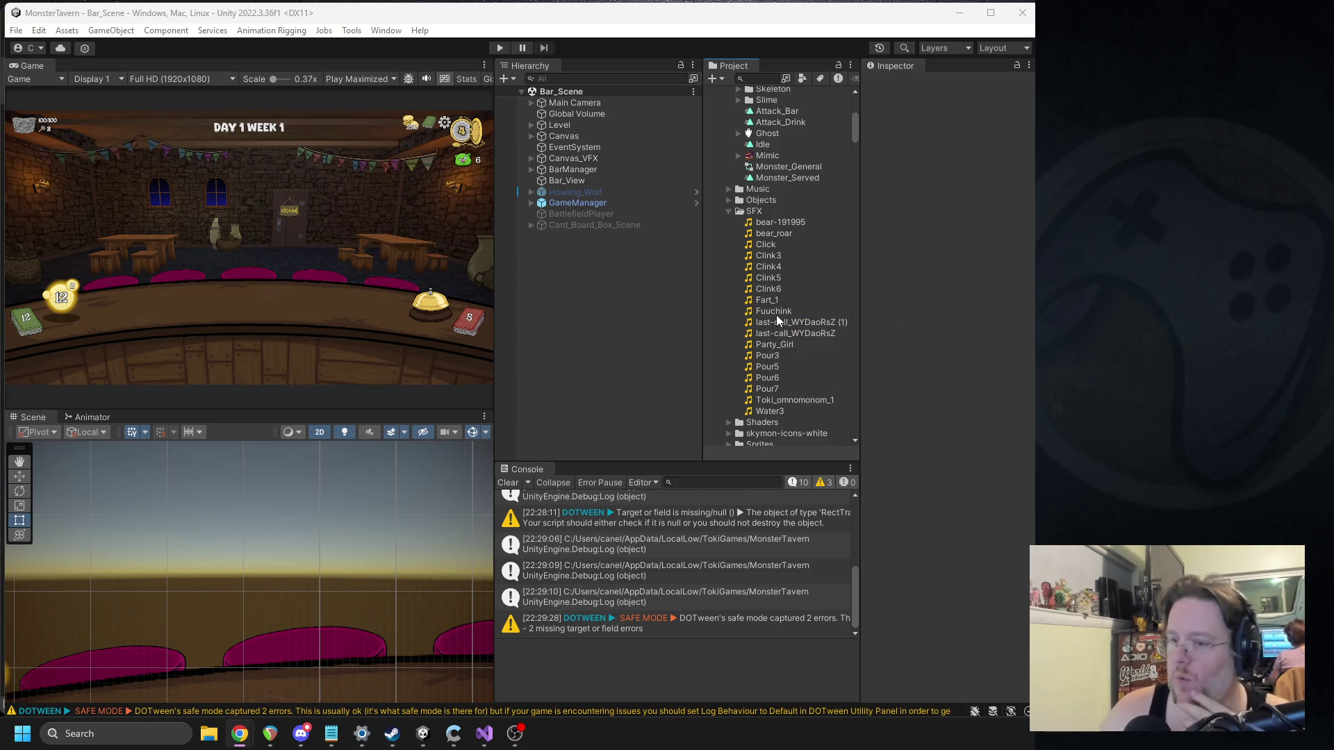
Step: Delete the extra last-call_WYDaoRsZ clip and rename the (1) copy to Last_Call
click(796, 333)
key(Delete)
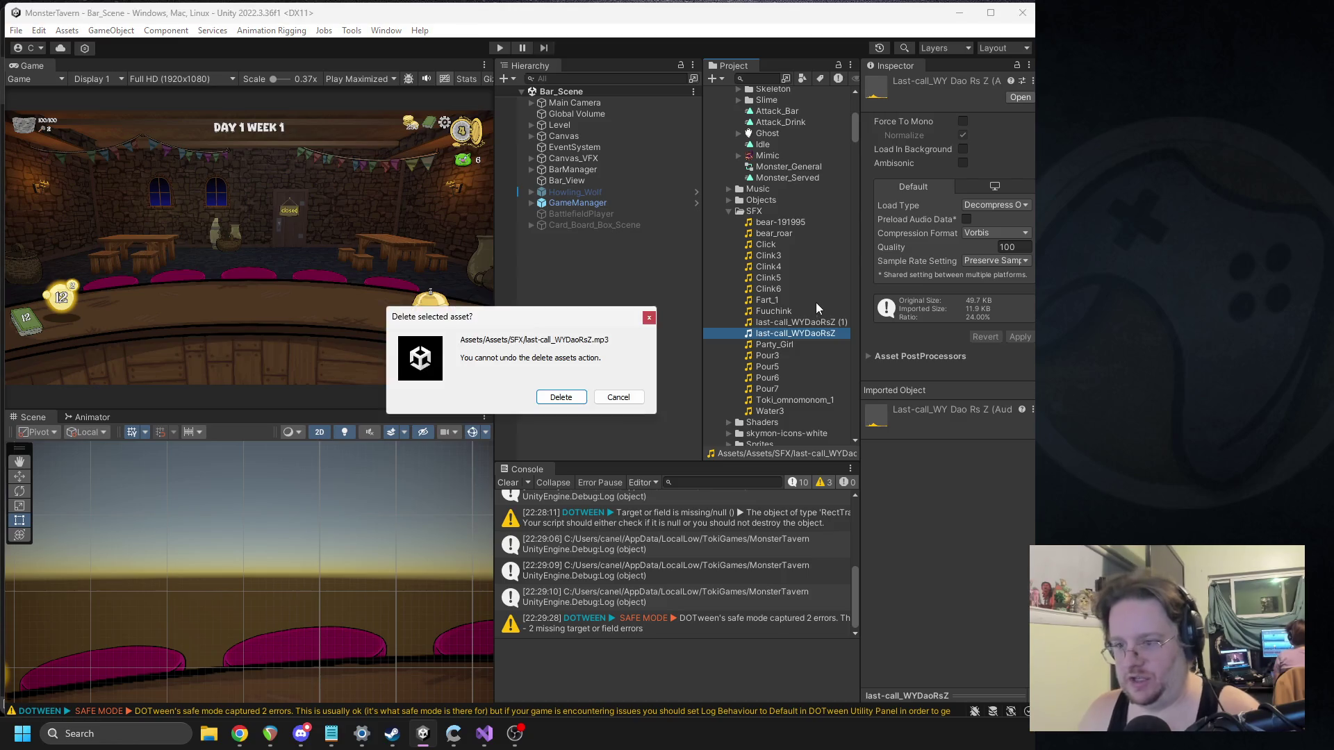
key(Return)
click(811, 325)
click(812, 321)
text(Last_Call)
key(Return)
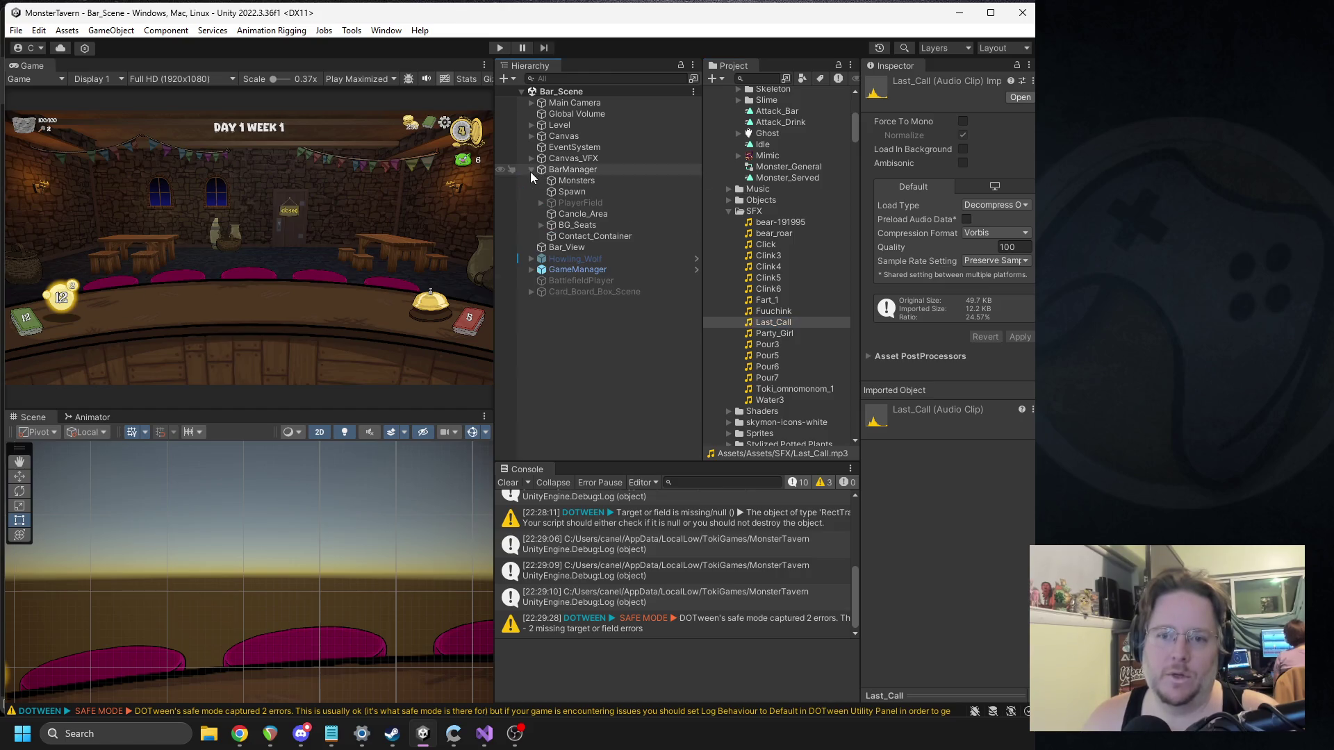
Step: Open the MUI Manager script on Canvas > UI for editing
click(571, 173)
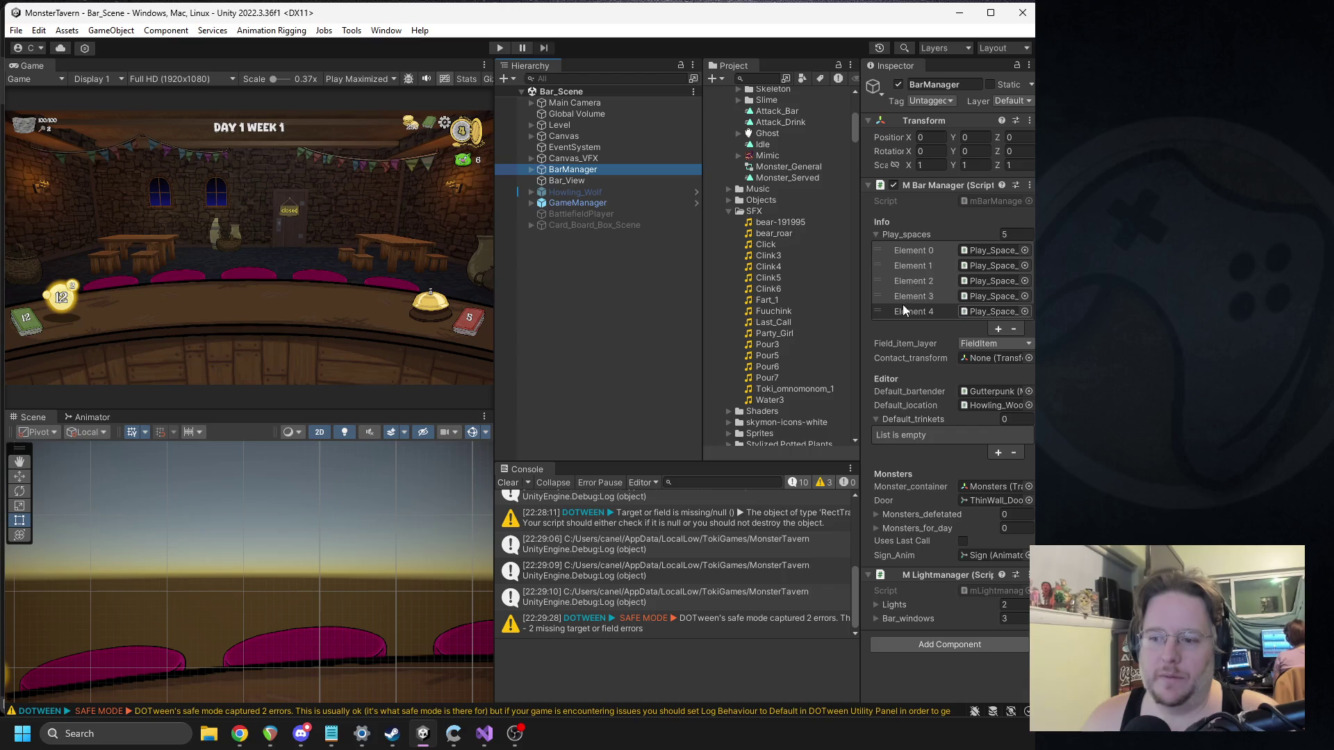
click(531, 136)
click(560, 147)
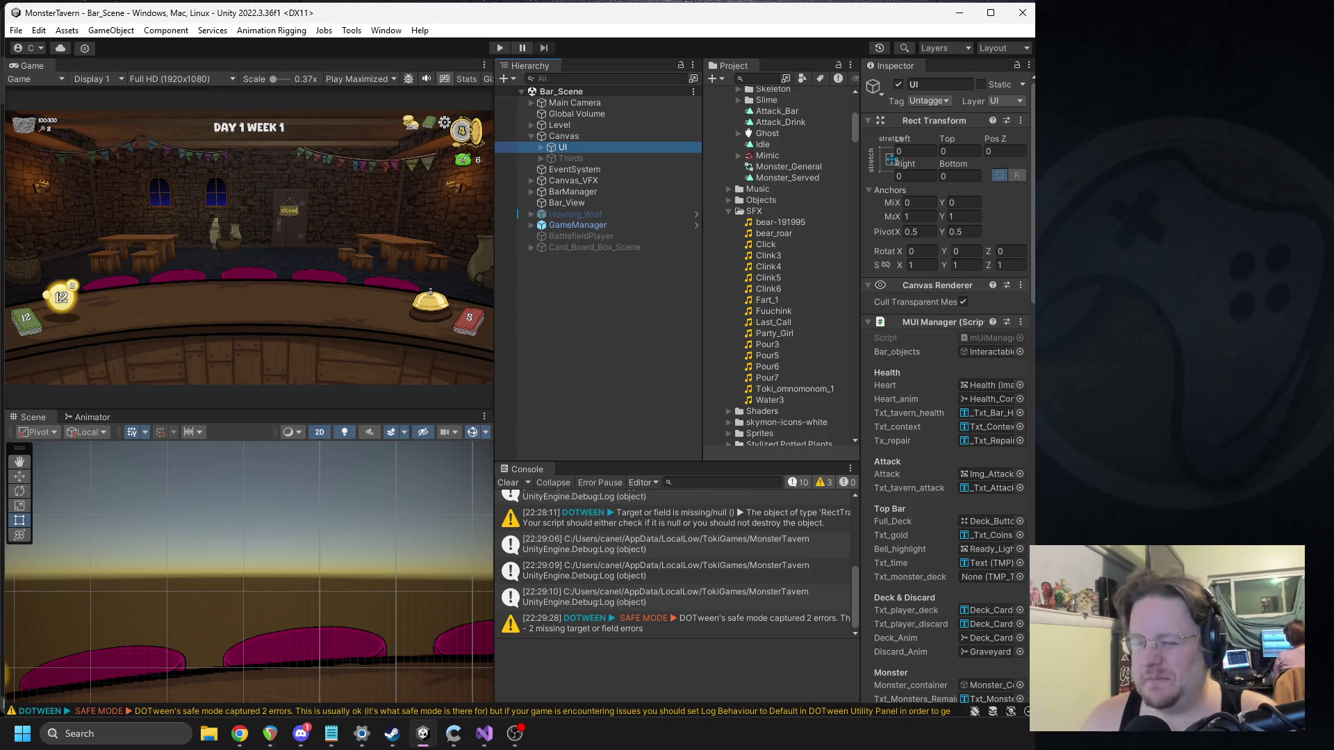
right_click(923, 325)
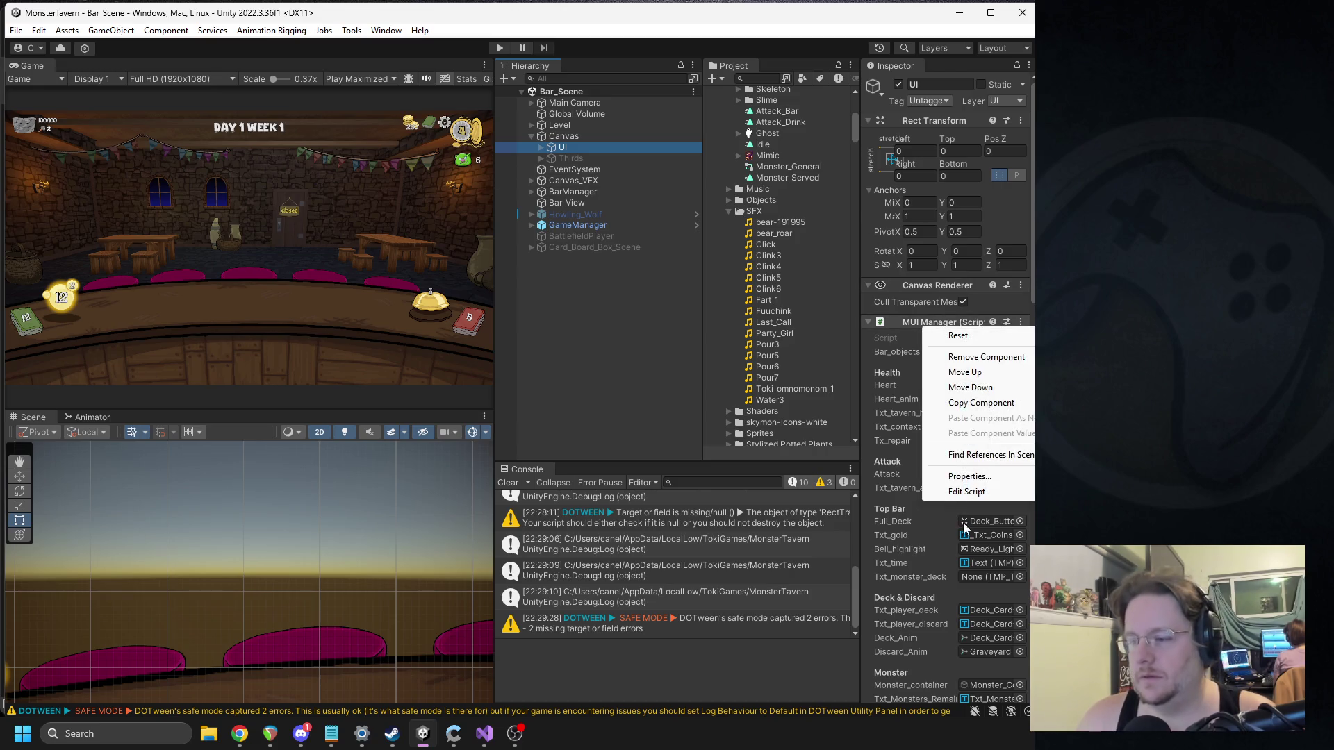
click(964, 493)
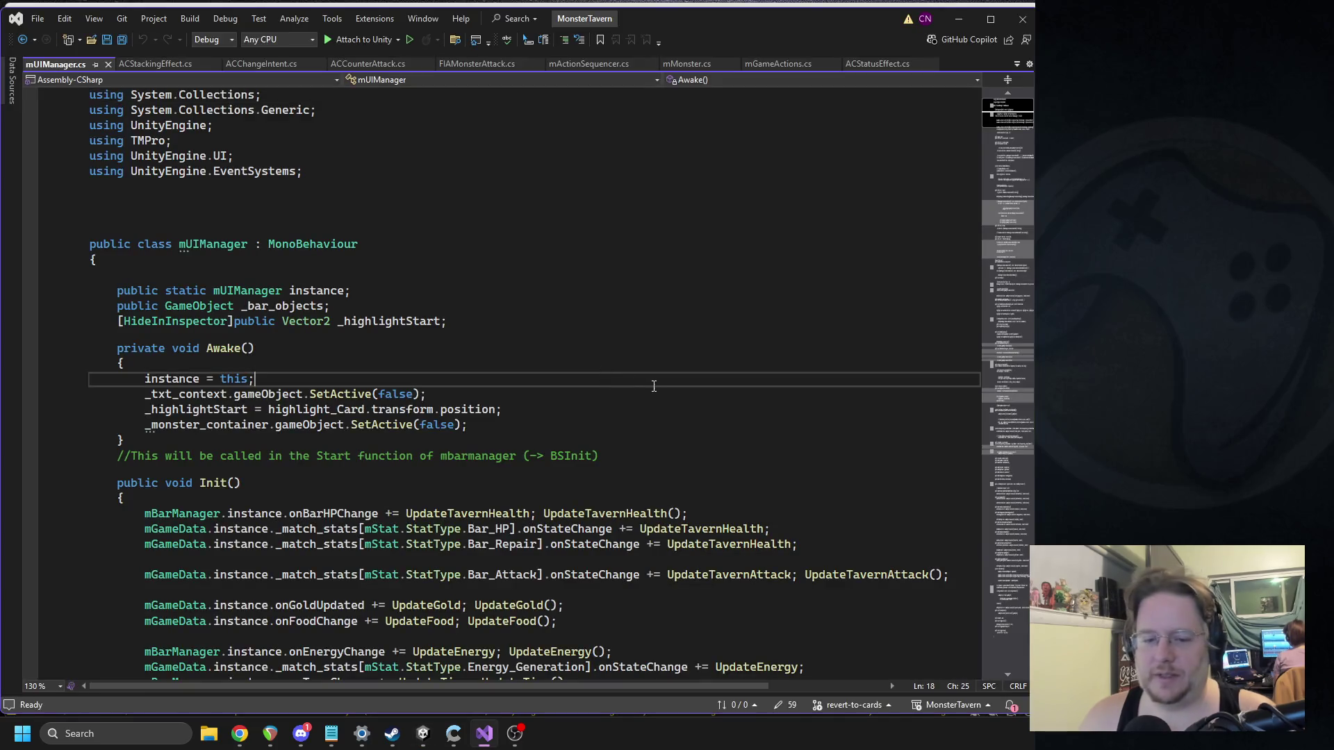
Step: Search mUIManager.cs for 'lastcall'
key(ctrl+f)
text(lastcall)
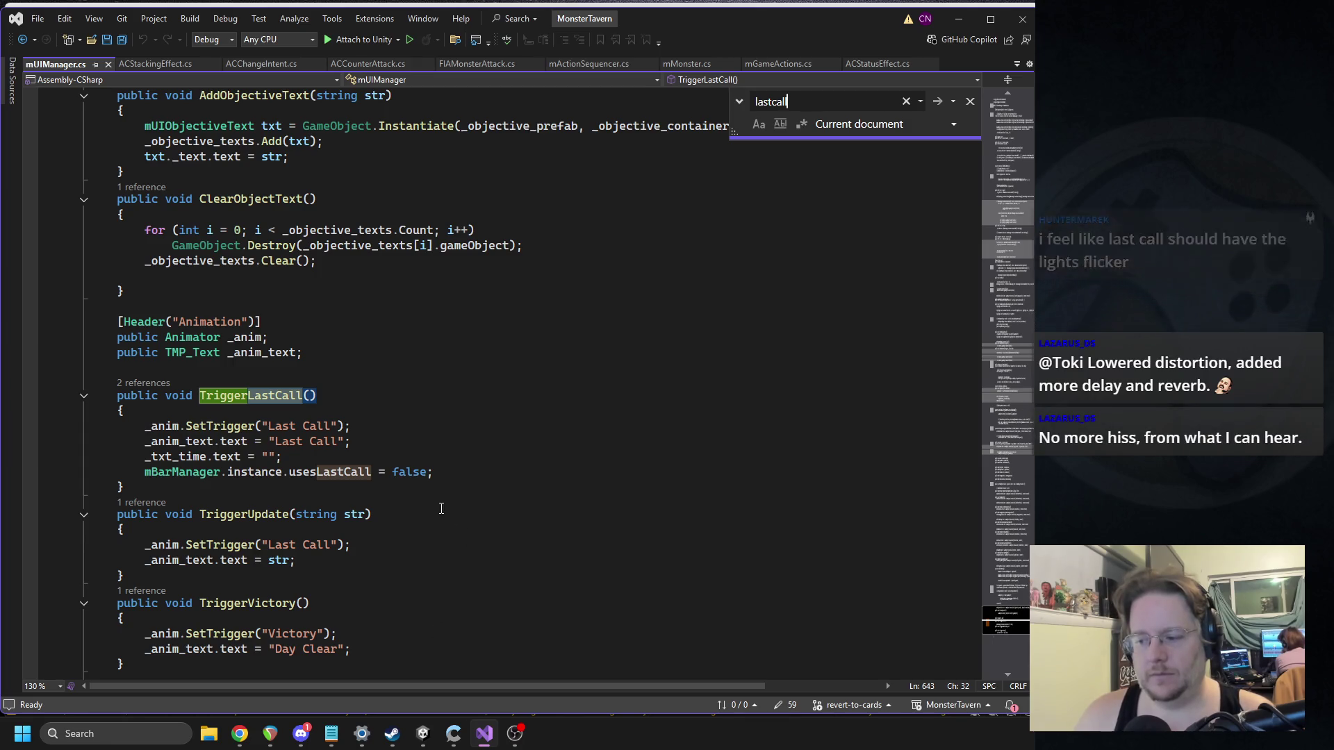
click(302, 735)
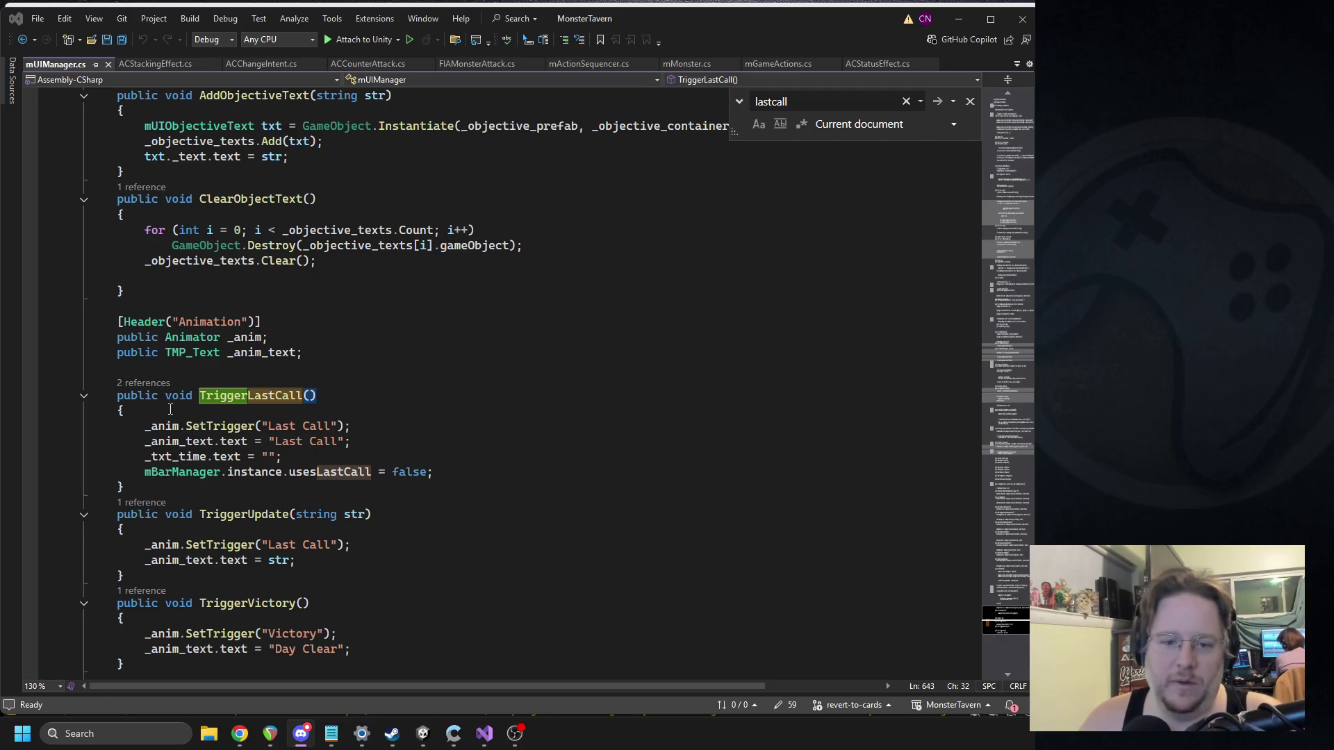
Step: Trace TriggerLastCall's caller in mBarManager, then return to its definition
click(141, 384)
double_click(181, 332)
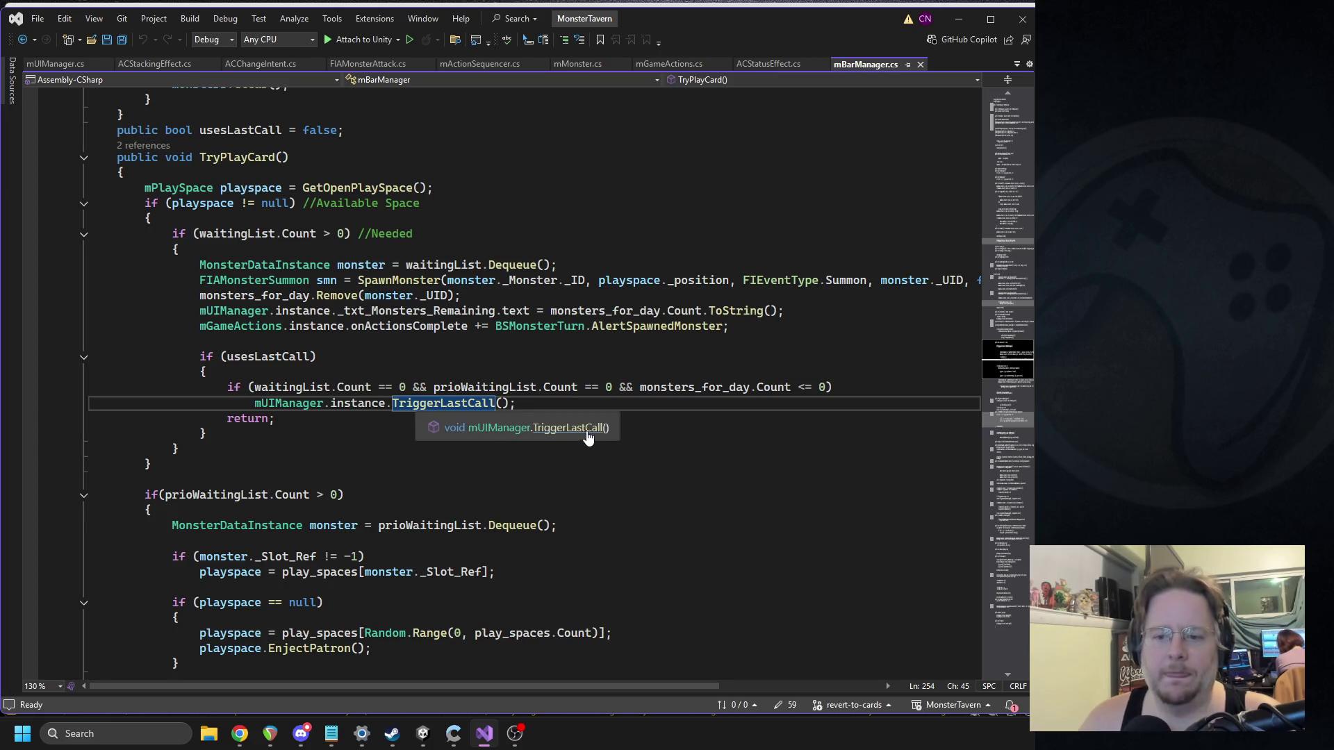
click(591, 438)
scroll(233, 419, down, 1)
click(172, 311)
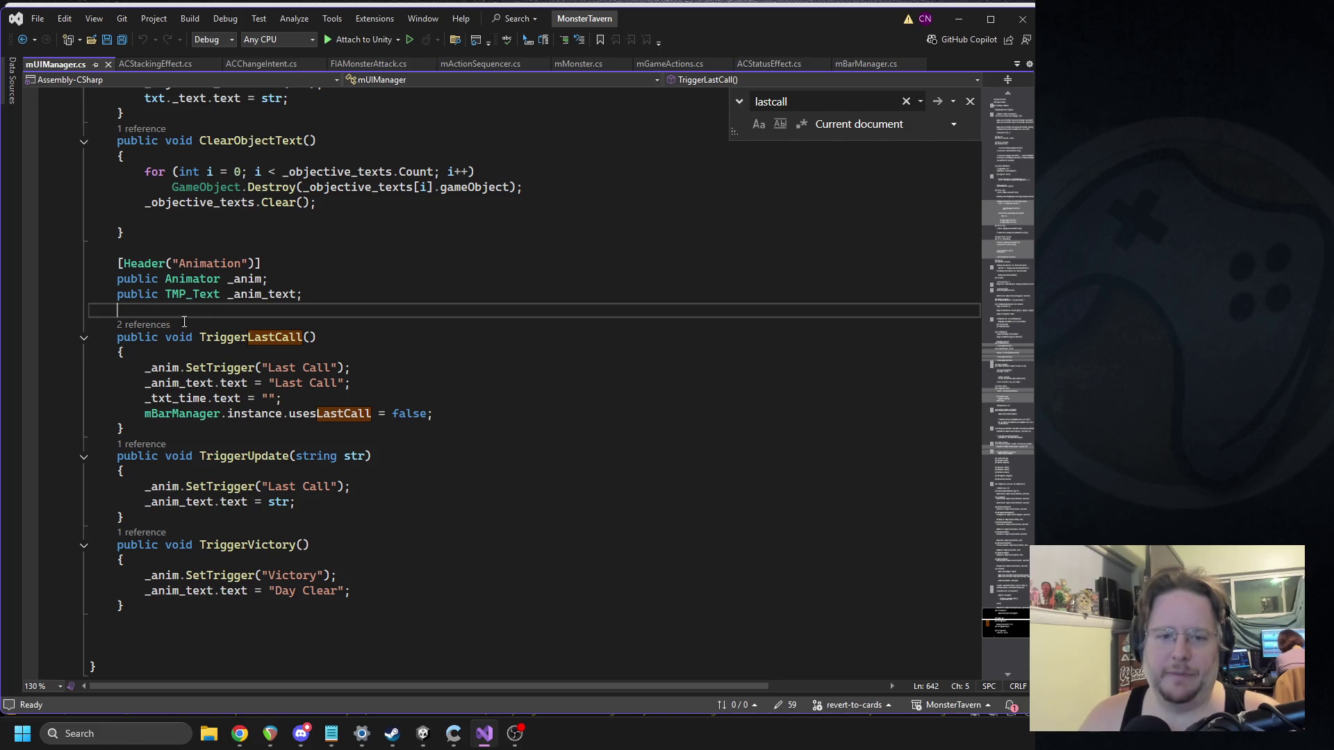
Step: Declare a public AudioClip field _last_call_sfx in mUIManager.cs
text(public _)
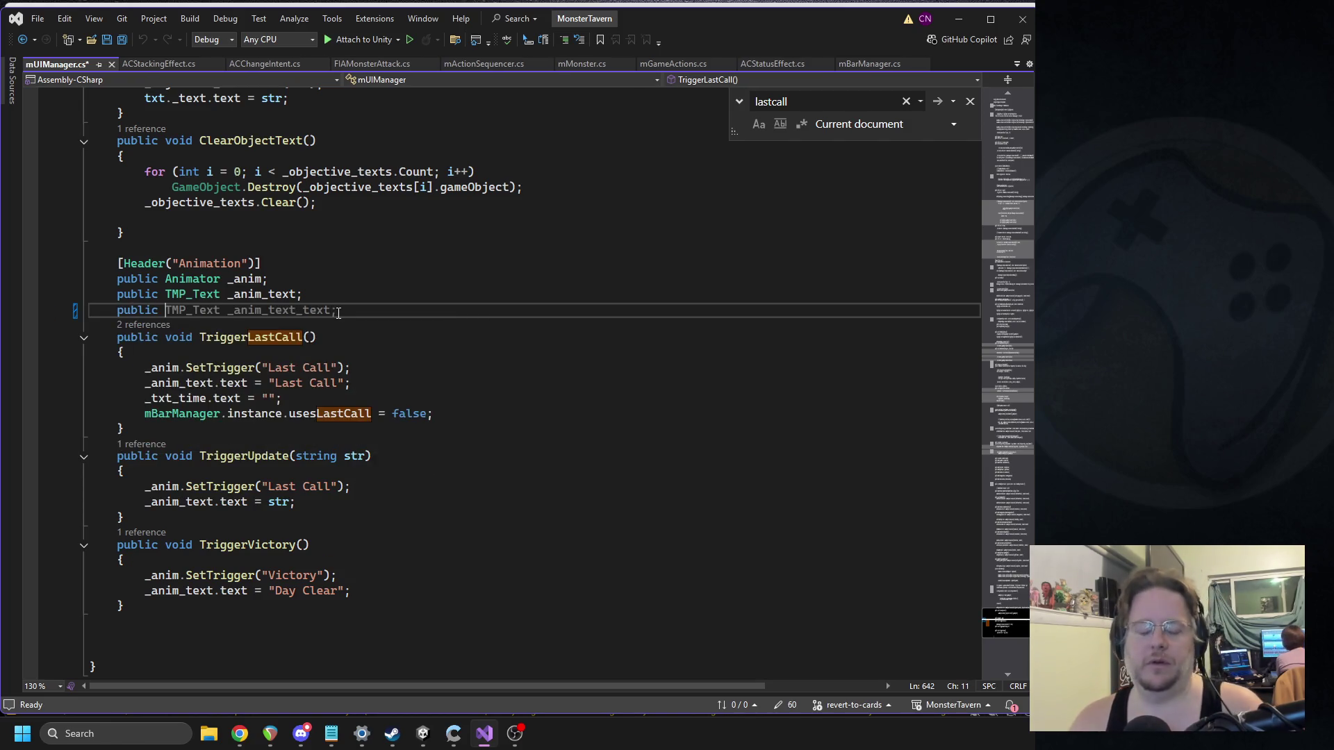
key(BackSpace)
text(audioc)
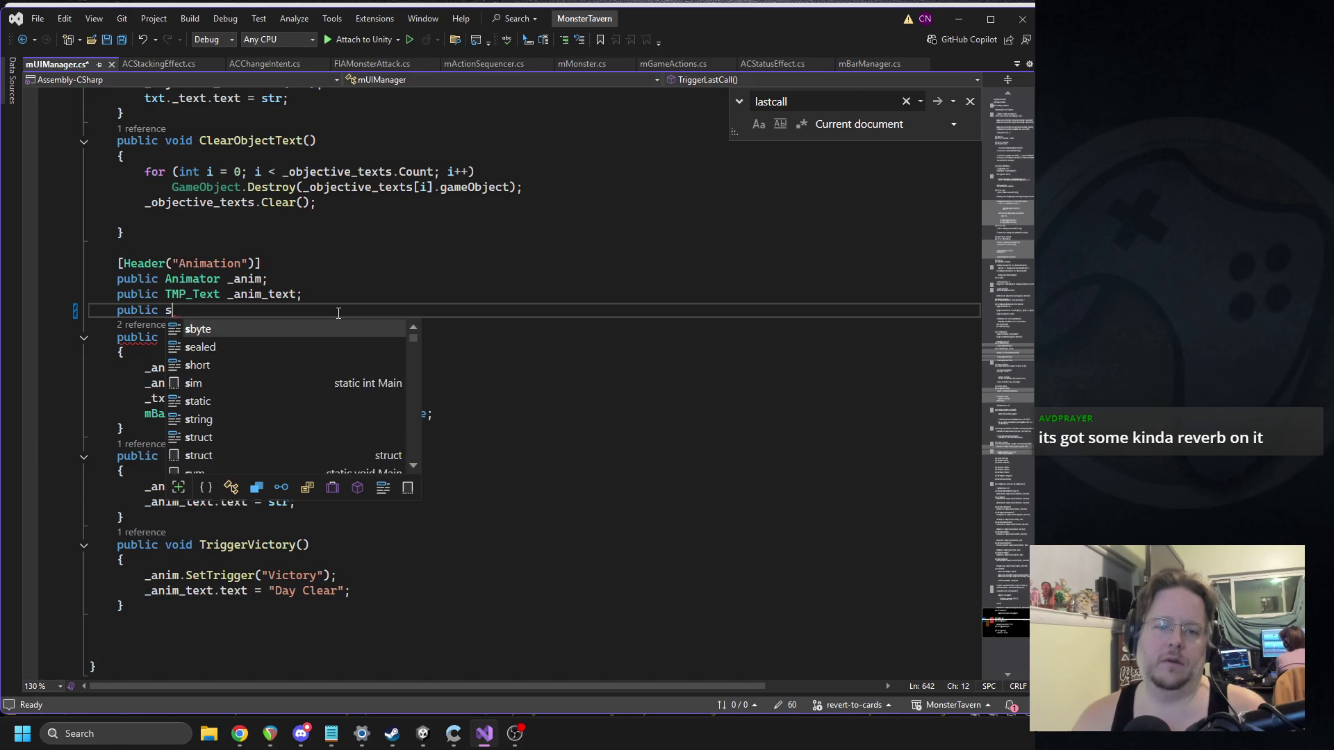
text(l _las)
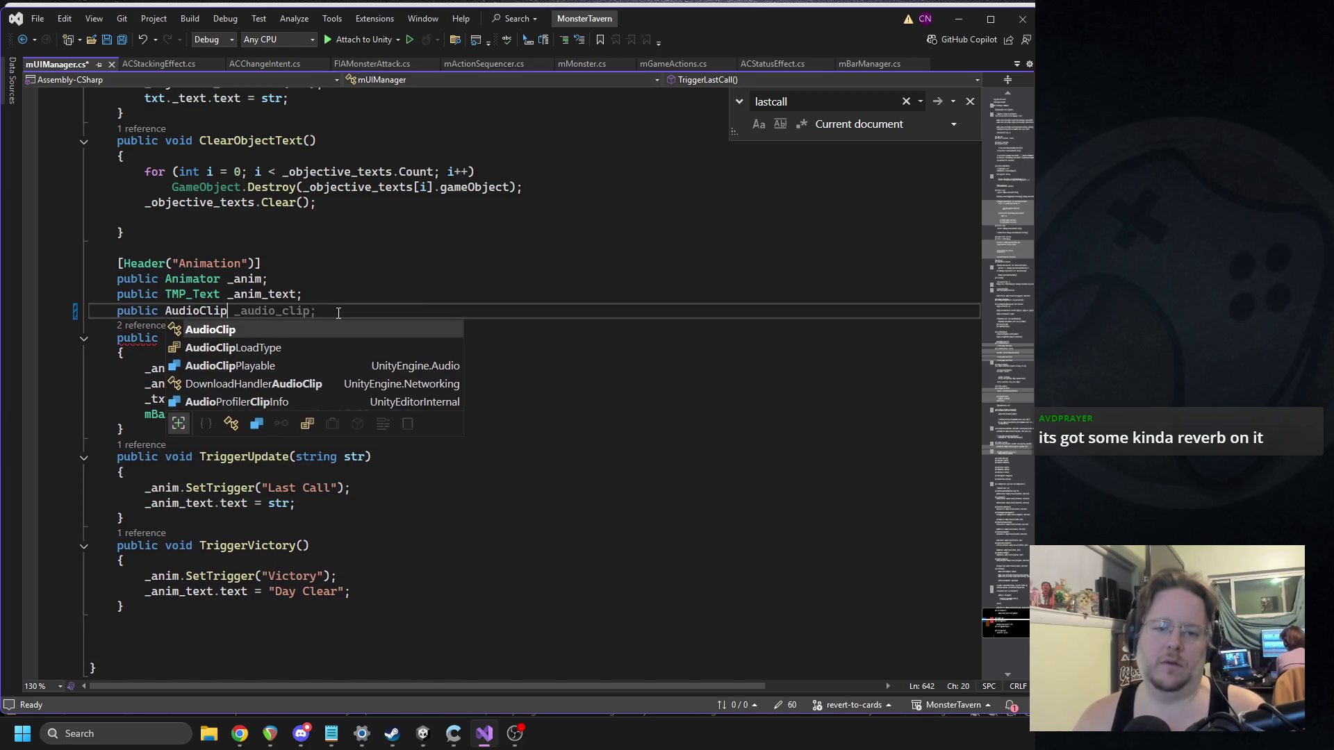
text(l_sfx;)
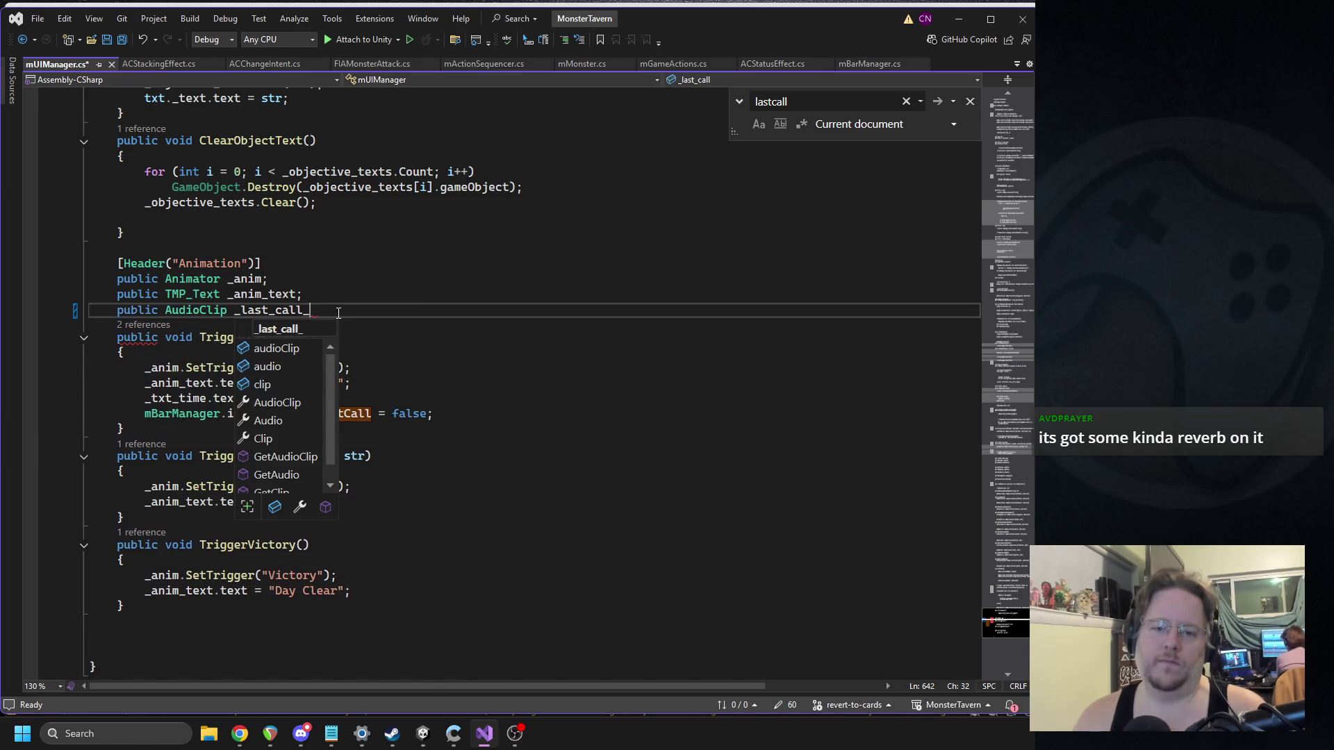
key(Down)
key(Down)
Step: Make TriggerLastCall play _last_call_sfx via mSoundManager when set, save, and return to Unity
key(Return)
text(if)
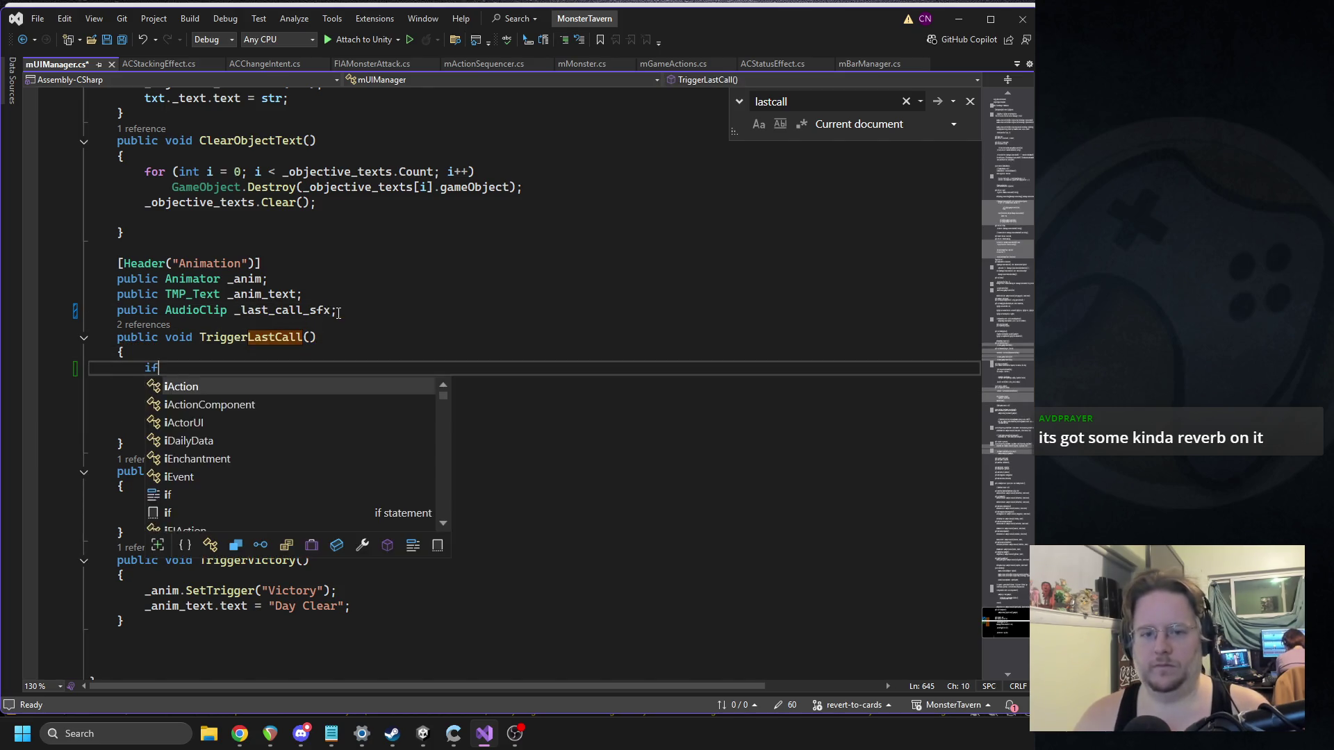
key(Tab)
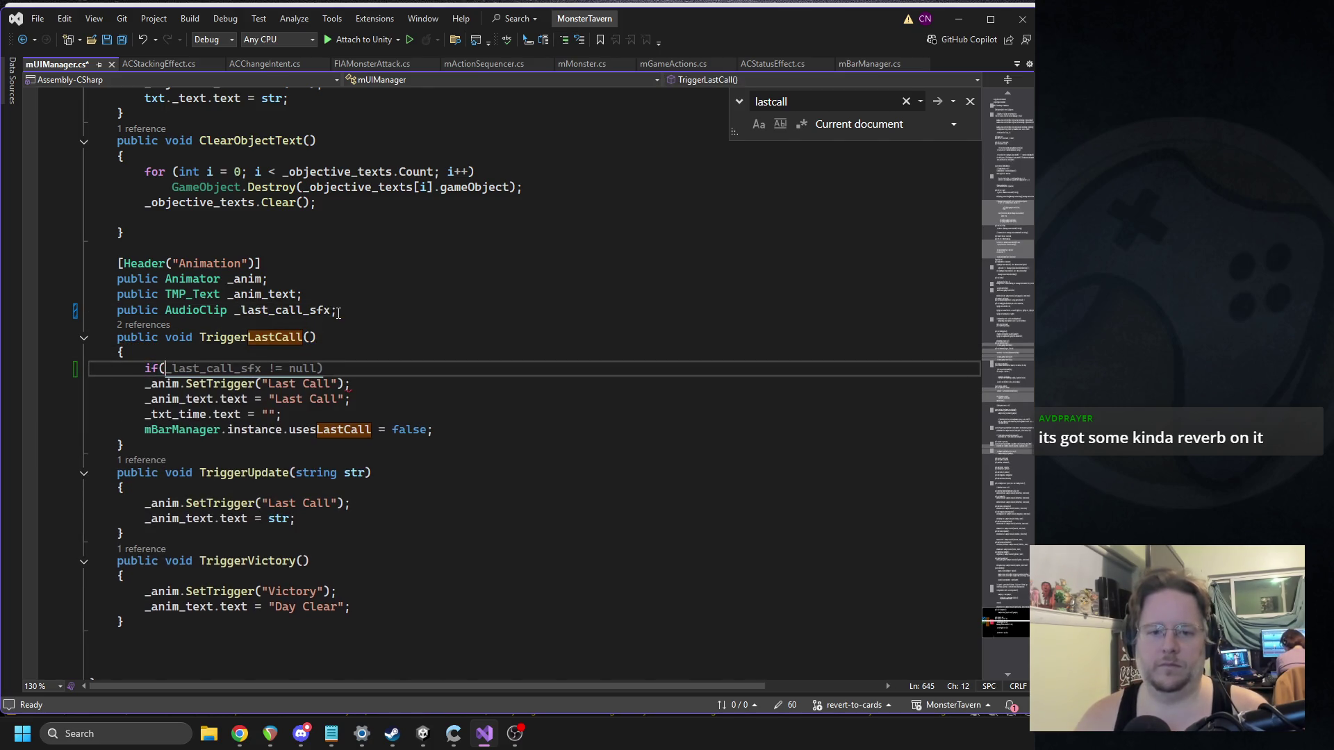
key(Return)
text(mso)
key(Tab)
text(.in.plays)
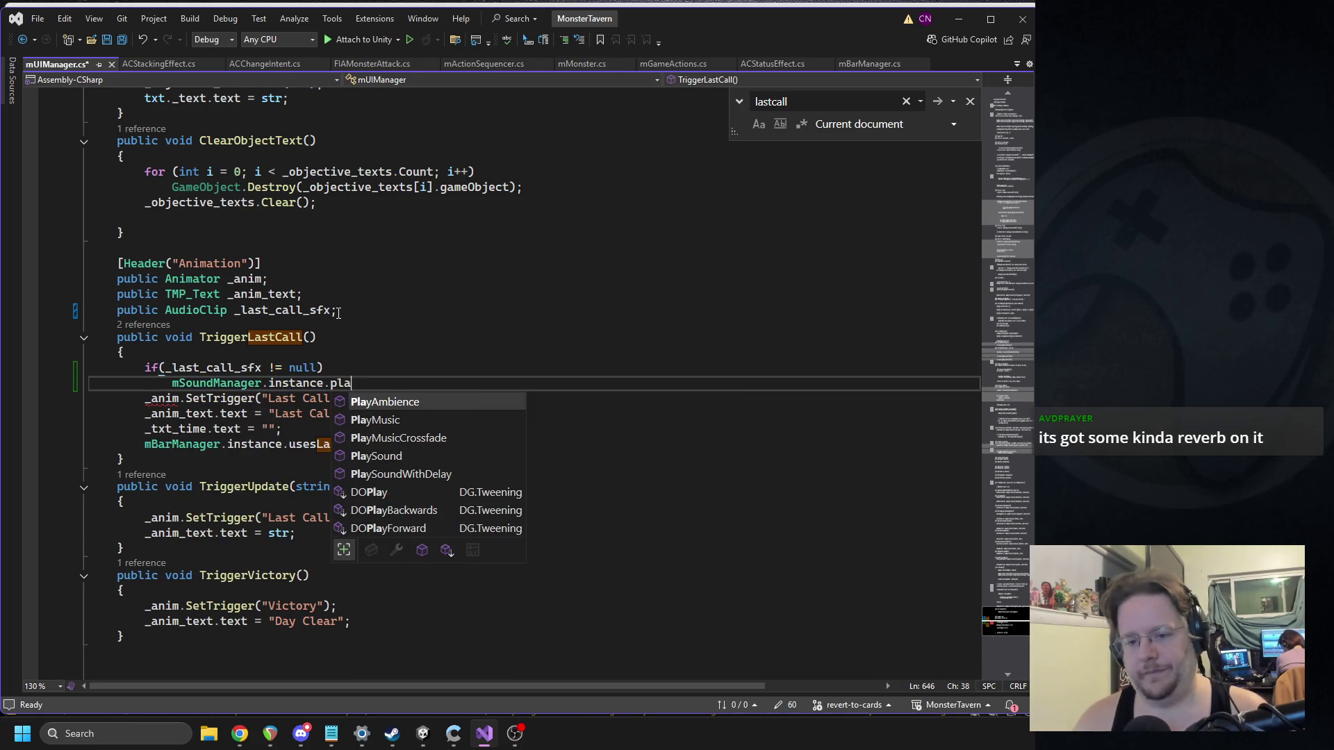
key(Tab)
key(Tab)
key(ctrl+s)
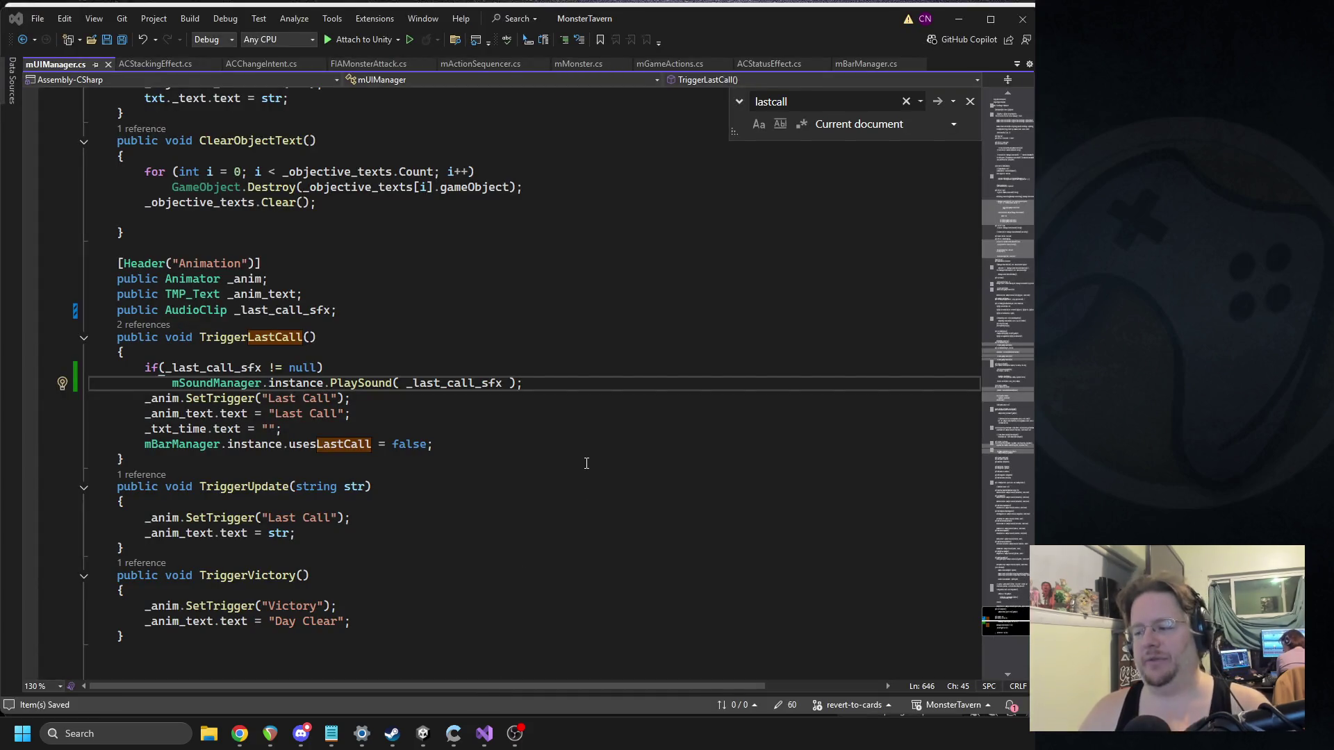
key(alt+Tab)
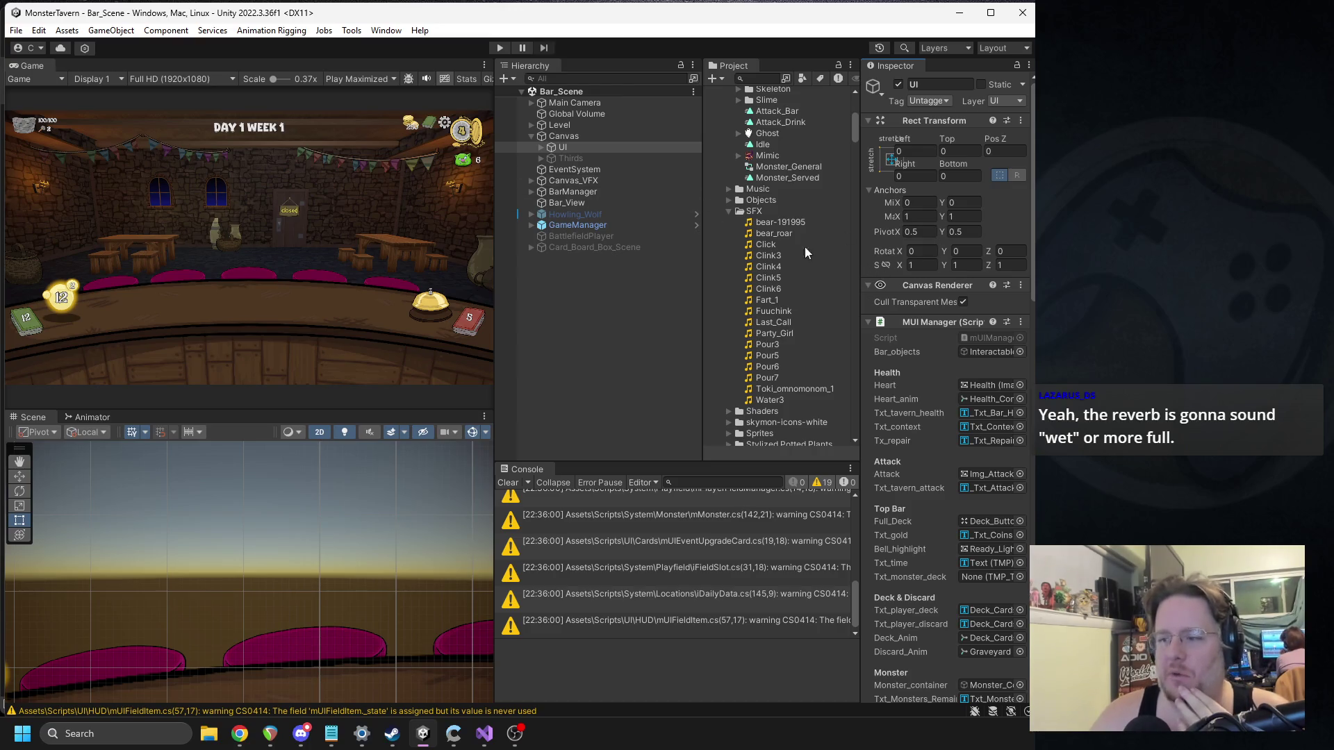
Step: Assign Last_Call to MUI Manager's Last_call_sfx slot, widen the Game view, and enter Play mode
scroll(916, 360, down, 5)
scroll(928, 345, down, 15)
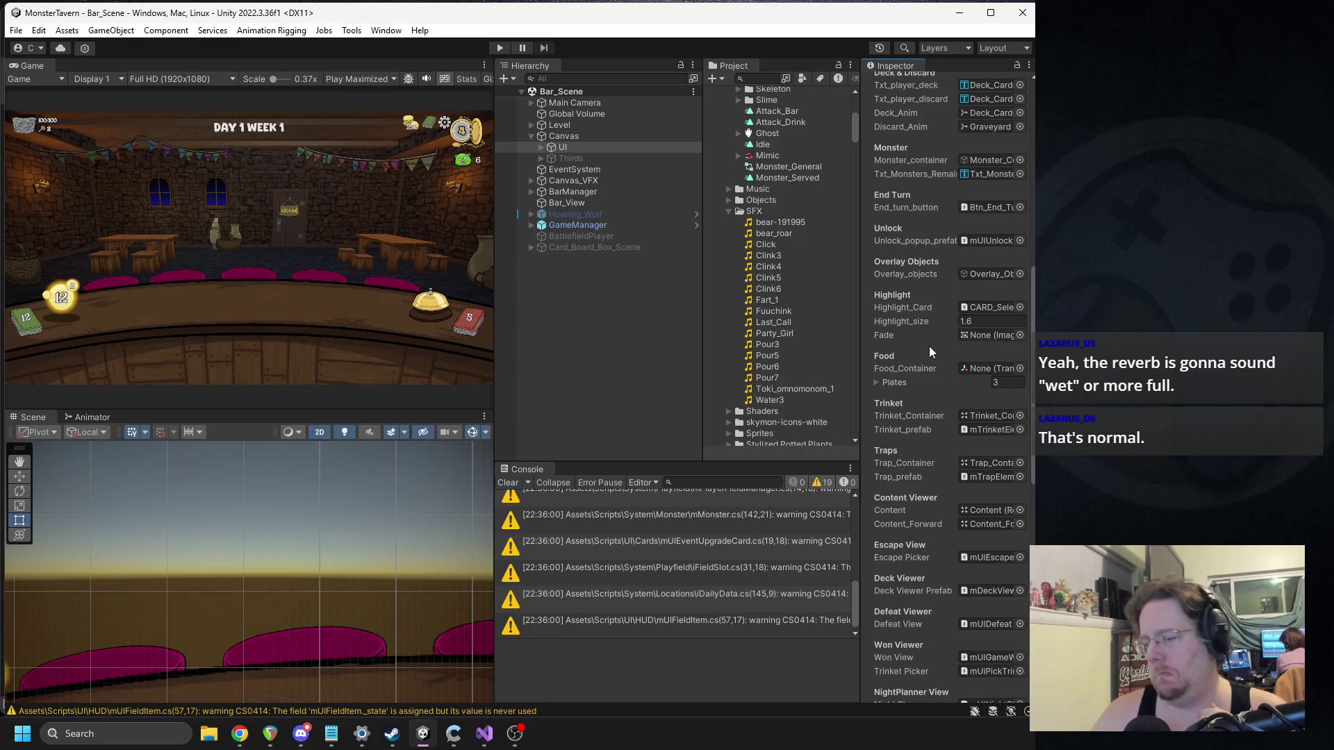
scroll(928, 342, down, 6)
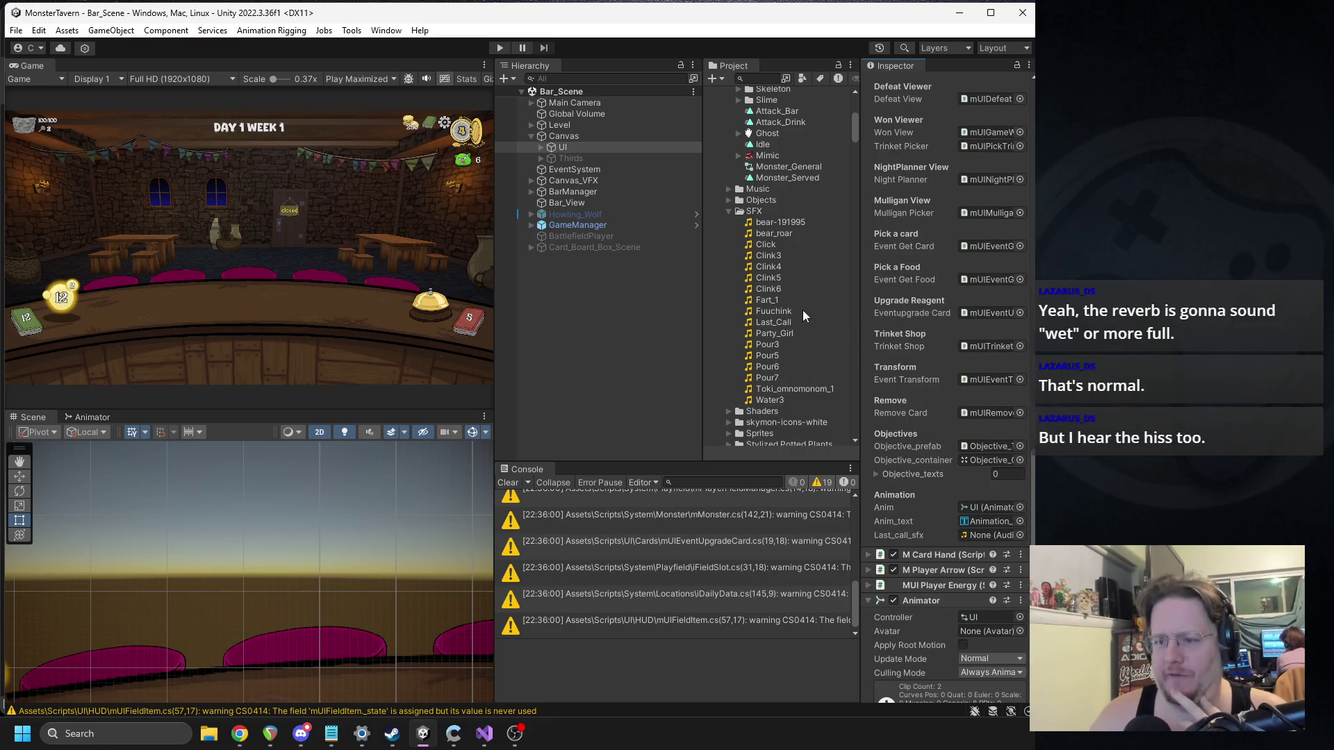
mouse_move(771, 322)
mouse_down()
mouse_move(994, 600)
mouse_move(990, 535)
mouse_up()
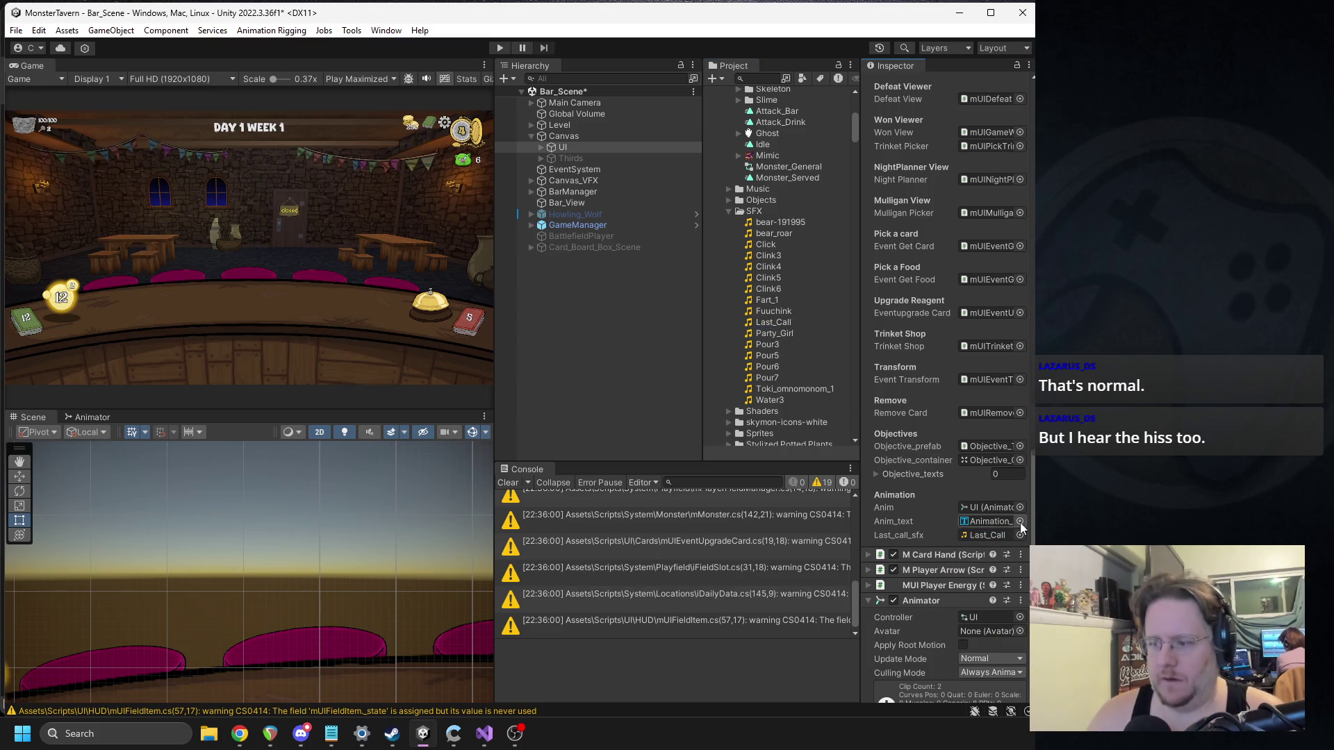
drag(495, 152, 702, 161)
click(500, 47)
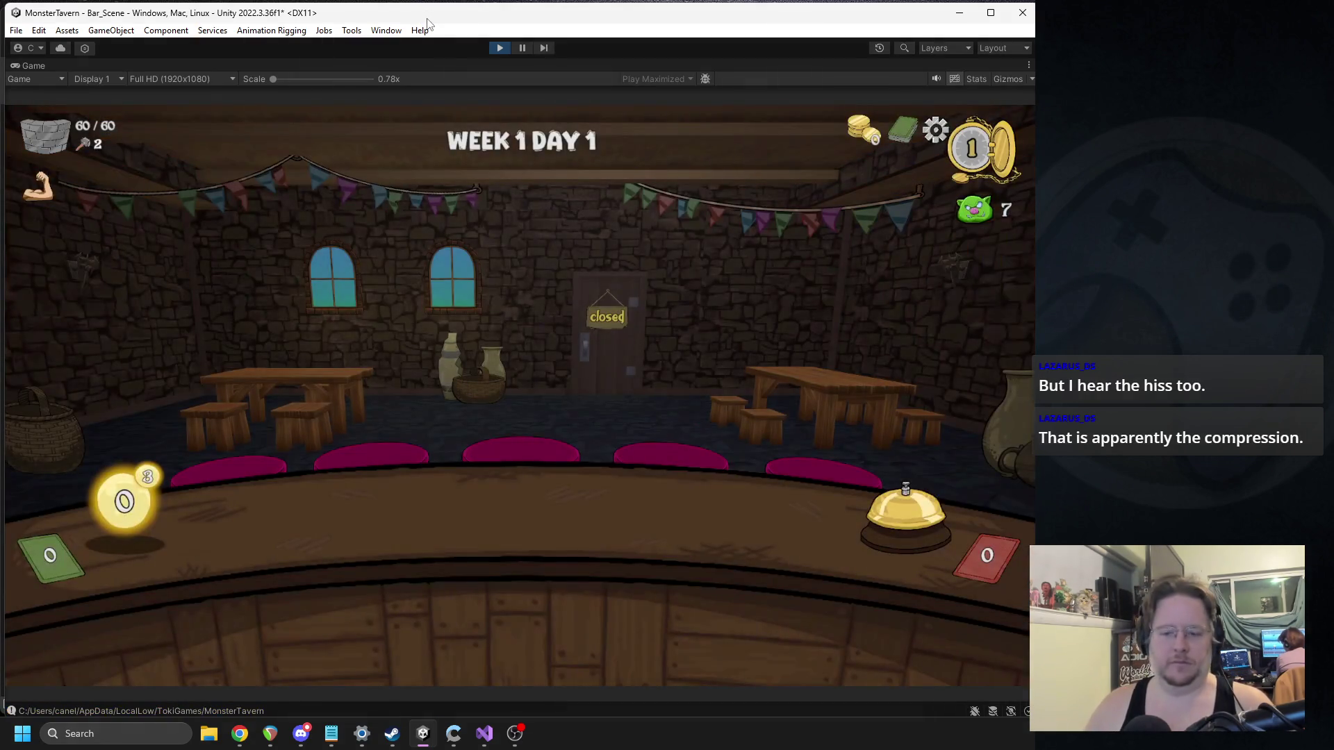
Step: Play Tuskwater, Wild Fermenter and Bathtub Brew cards over the first two turns
mouse_move(375, 611)
mouse_down()
mouse_move(343, 479)
mouse_move(440, 536)
mouse_move(330, 535)
mouse_up()
drag(577, 612, 556, 417)
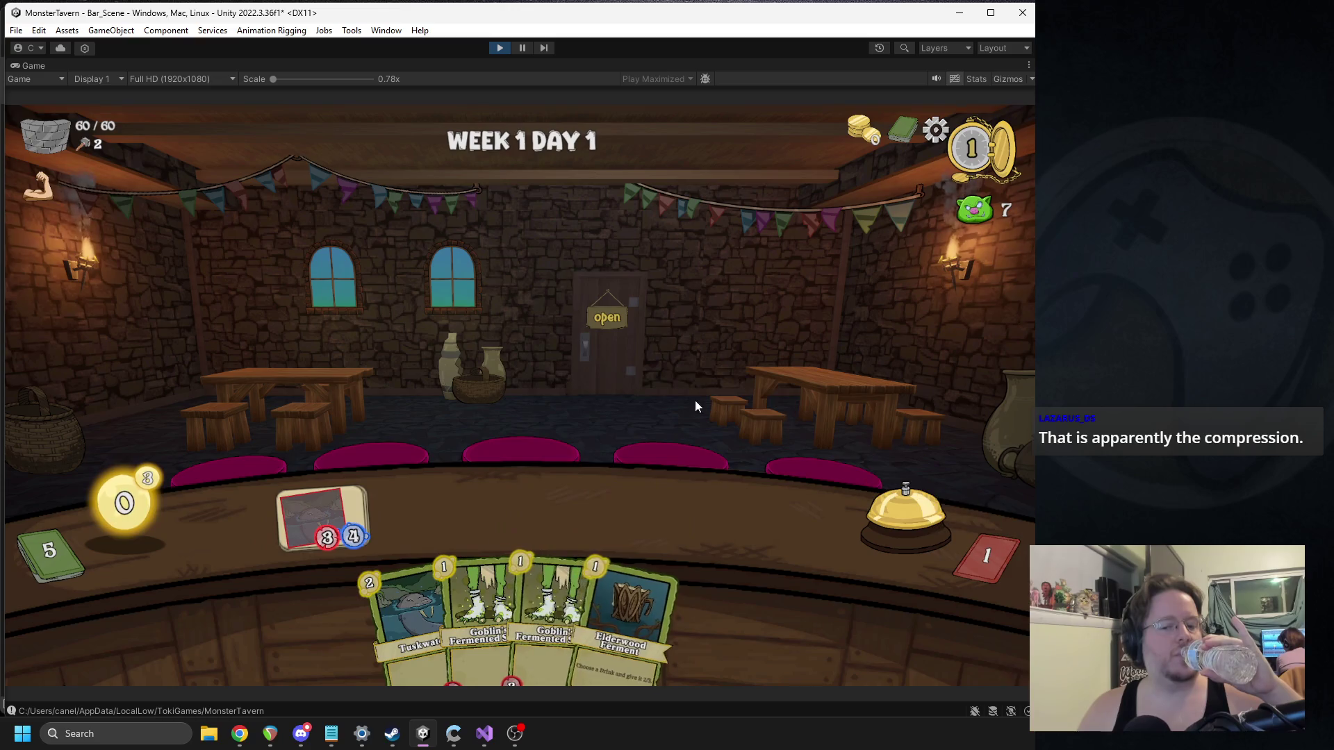
click(875, 512)
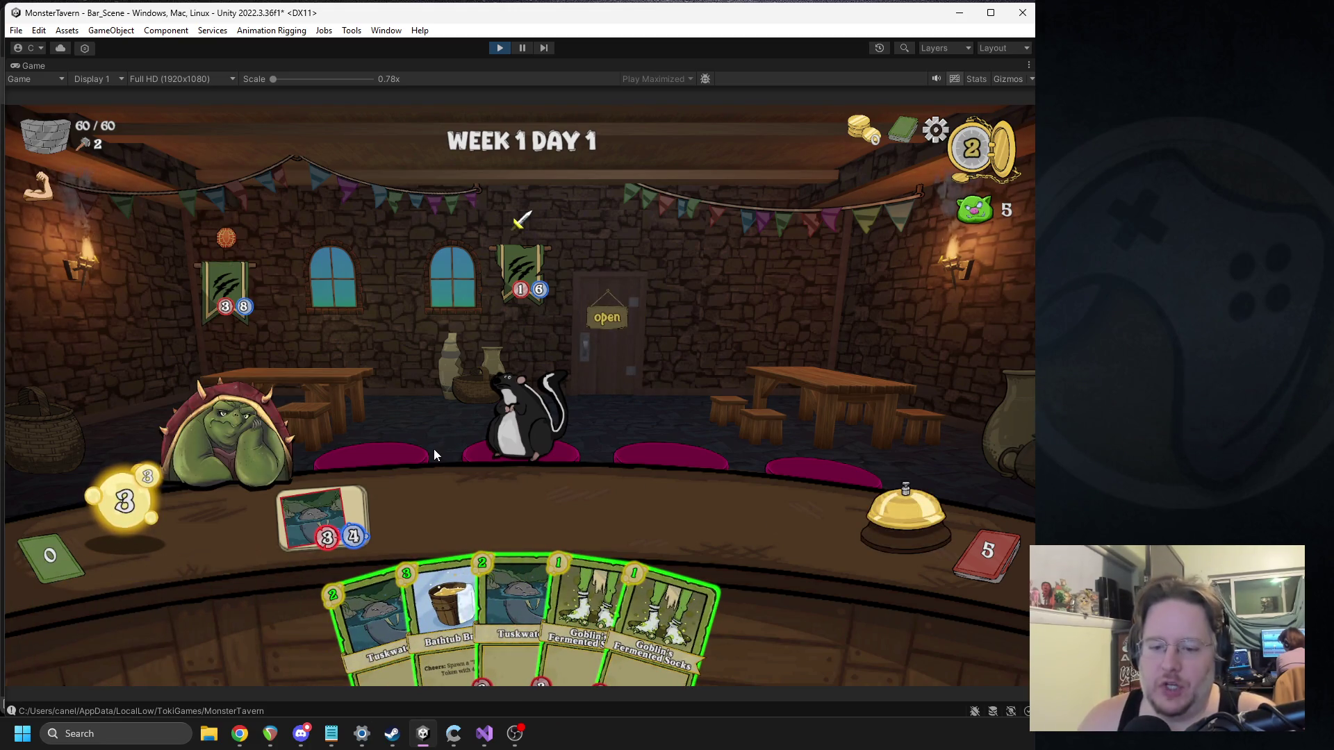
drag(427, 602, 510, 515)
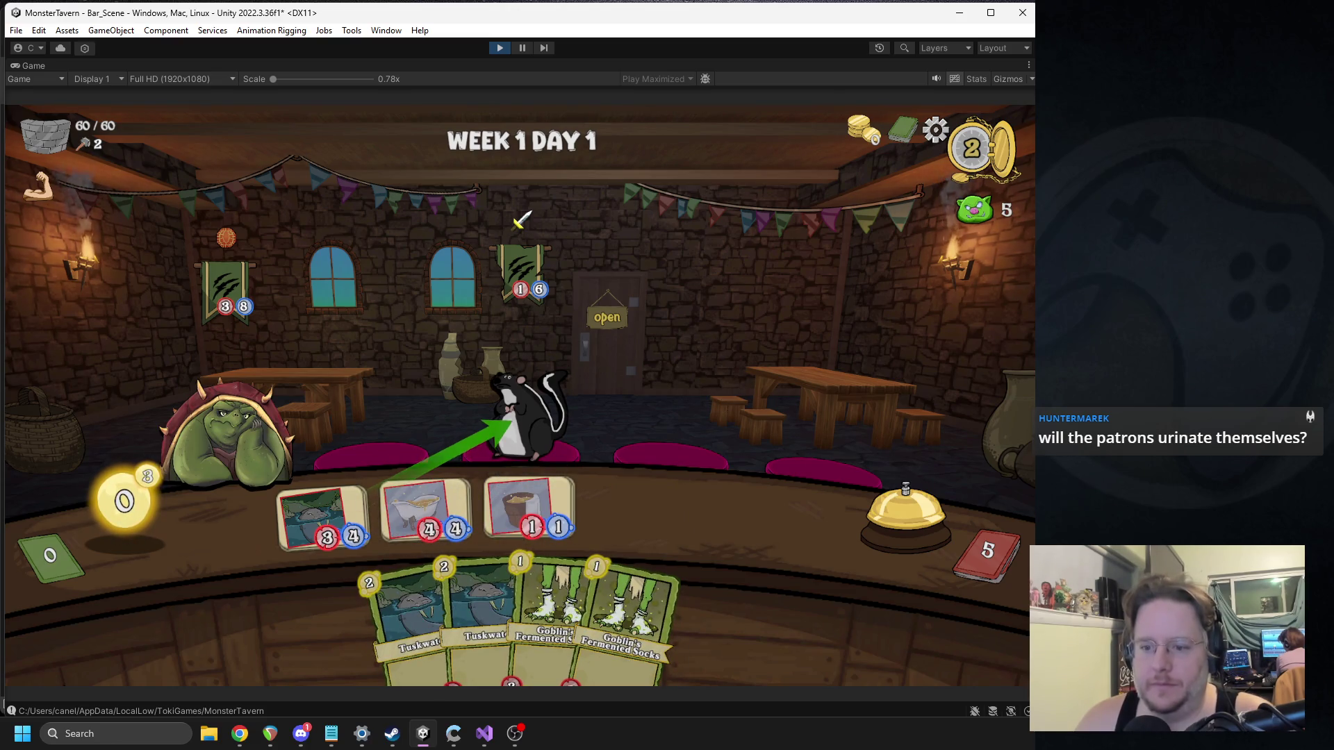
click(901, 513)
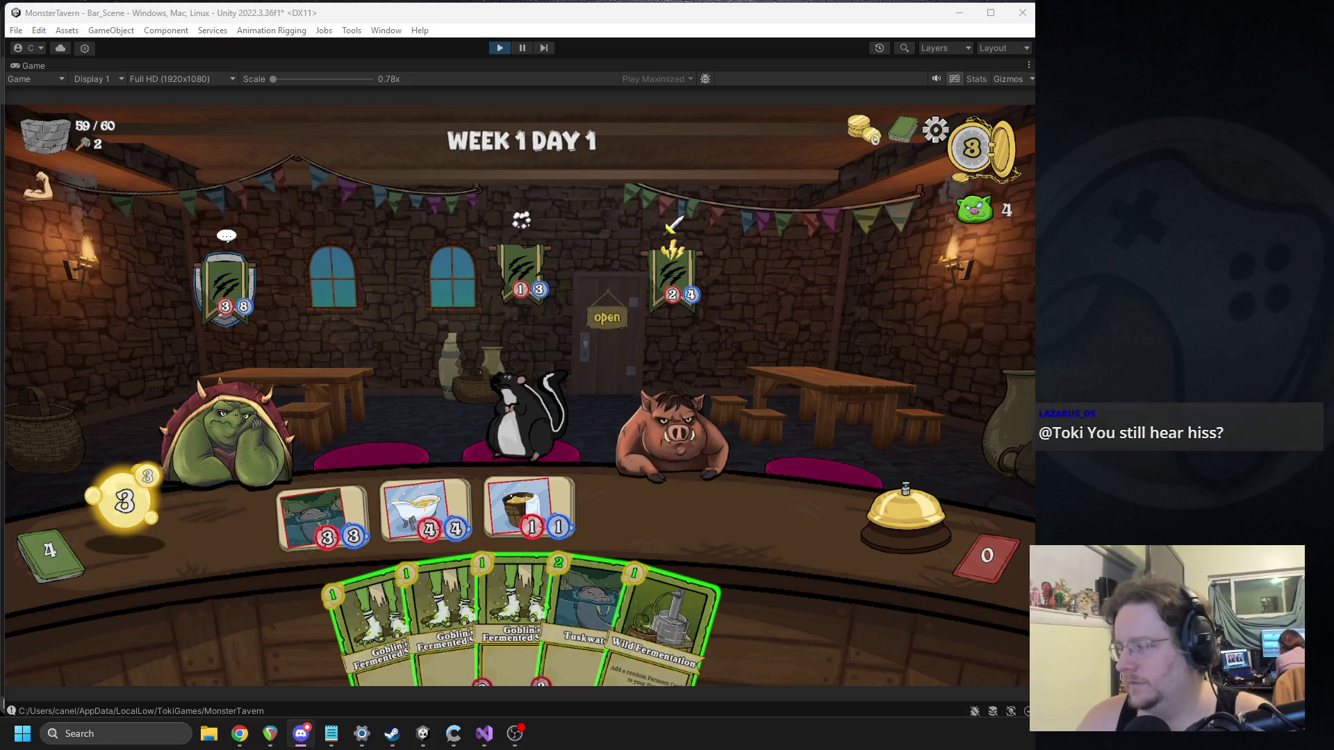
Step: Serve bath drinks to the turtle, place three Goblin cards, and end the turn
click(771, 330)
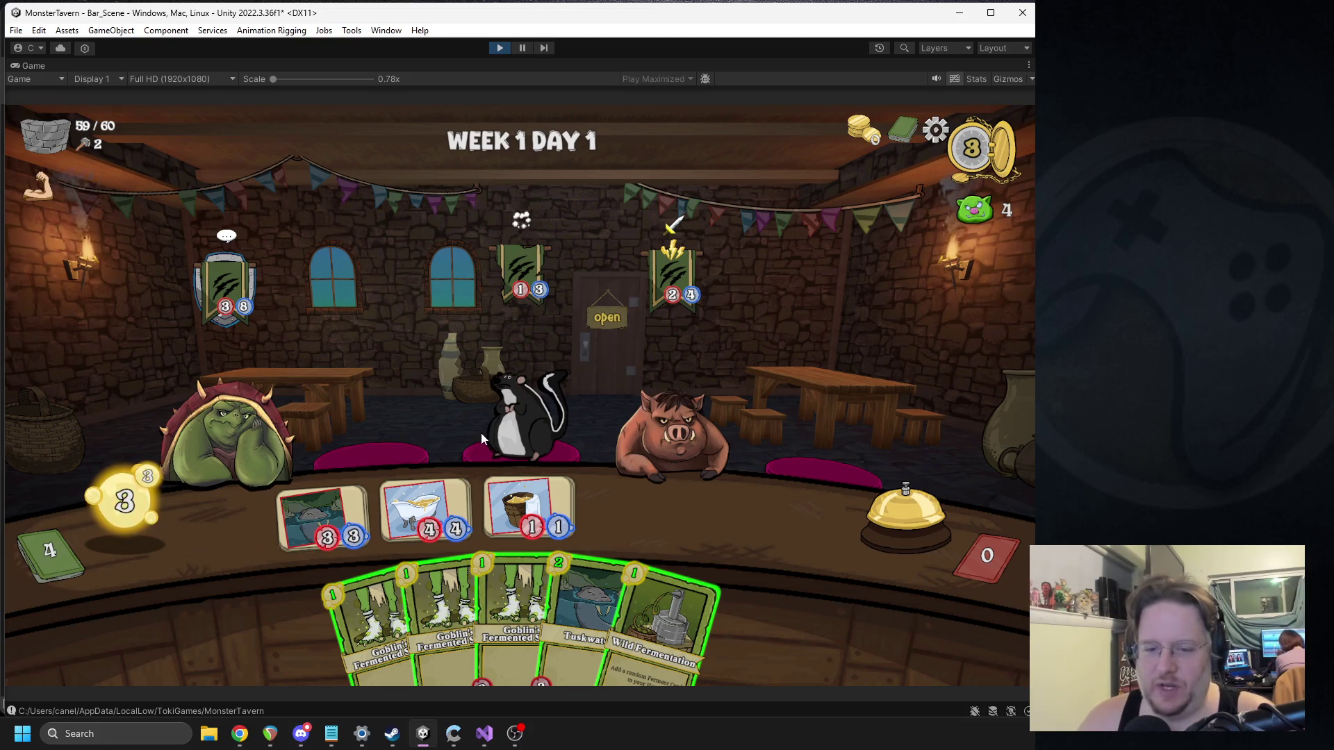
drag(461, 489, 646, 428)
drag(413, 481, 230, 430)
drag(528, 507, 230, 431)
drag(323, 518, 204, 429)
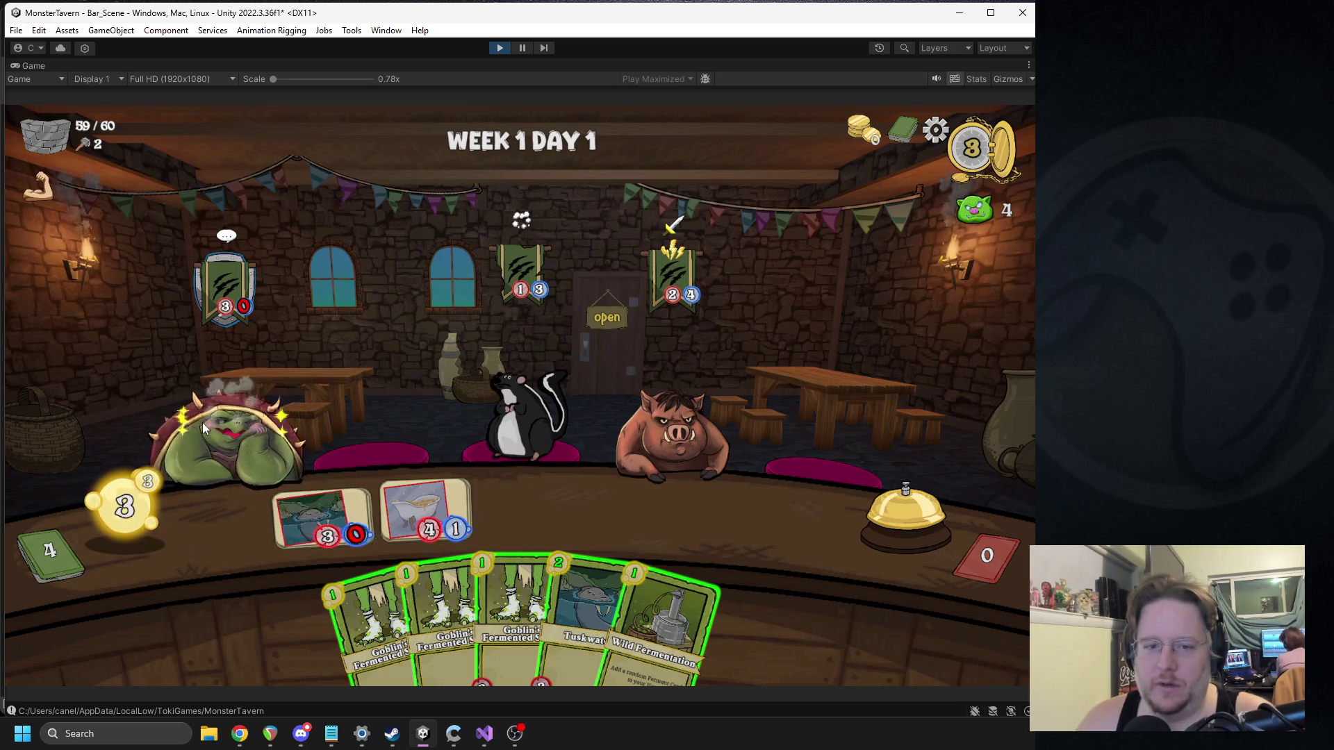
drag(510, 612, 321, 528)
drag(445, 611, 528, 514)
mouse_move(431, 611)
mouse_down()
mouse_move(469, 575)
mouse_move(632, 514)
mouse_up()
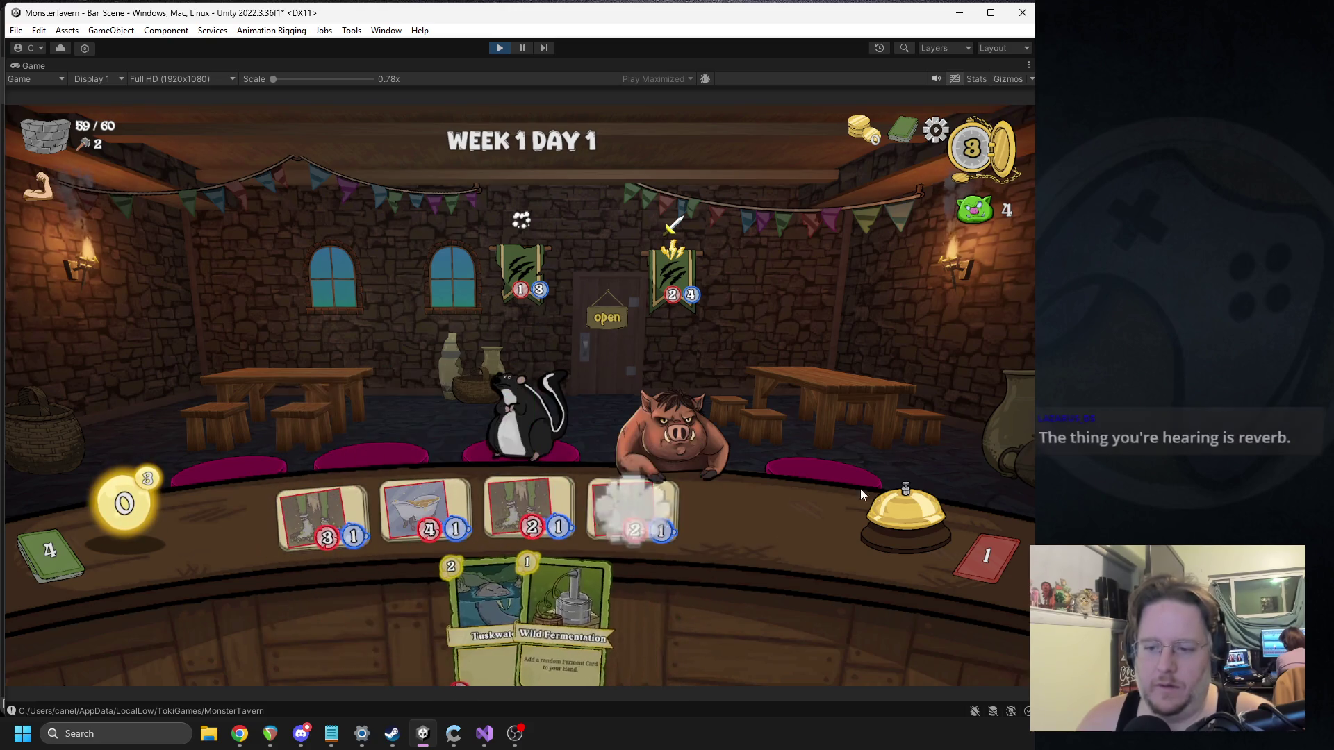
click(889, 521)
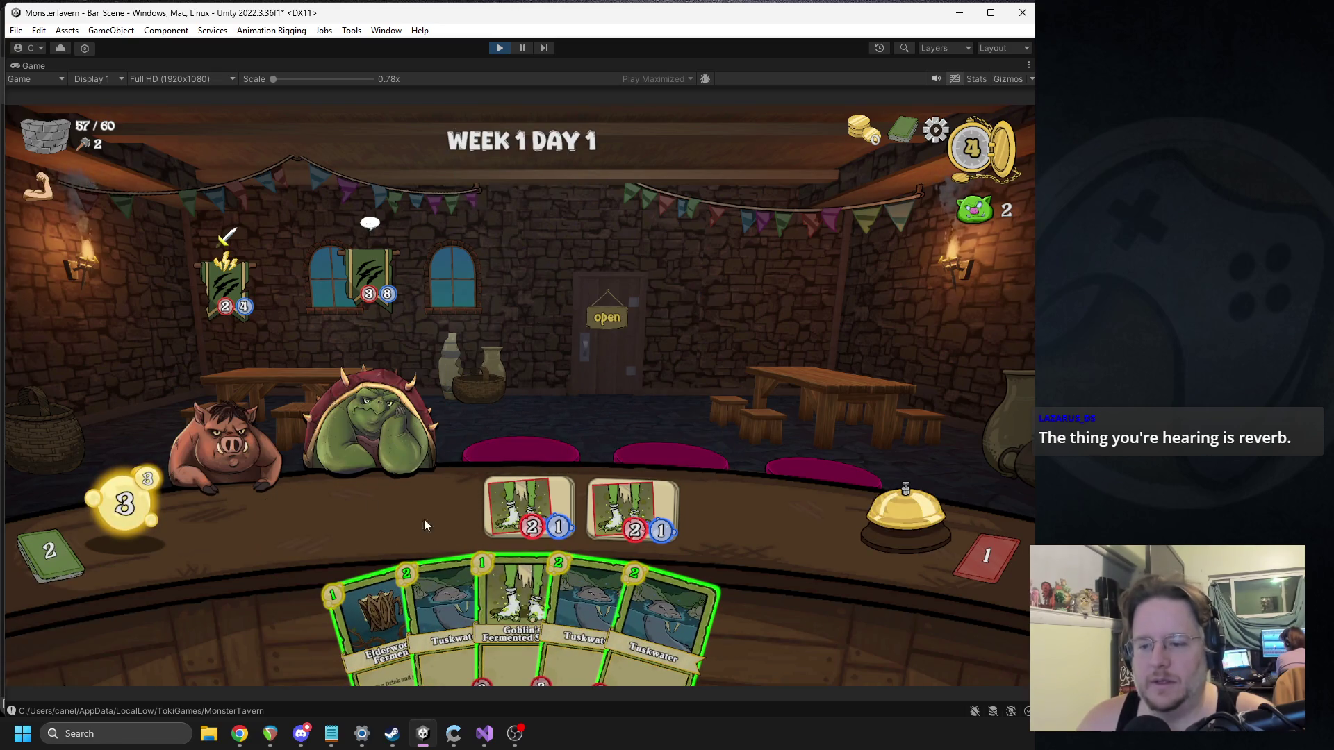
Step: Mix Tuskwater with Elderwood Ferment, serve the pig, place Socks and Tuskwater, then stop play
mouse_move(445, 603)
mouse_down()
mouse_move(286, 510)
mouse_move(332, 518)
mouse_up()
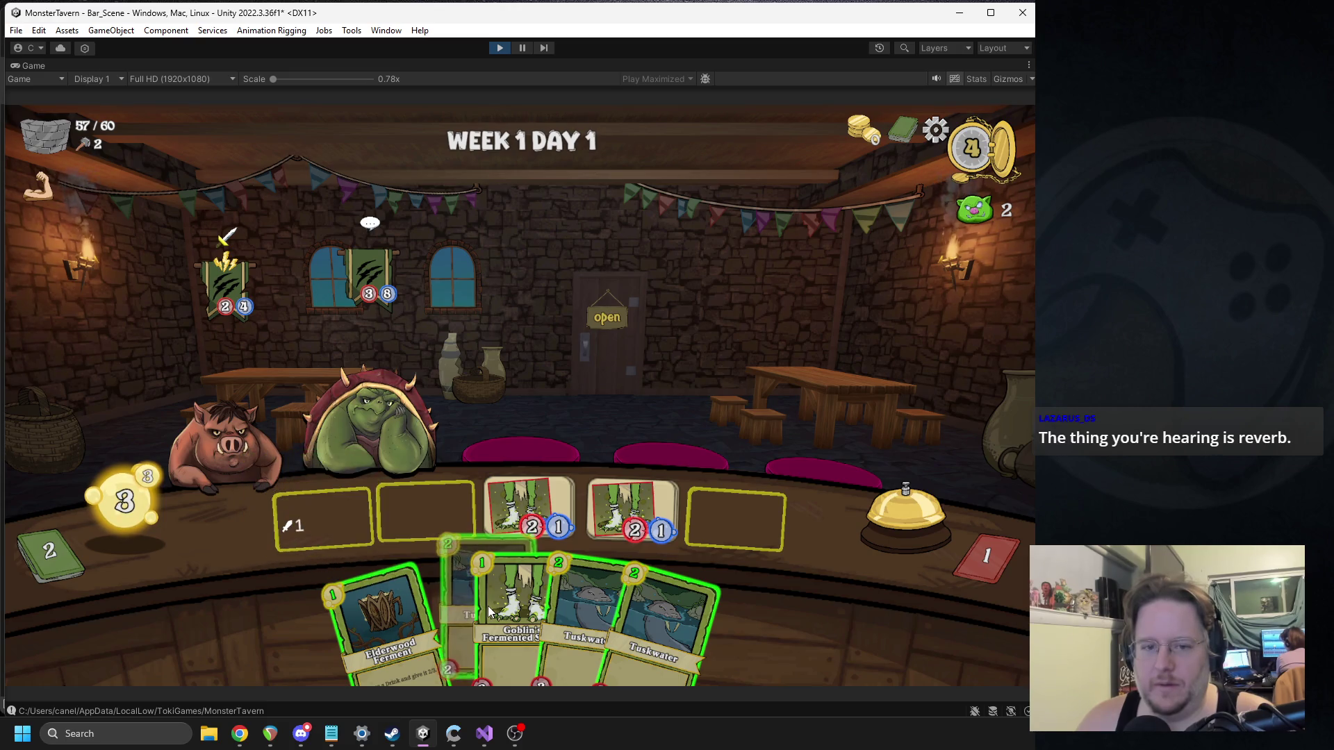
drag(481, 634, 323, 518)
drag(385, 612, 323, 518)
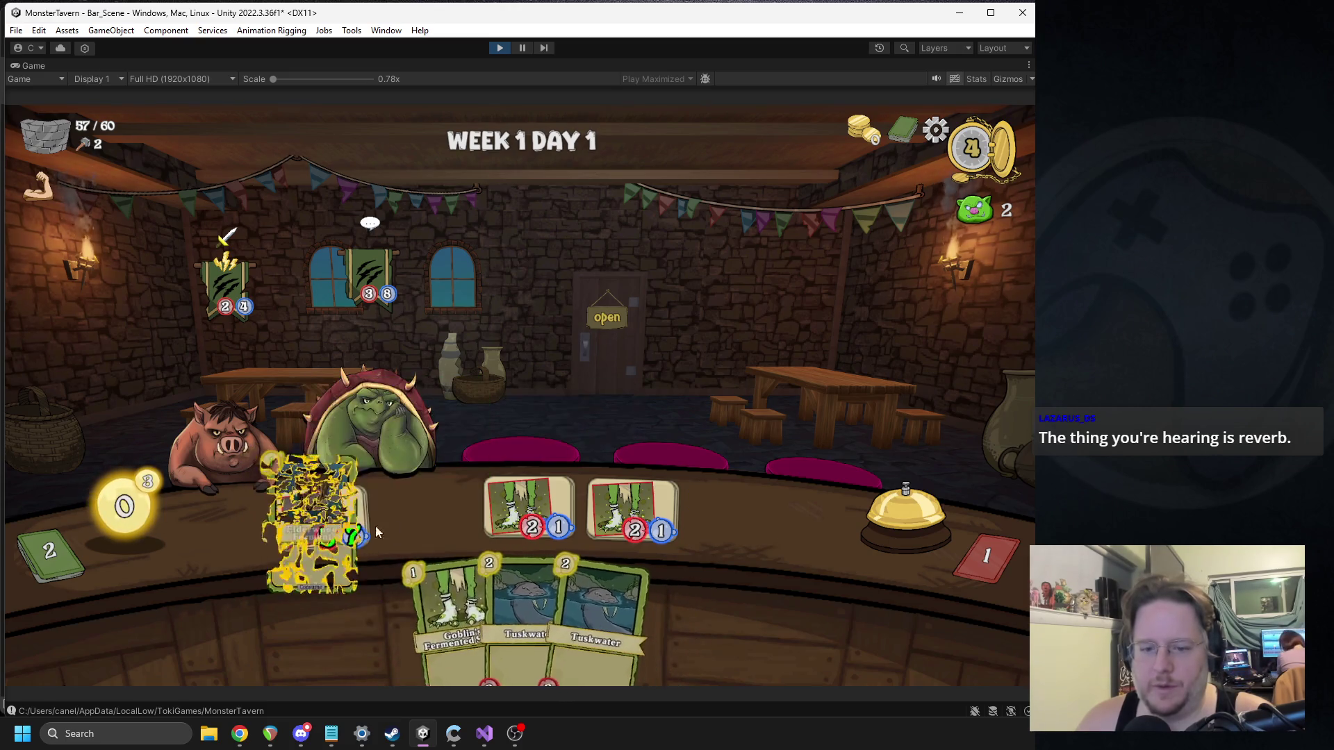
drag(575, 510, 504, 475)
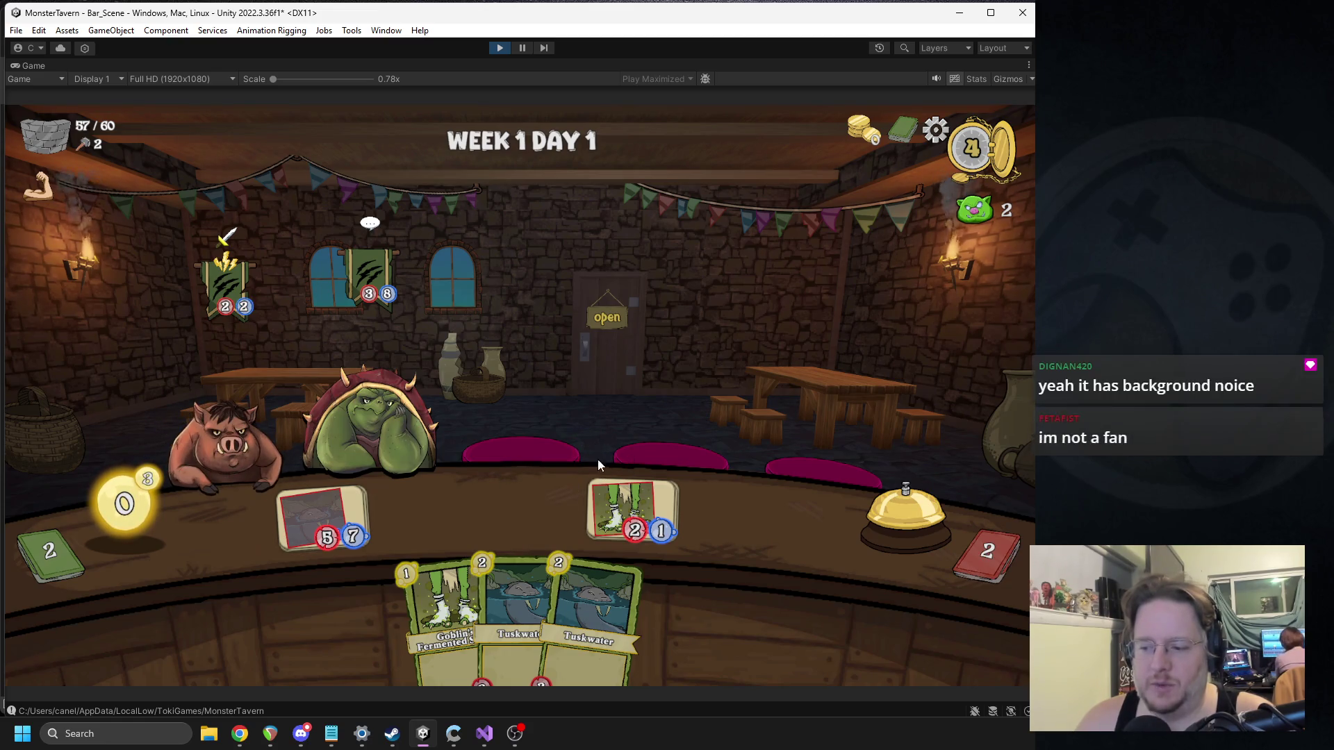
click(902, 501)
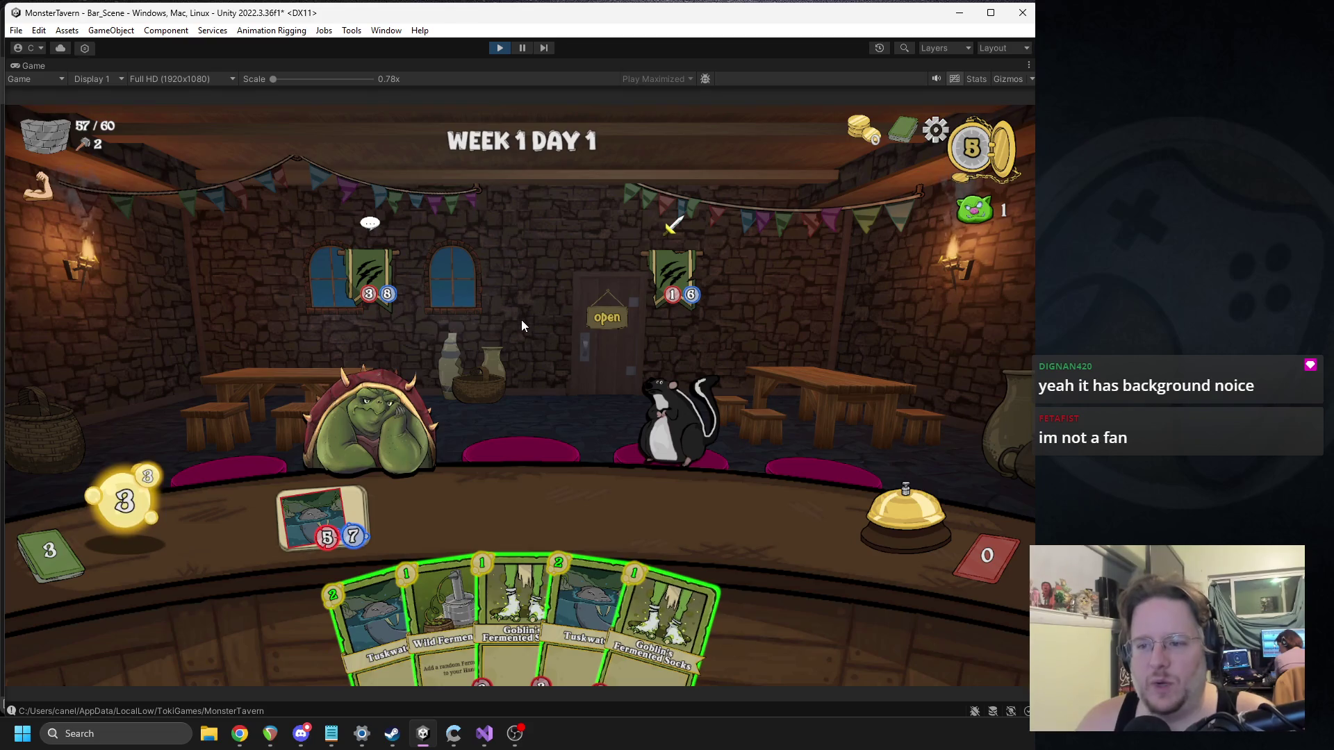
drag(514, 611, 453, 515)
mouse_move(403, 593)
mouse_down()
mouse_move(550, 507)
mouse_move(537, 511)
mouse_up()
click(878, 512)
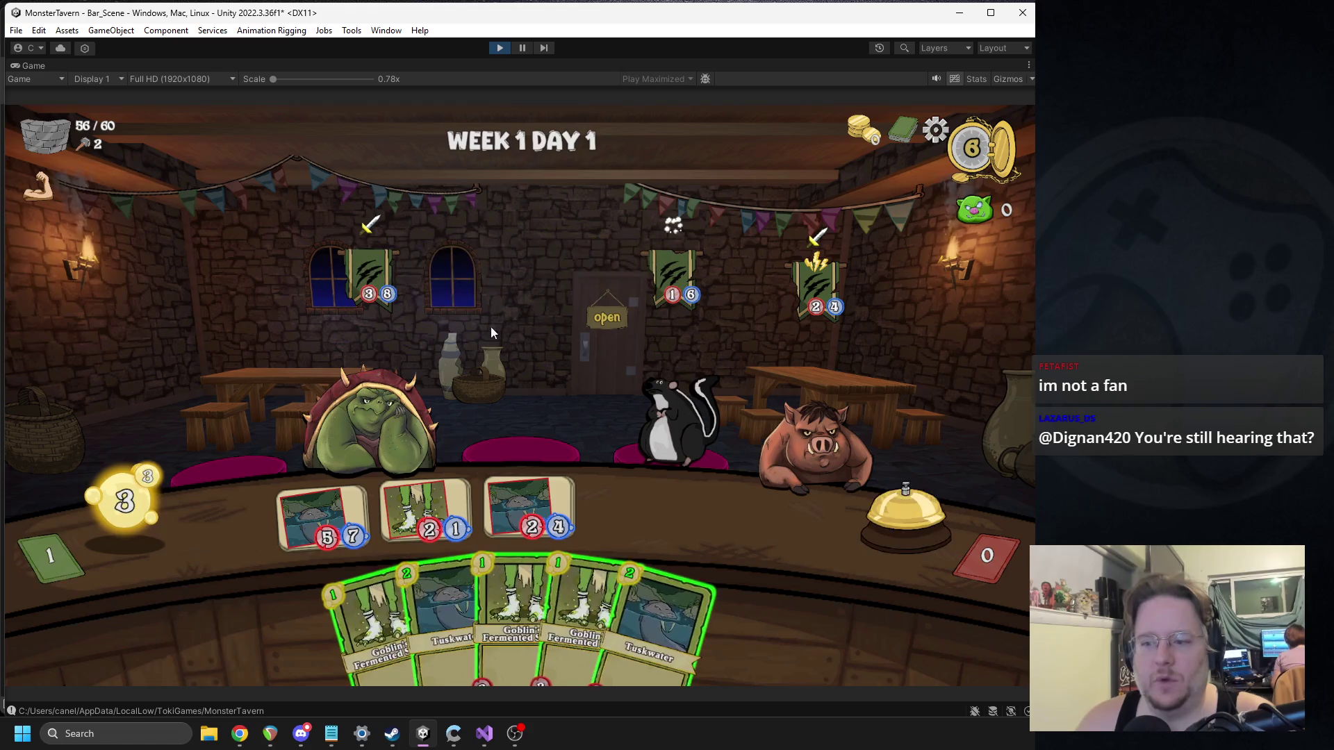
click(500, 48)
Step: Add a 1.25f volume argument to PlaySound in TriggerLastCall, save, and return to Unity
click(485, 734)
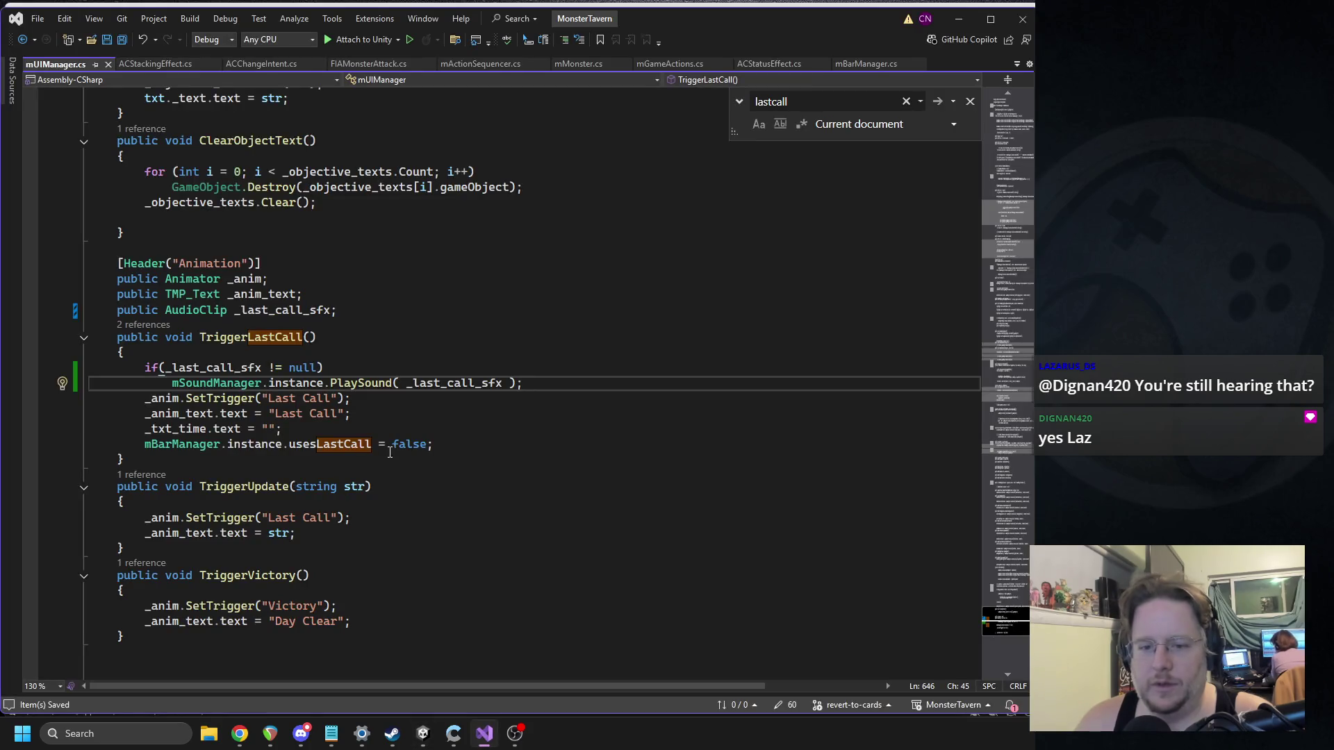
click(504, 386)
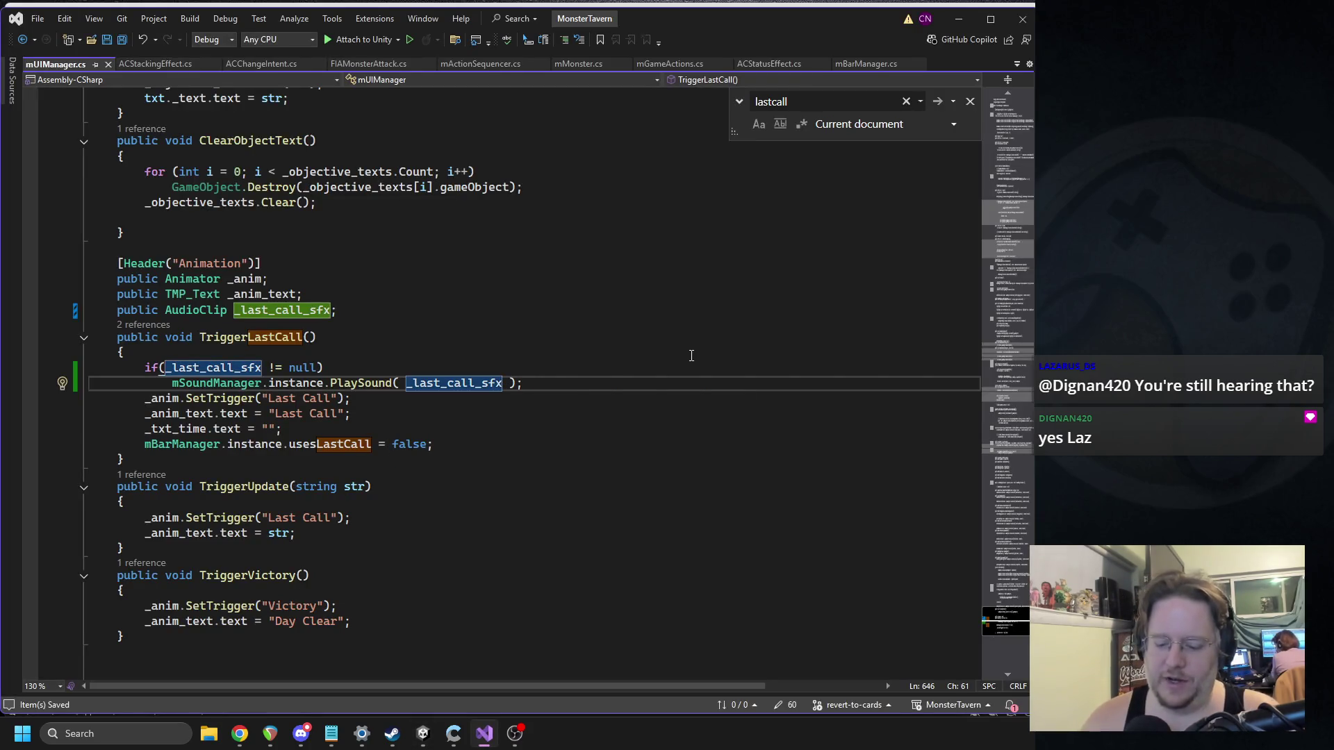
text(,)
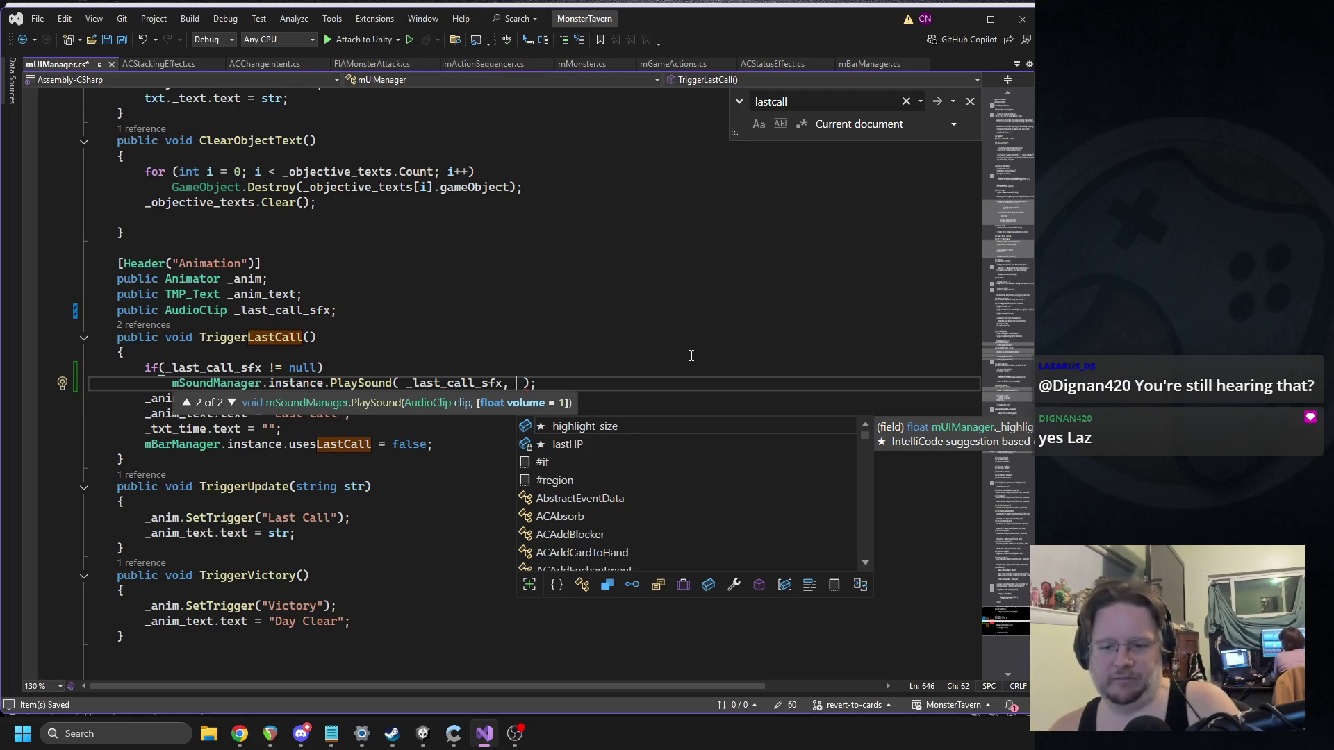
key(BackSpace)
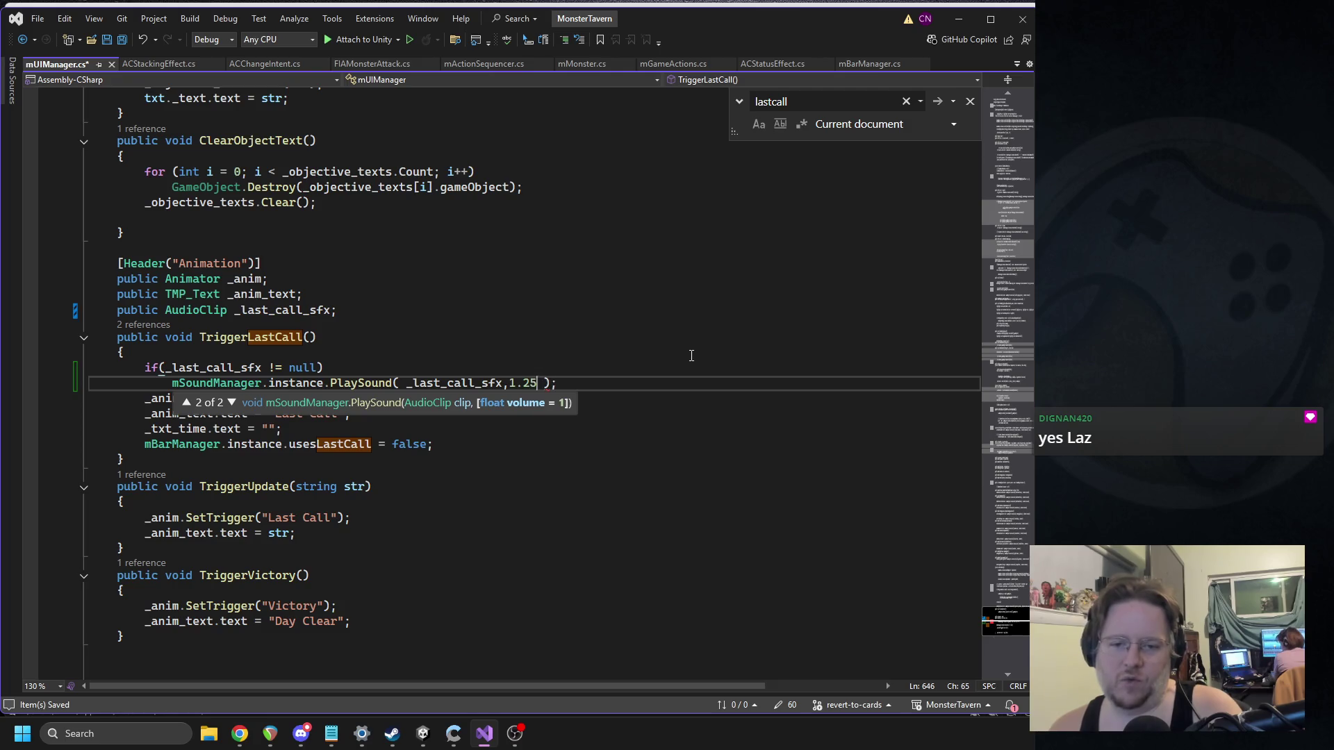
text(f)
key(ctrl+s)
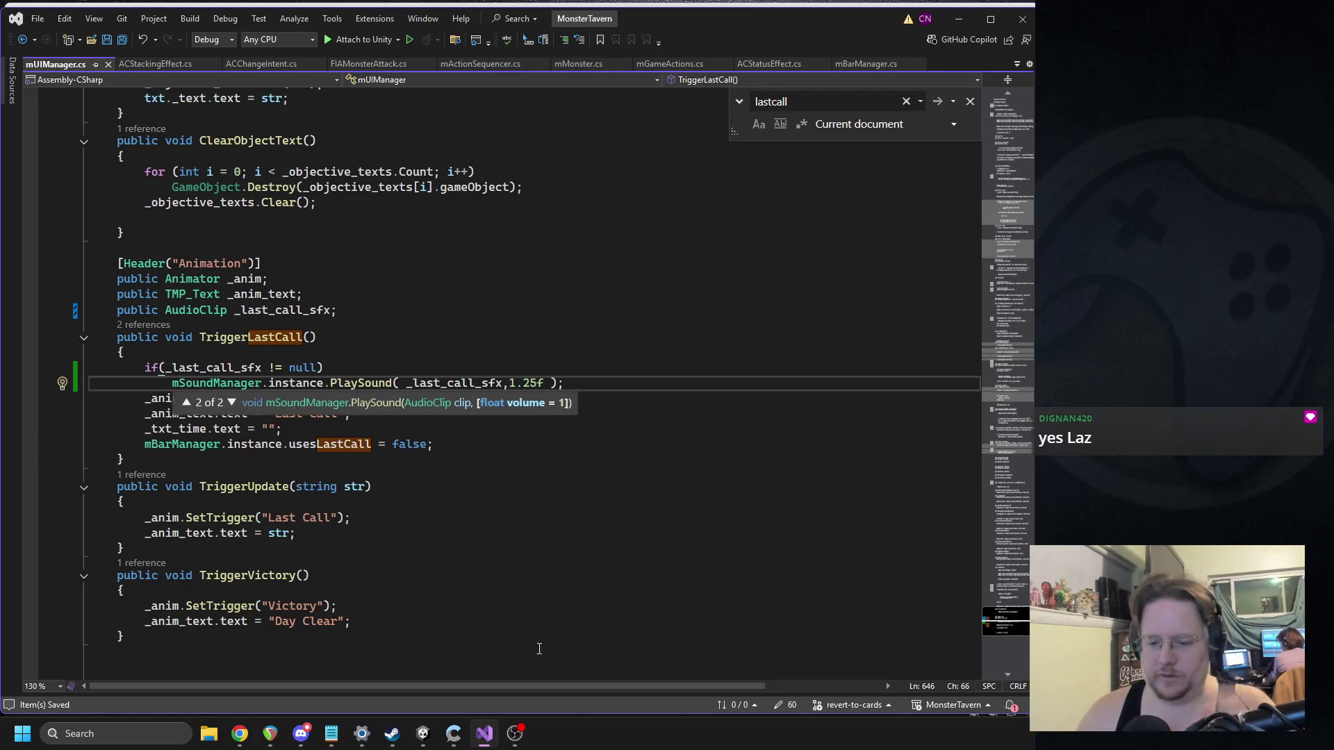
click(423, 734)
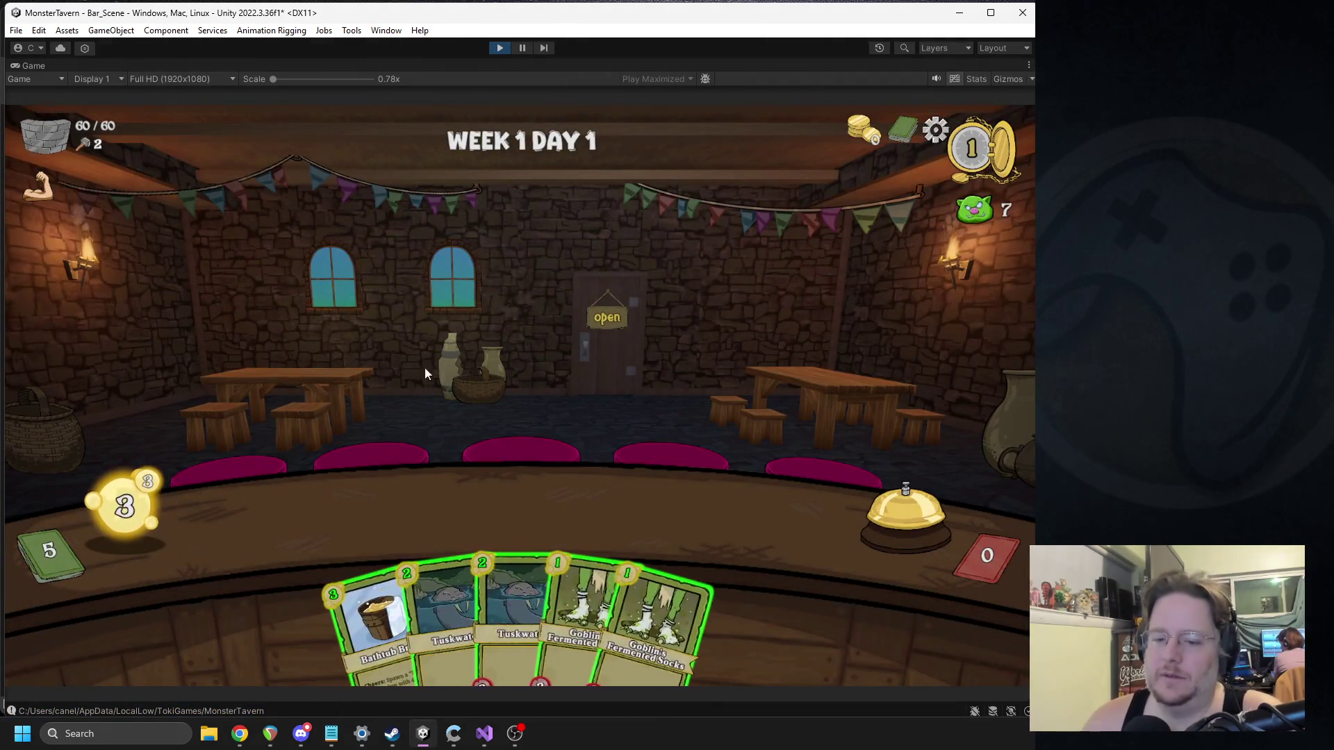
Step: Play Bathtub Brew, then add a Wild Fermentation ferment to a counter drink
drag(368, 590, 467, 506)
click(905, 510)
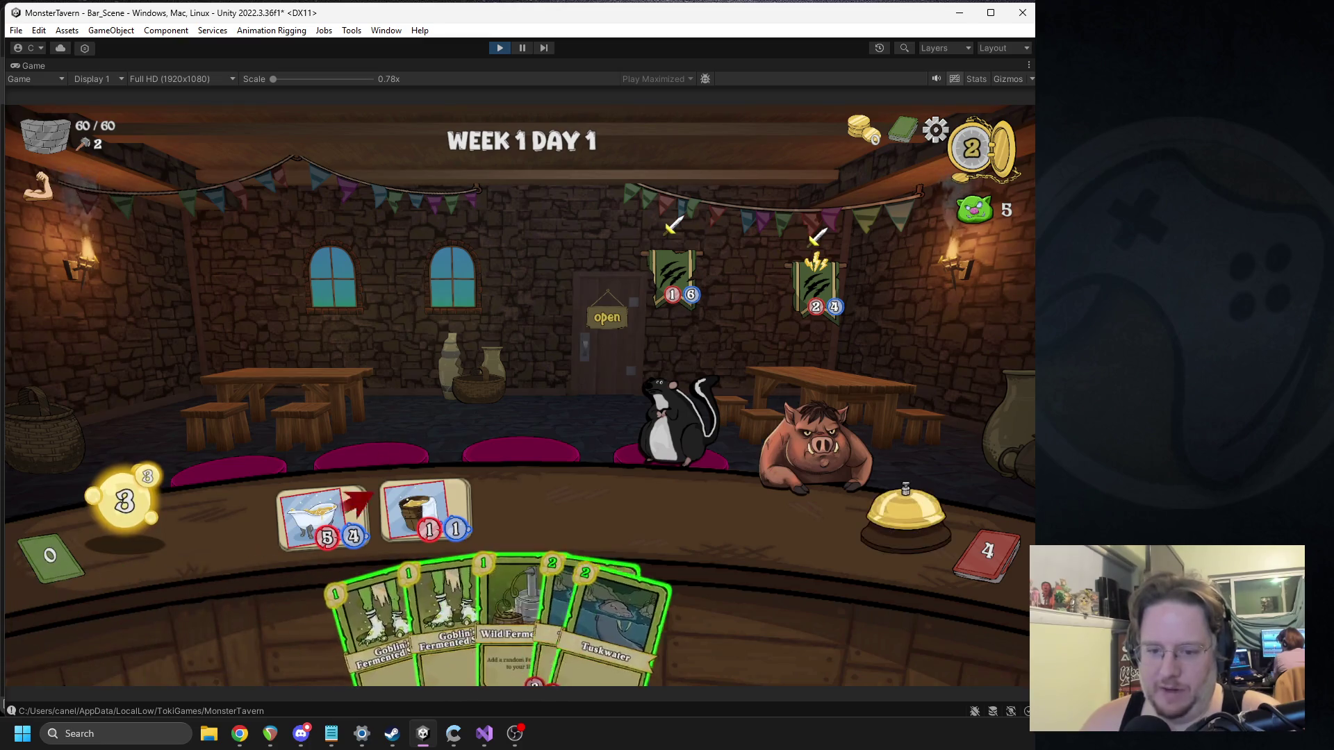
click(498, 586)
mouse_move(445, 626)
mouse_down()
mouse_move(428, 530)
mouse_move(402, 523)
mouse_up()
click(877, 523)
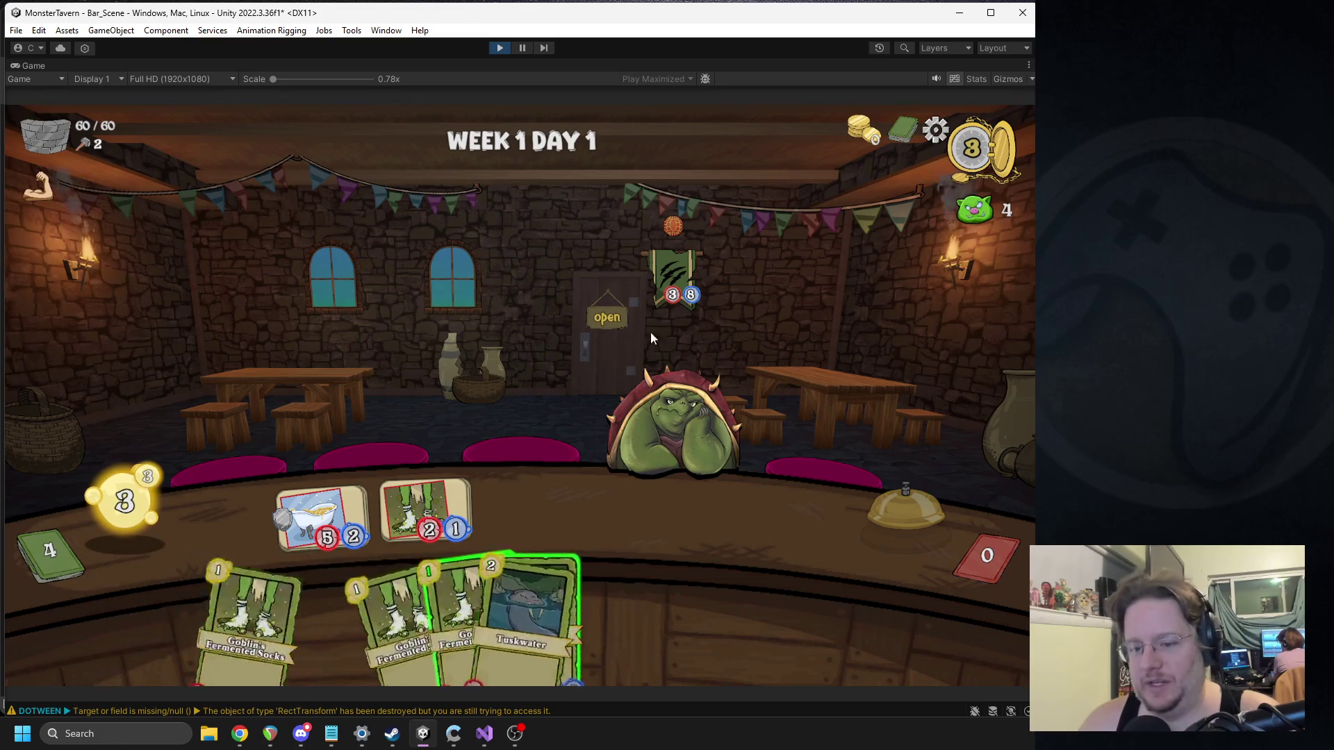
Step: Place a drink and two Goblin's Socks, play Wild Fermentation, add Ironbark Ferment, end turn
drag(459, 625, 411, 531)
drag(399, 612, 625, 501)
drag(643, 611, 737, 520)
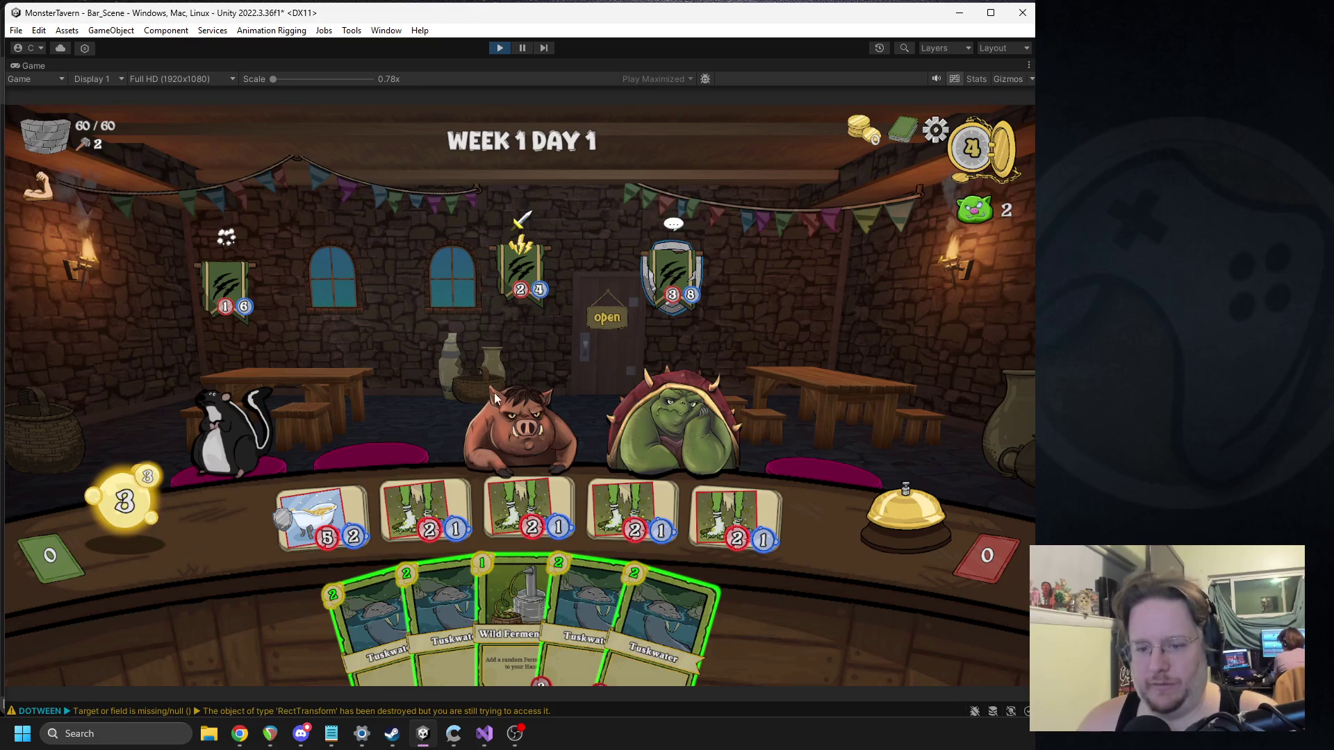
mouse_move(524, 586)
mouse_move(522, 581)
mouse_down()
mouse_move(516, 316)
mouse_move(356, 316)
mouse_up()
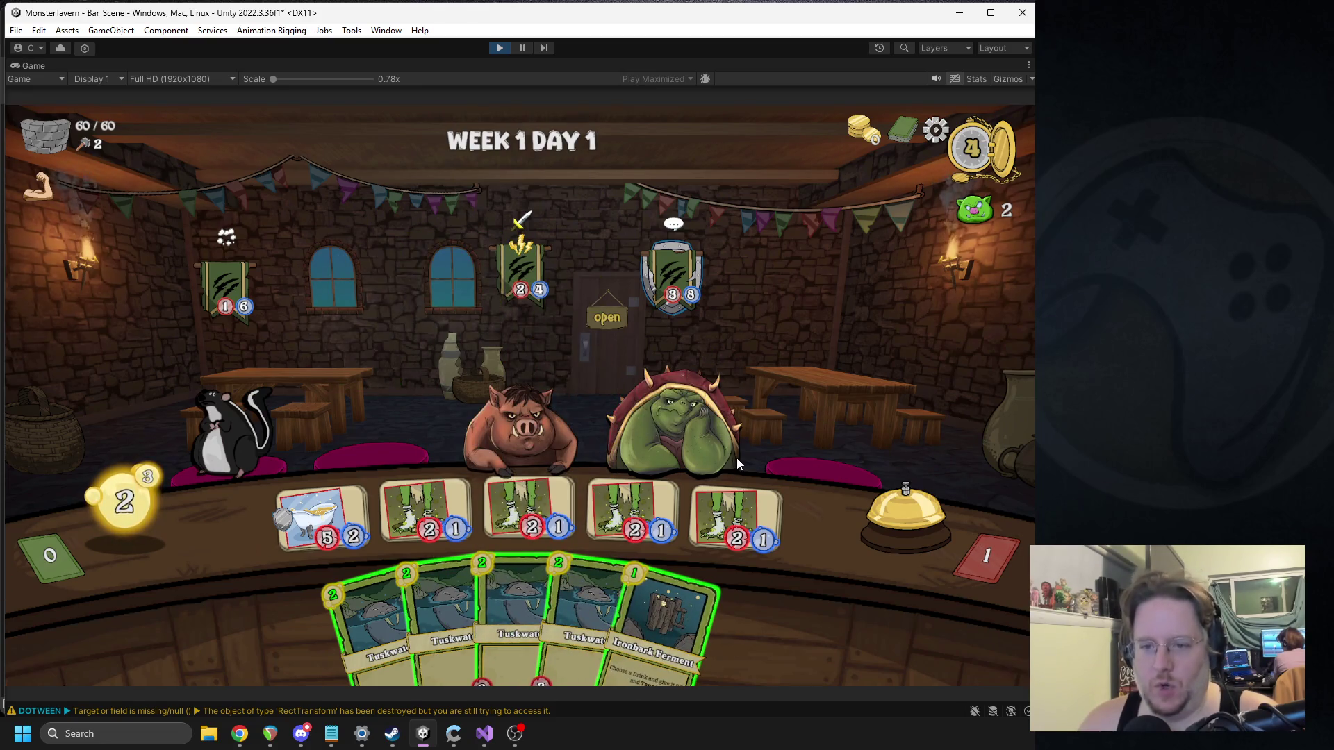
mouse_move(549, 473)
mouse_down()
mouse_move(388, 411)
mouse_move(444, 417)
mouse_up()
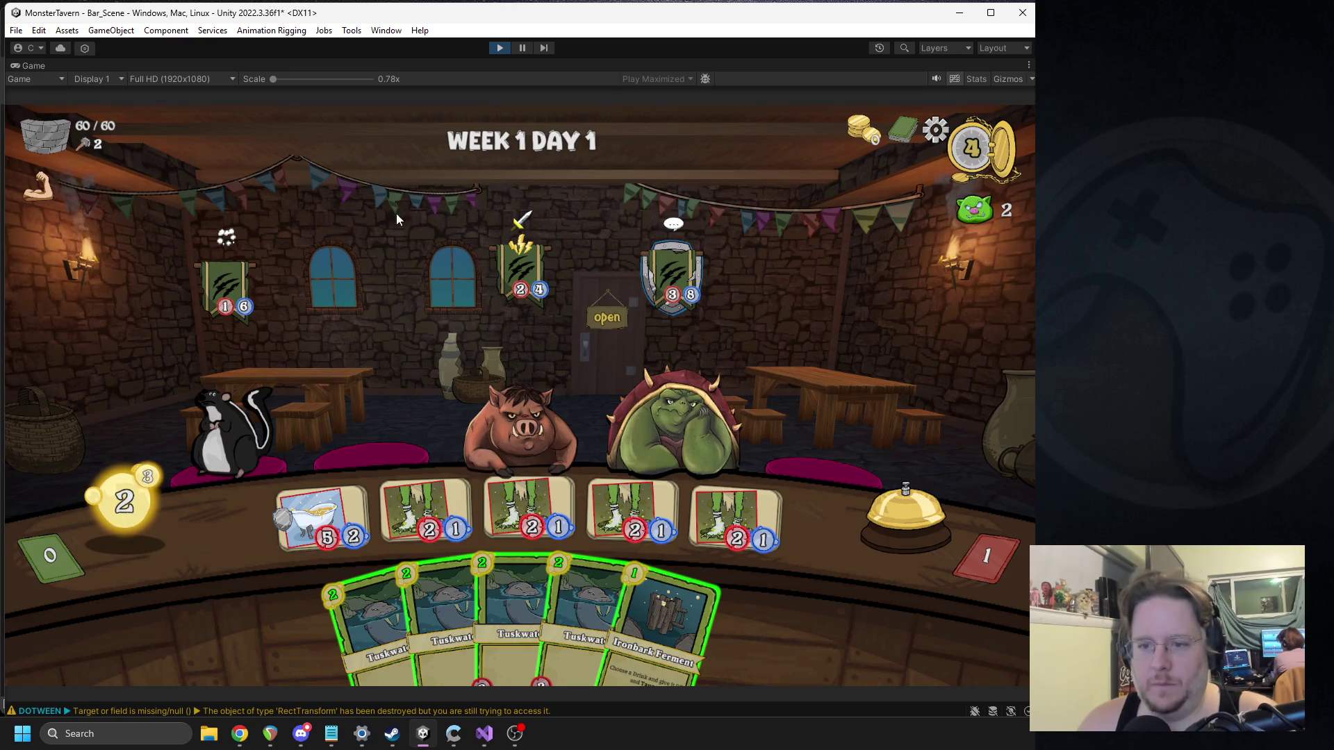
mouse_move(663, 612)
mouse_down()
mouse_move(744, 525)
mouse_move(733, 534)
mouse_up()
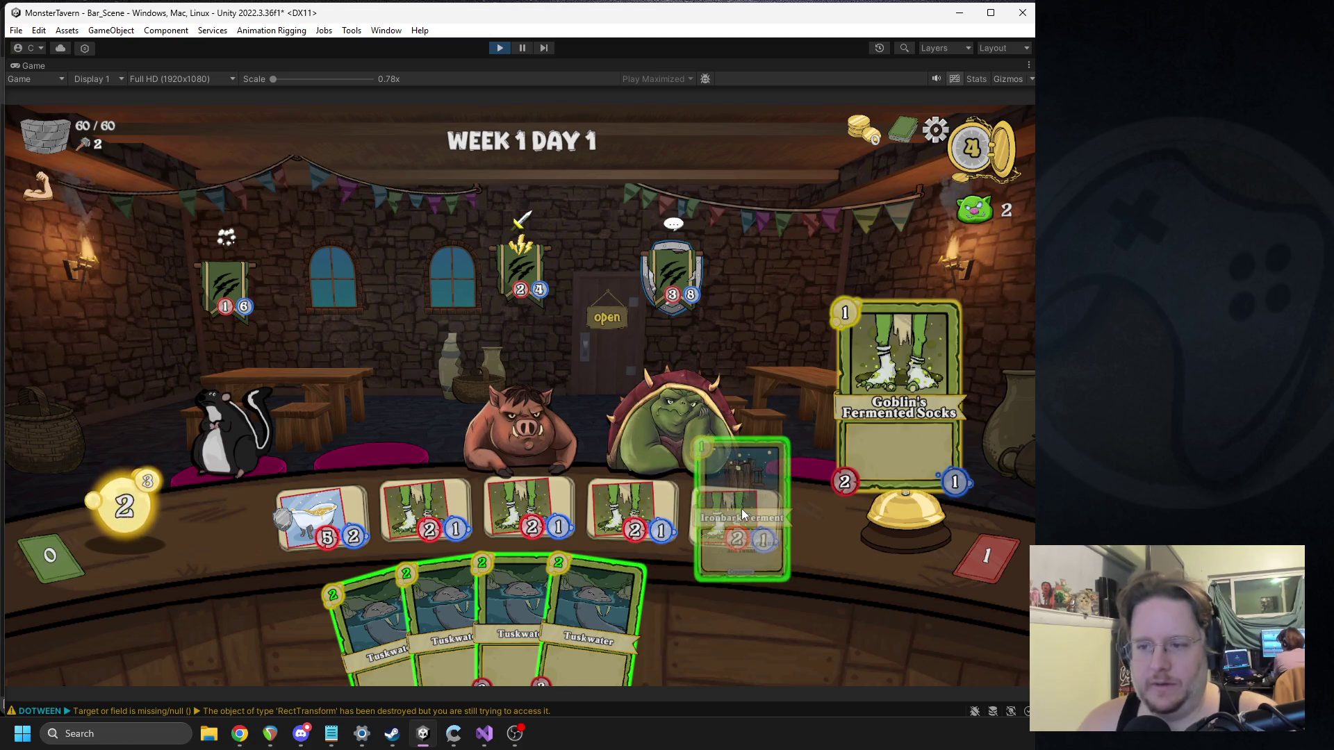
mouse_move(509, 269)
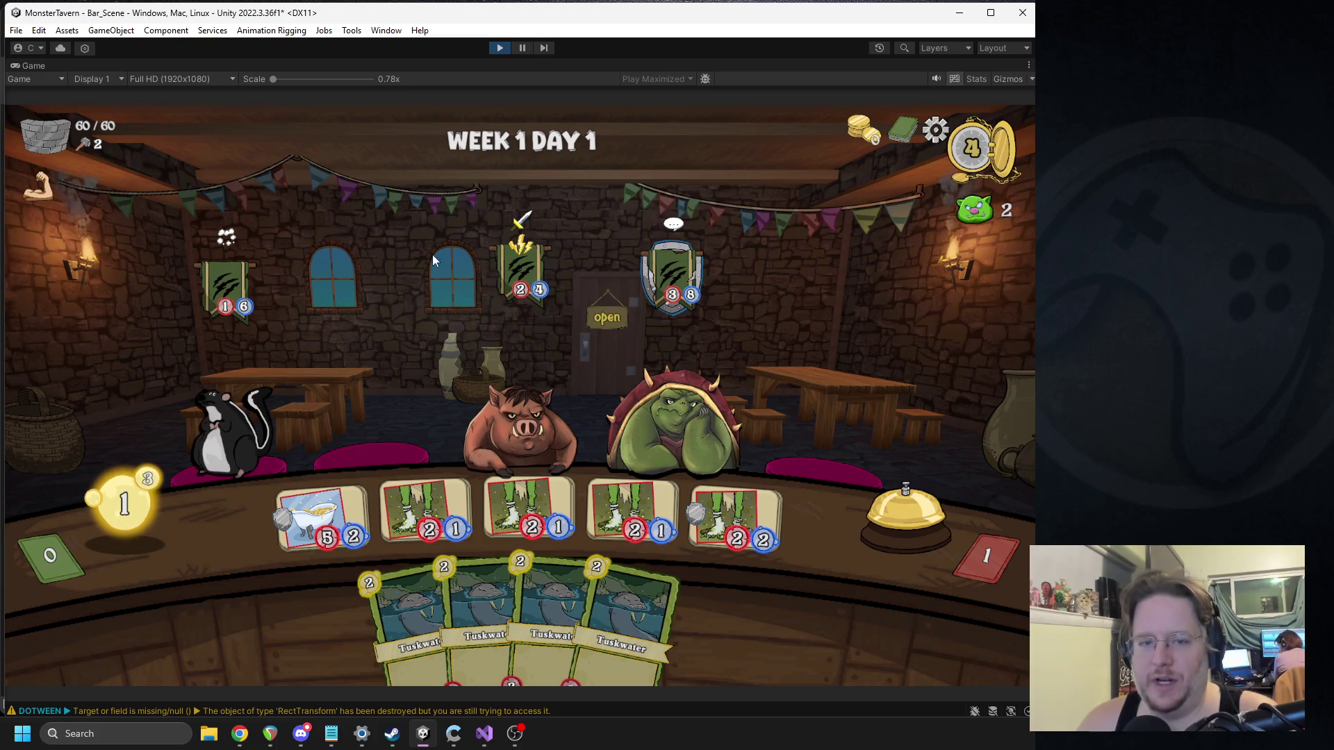
click(894, 510)
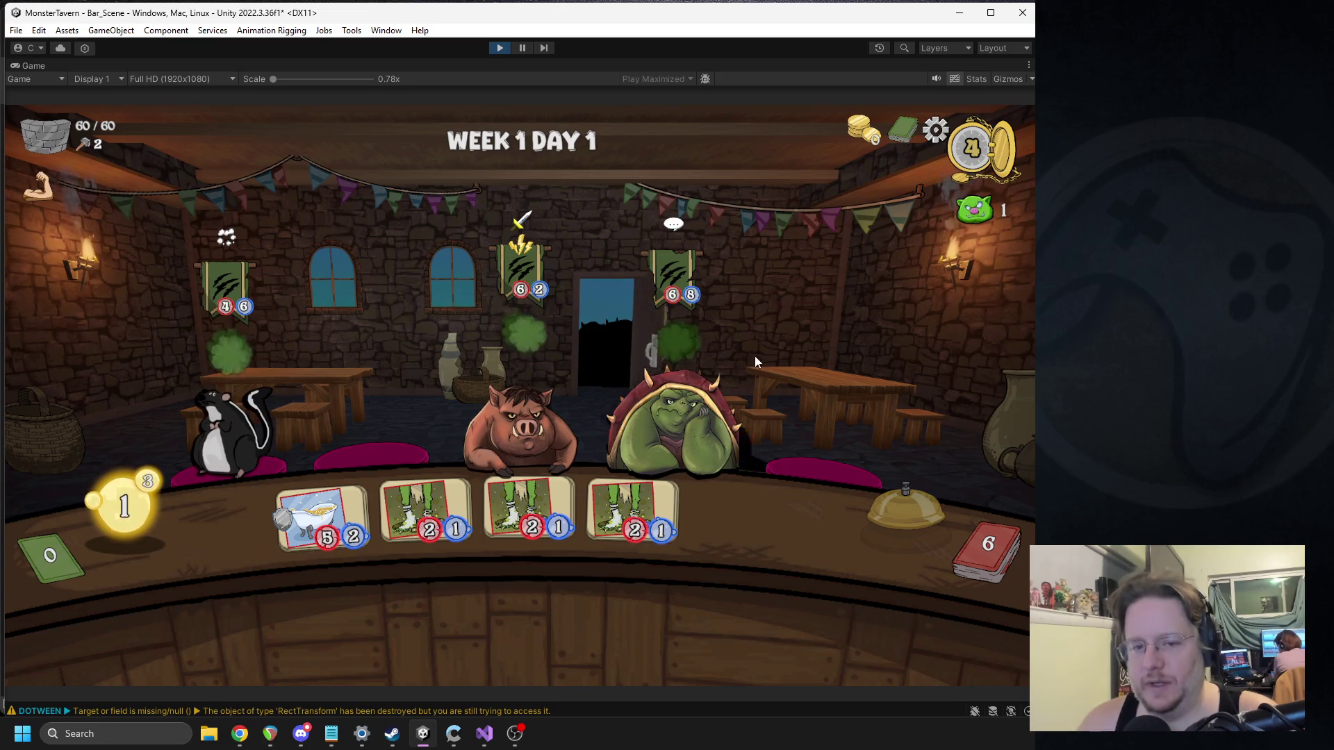
Step: Serve the right orc, boost the fourth drink with Flashroom Ferment, and serve socks to the pig
mouse_move(425, 511)
mouse_down()
mouse_move(664, 397)
mouse_move(653, 389)
mouse_up()
drag(371, 625, 659, 358)
mouse_move(765, 458)
mouse_down()
mouse_move(633, 506)
mouse_move(670, 420)
mouse_move(656, 415)
mouse_up()
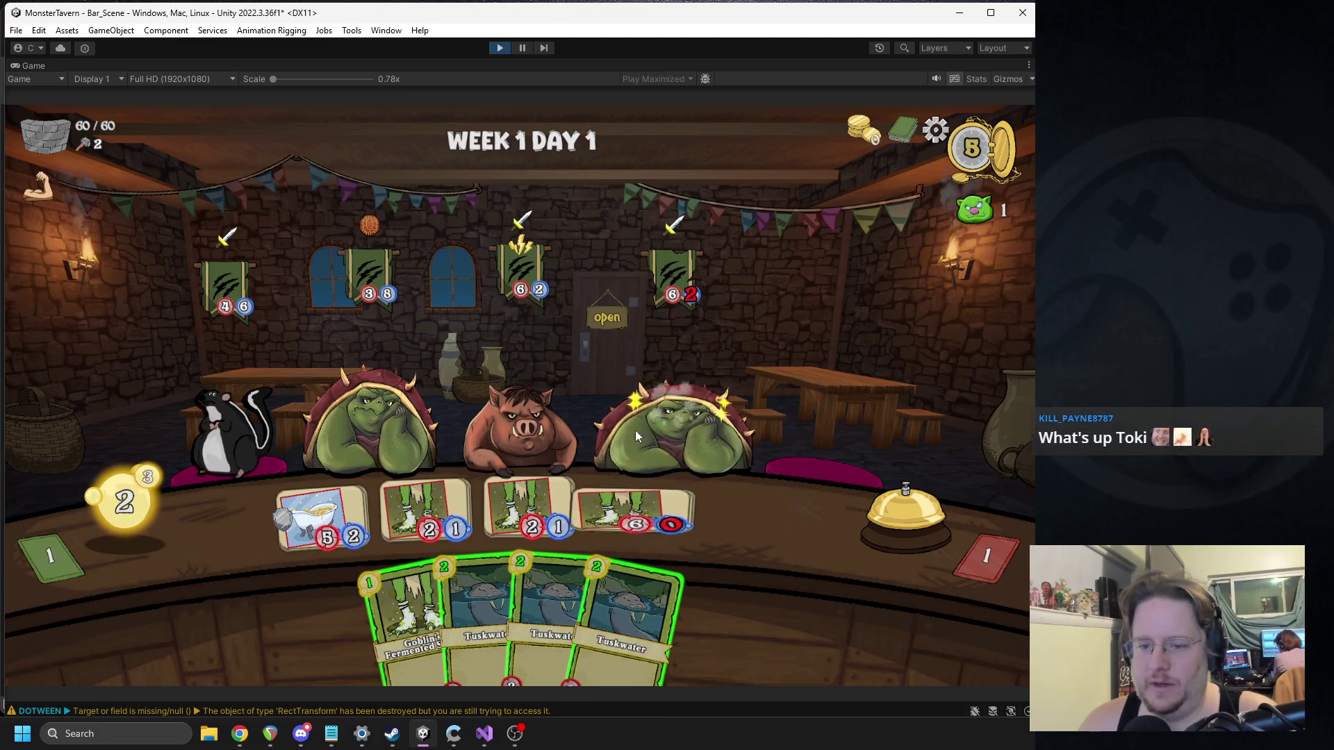
drag(453, 479, 526, 432)
Step: Play two Tuskwater cards onto the bar and end the turn
mouse_move(479, 611)
mouse_down()
mouse_move(427, 528)
mouse_move(444, 518)
mouse_up()
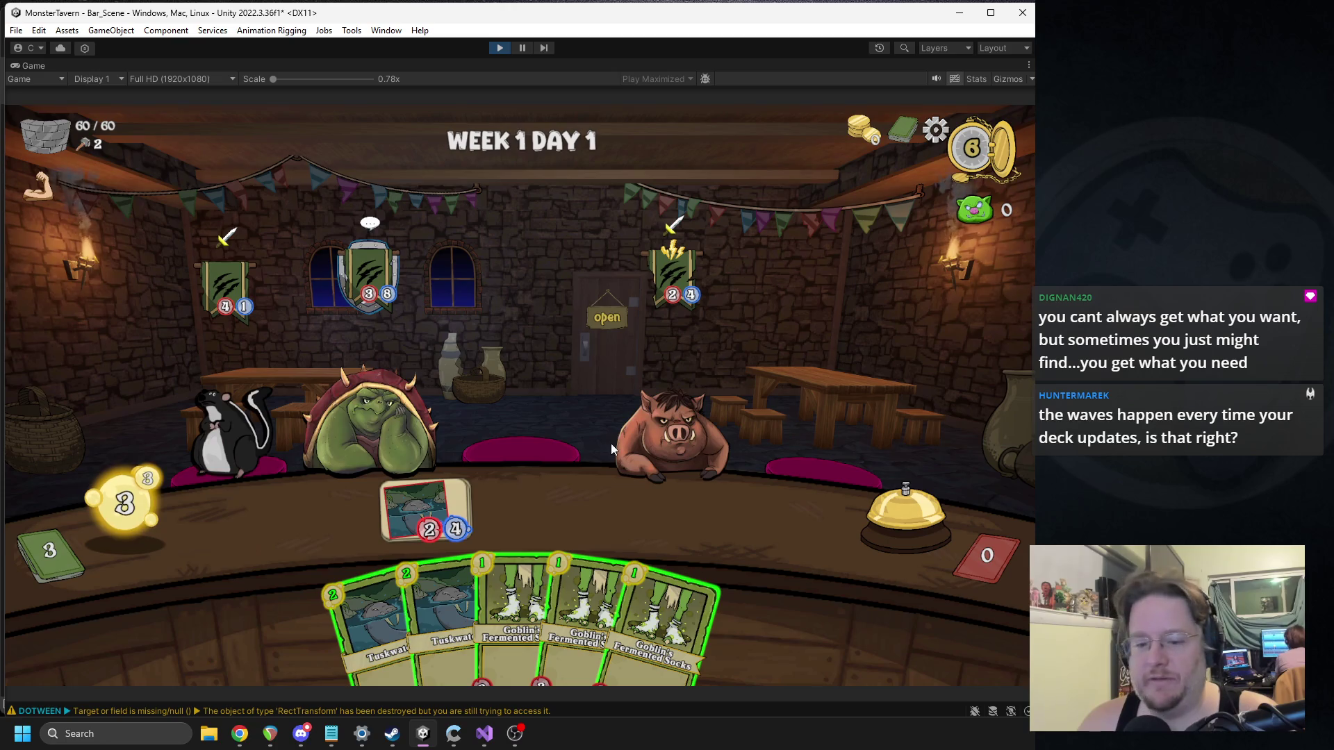
drag(375, 625, 321, 517)
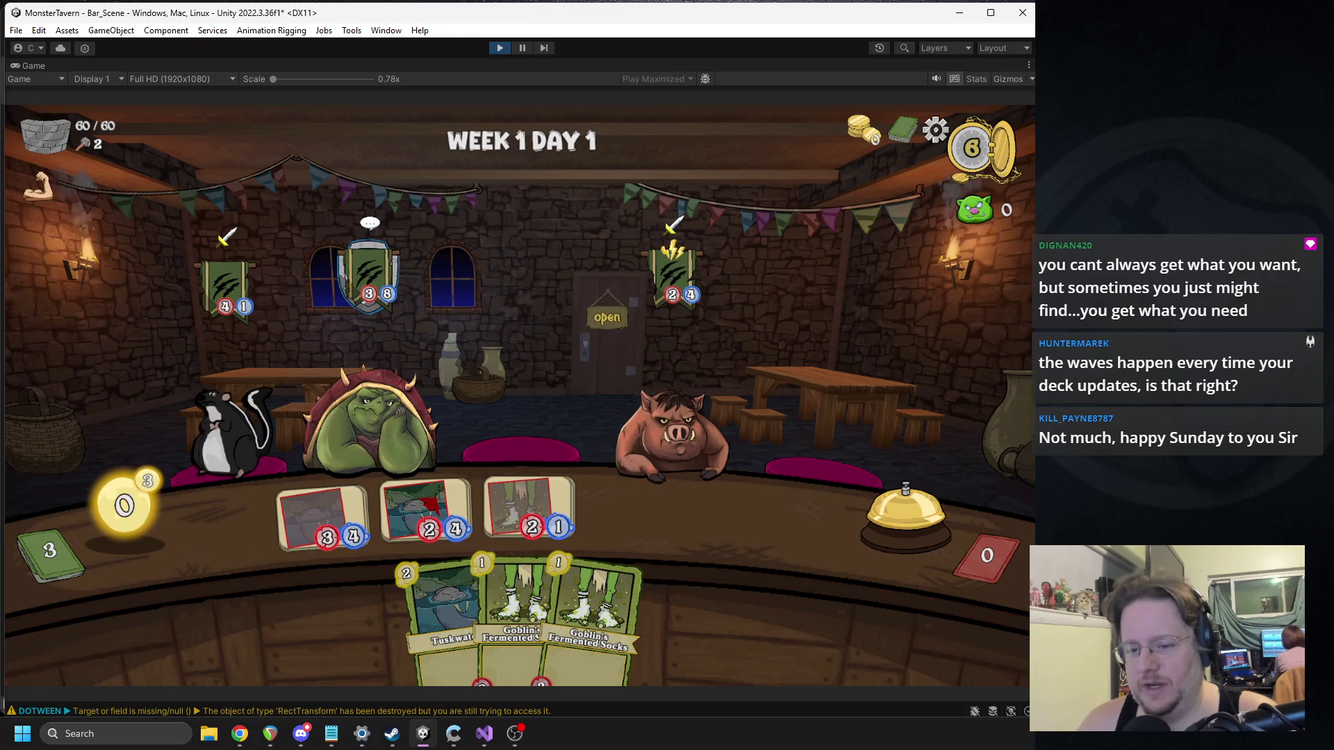
click(903, 514)
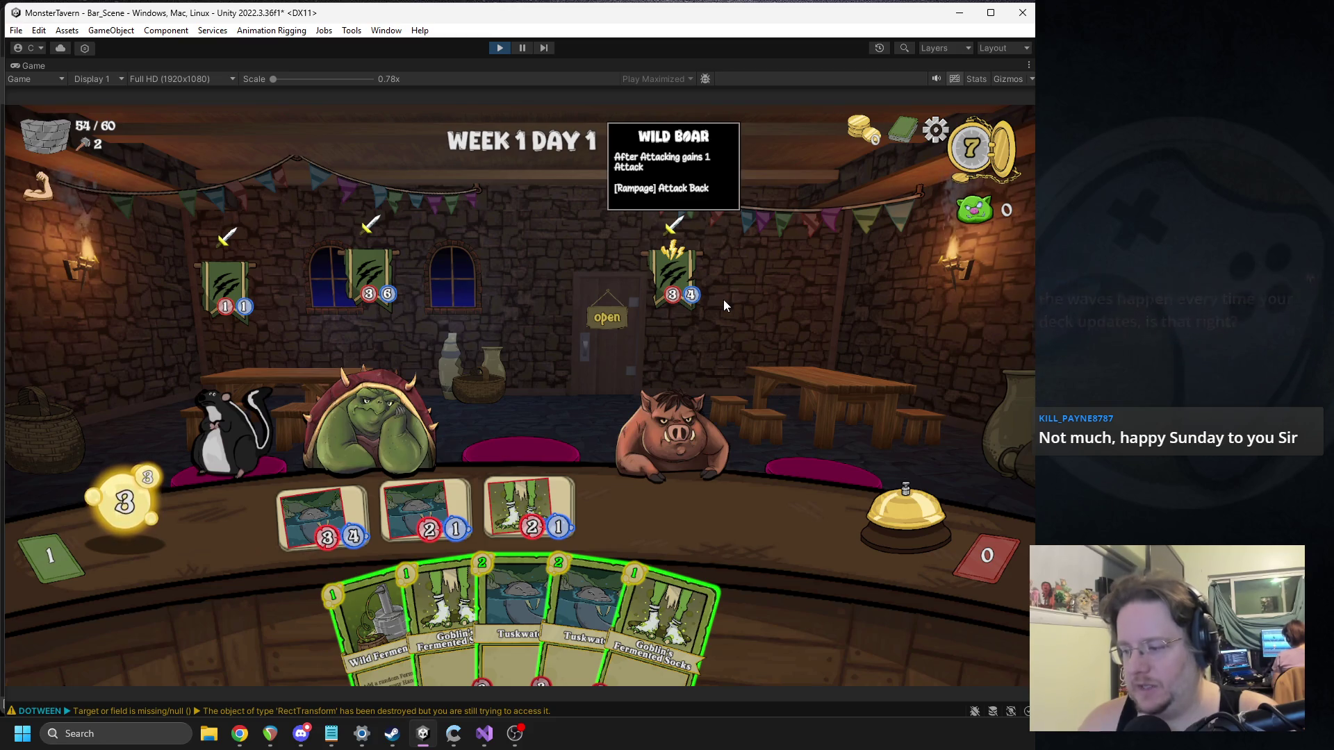
Step: Play Wild Fermentation, Goblin's Fermented Socks and Elderwood Ferment, then end the day's remaining turns
click(331, 522)
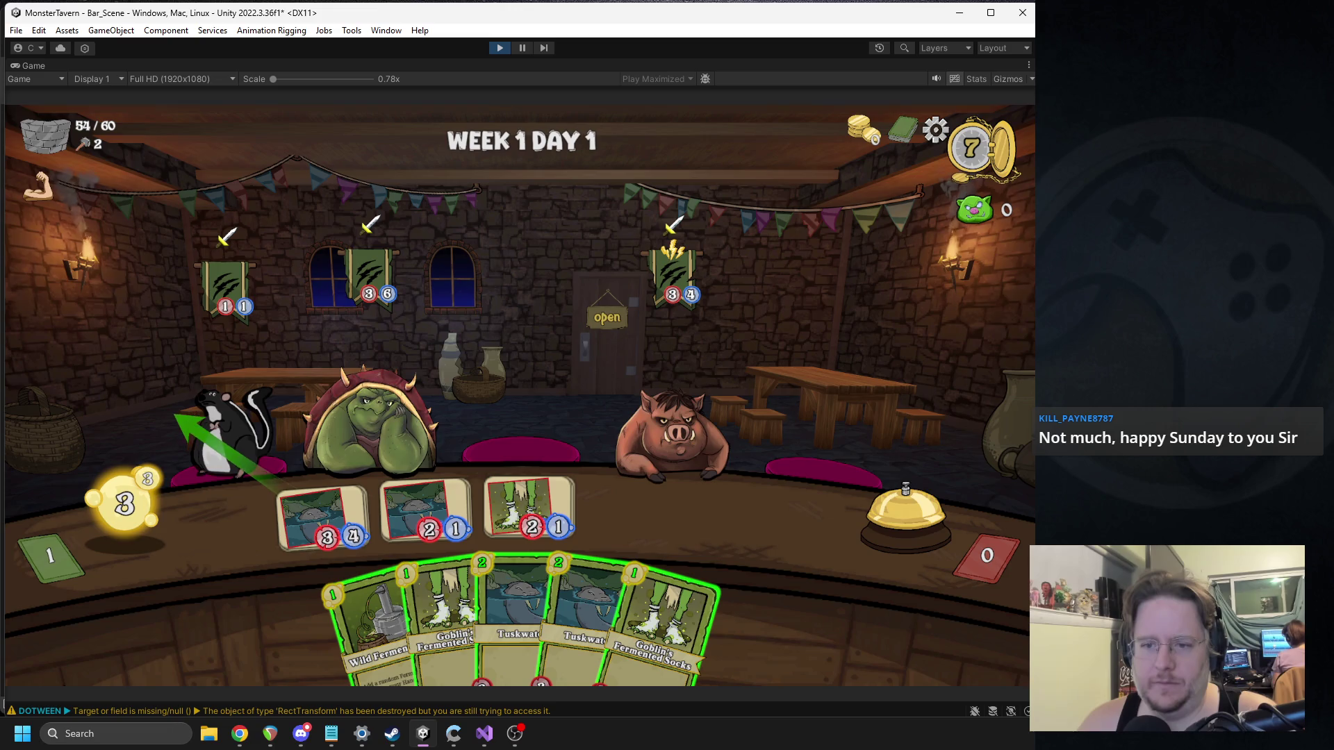
click(459, 490)
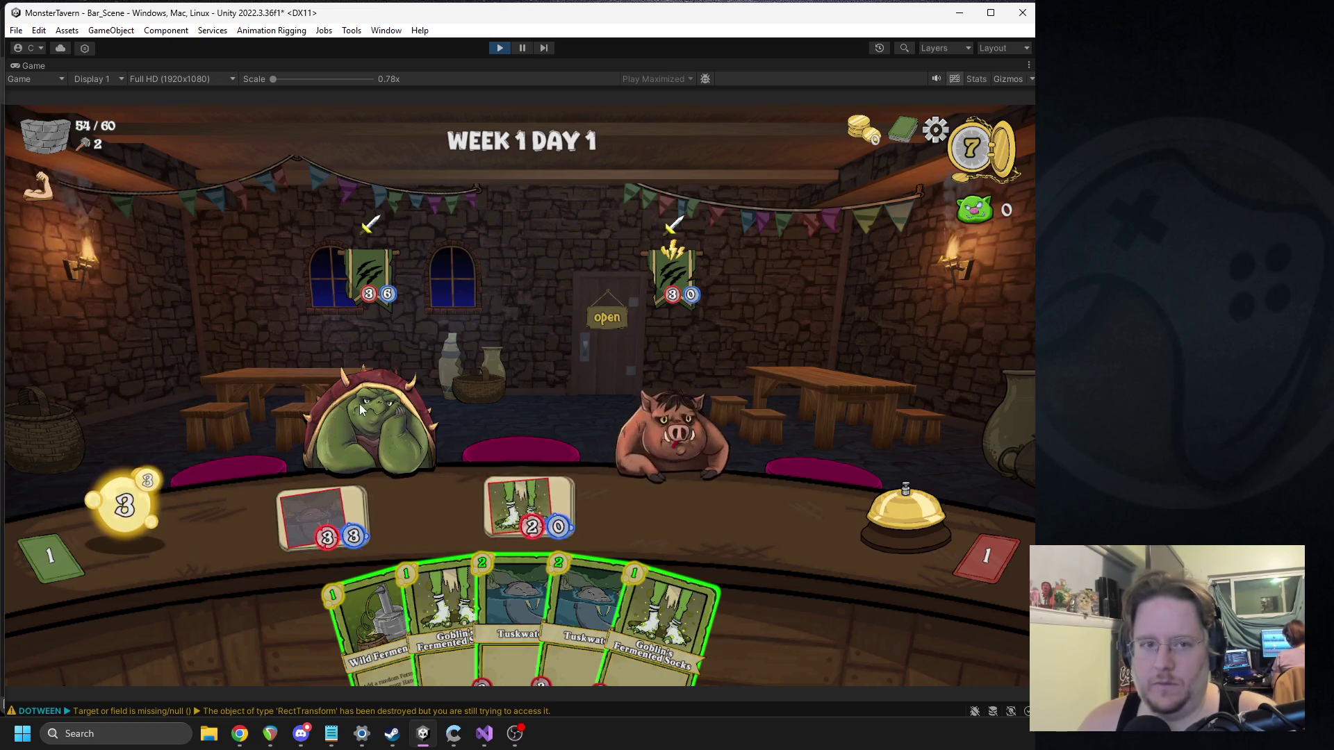
drag(371, 618, 518, 434)
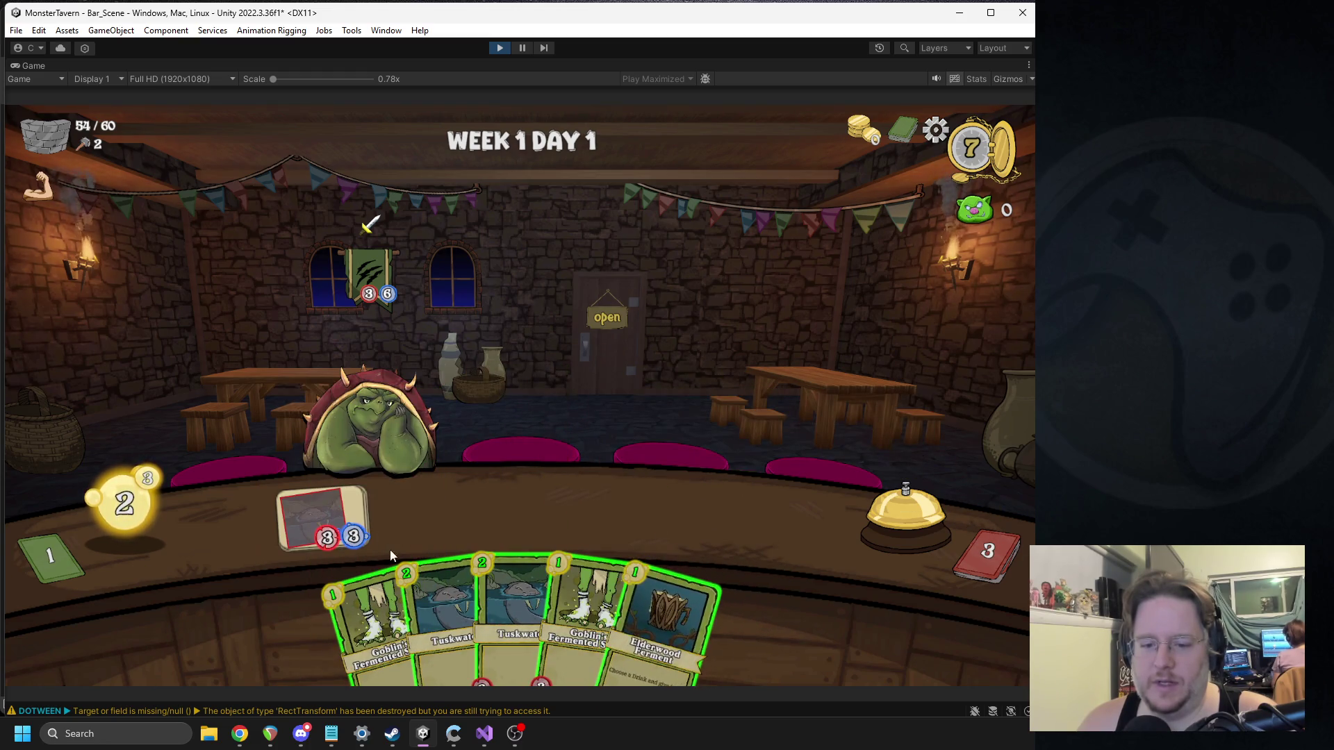
drag(364, 592, 427, 494)
drag(649, 578, 363, 517)
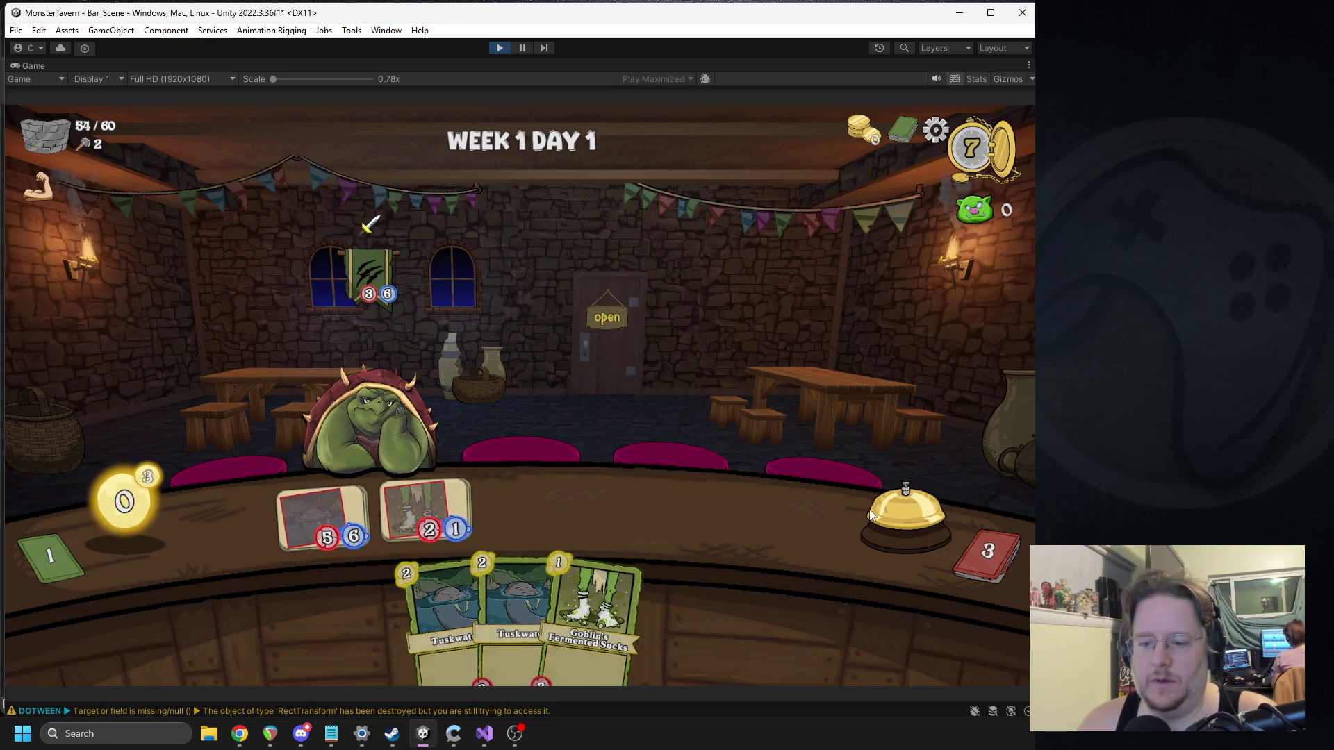
click(871, 515)
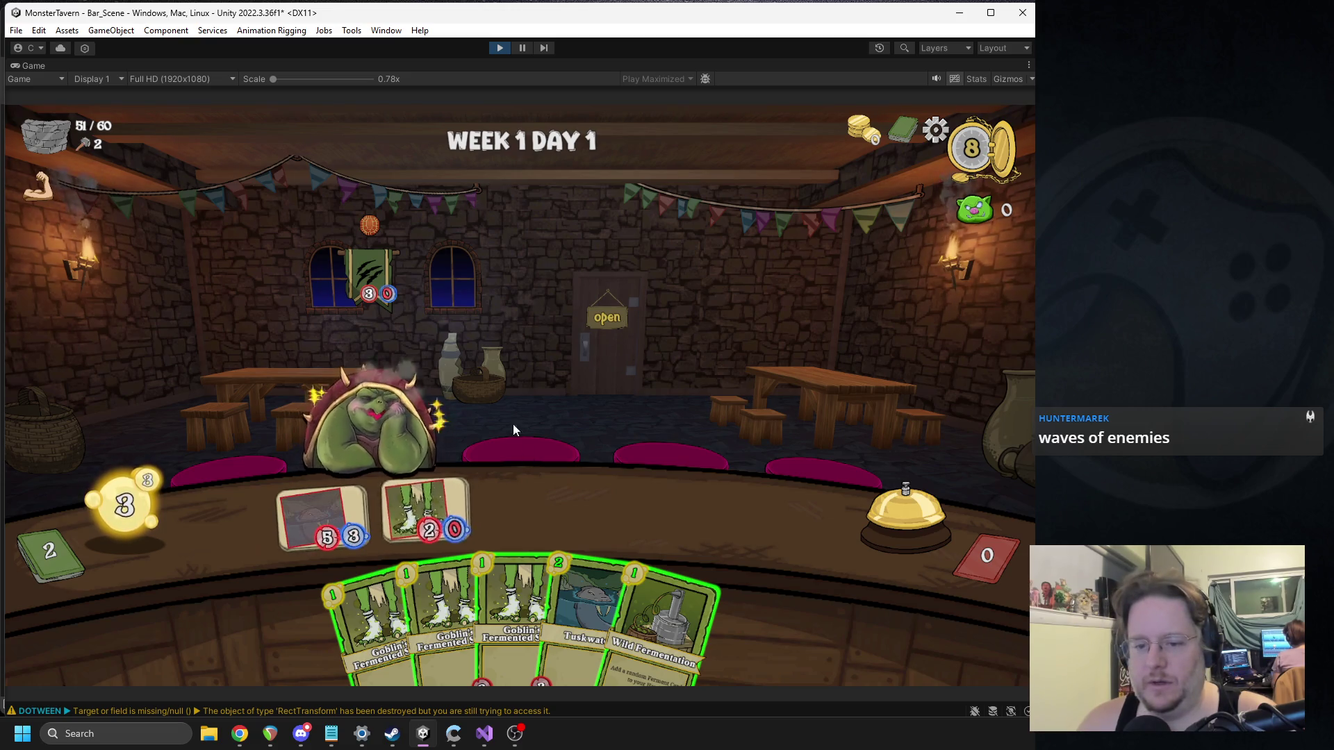
click(900, 513)
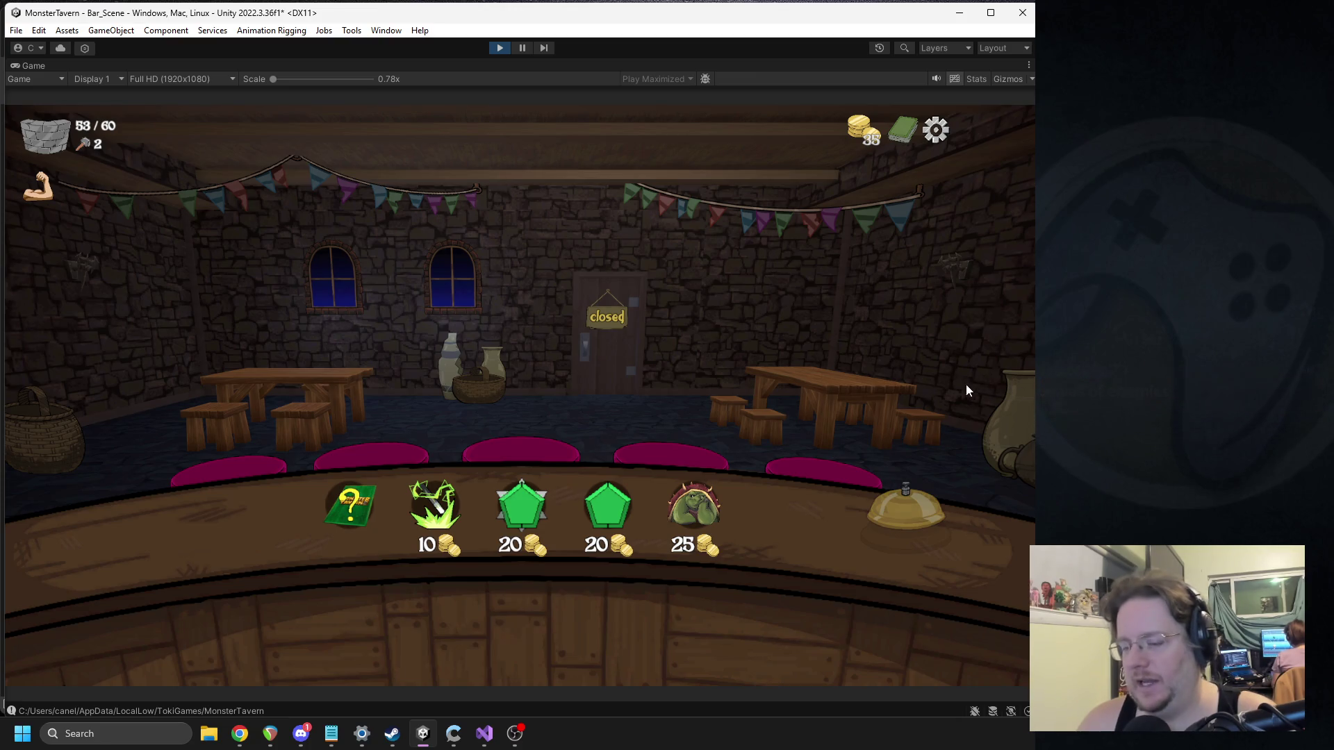
Step: After a brief switch to Discord, buy the Turtle Figurine from the shop
key(alt+Tab)
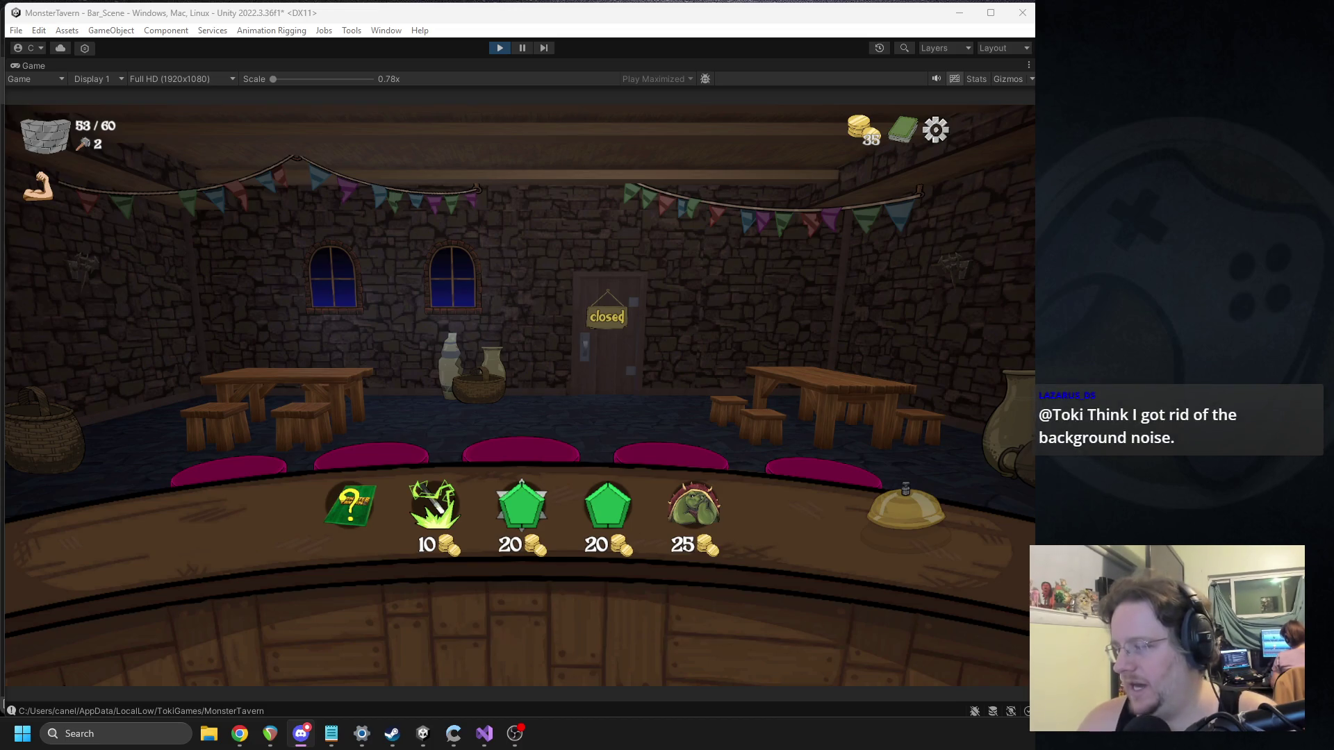
click(589, 351)
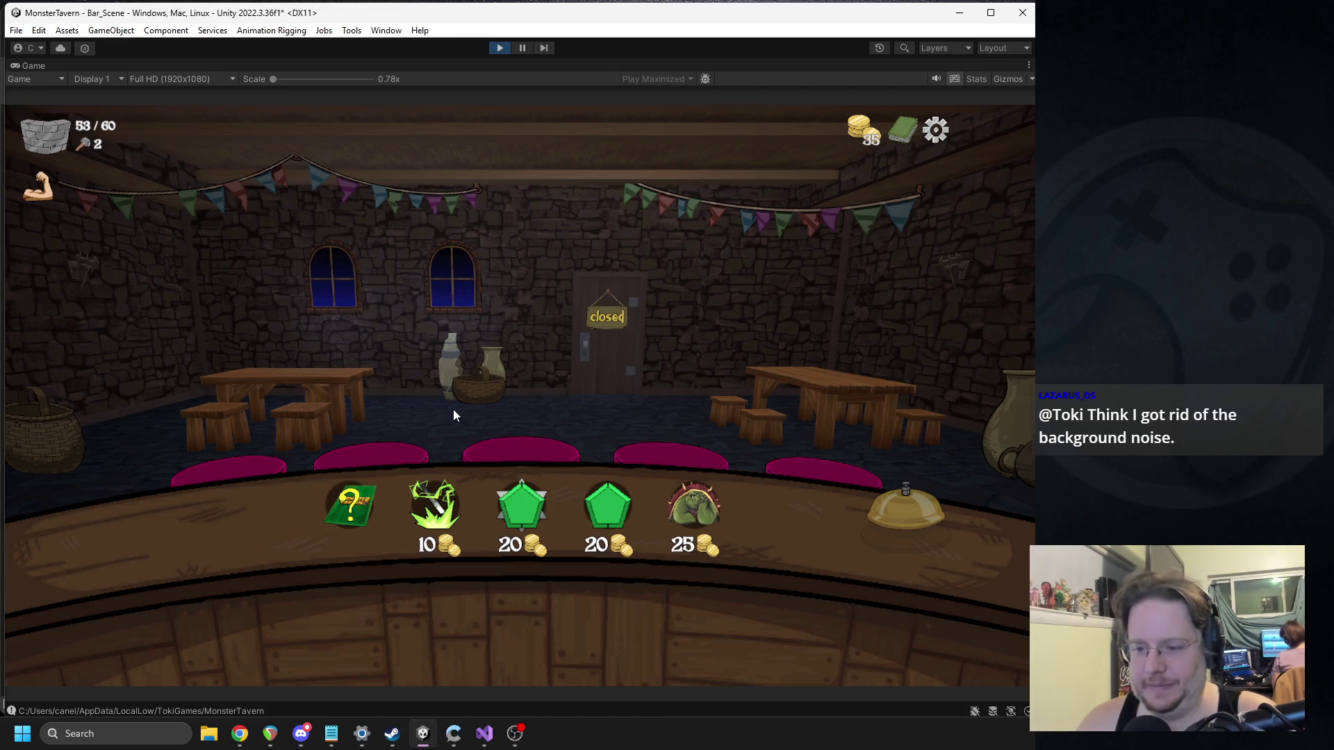
click(704, 525)
Step: Transform a Tuskwater card into Wardens Cask and add Spilled Drink to the deck
click(434, 506)
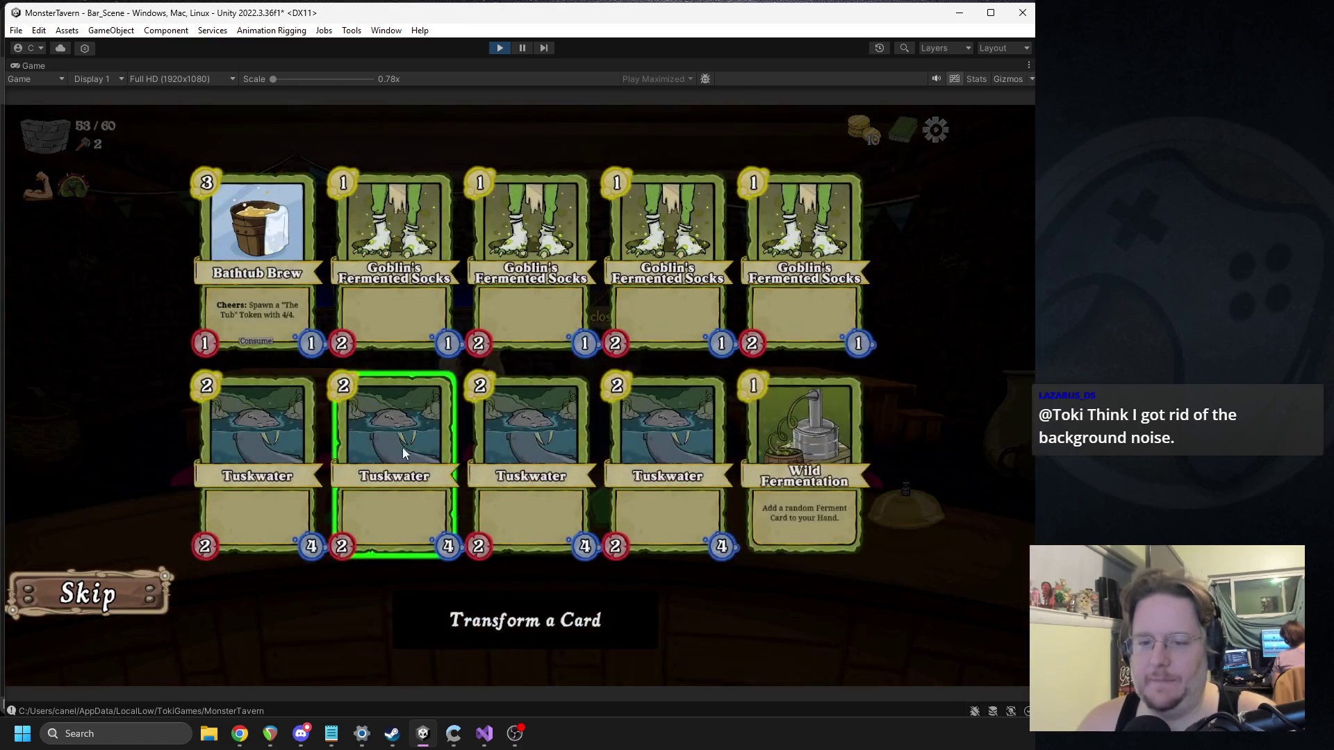
click(553, 434)
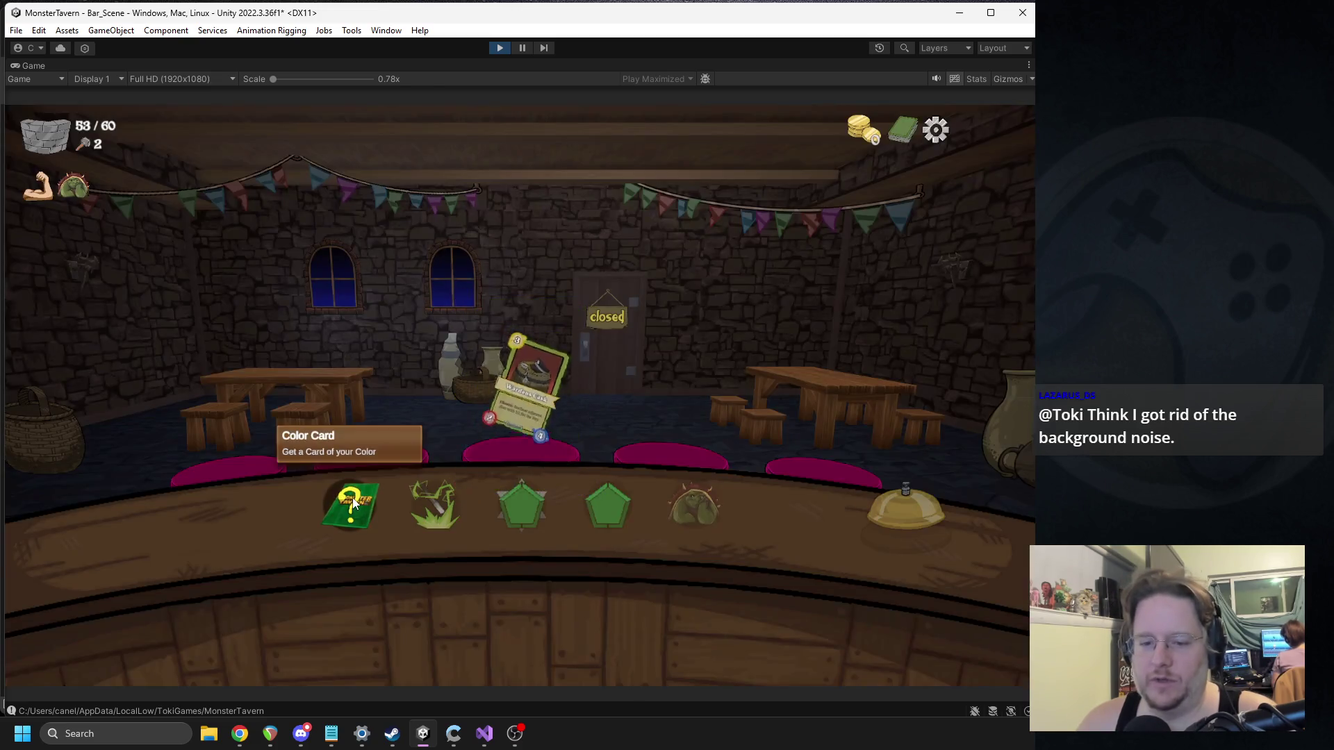
click(353, 501)
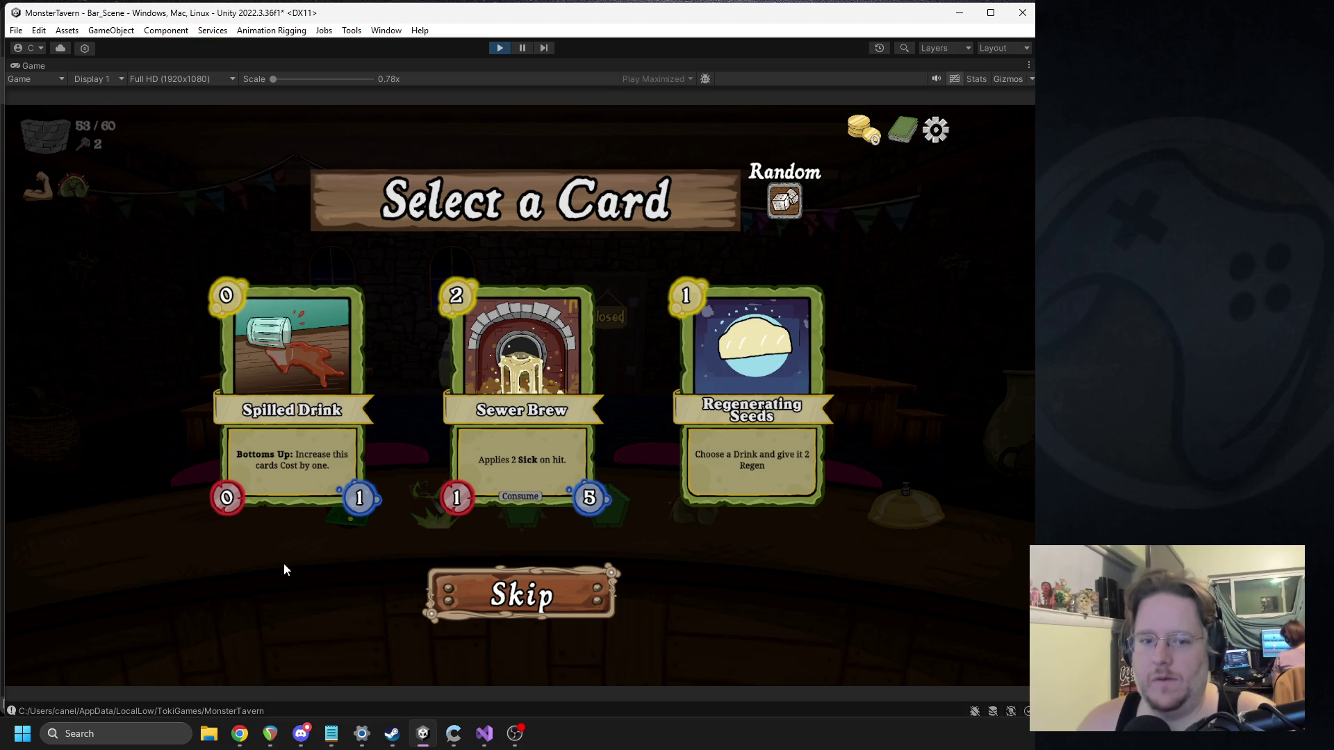
click(337, 486)
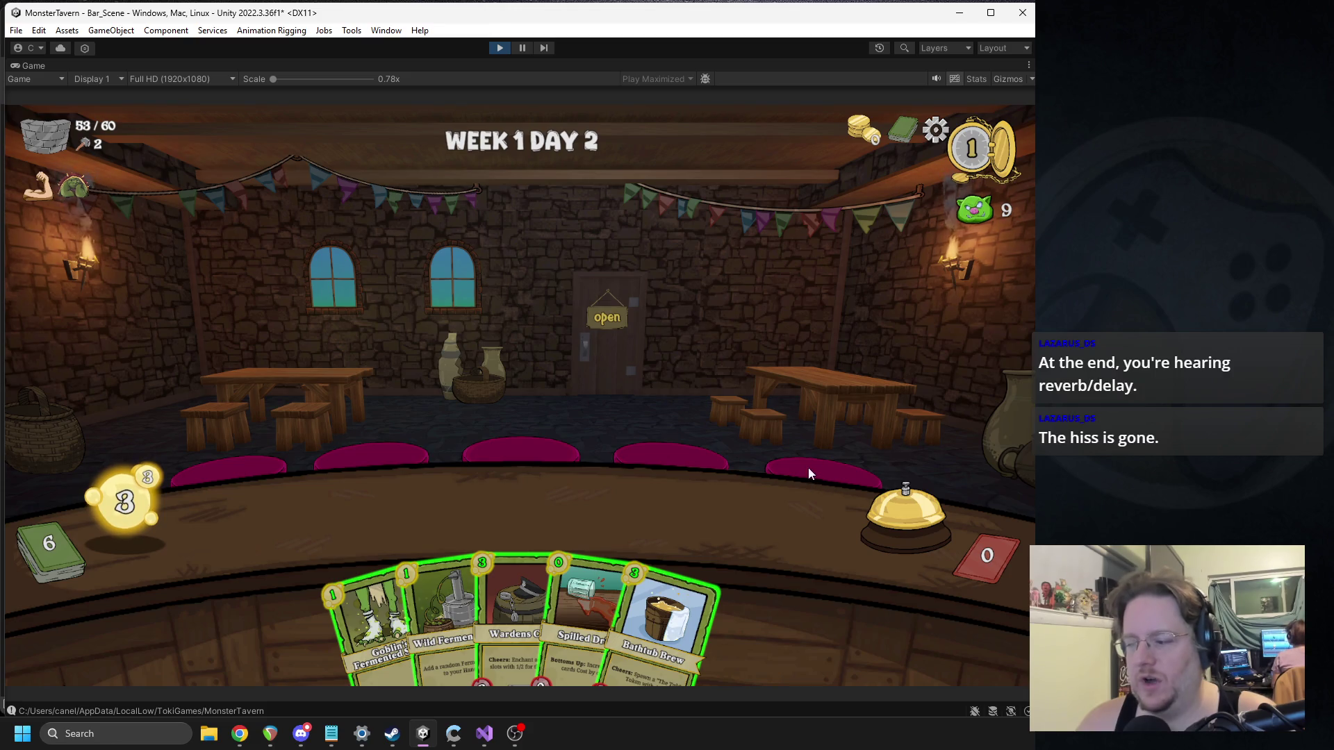
Step: Put Bathtub Brew on the bar, keep Spilled Drink in hand, and end the turn
key(alt+Tab)
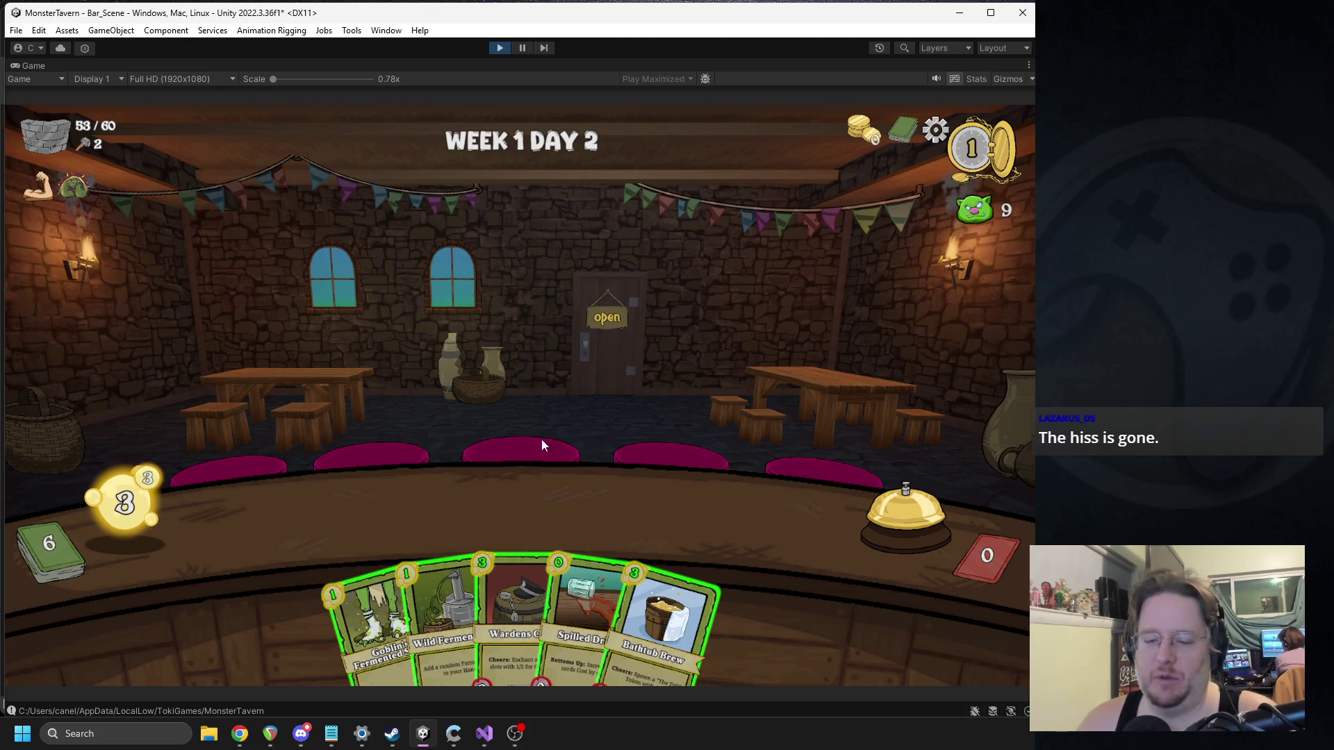
drag(682, 574, 390, 506)
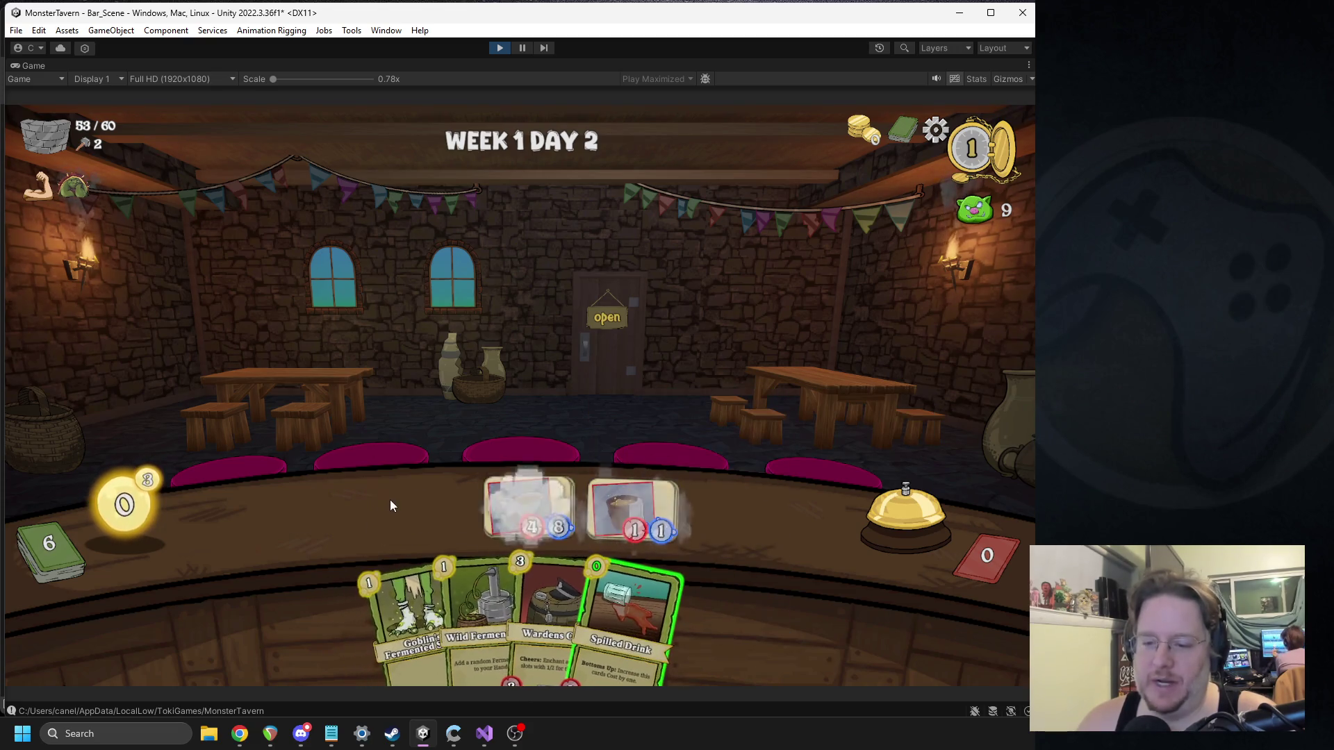
mouse_move(627, 598)
mouse_down()
mouse_move(670, 640)
mouse_move(843, 508)
mouse_up()
click(881, 503)
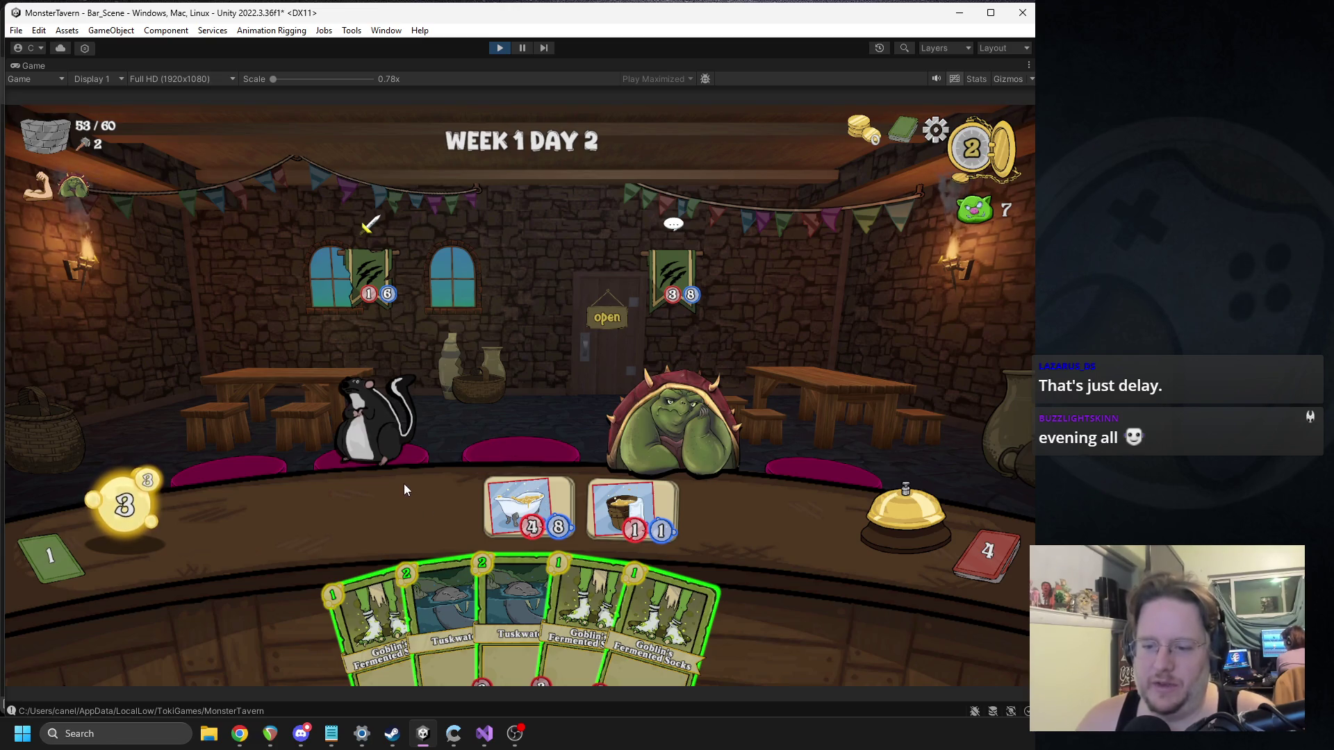
Step: Play three Goblin's Fermented Socks and place Wardens Cask in the second bar slot
click(370, 609)
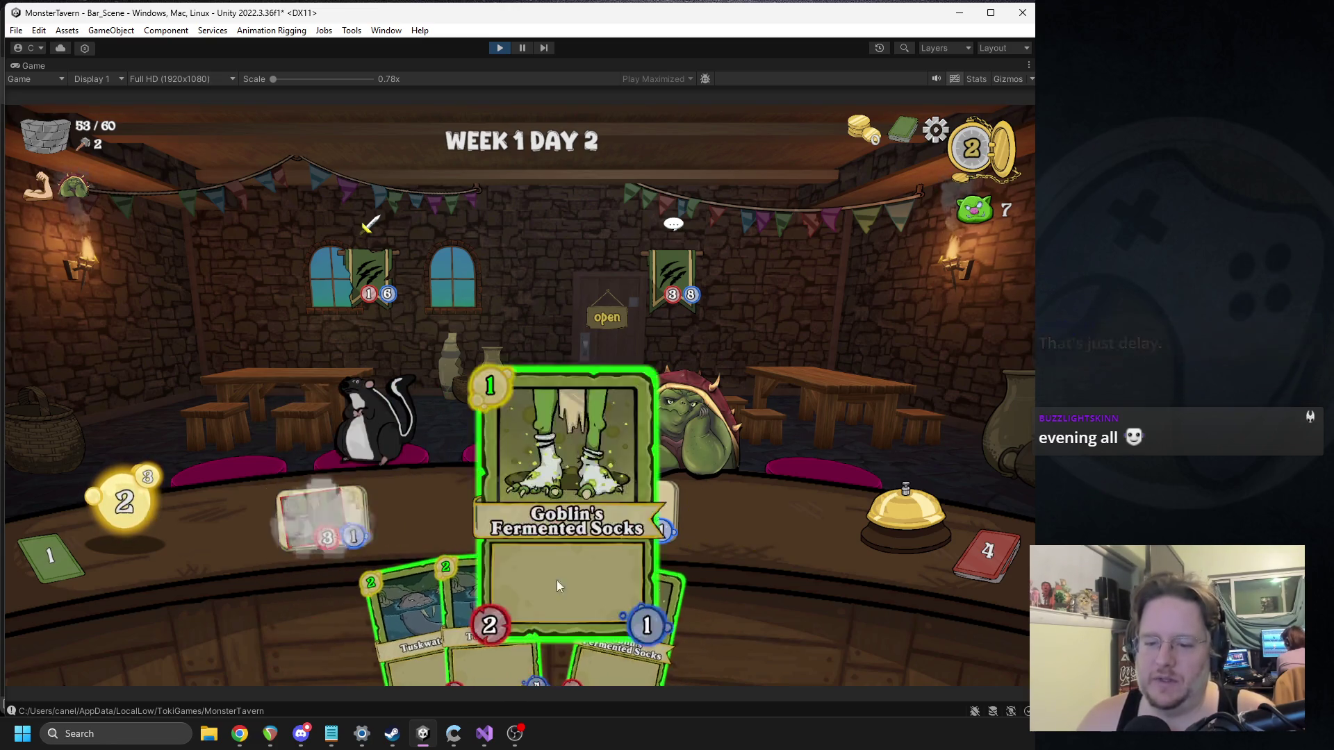
click(604, 590)
click(607, 590)
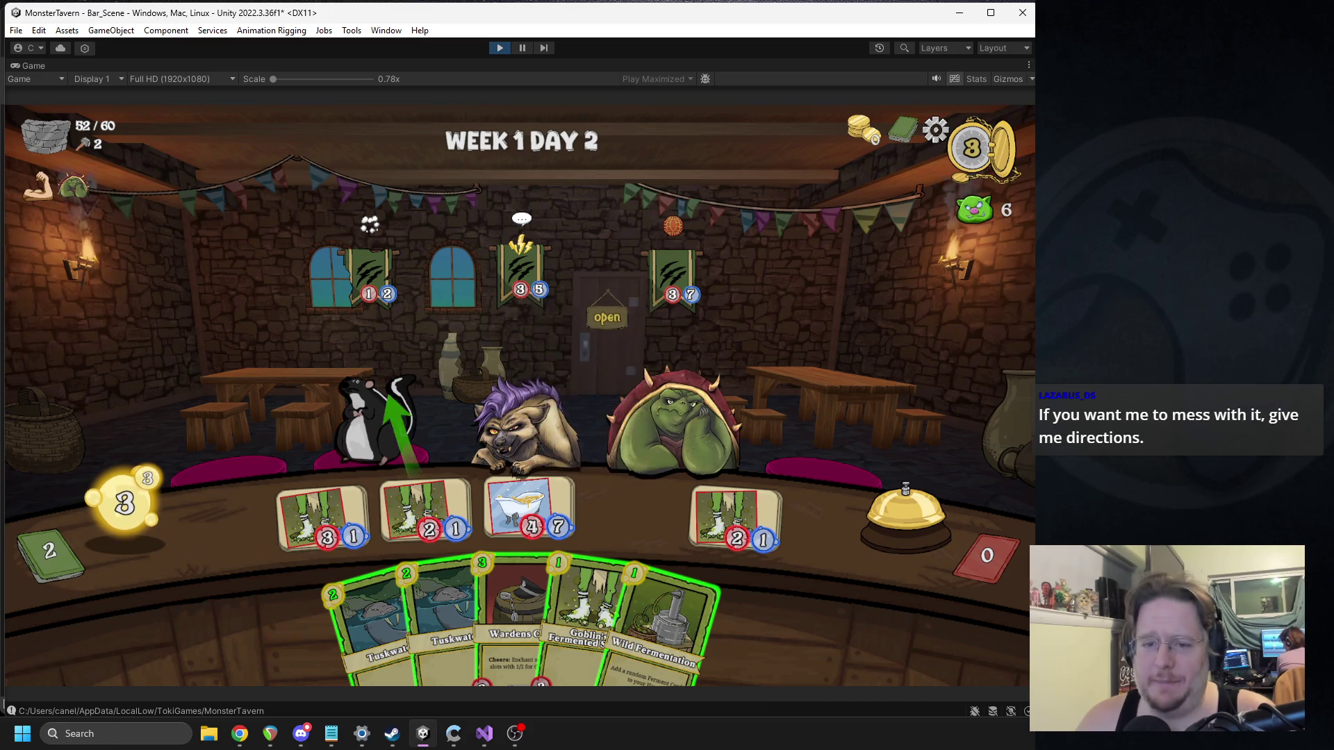
mouse_move(514, 625)
mouse_down()
mouse_move(440, 511)
mouse_move(425, 510)
mouse_up()
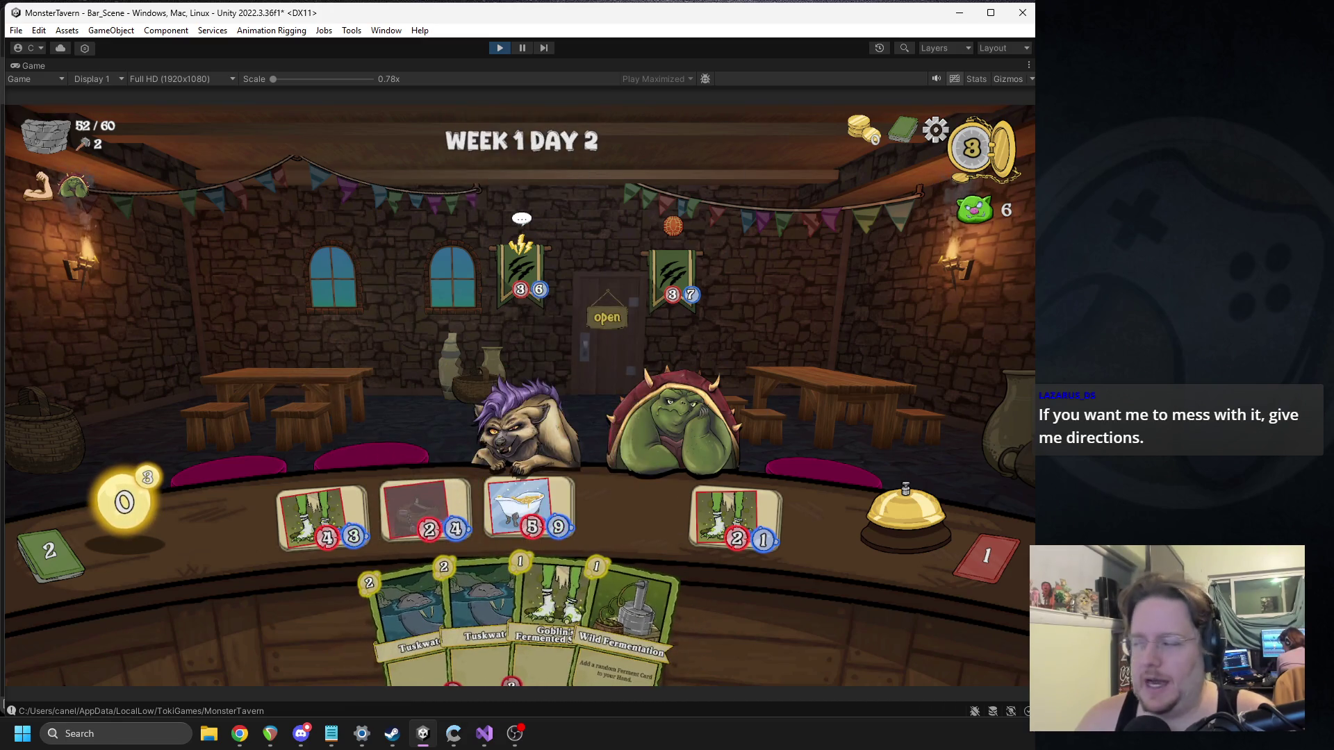
Step: End the turn, then play Wild Fermentation, Flashroot Ferment, Socks, Tuskwater and Socks, and end again
key(alt+Tab)
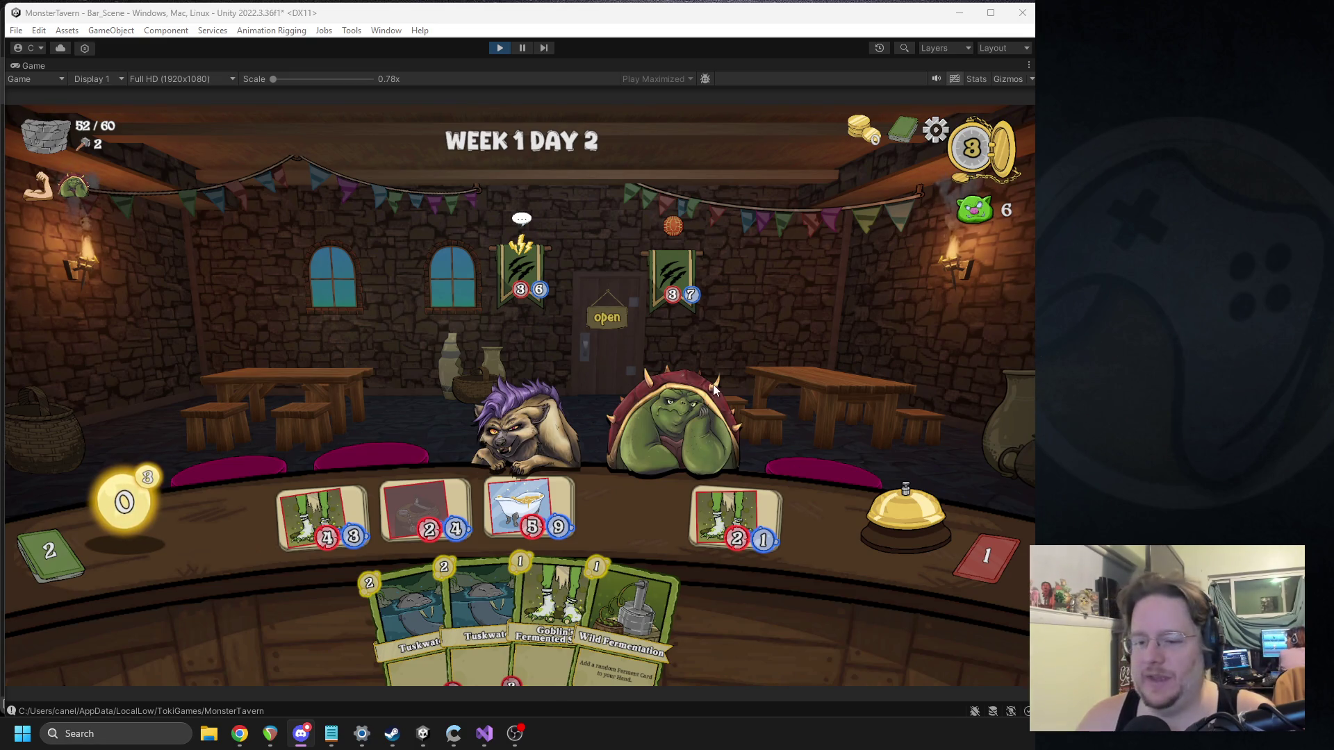
click(608, 495)
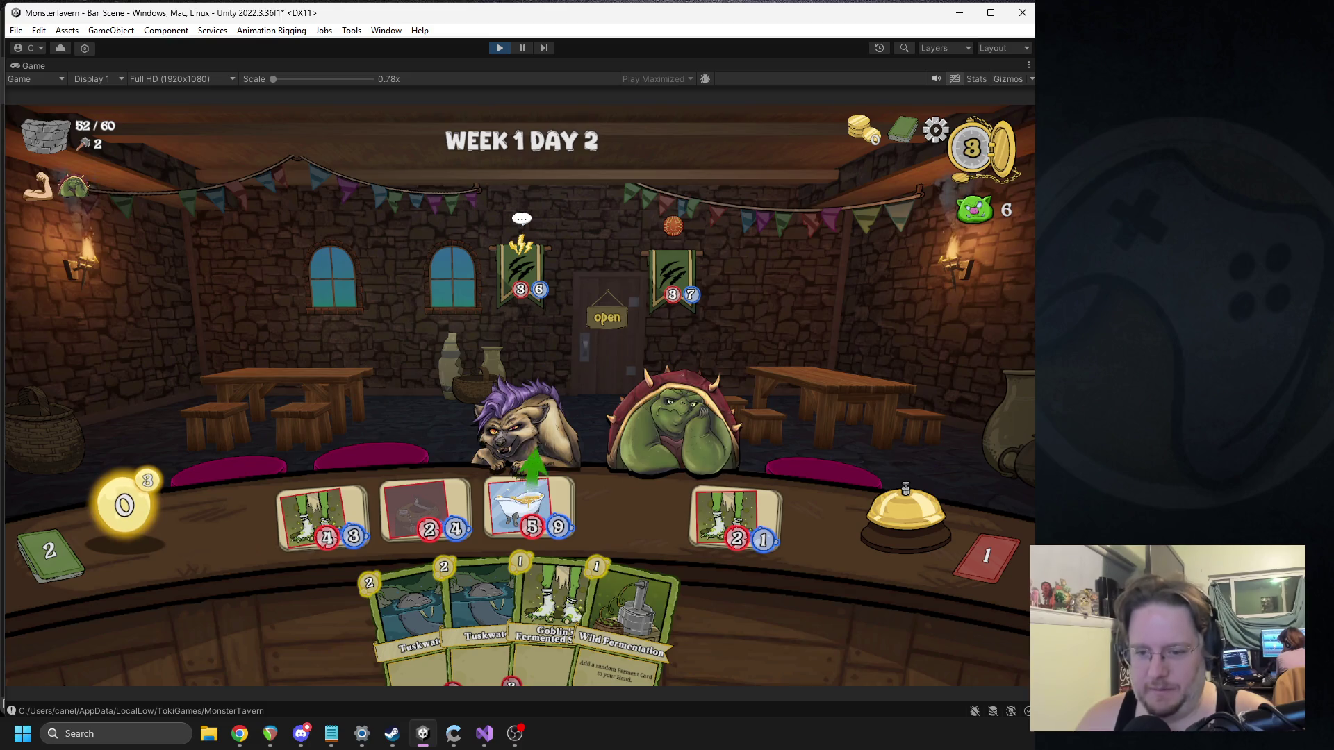
click(882, 495)
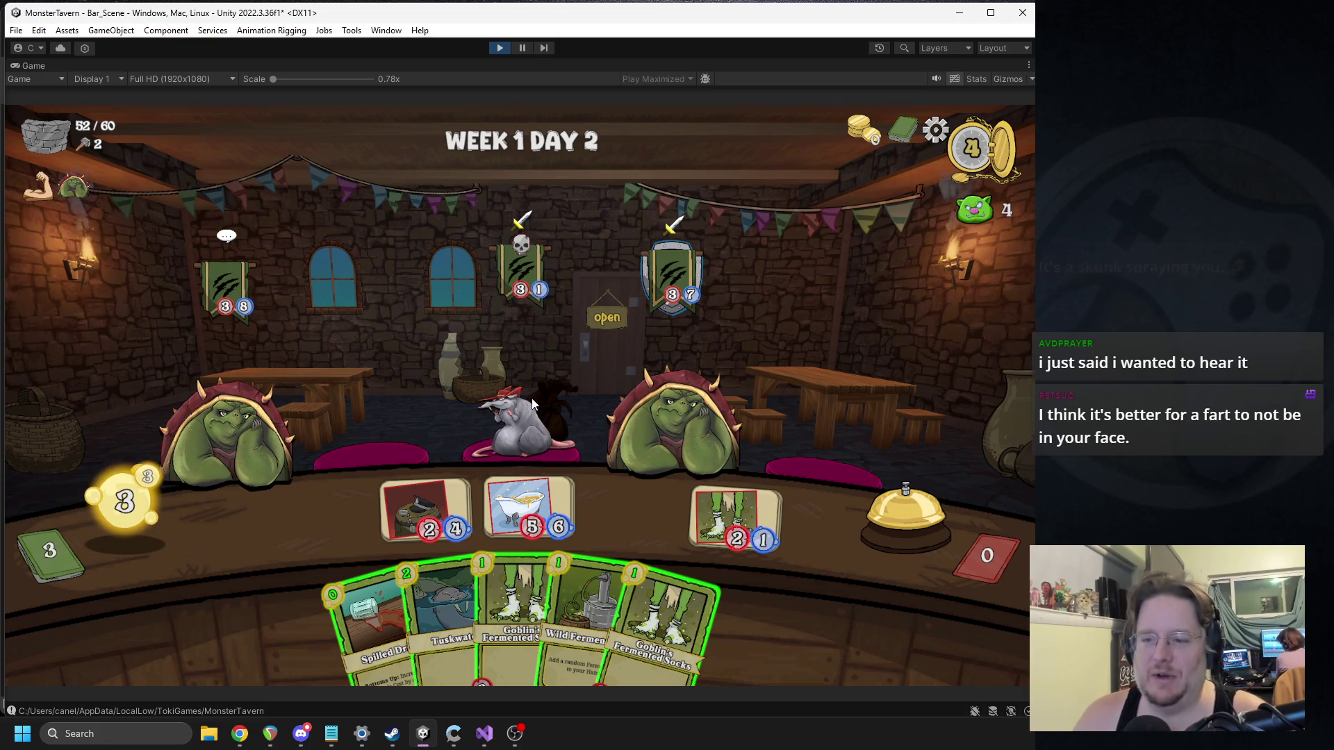
drag(598, 561, 624, 494)
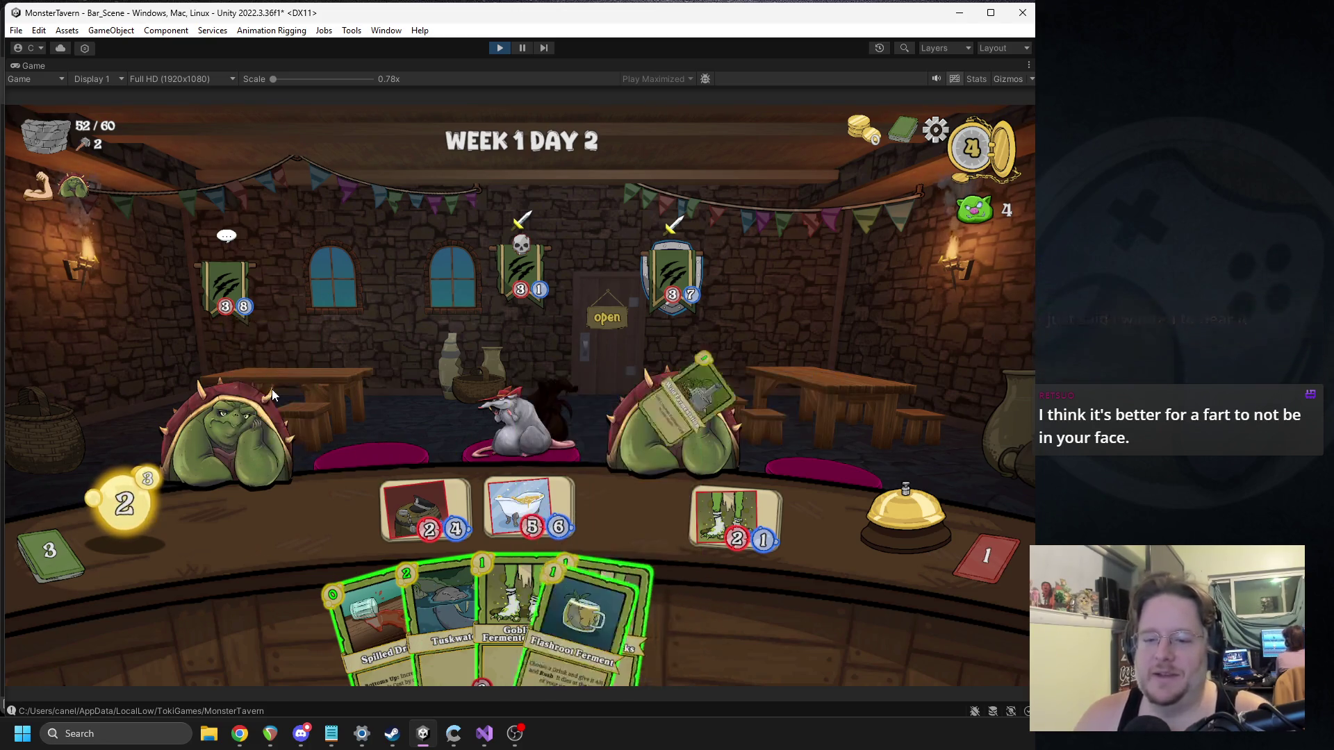
mouse_move(690, 578)
mouse_down()
mouse_move(728, 574)
mouse_move(707, 624)
mouse_move(737, 531)
mouse_up()
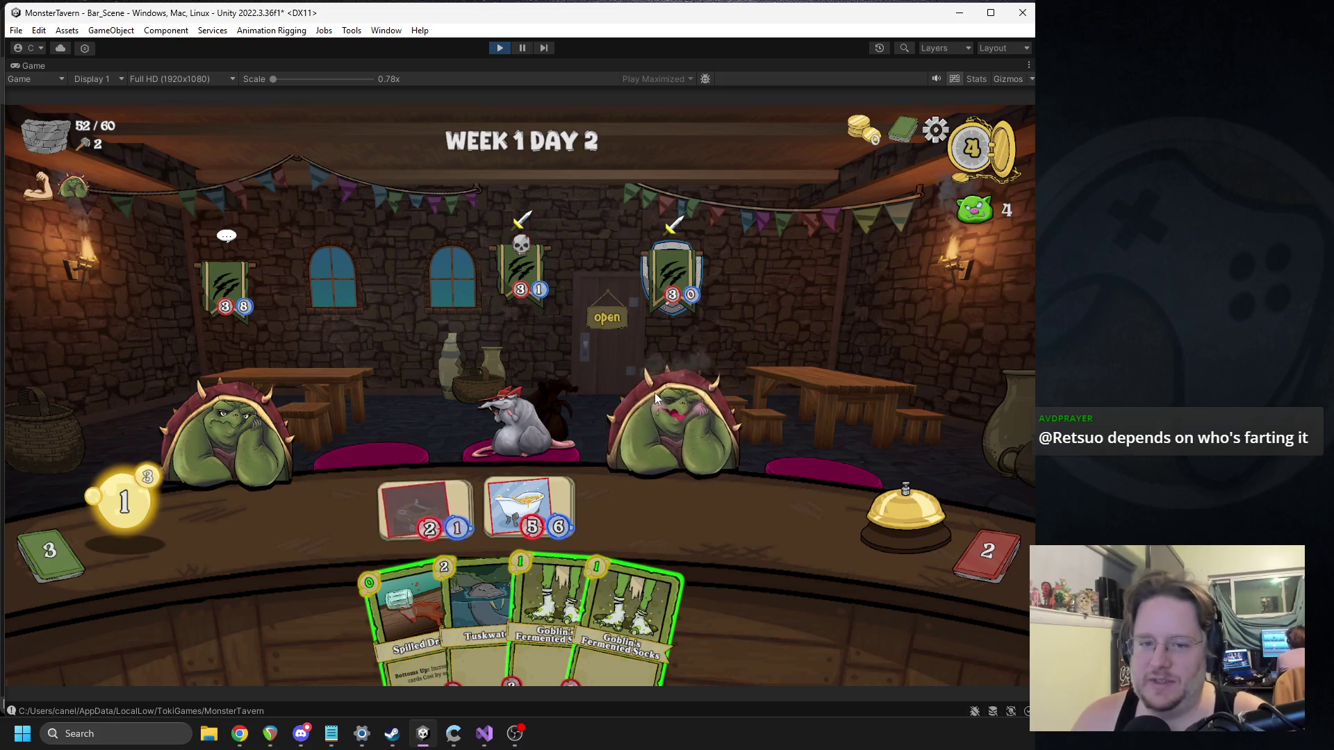
drag(605, 591, 348, 502)
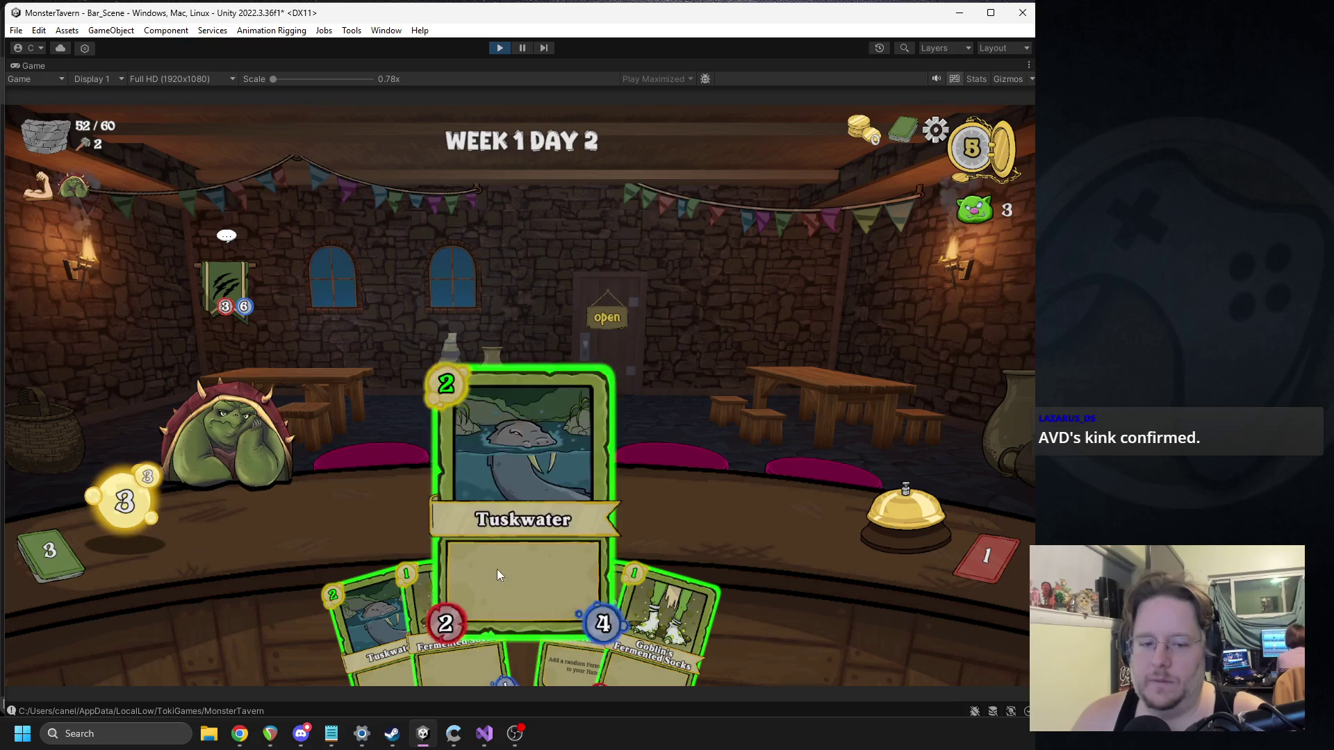
drag(497, 569, 311, 507)
drag(469, 573, 424, 514)
click(877, 514)
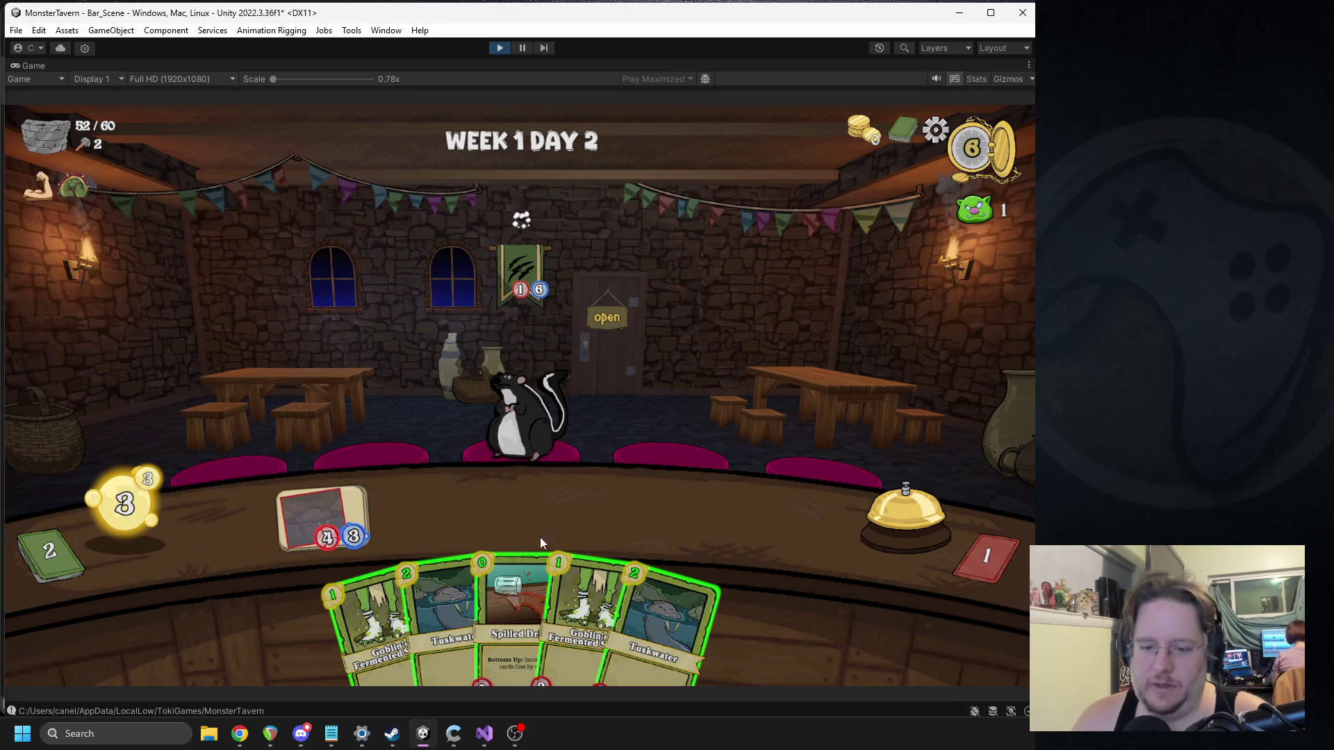
Step: Play two Goblin drinks and Spilled Drink, end the turn, and let the next customers in
click(379, 625)
mouse_move(583, 625)
mouse_down()
mouse_move(549, 556)
mouse_move(515, 537)
mouse_up()
drag(515, 590, 738, 515)
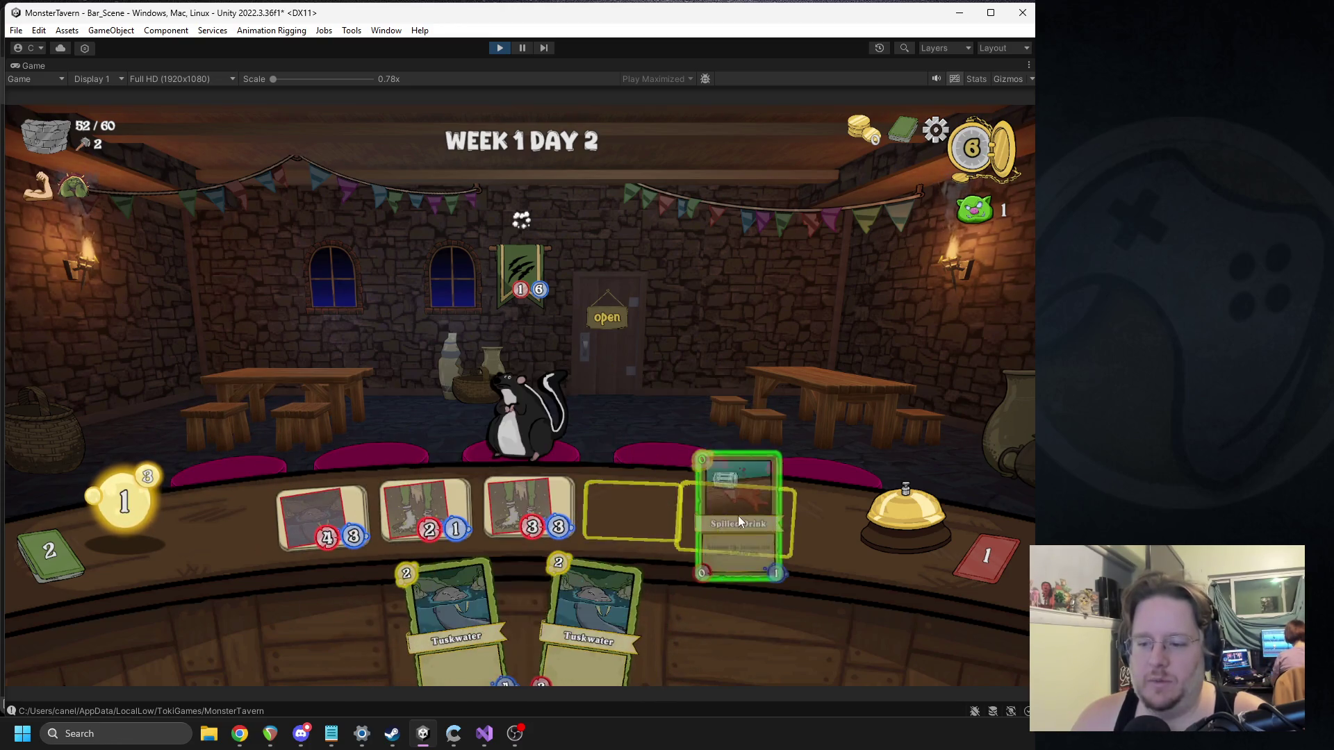
click(875, 506)
click(614, 328)
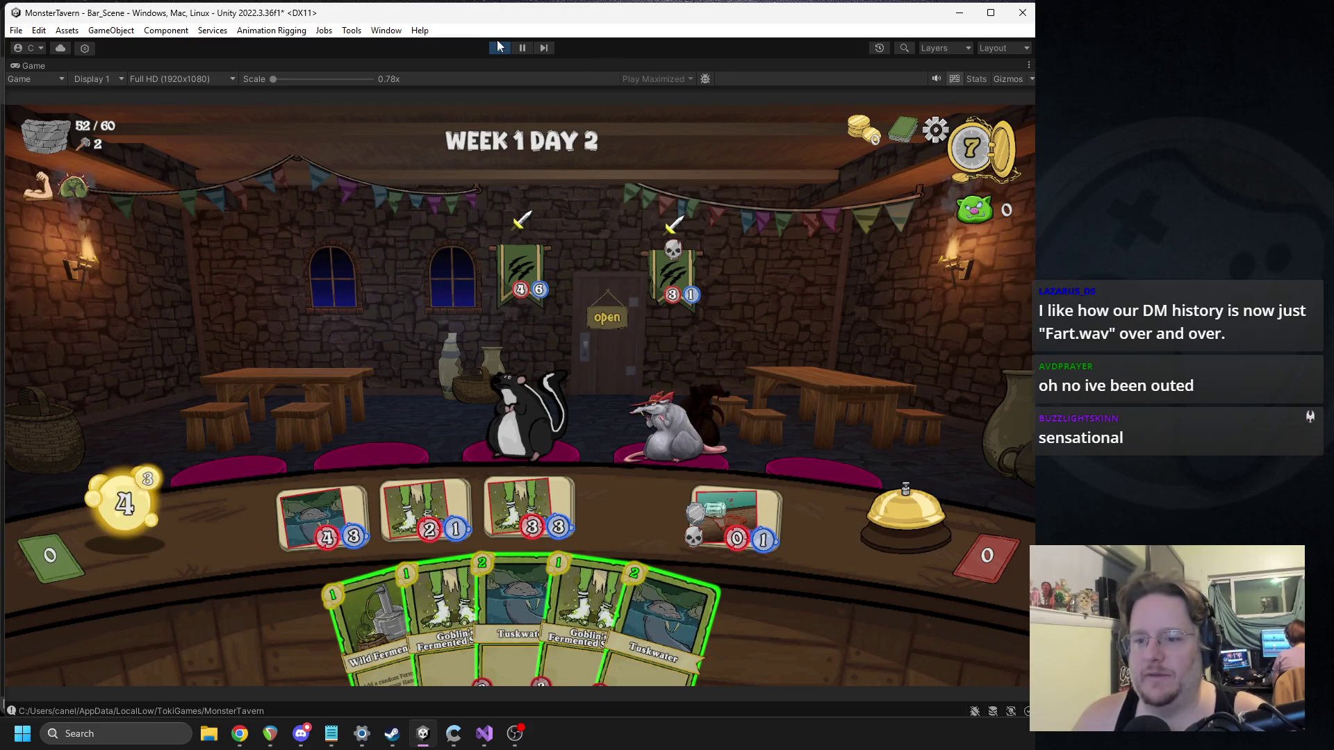
Step: Serve the 3/3 and 2/1 drinks to the skunk, then pause into the game's options
drag(535, 508, 536, 423)
drag(419, 496, 528, 417)
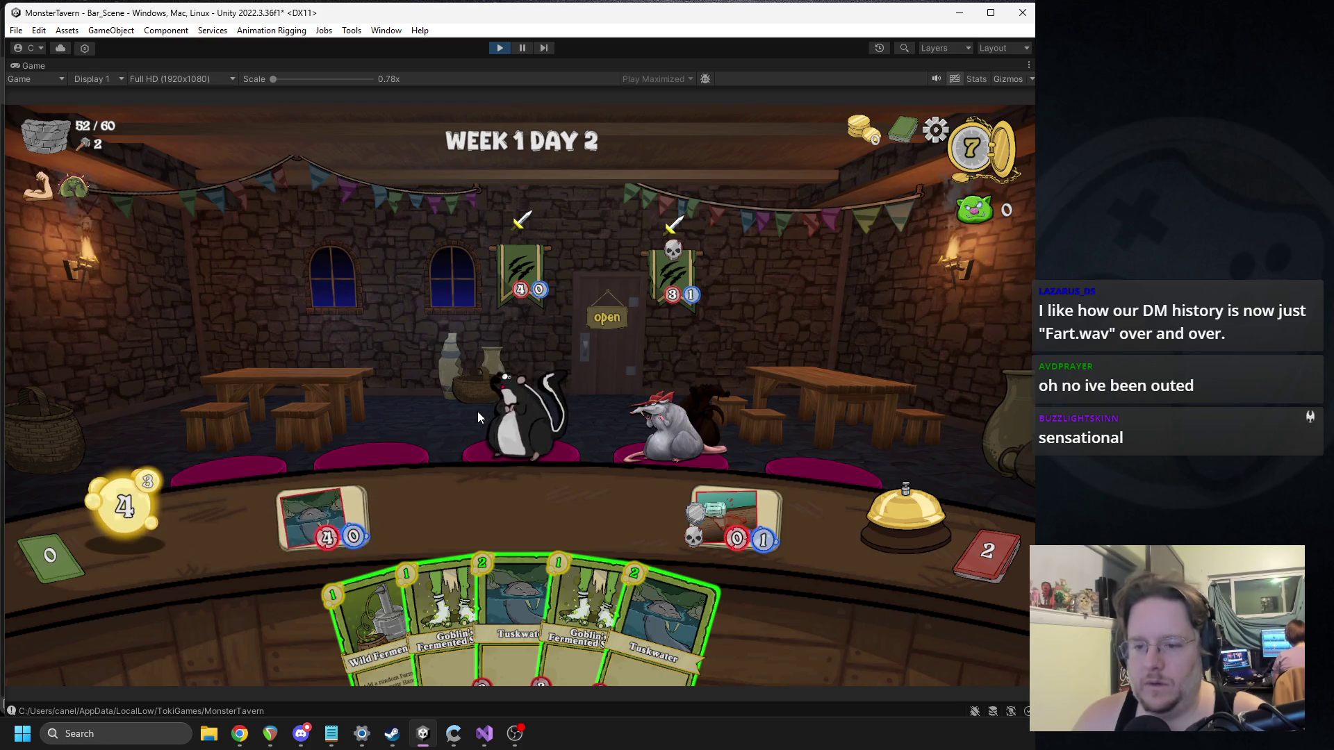
key(Escape)
click(526, 292)
Step: Raise the SFX volume slightly in Options, then resume the game
click(523, 402)
click(557, 606)
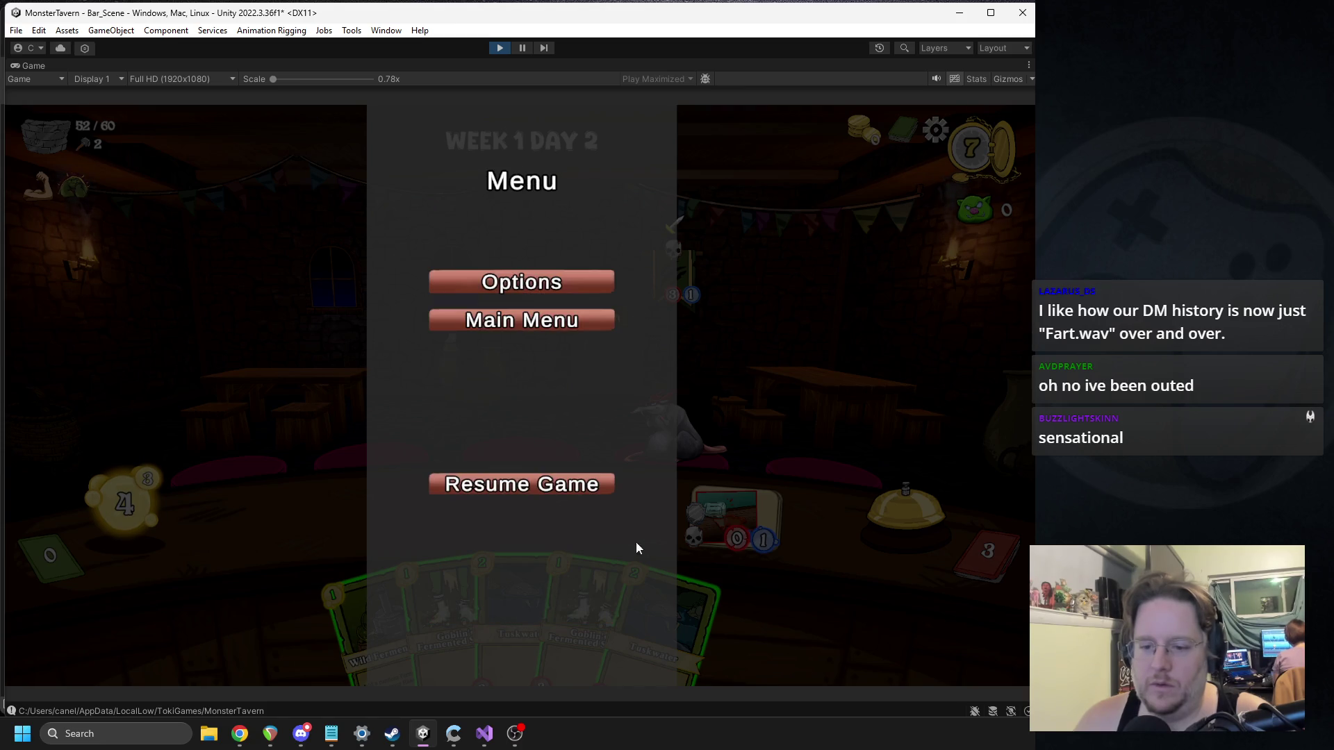
click(512, 303)
click(531, 396)
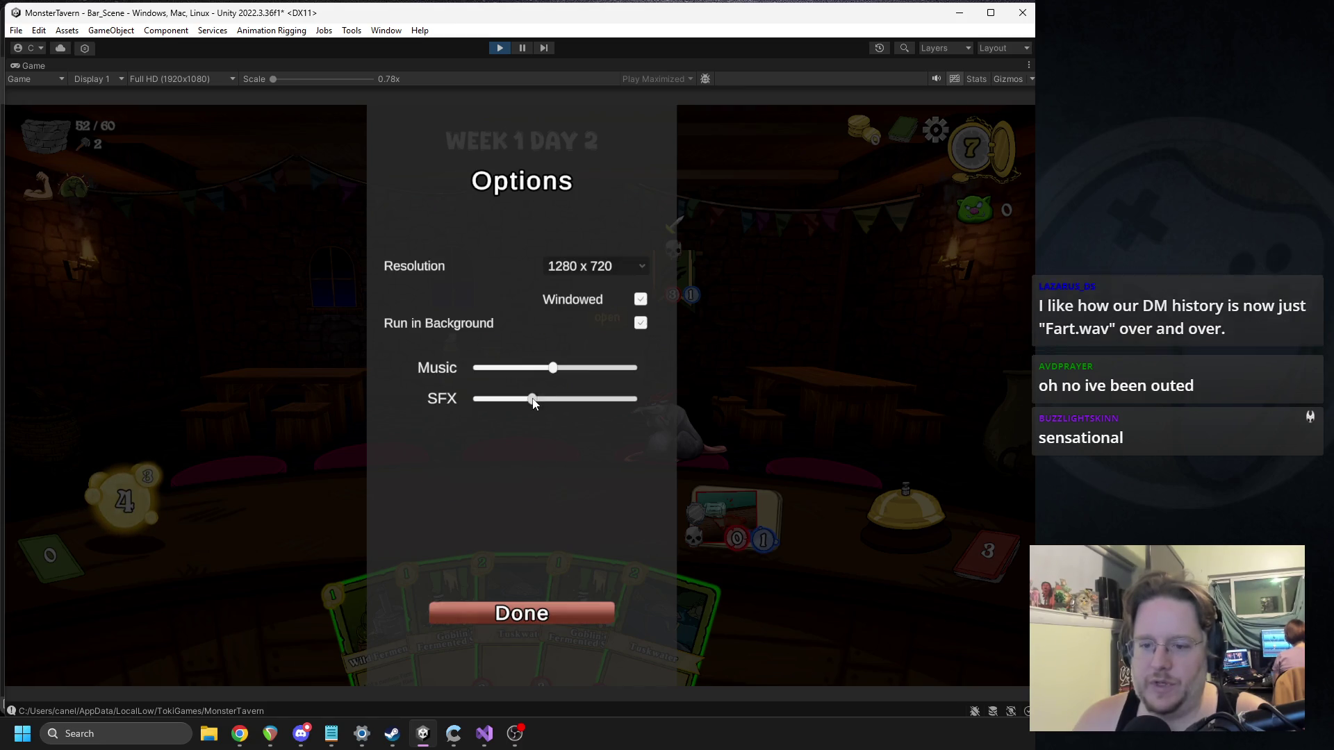
click(535, 610)
click(498, 485)
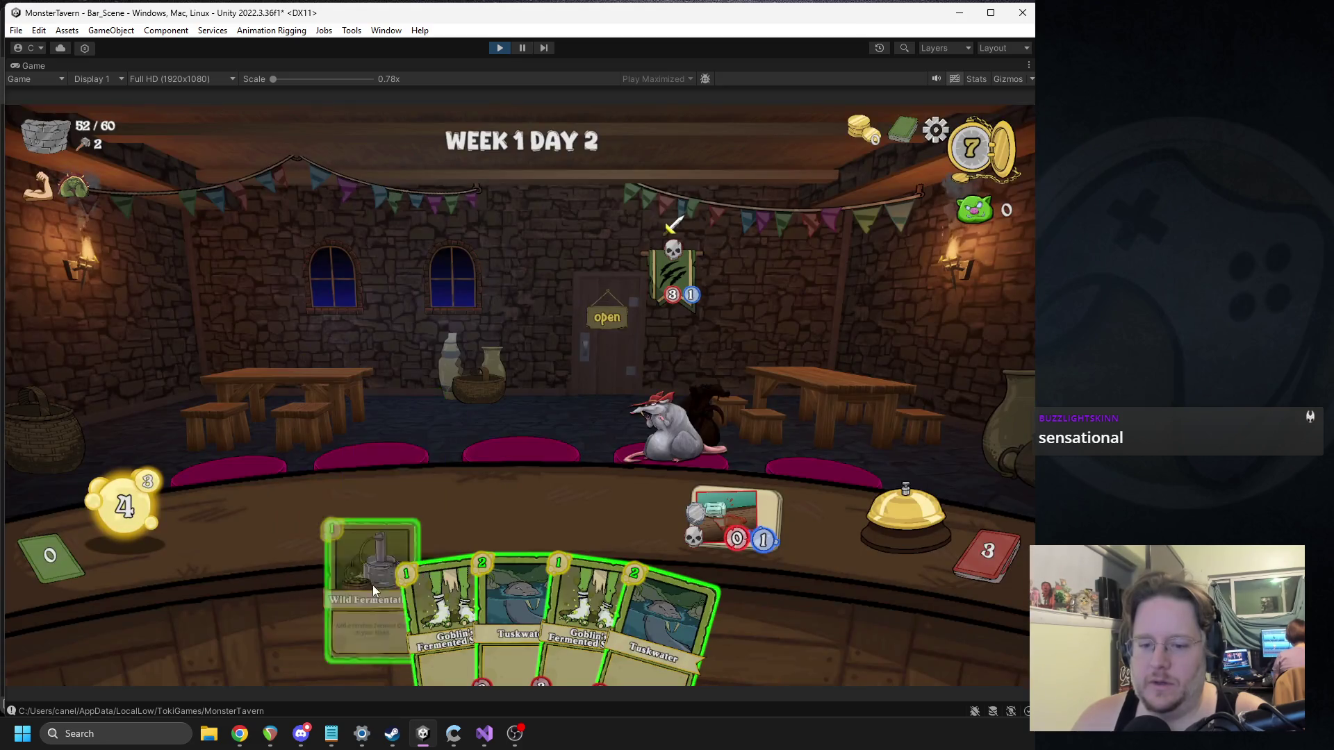
Step: Play Tuskwater and Goblin's Fermented Socks, serve two drinks to the rat, and end the day
click(458, 577)
click(502, 576)
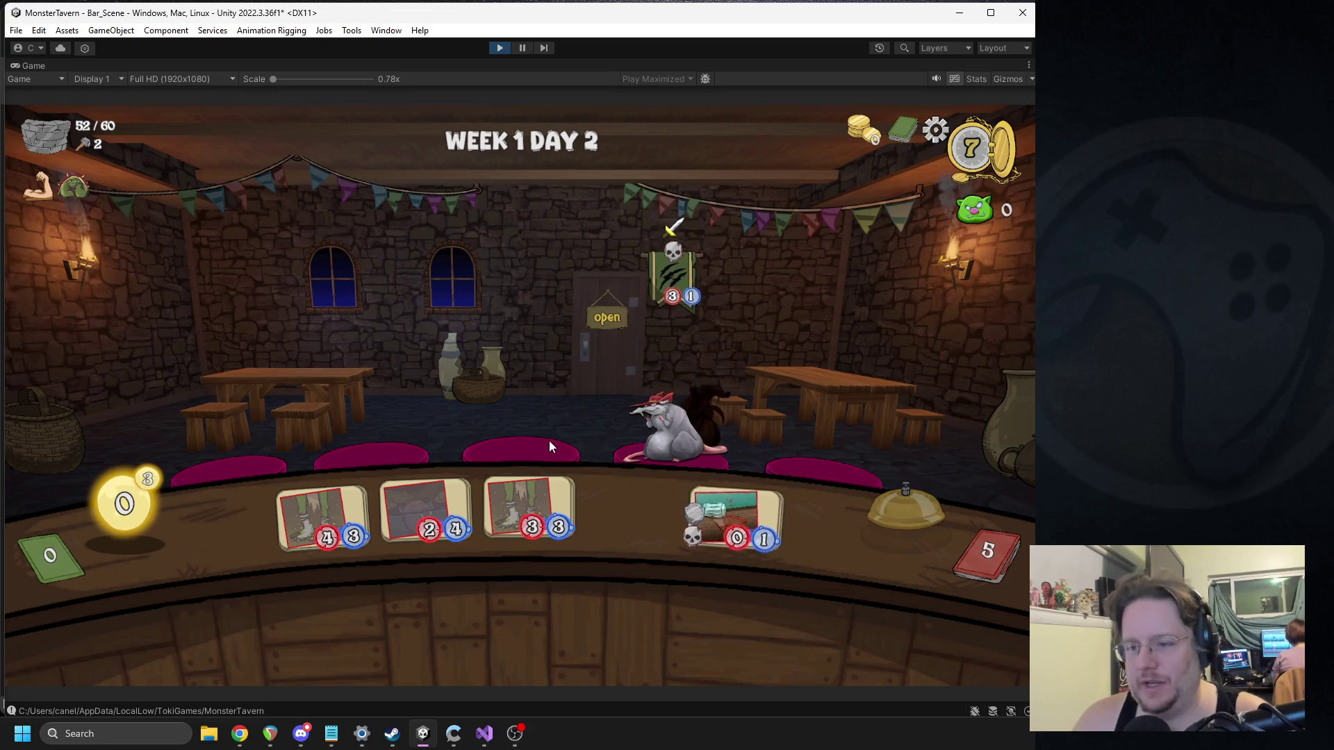
click(355, 501)
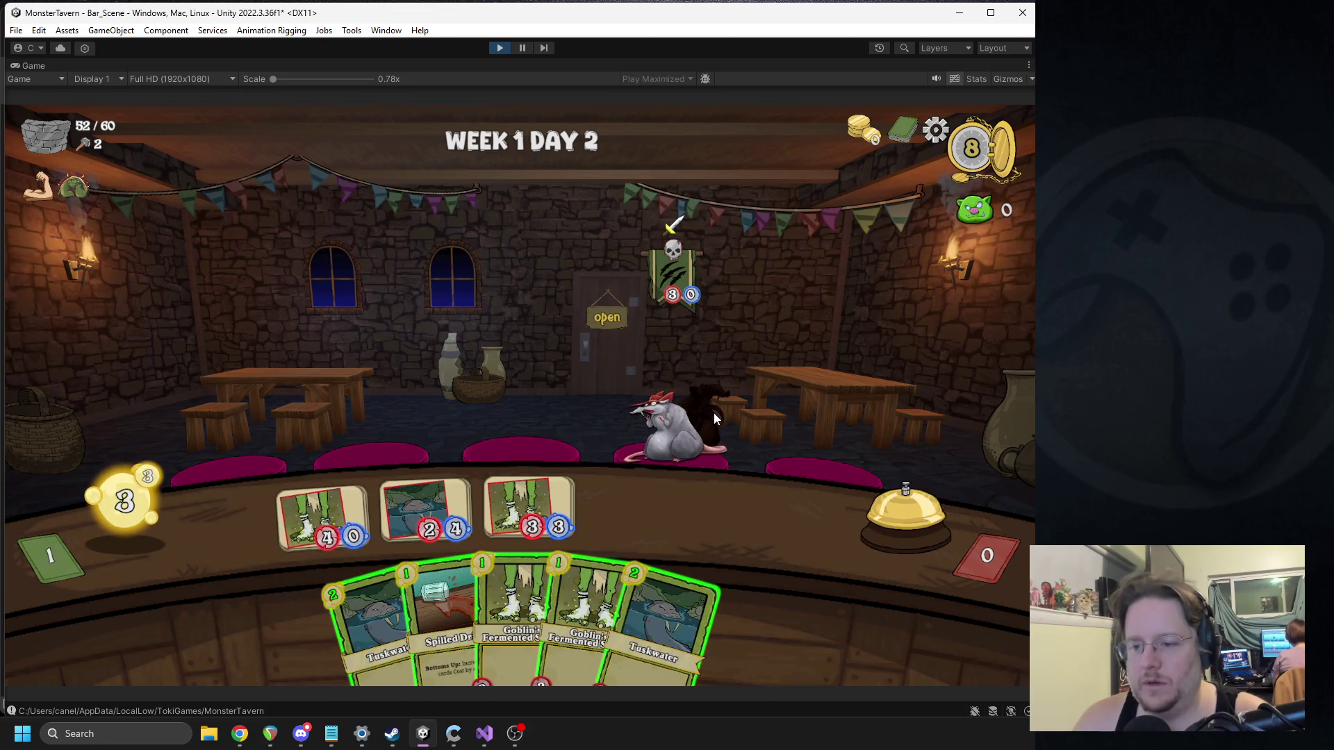
click(545, 479)
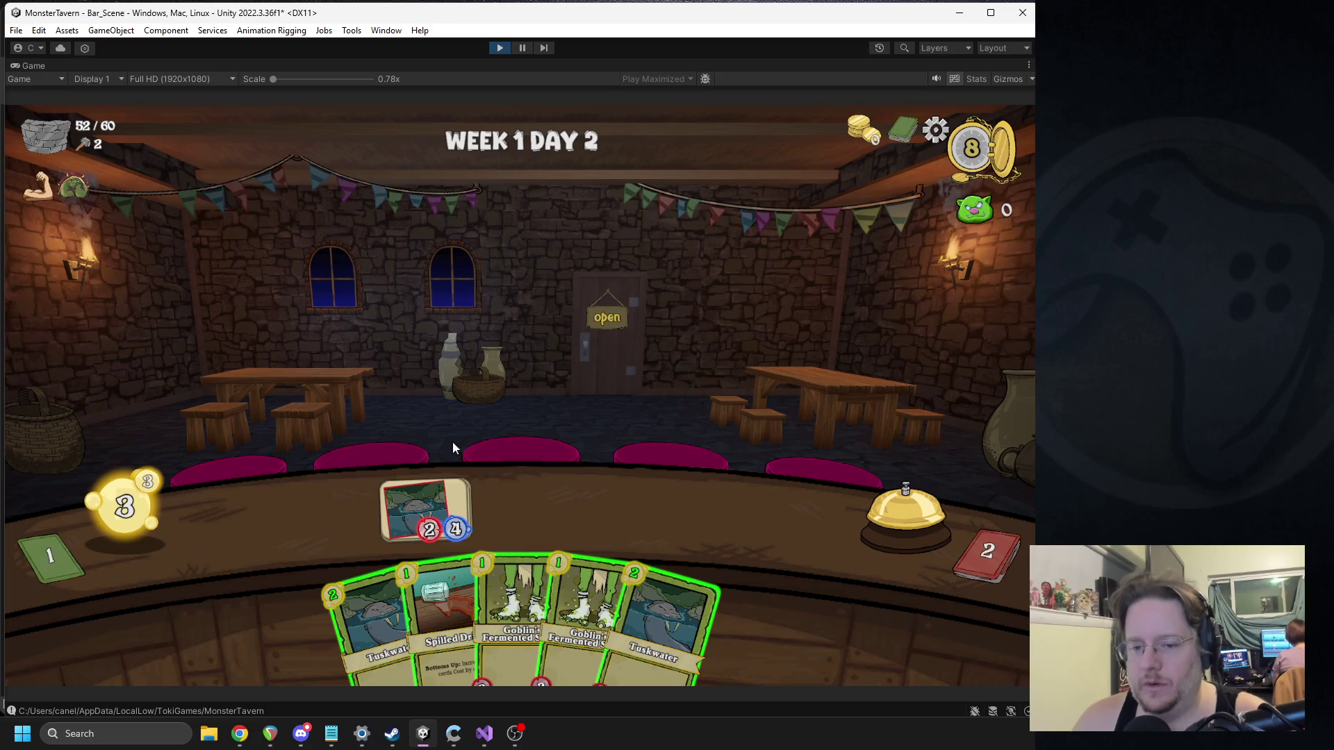
click(884, 512)
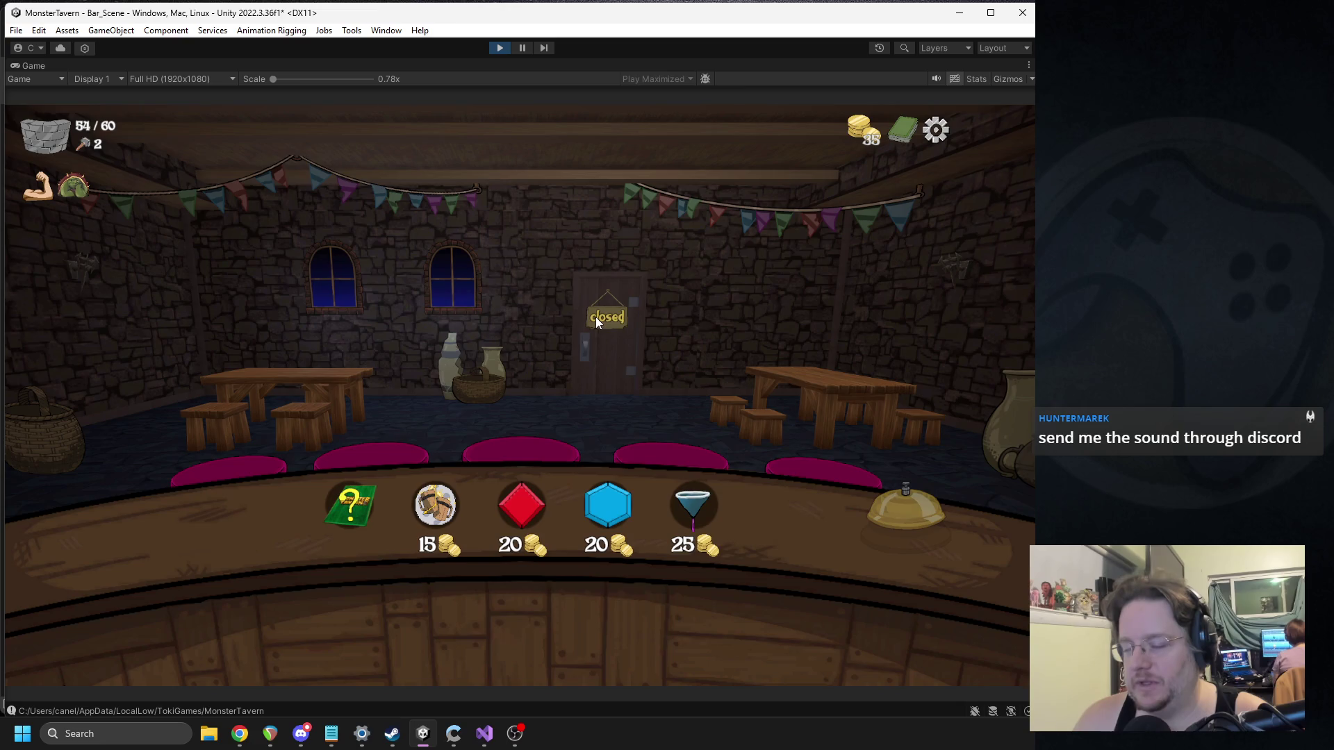
Step: Stop the play test, widen the Hierarchy and Project lists, and restart Play mode
click(500, 48)
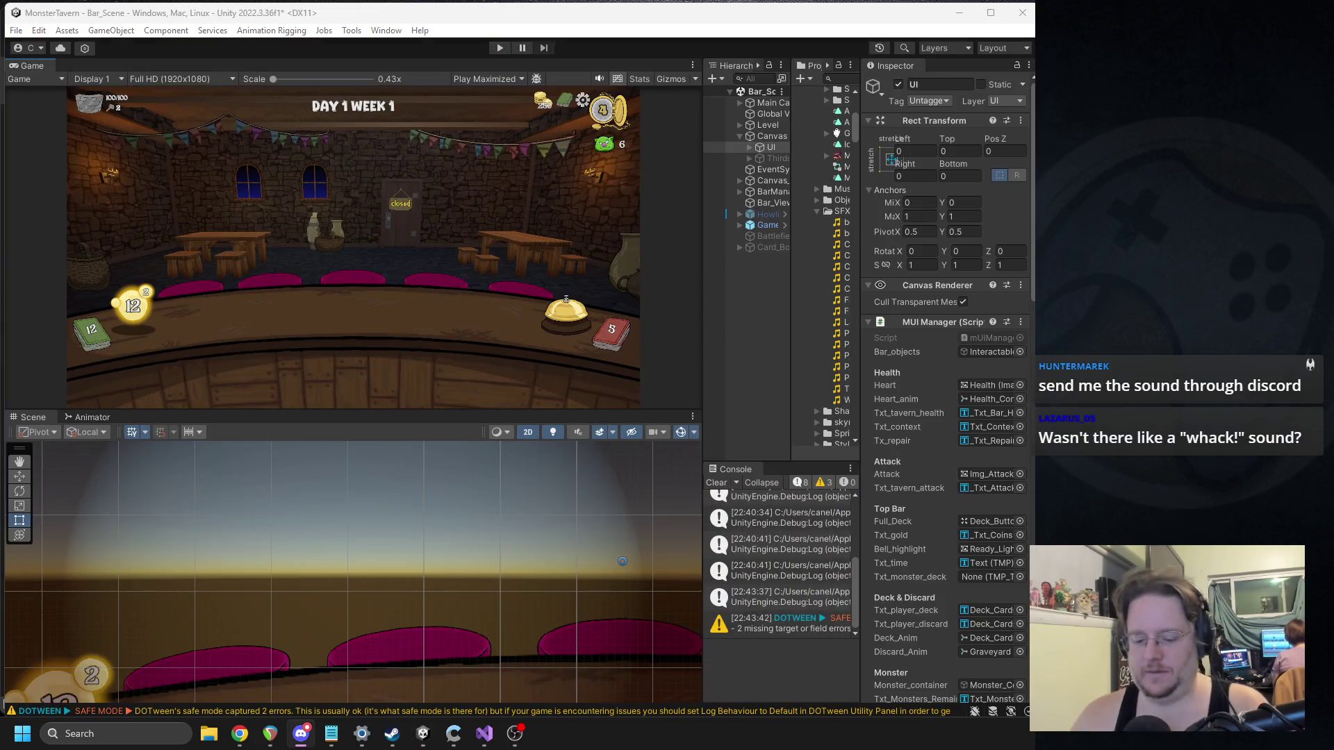
drag(861, 267, 931, 278)
key(alt+Tab)
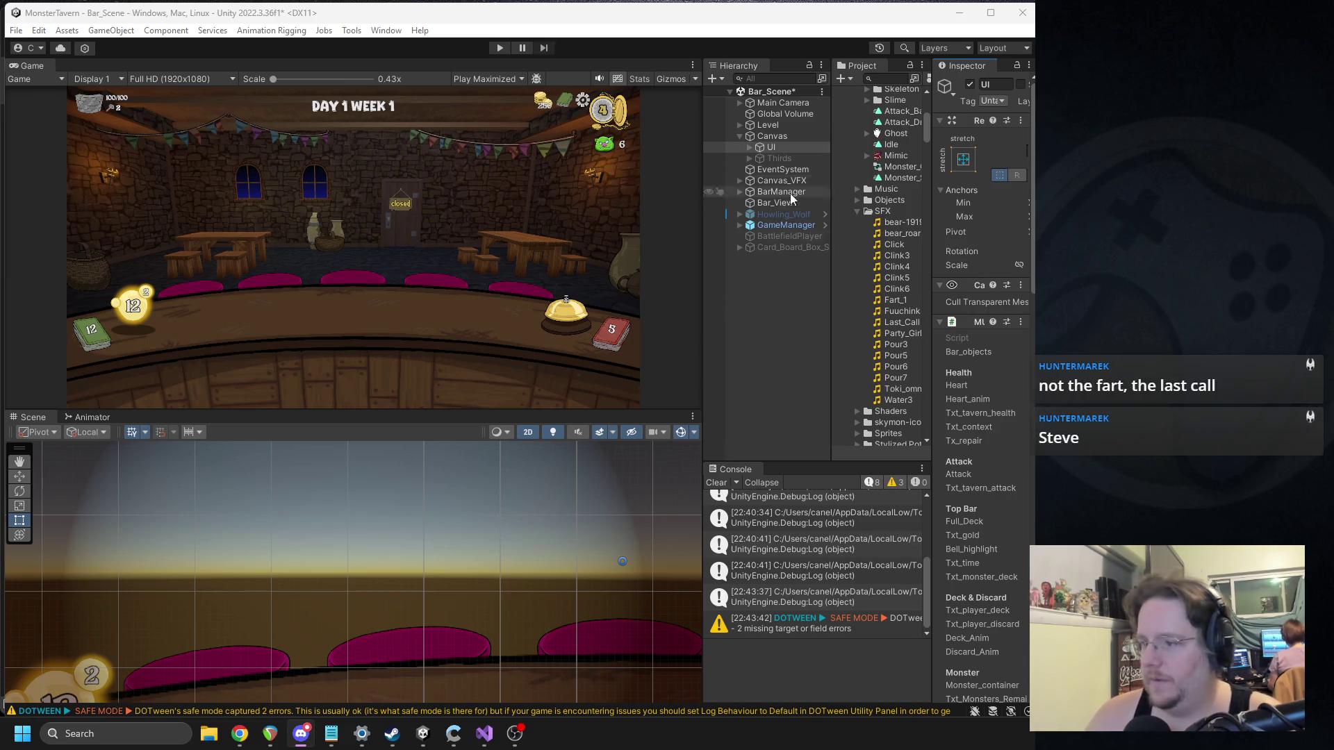
key(alt+Tab)
key(alt+Tab)
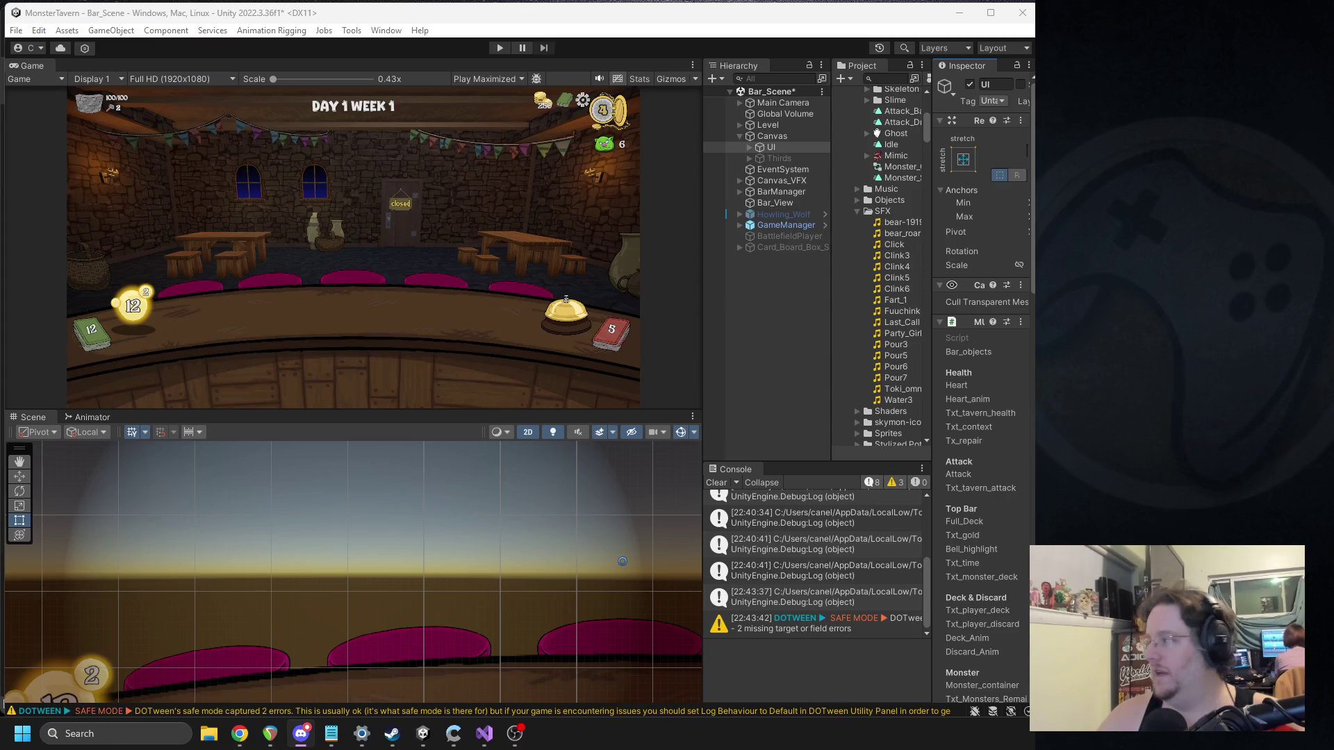
key(alt+Tab)
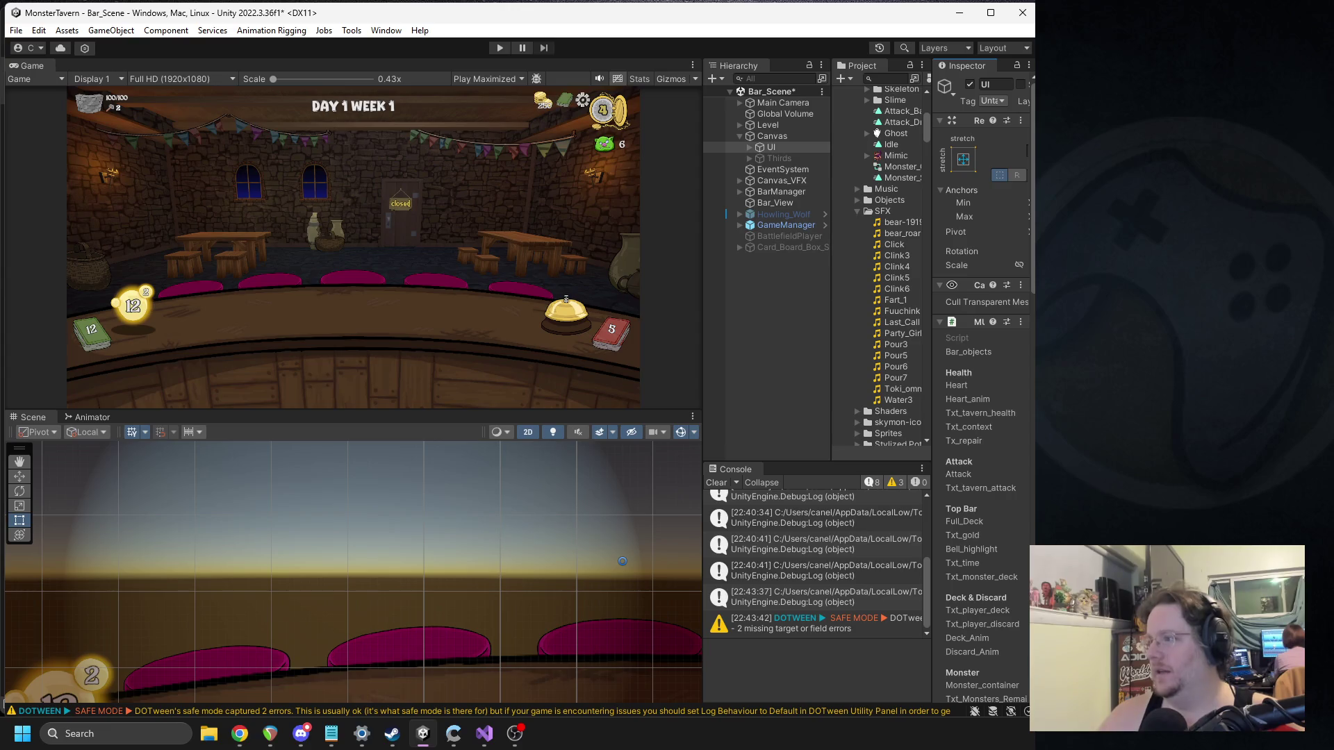
key(alt+Tab)
click(473, 251)
click(499, 48)
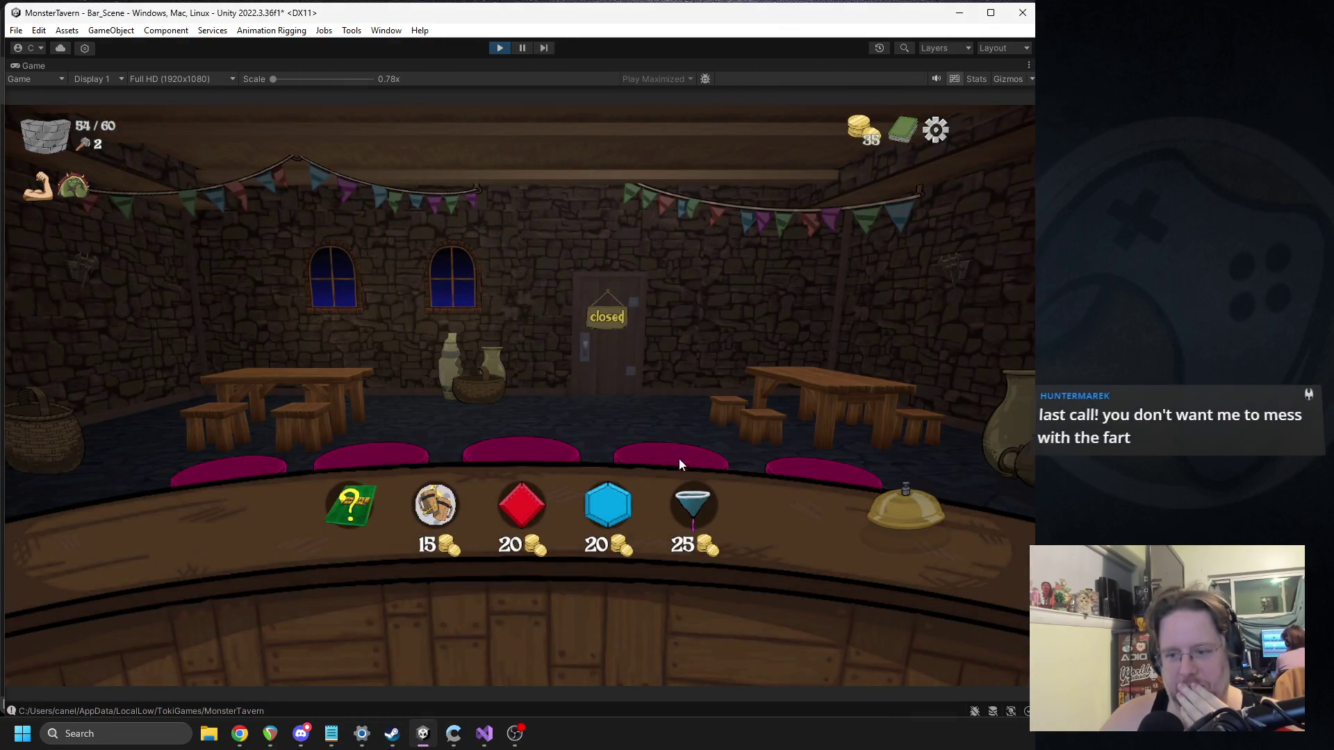
Step: Stop the running play test from the Sugar Rim shop screen
mouse_move(699, 511)
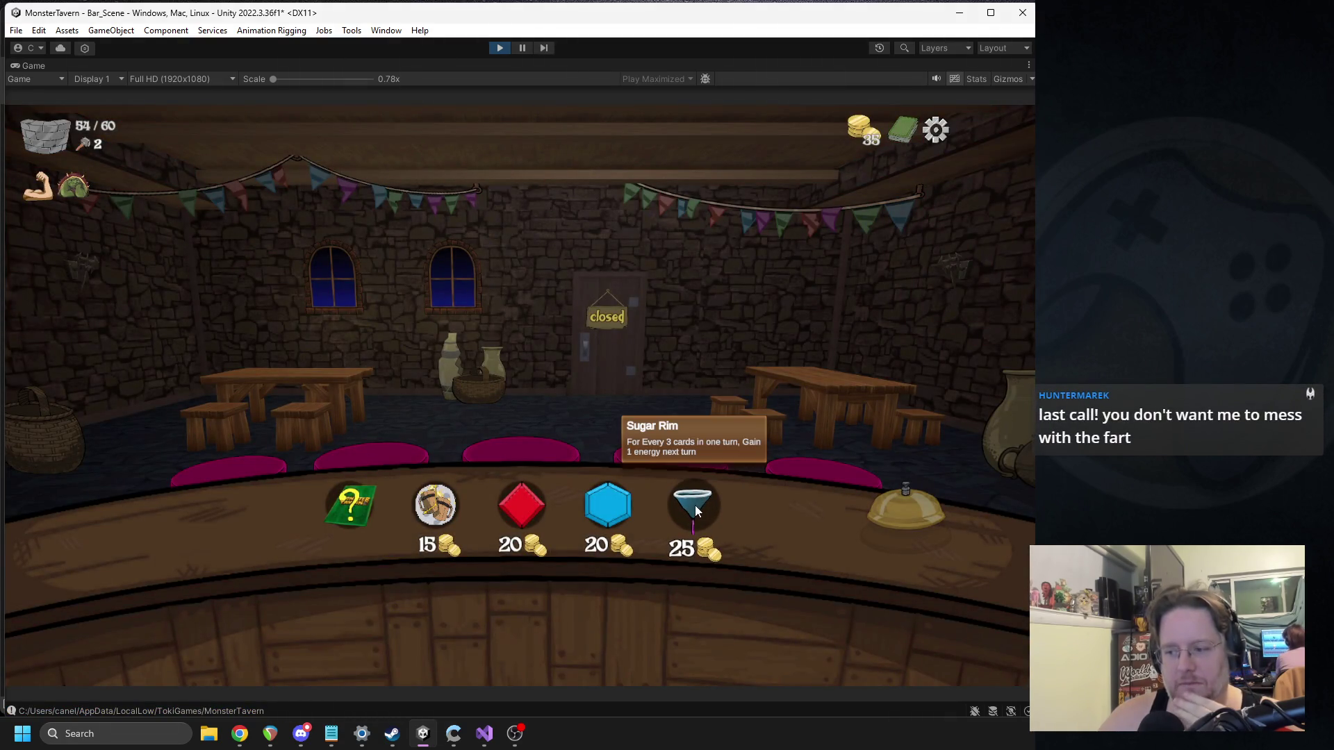
click(501, 49)
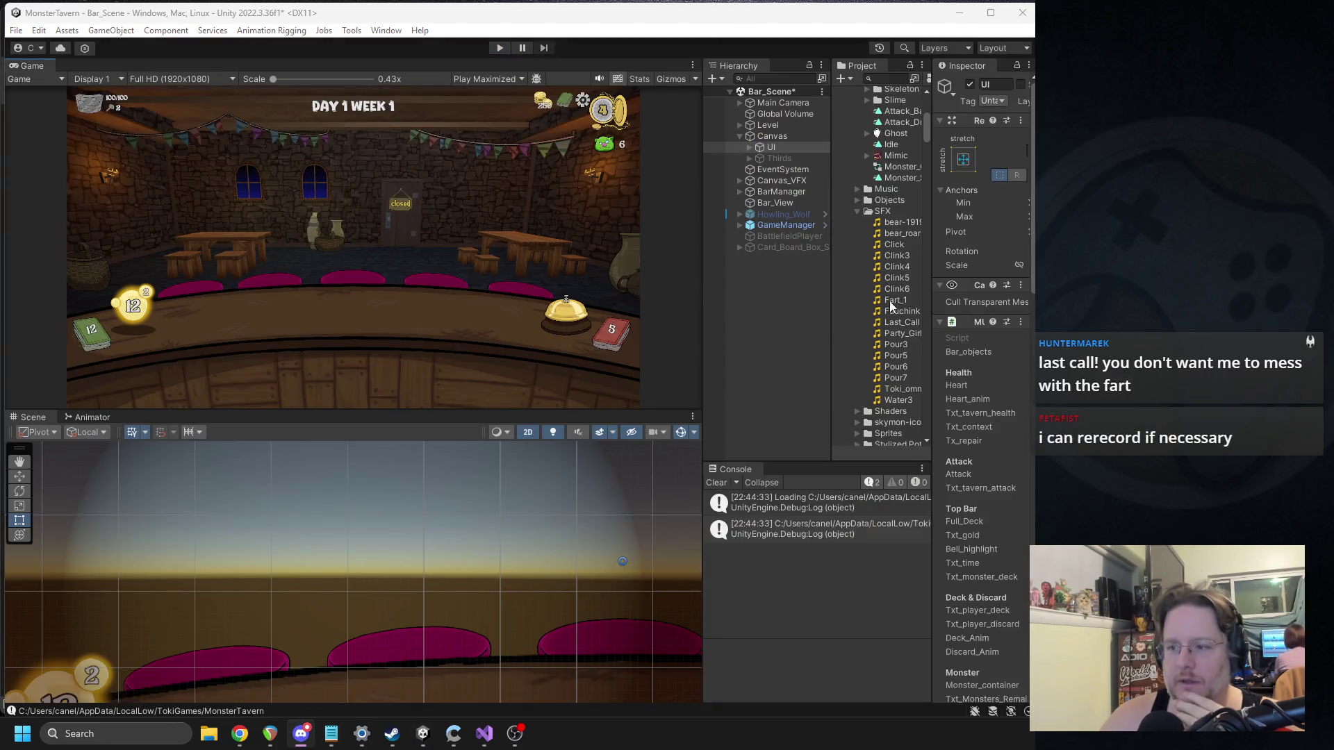
click(893, 324)
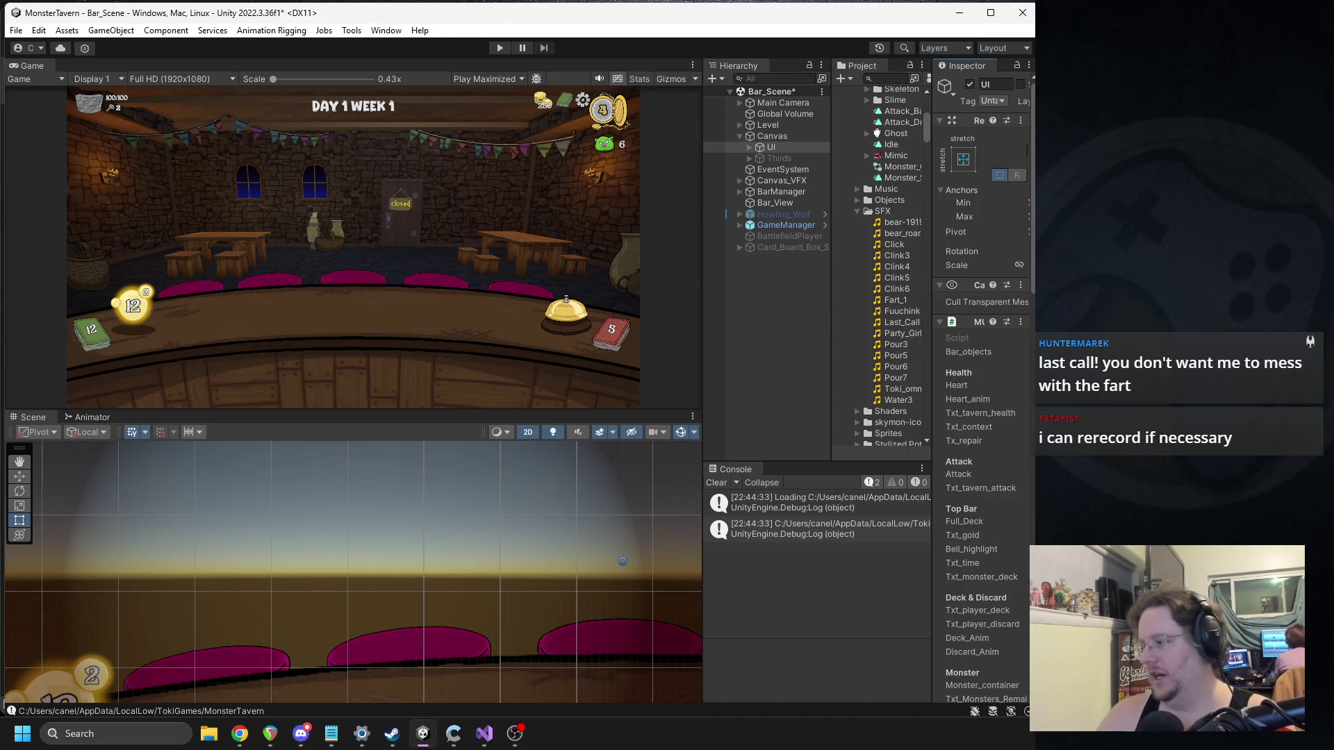
key(alt+Tab)
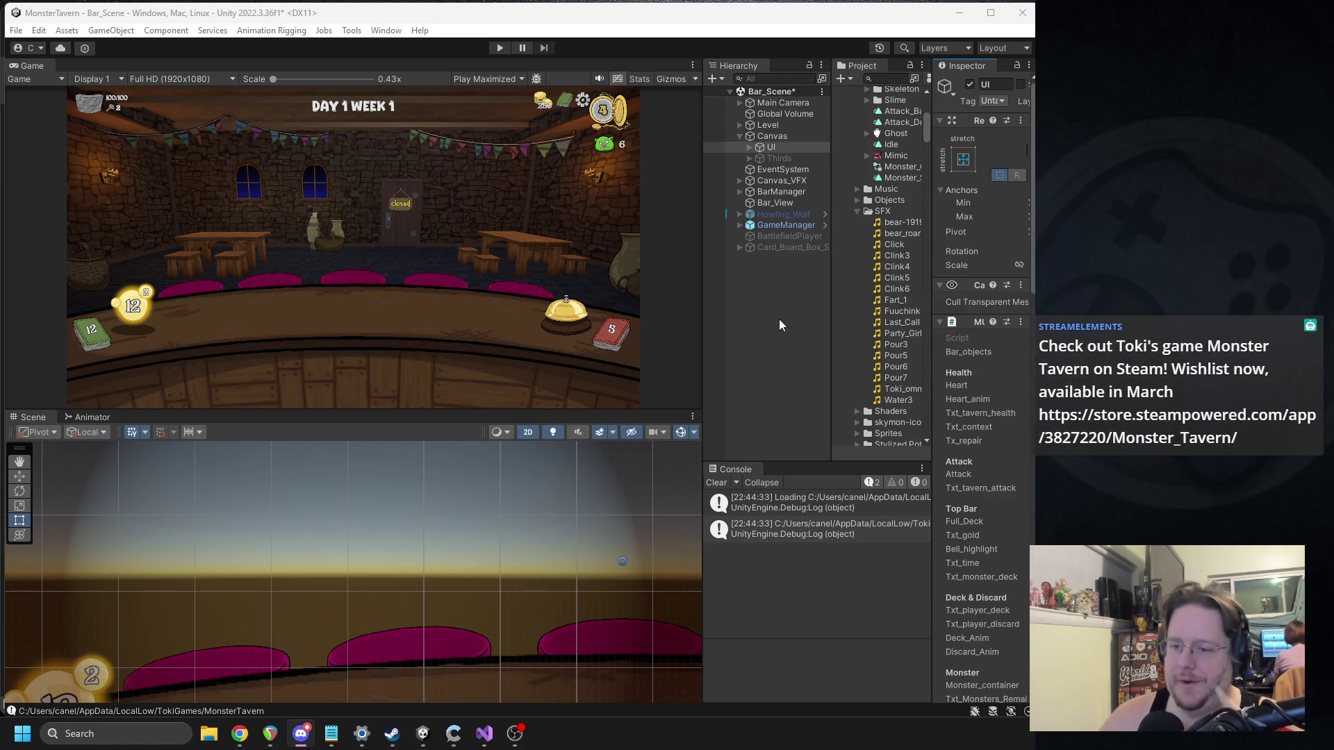
Step: Widen the Hierarchy, Project and Console areas and relaunch Play mode
drag(933, 235, 956, 238)
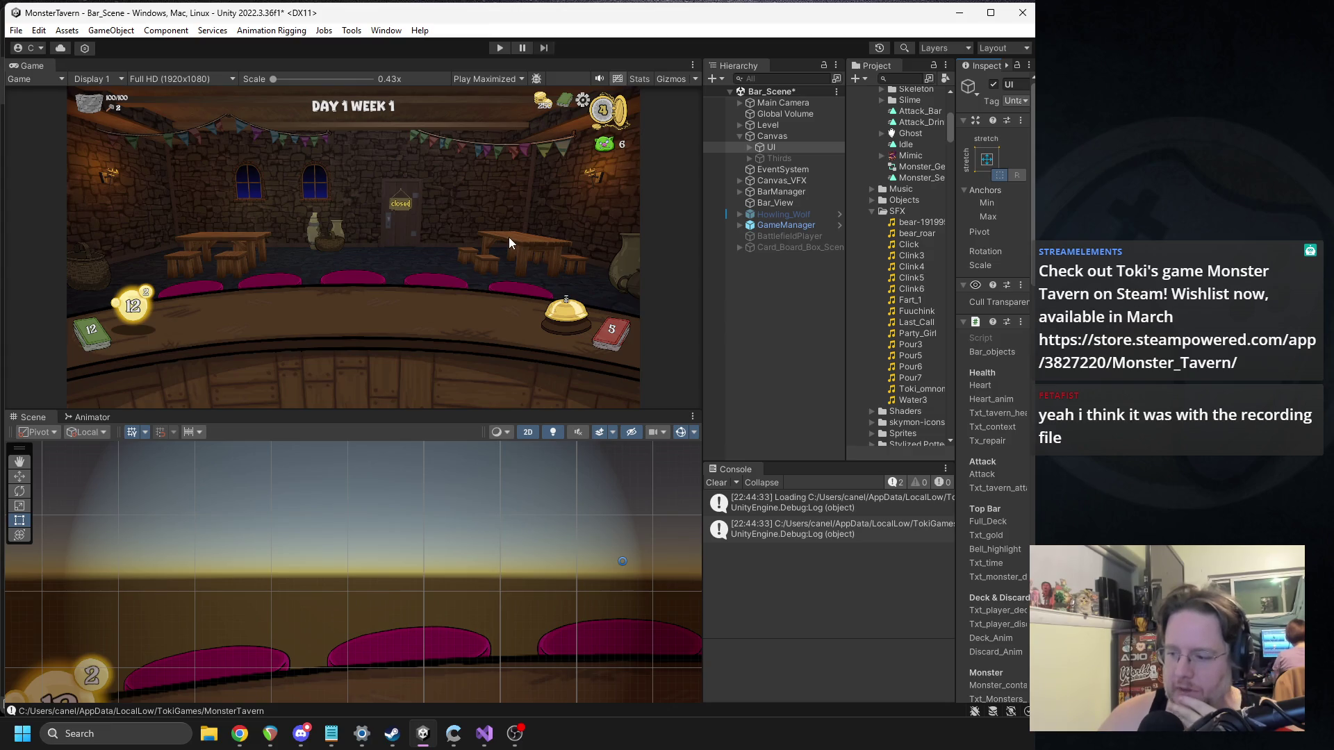
drag(701, 219, 640, 223)
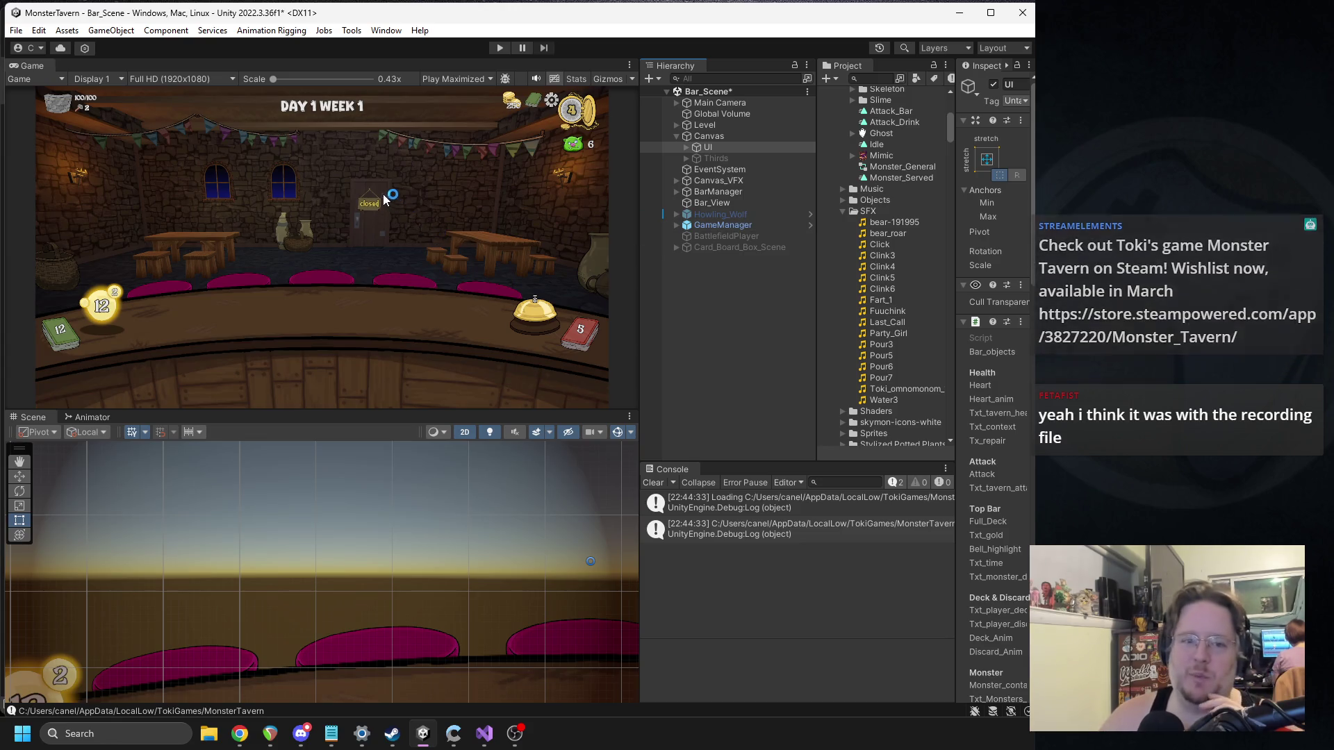
click(501, 46)
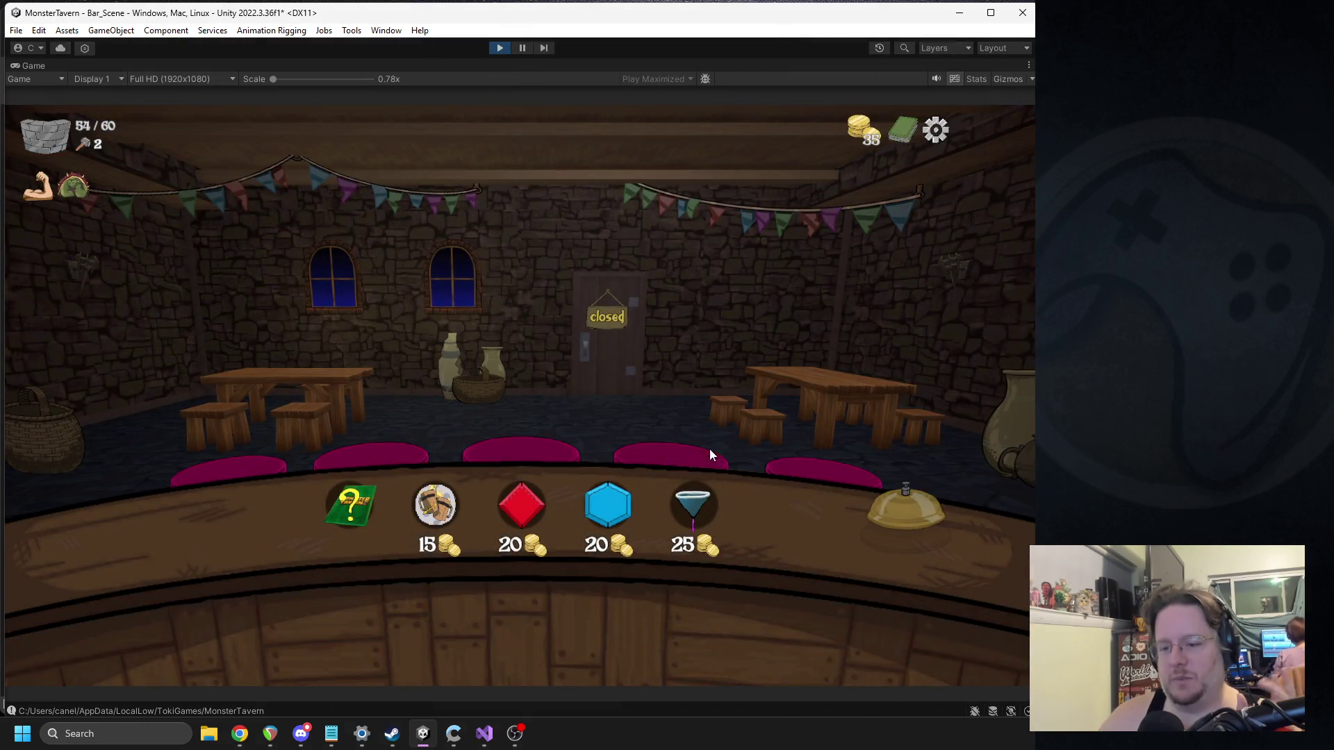
Step: Buy the Sugar Rim and a card pack, then add Bubbling Cauldron to the deck
click(693, 504)
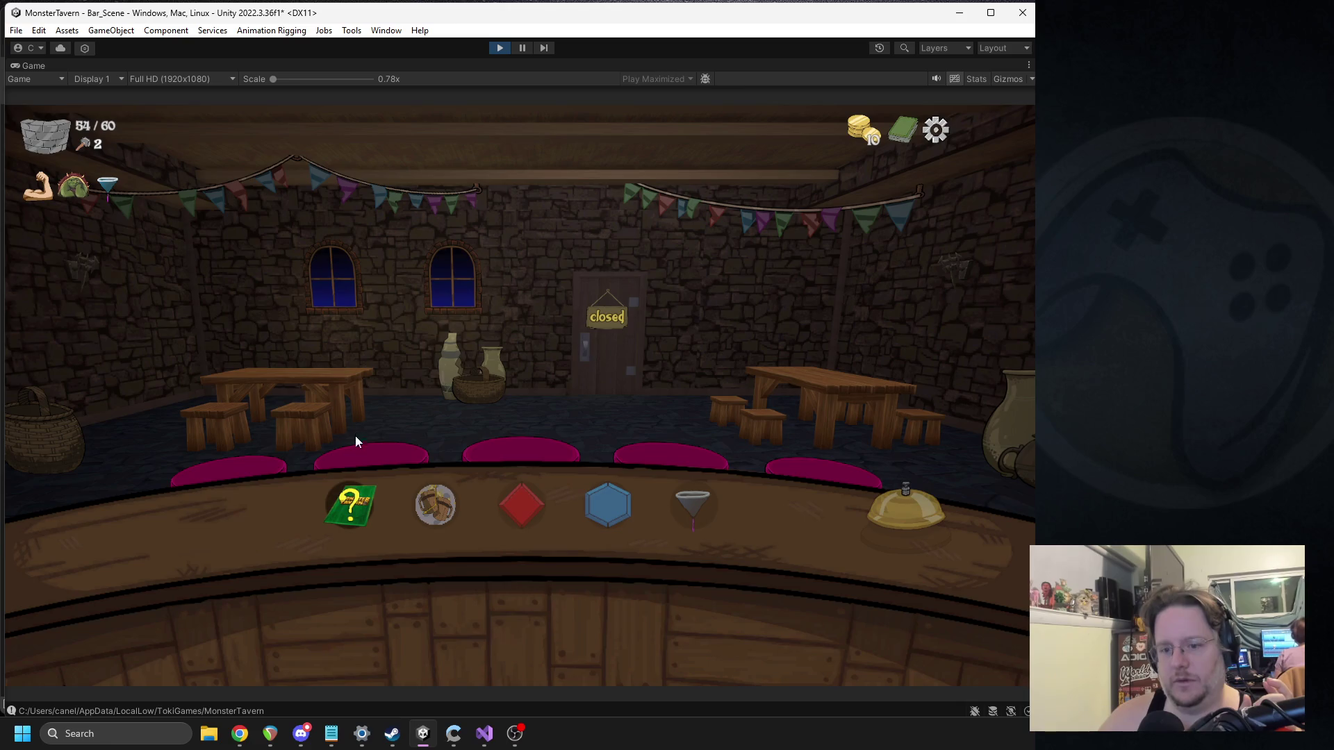
click(351, 503)
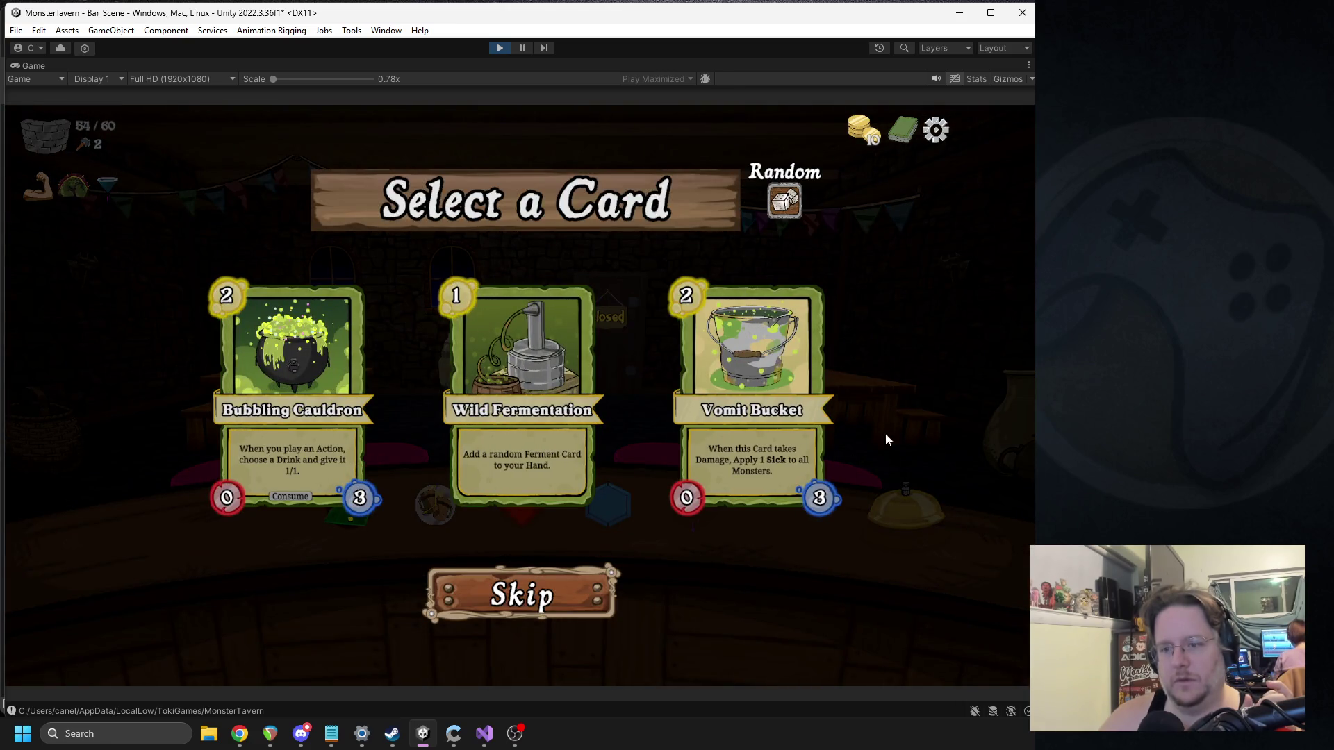
click(903, 130)
click(110, 593)
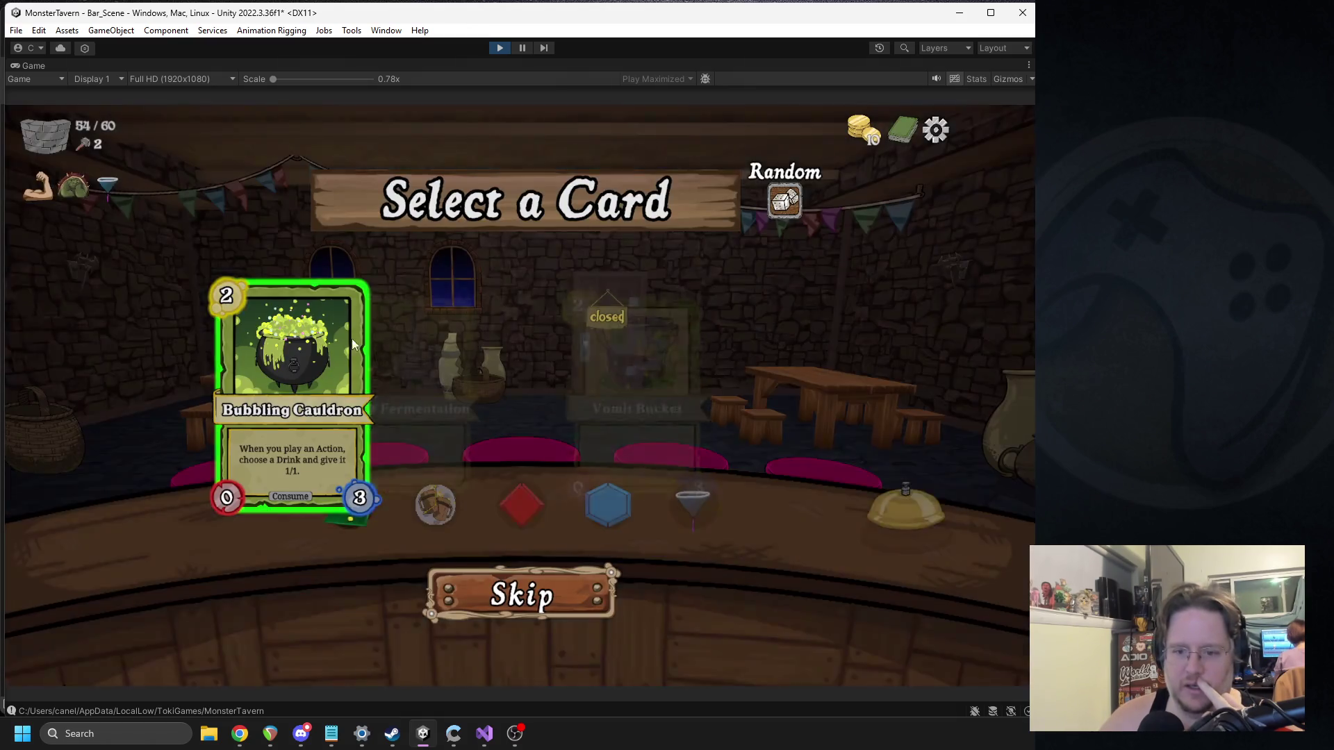
click(351, 339)
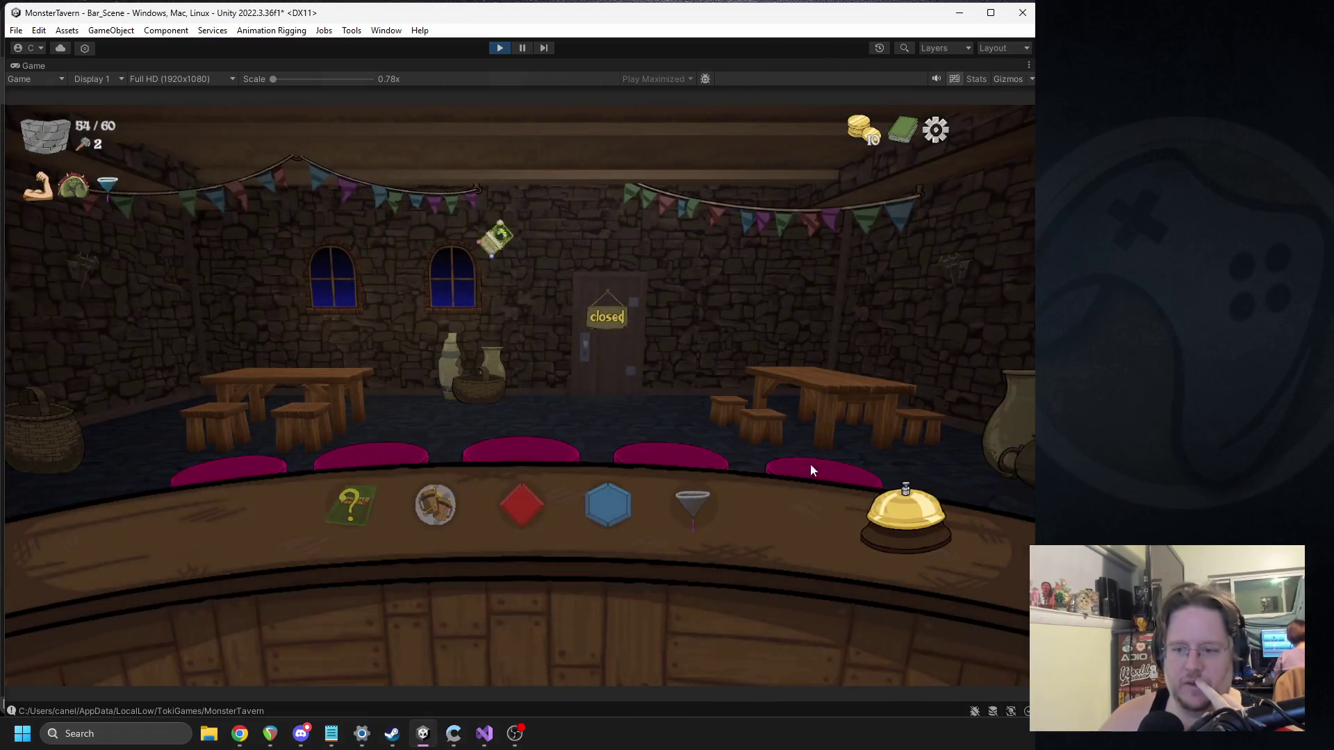
Step: Open Day 3, put Bathtub Brew and Spilled Drink on the counter, and end the turn
click(894, 507)
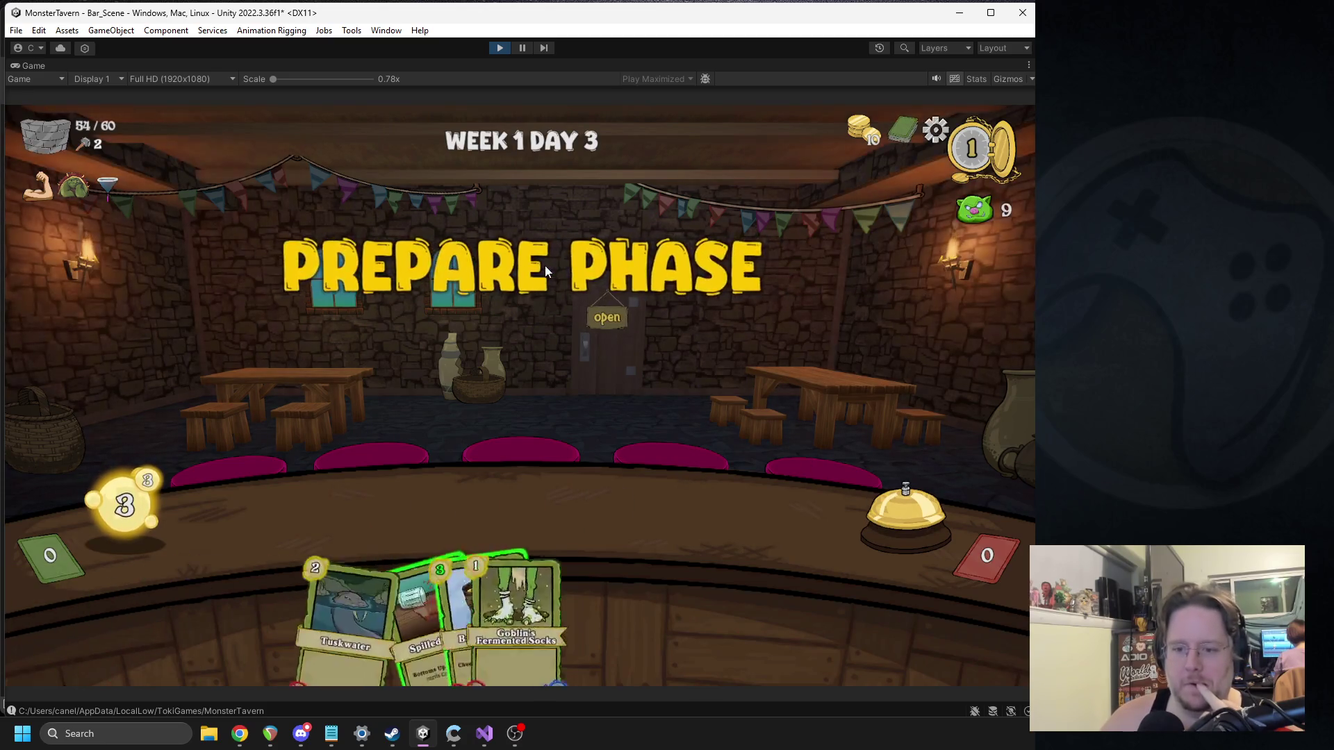
mouse_move(425, 594)
mouse_move(425, 594)
mouse_down()
mouse_move(437, 506)
mouse_move(470, 489)
mouse_up()
drag(406, 611, 777, 501)
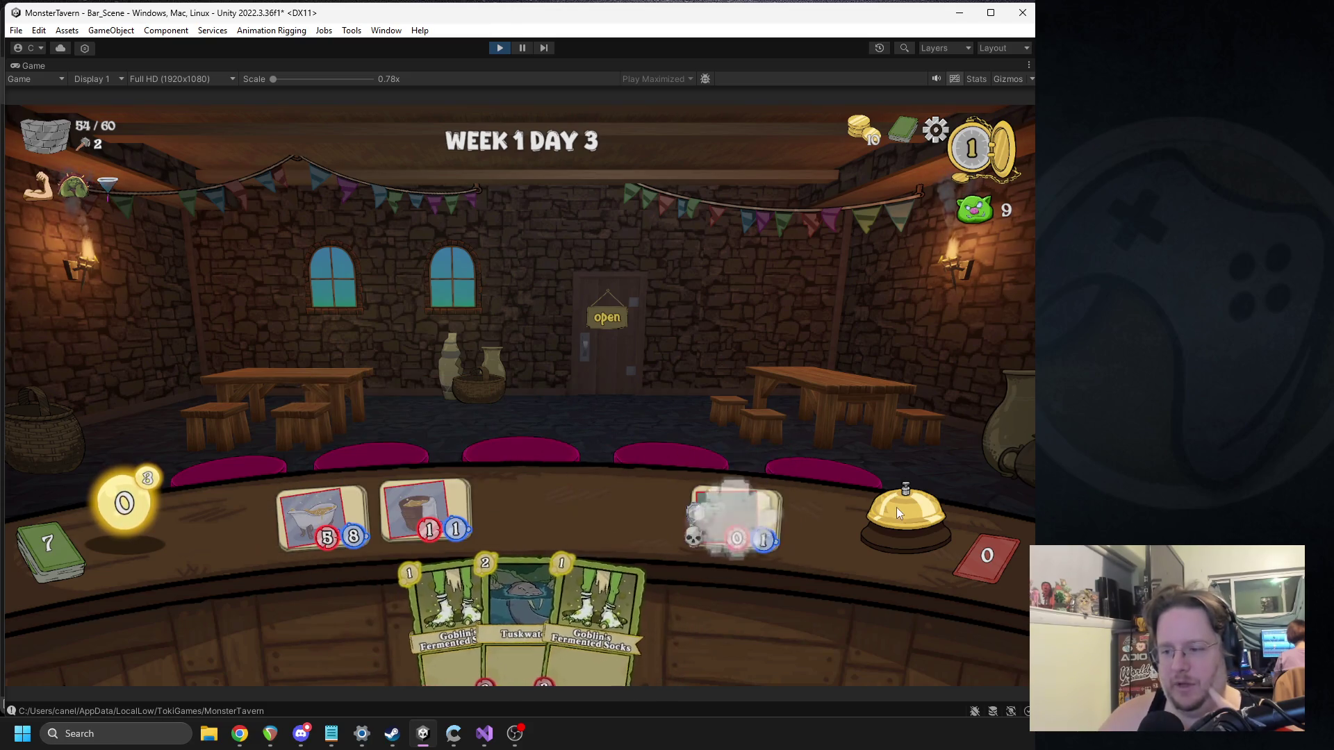
click(896, 507)
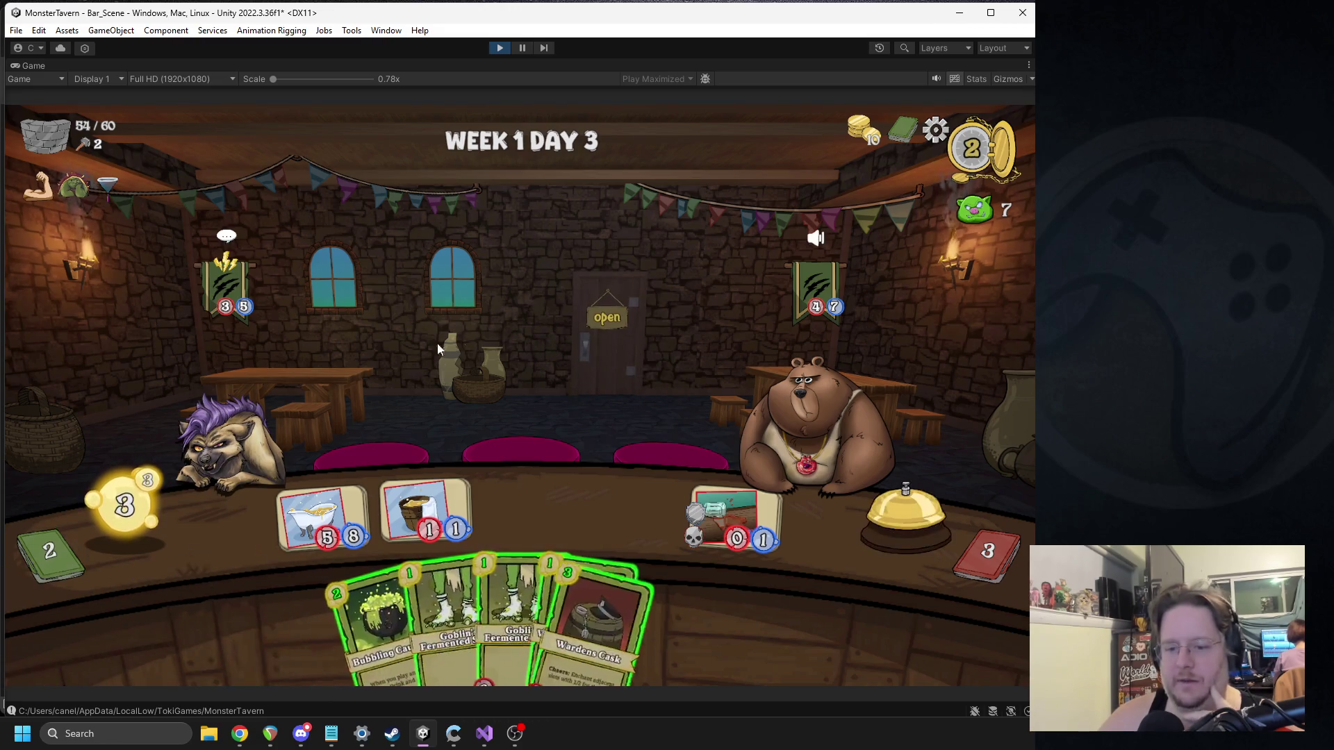
Step: Play Bubbling Cauldron and Wild Fermentation, serve drinks to the hyena, then stop the play test
drag(364, 615, 615, 523)
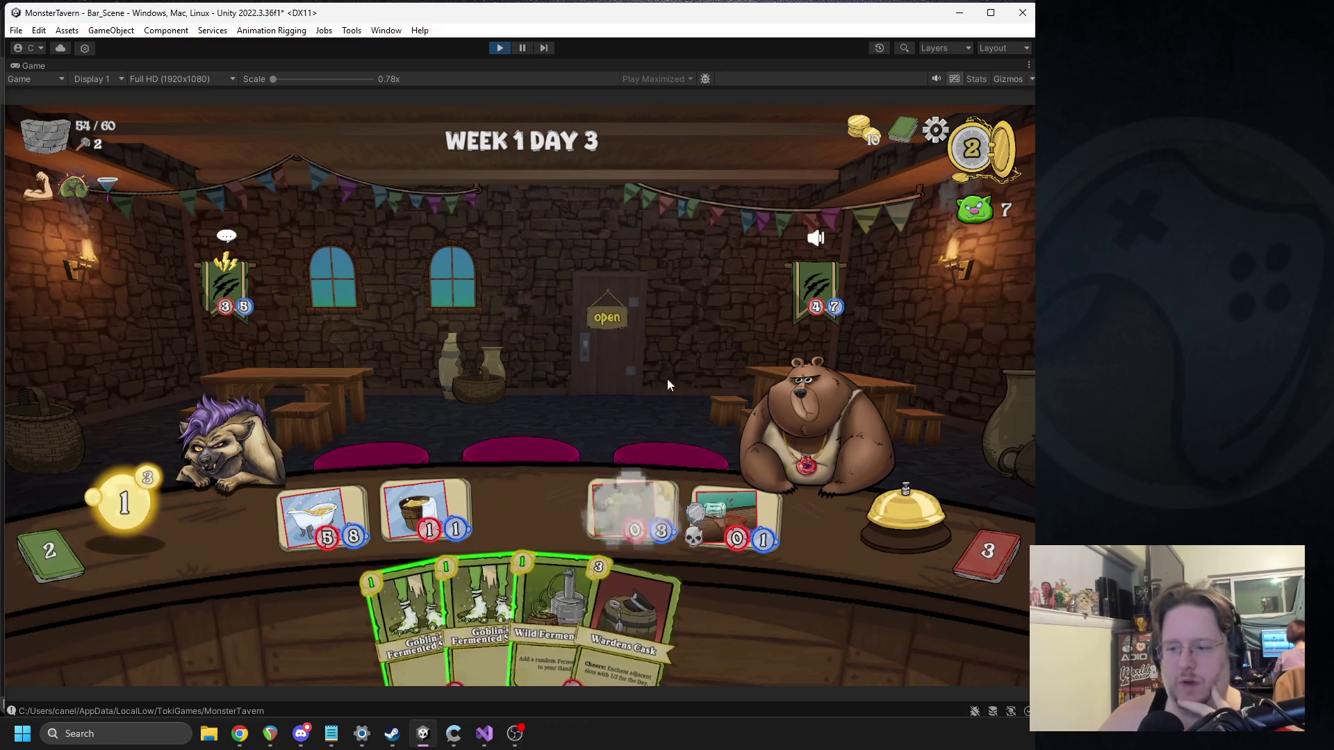
drag(222, 413, 222, 413)
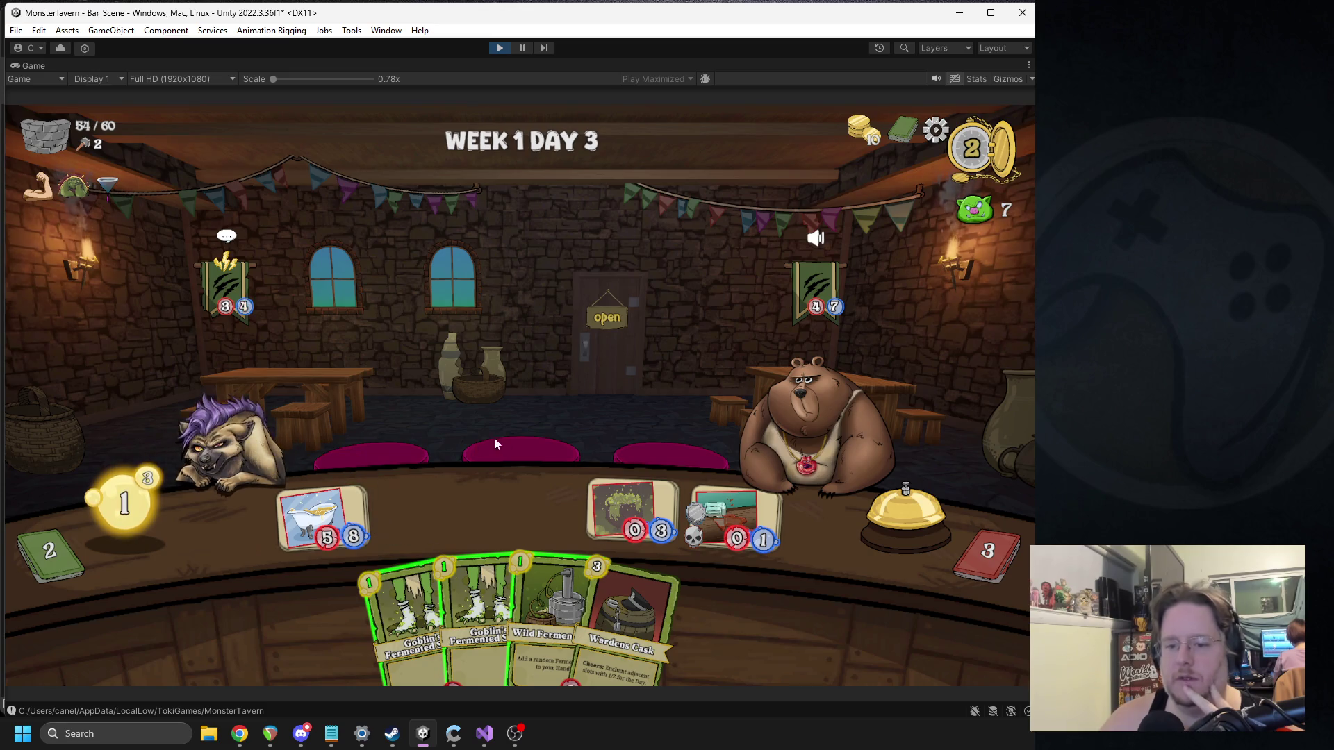
drag(562, 621, 578, 282)
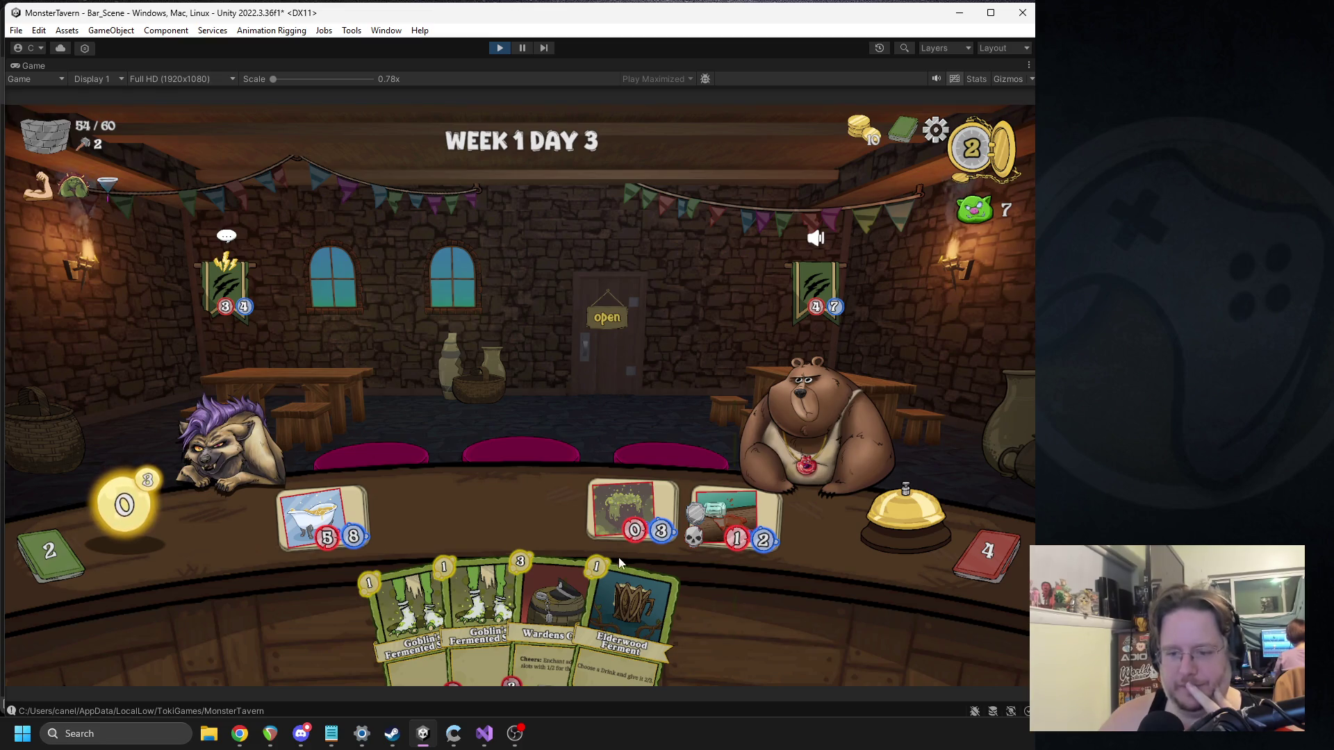
click(241, 424)
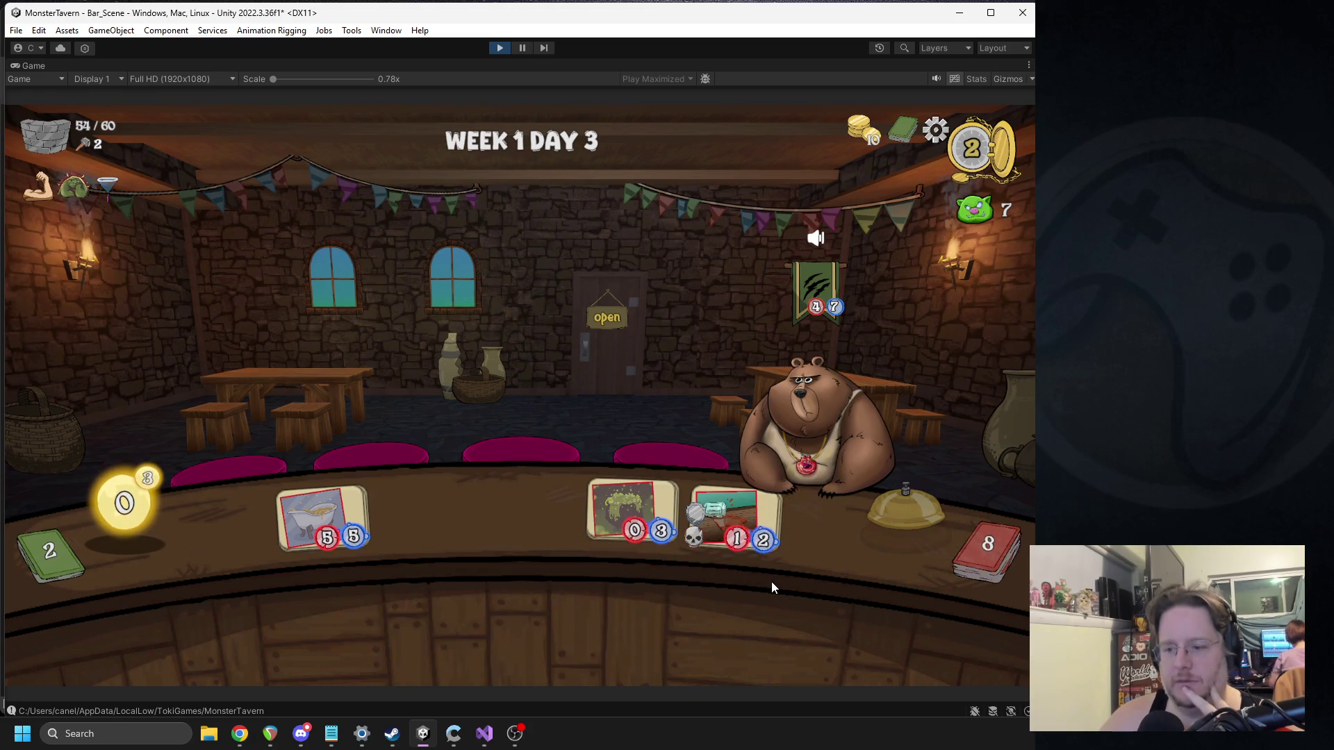
mouse_move(798, 259)
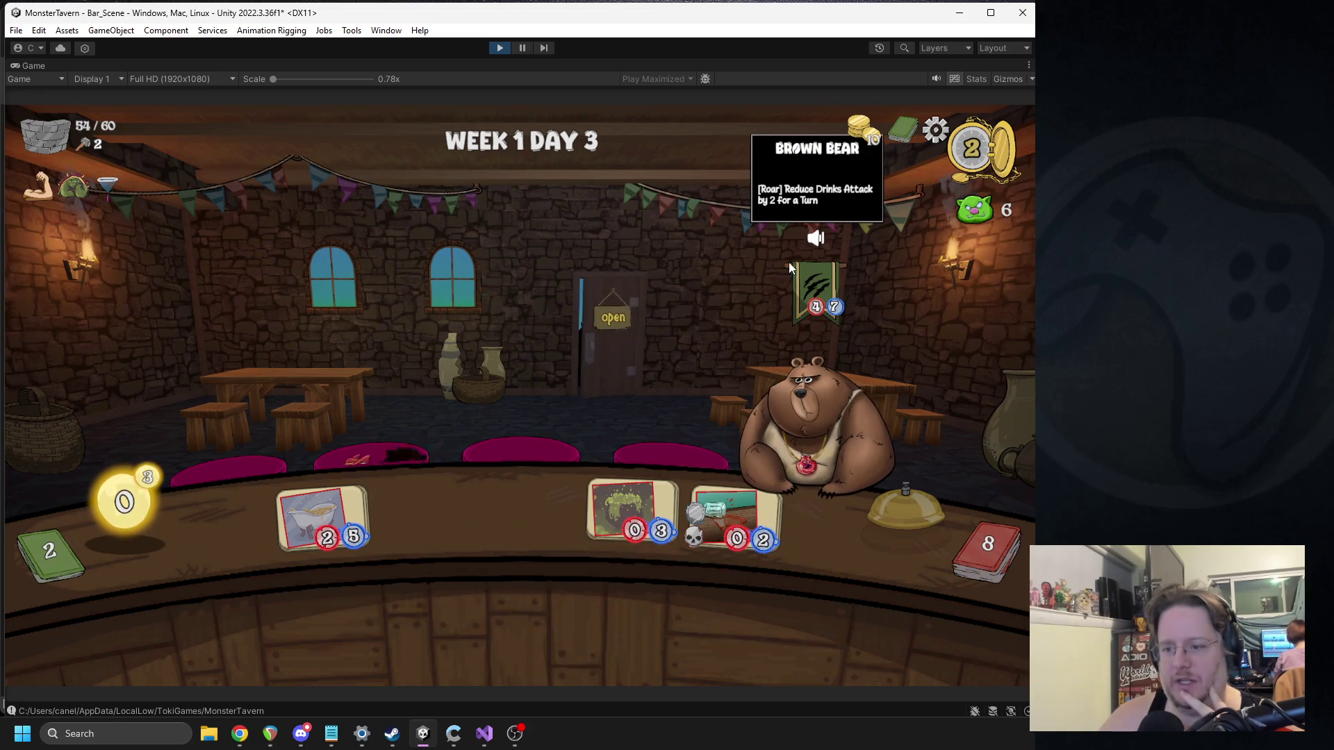
click(495, 53)
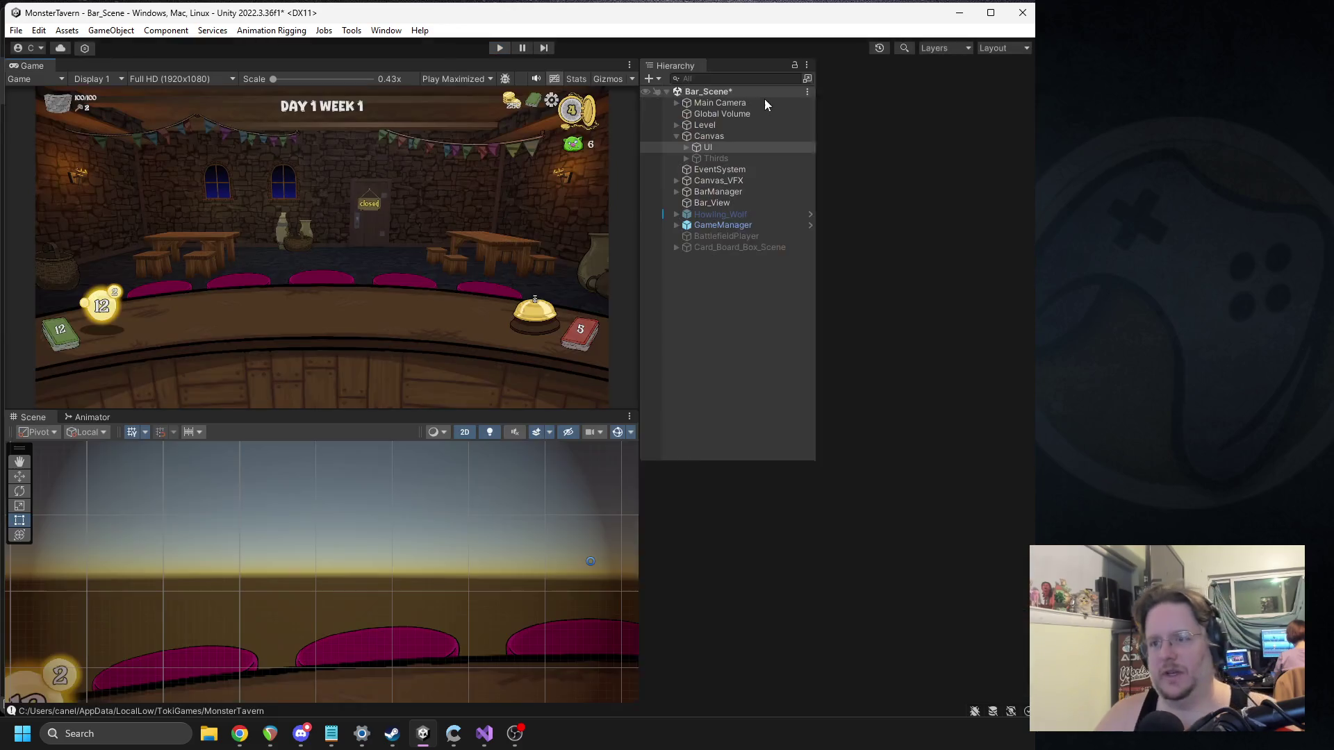
Step: Search for 'bear', open the Brown_Bear prefab, and listen to the bear-191995 clip
click(735, 78)
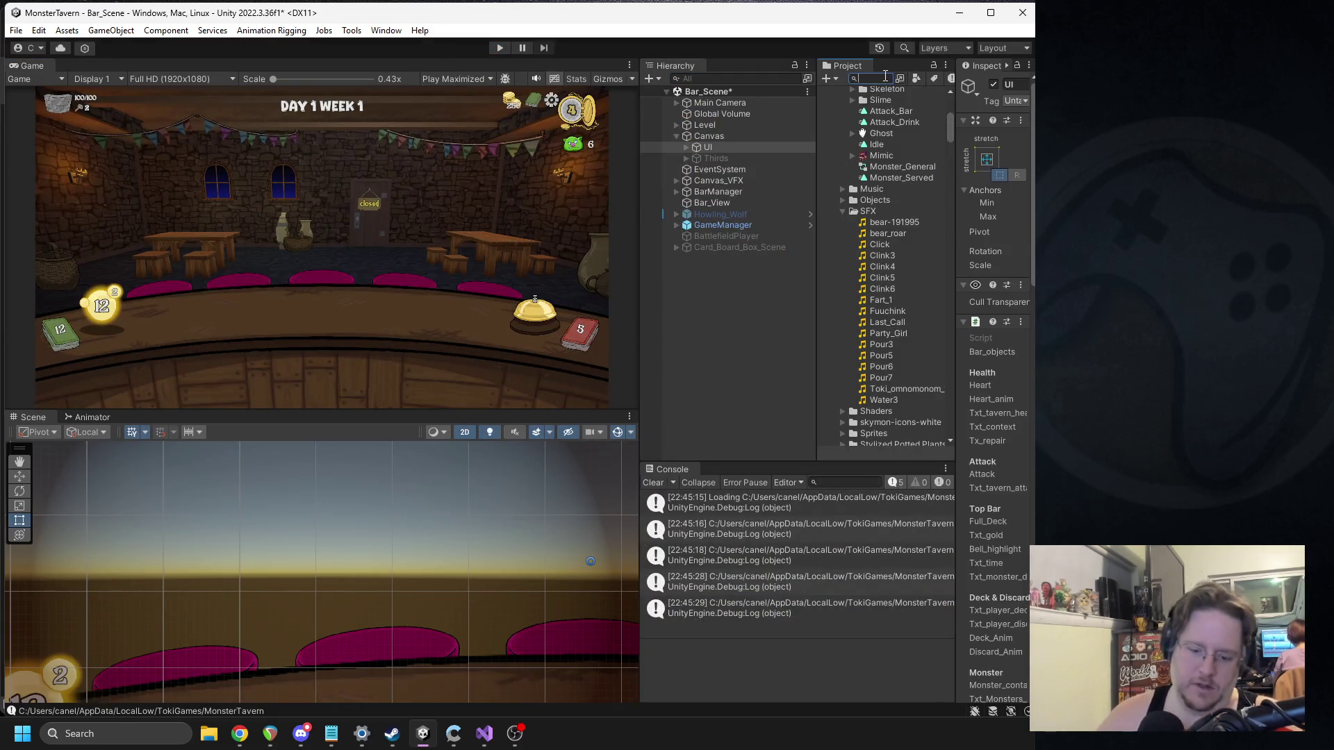
text(bear)
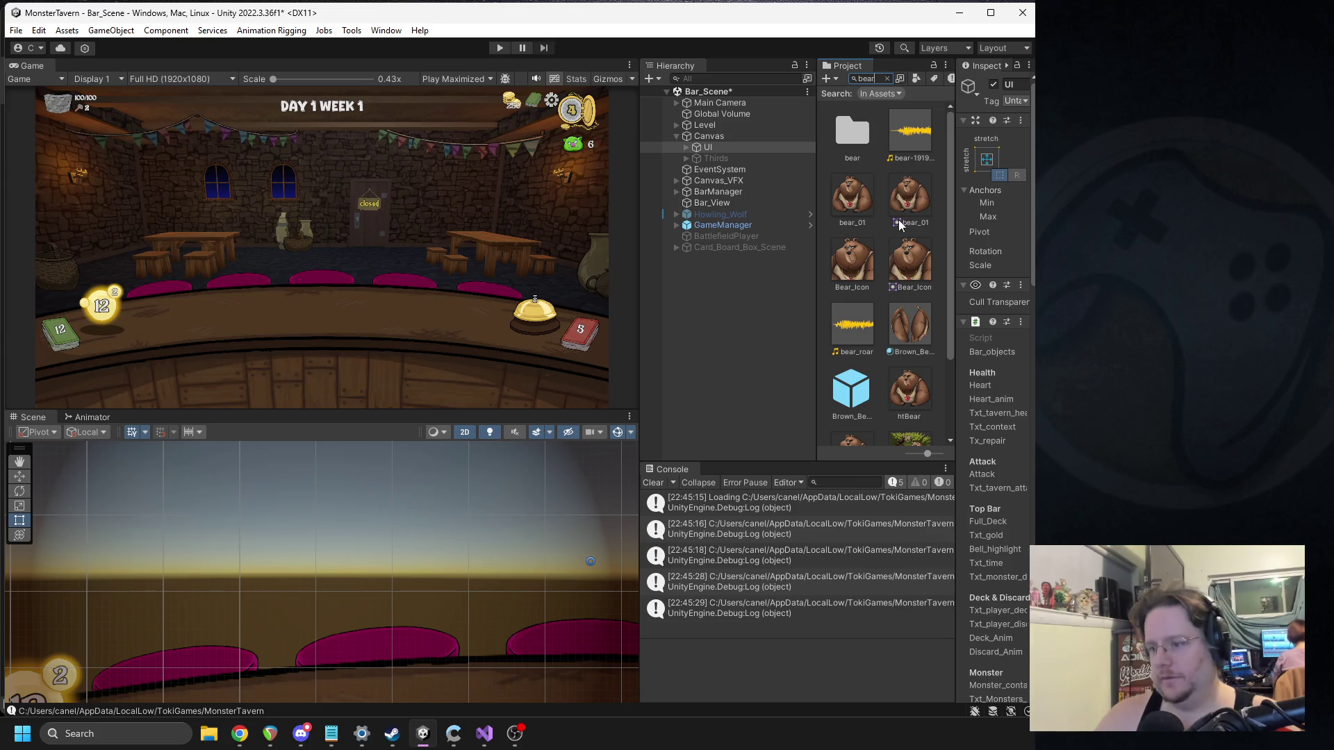
double_click(855, 395)
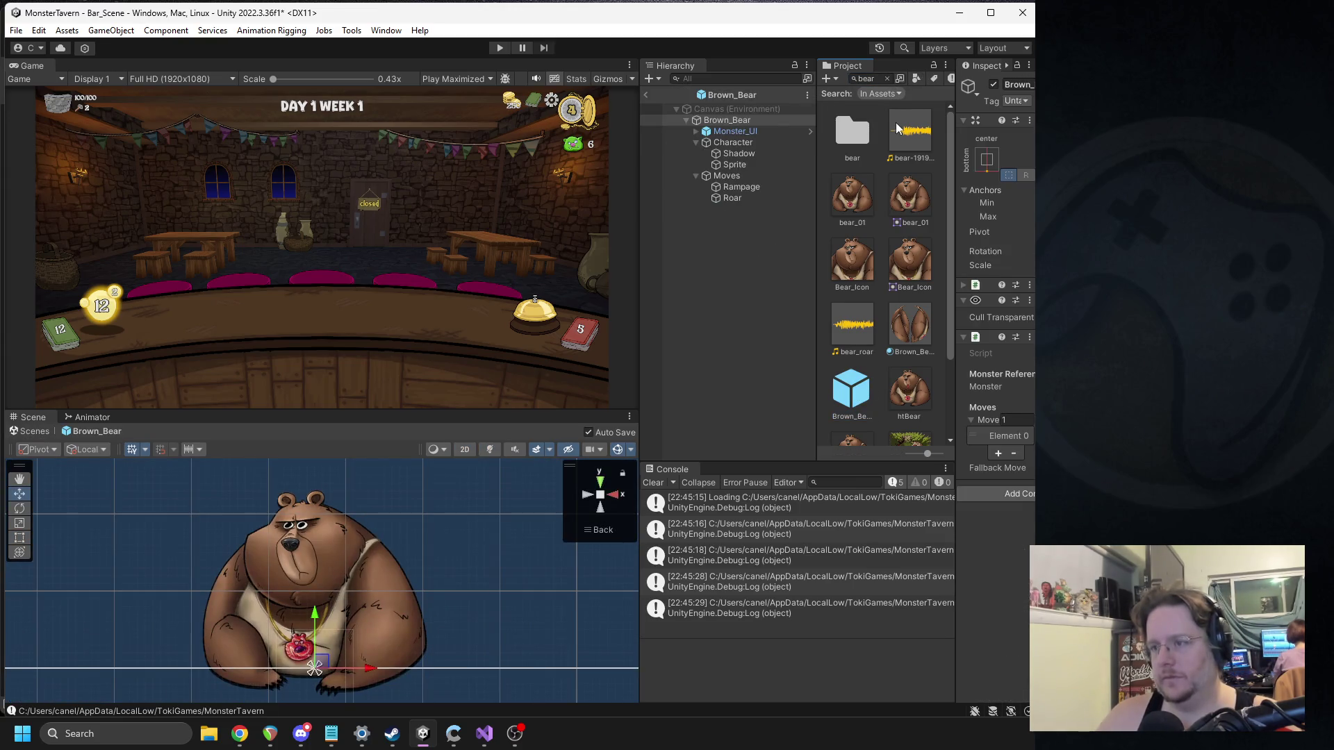
click(911, 149)
double_click(911, 148)
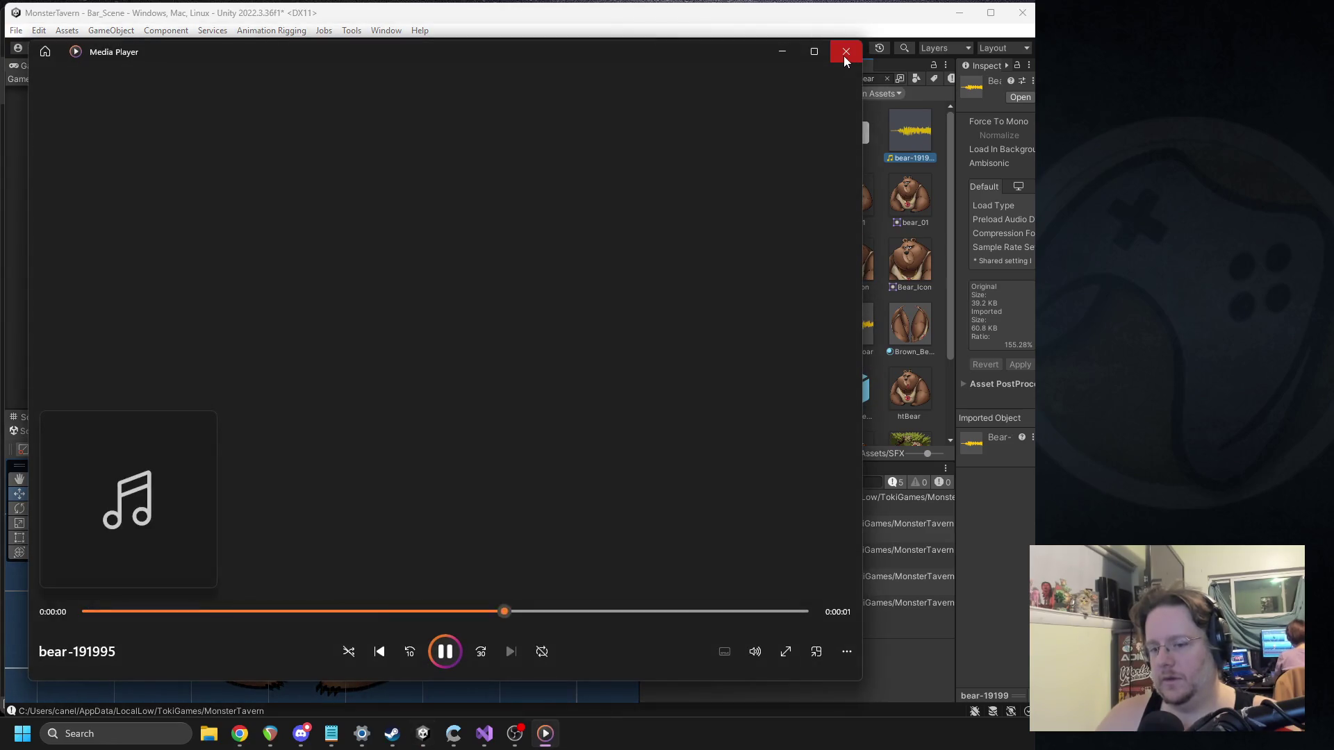
click(846, 55)
Step: Inspect the Roar move, widen the panels, and replay the bear_roar and bear-191995 clips
click(744, 198)
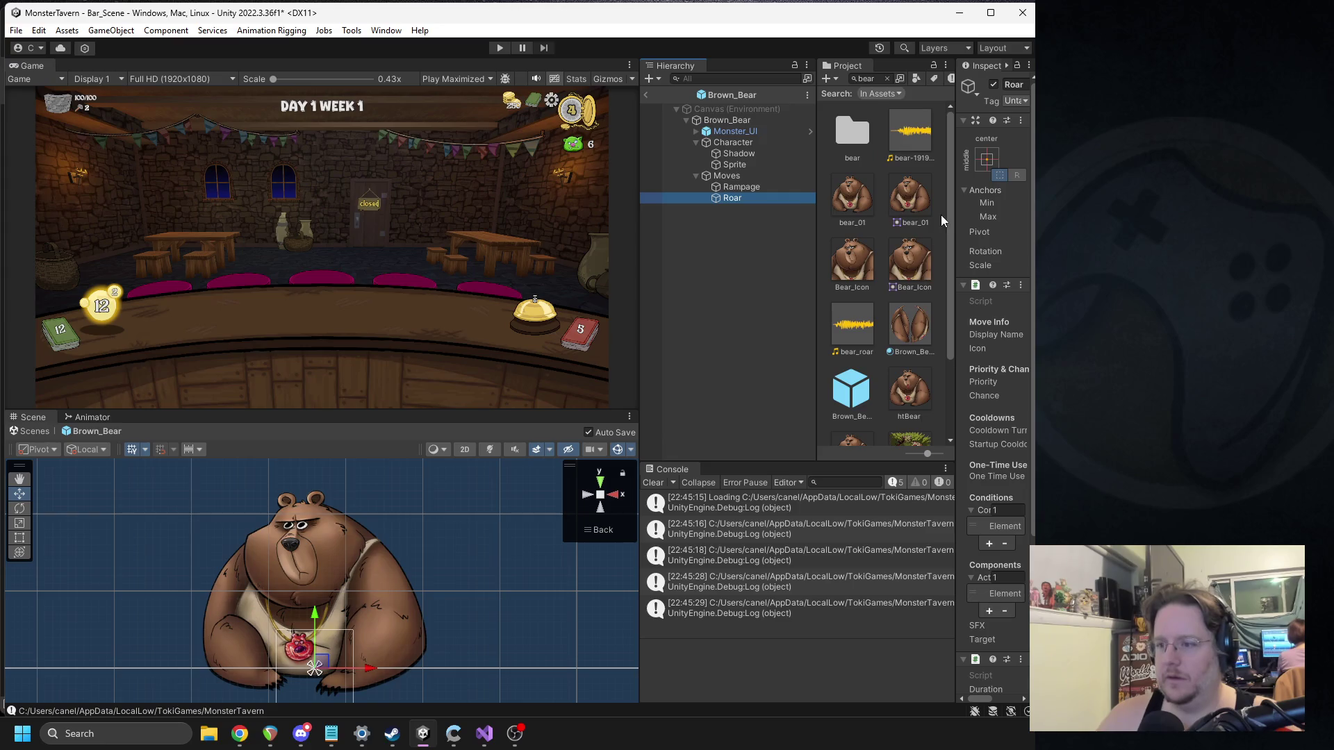
drag(815, 245, 712, 243)
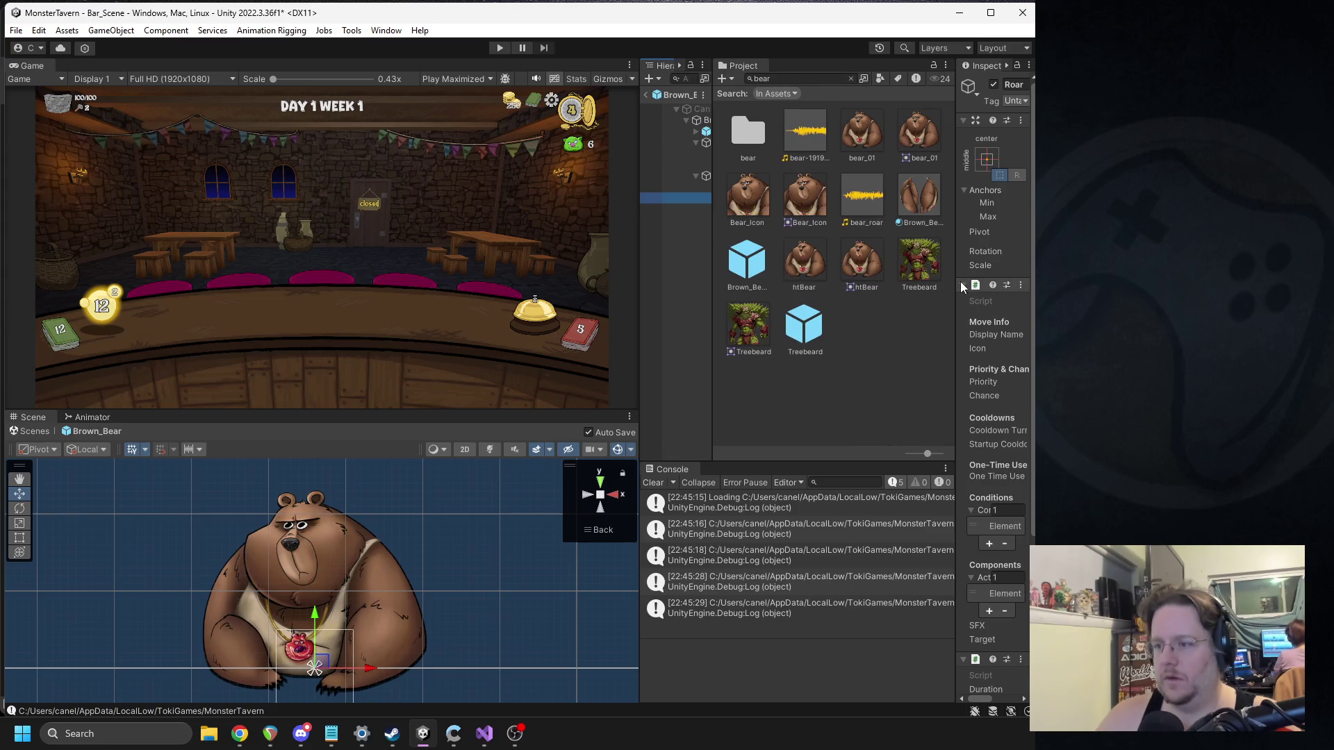
mouse_move(956, 283)
mouse_down()
mouse_move(799, 271)
mouse_move(866, 259)
mouse_up()
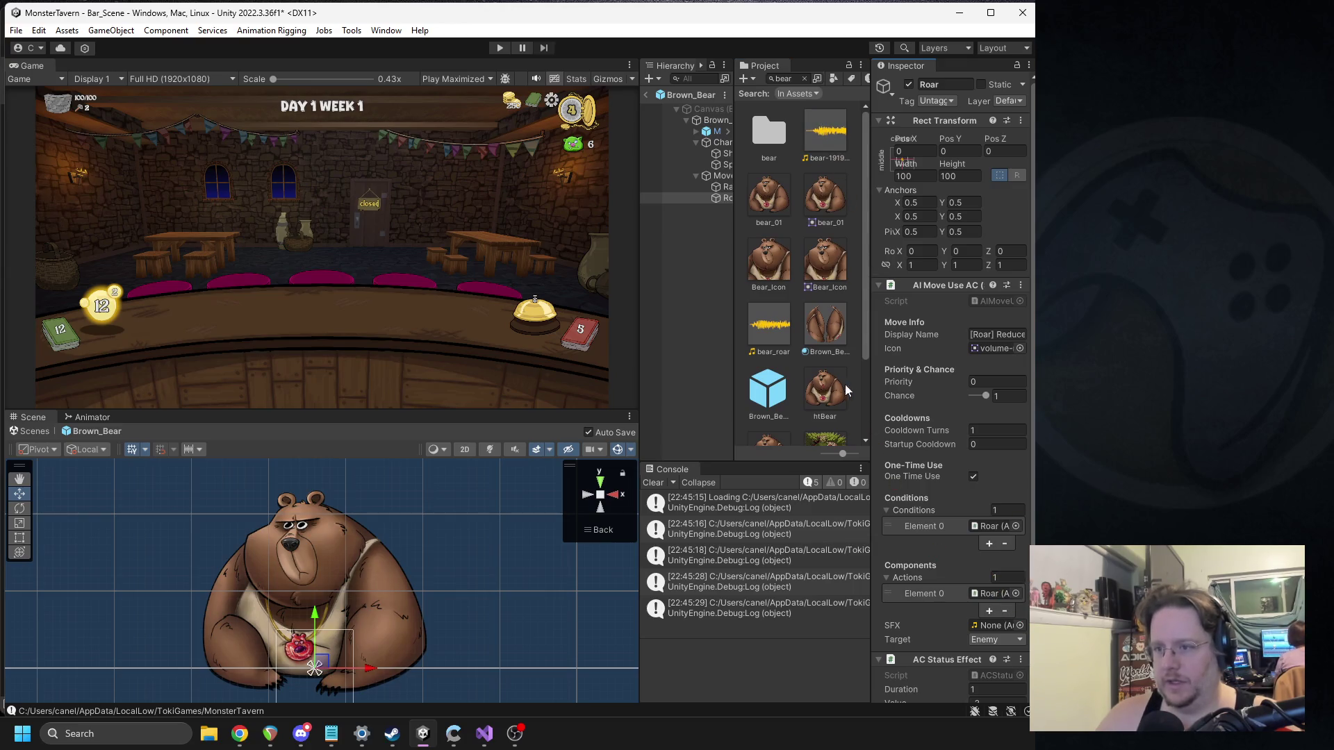
double_click(783, 352)
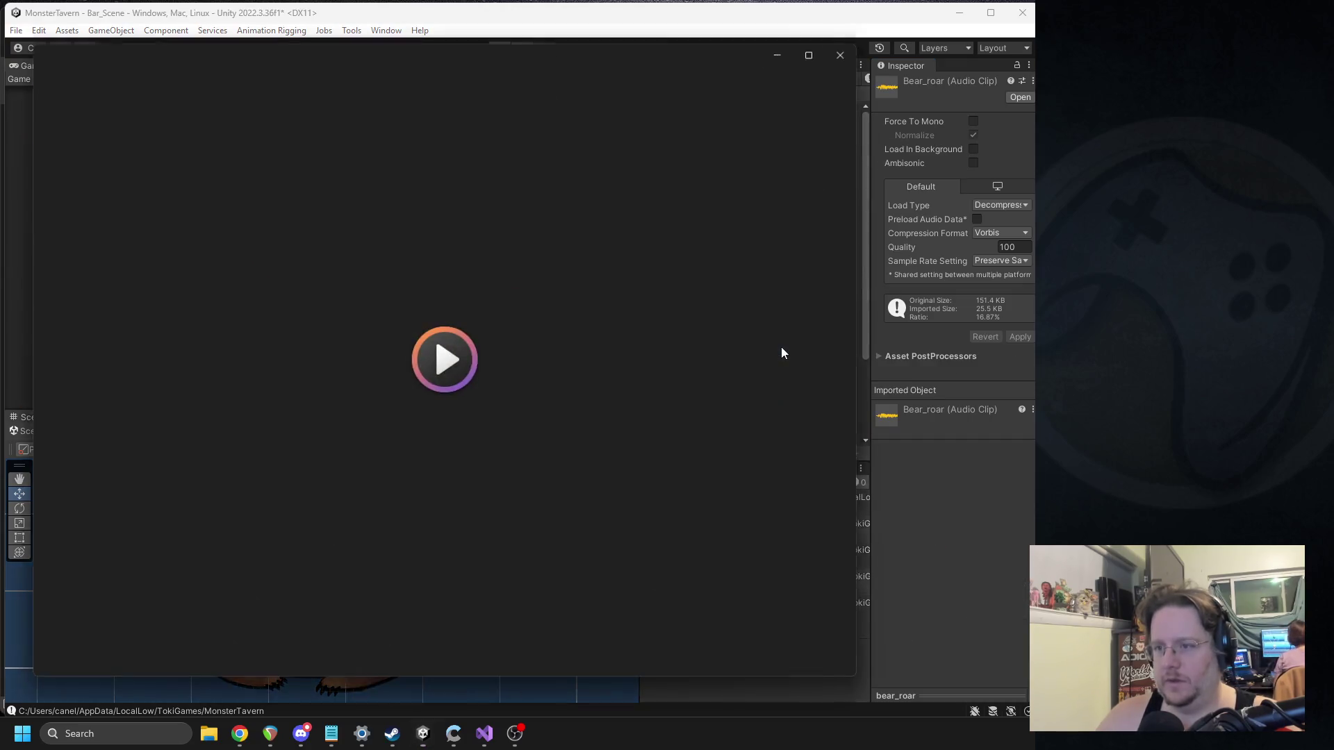
click(848, 52)
double_click(832, 133)
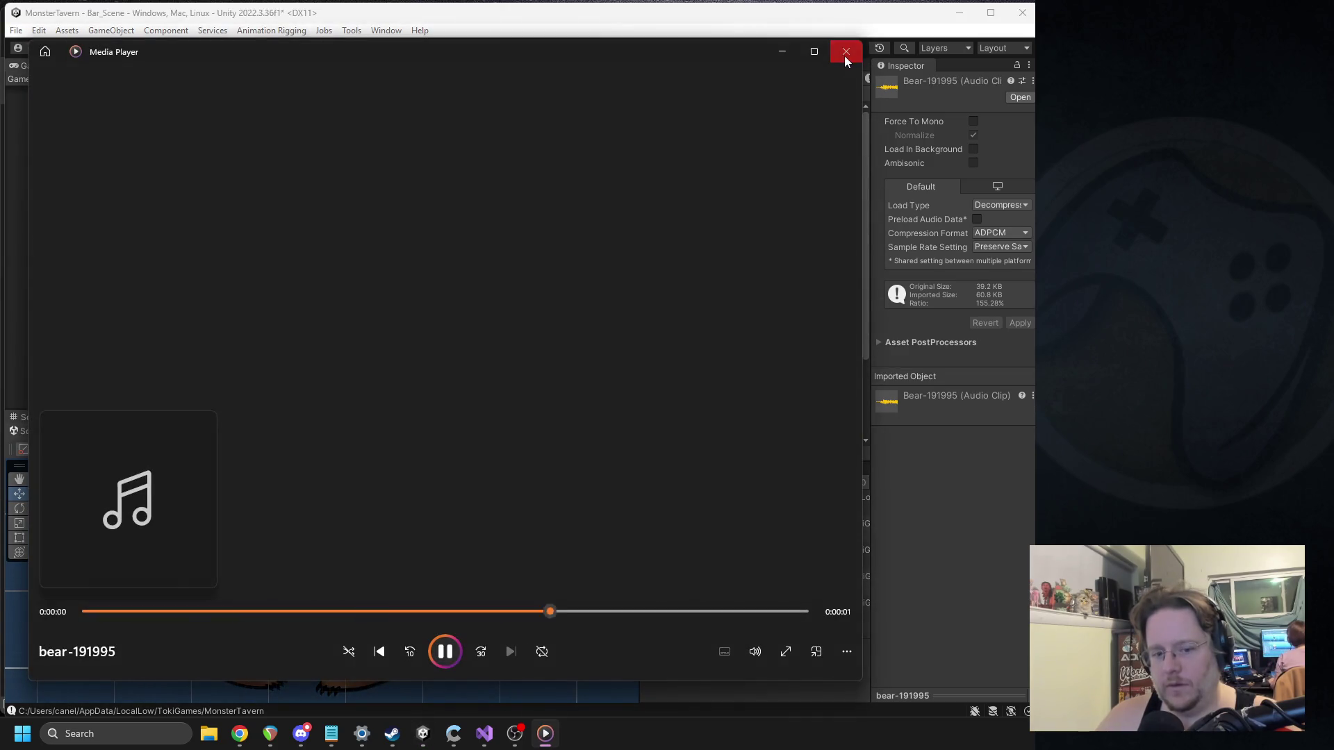
click(845, 57)
click(785, 346)
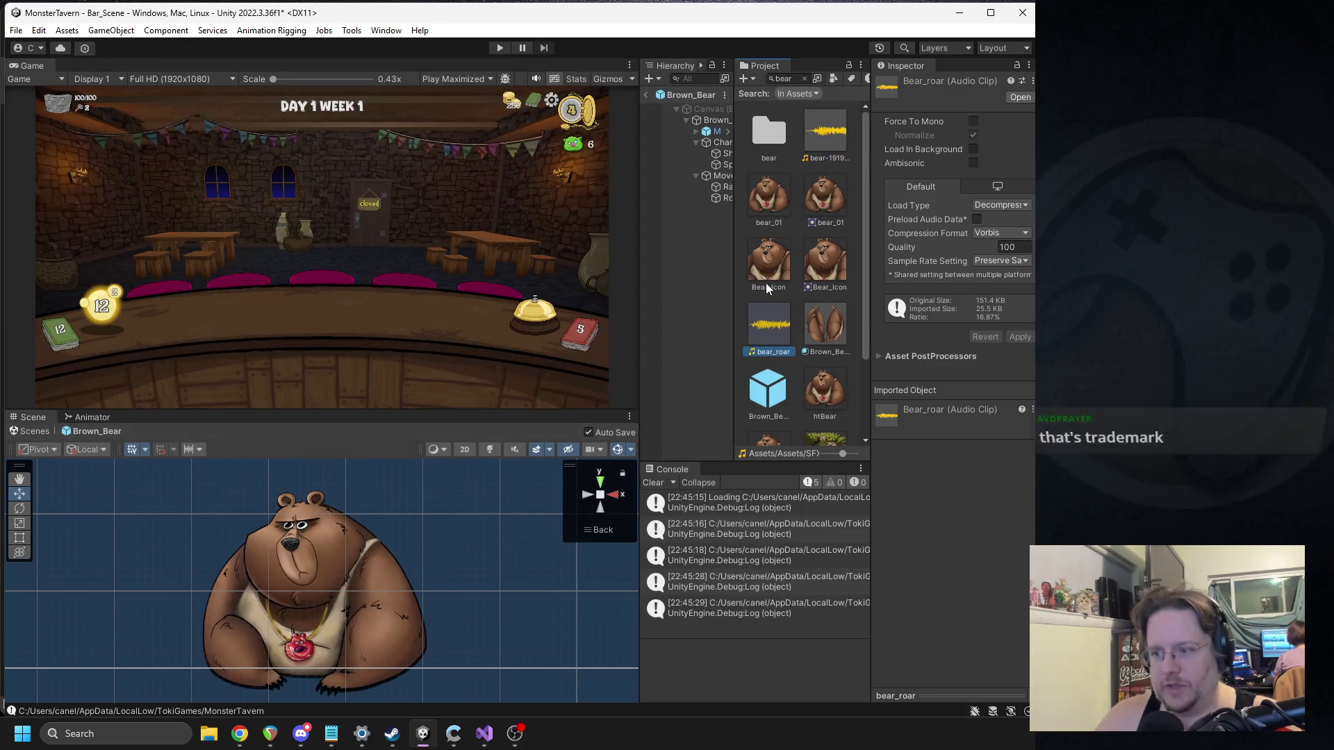
Step: Review Moves > Roar settings, return to Bar_Scene, and widen the hierarchy and project panels
click(719, 177)
click(718, 198)
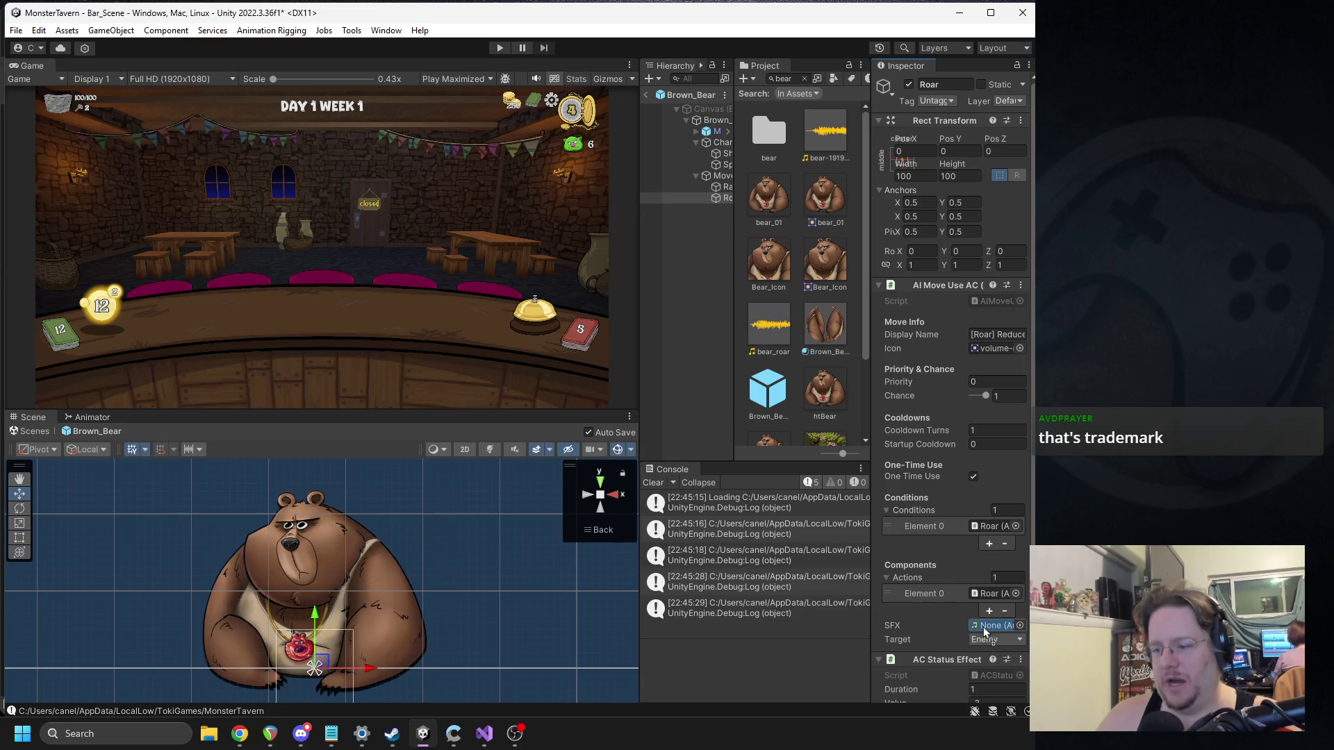
click(645, 97)
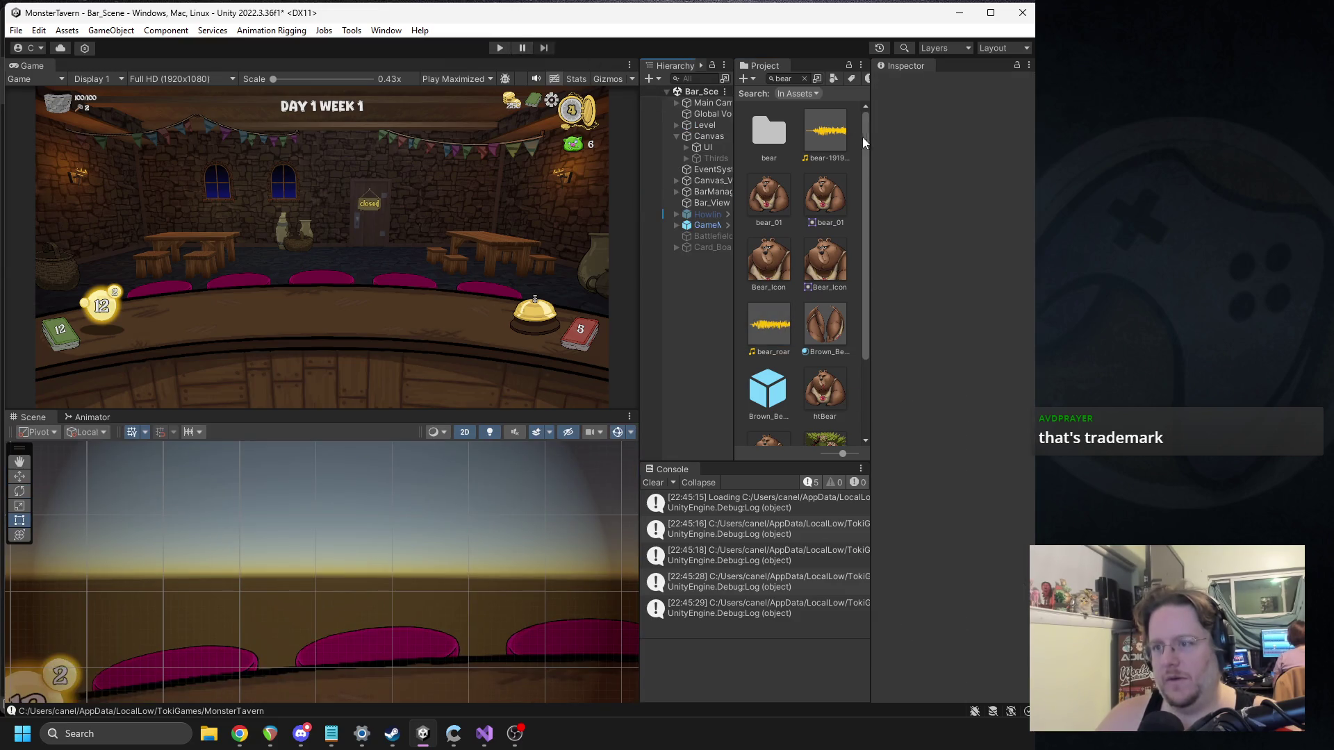
drag(873, 164, 950, 170)
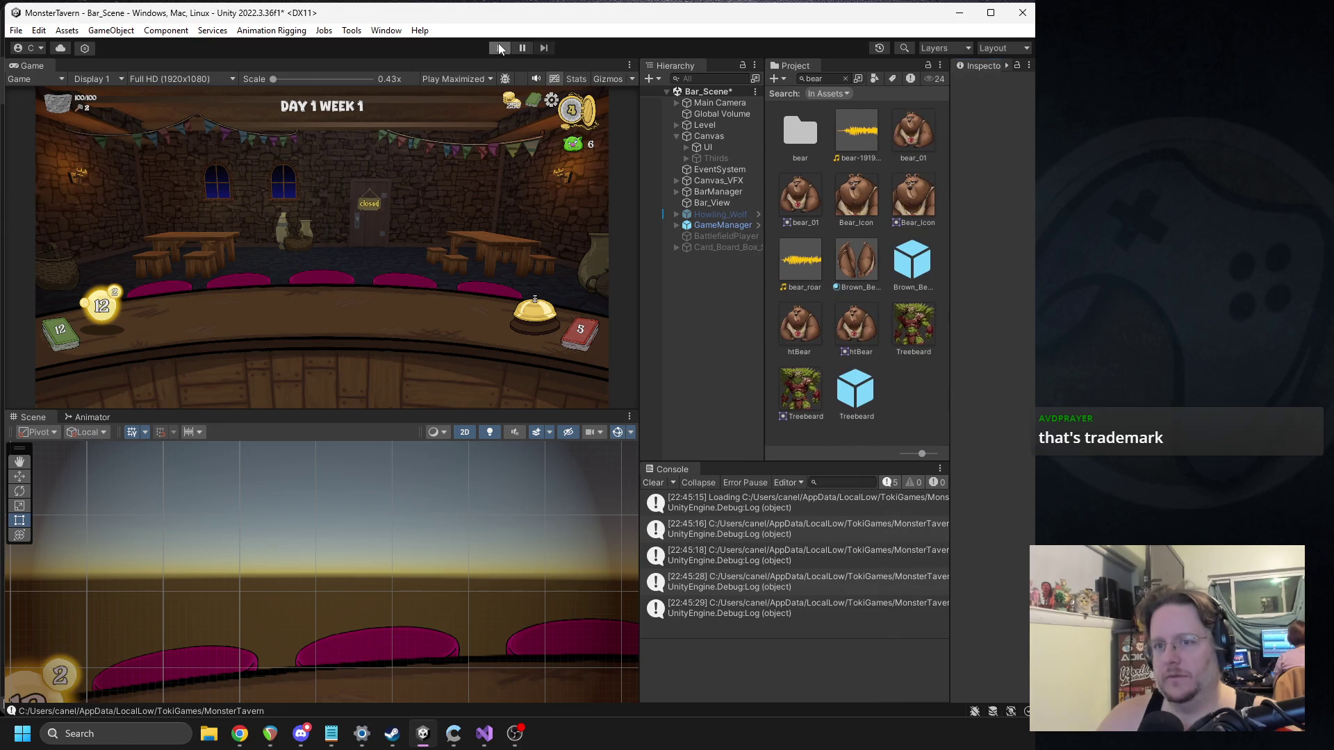
Step: Start Play mode, end two turns, then play three cards onto the bar and end the turn
click(500, 48)
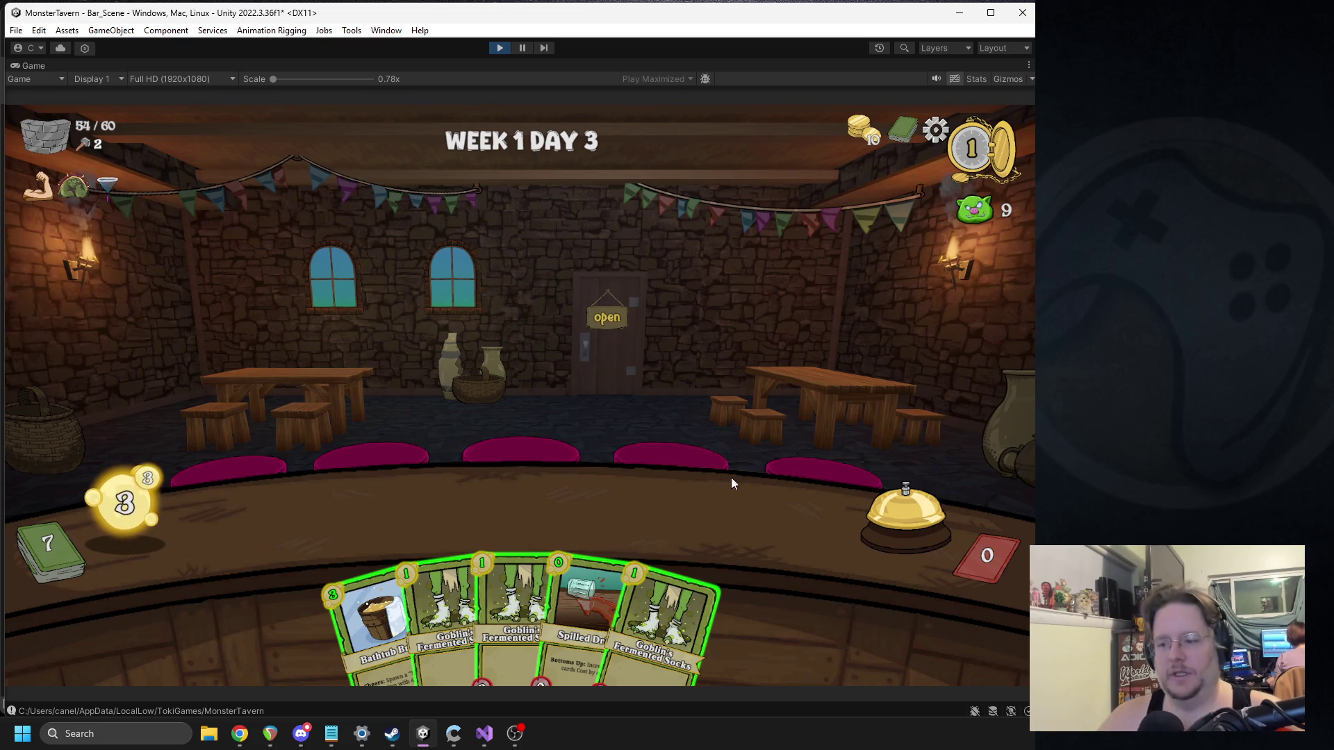
click(885, 485)
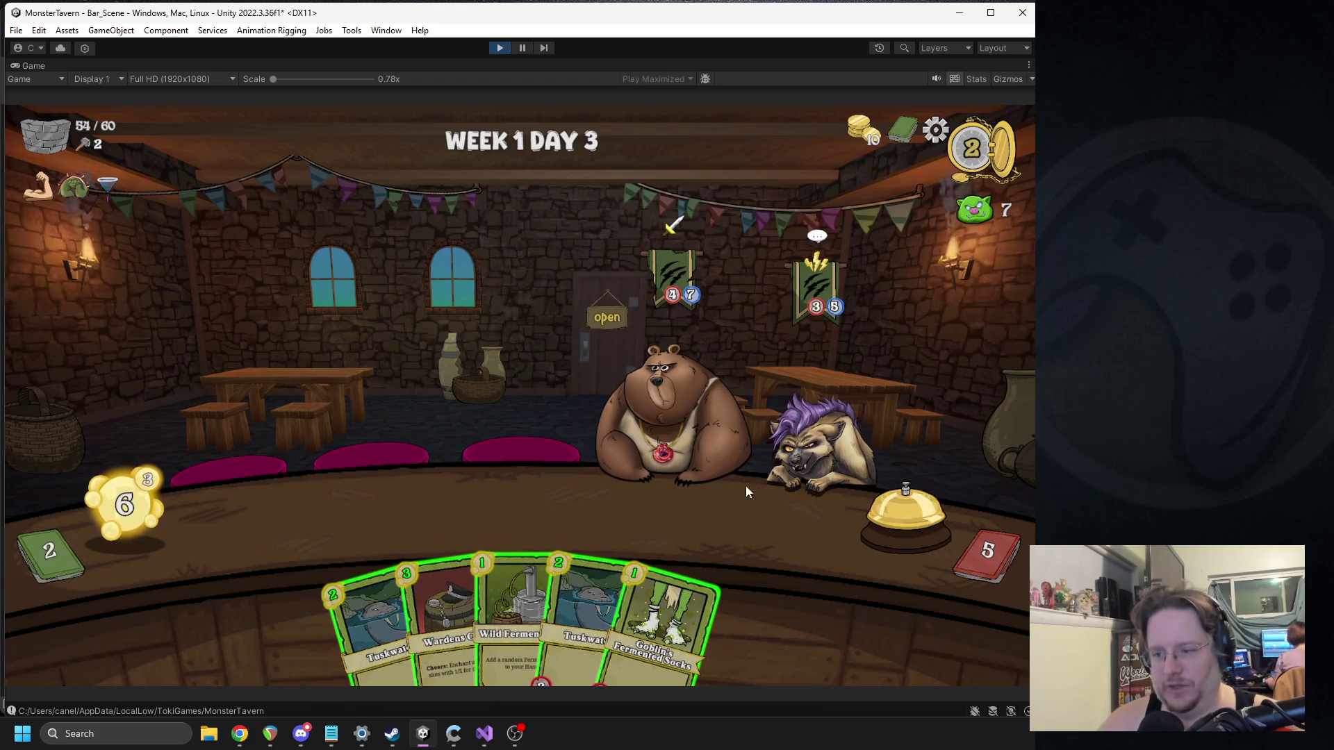
click(860, 521)
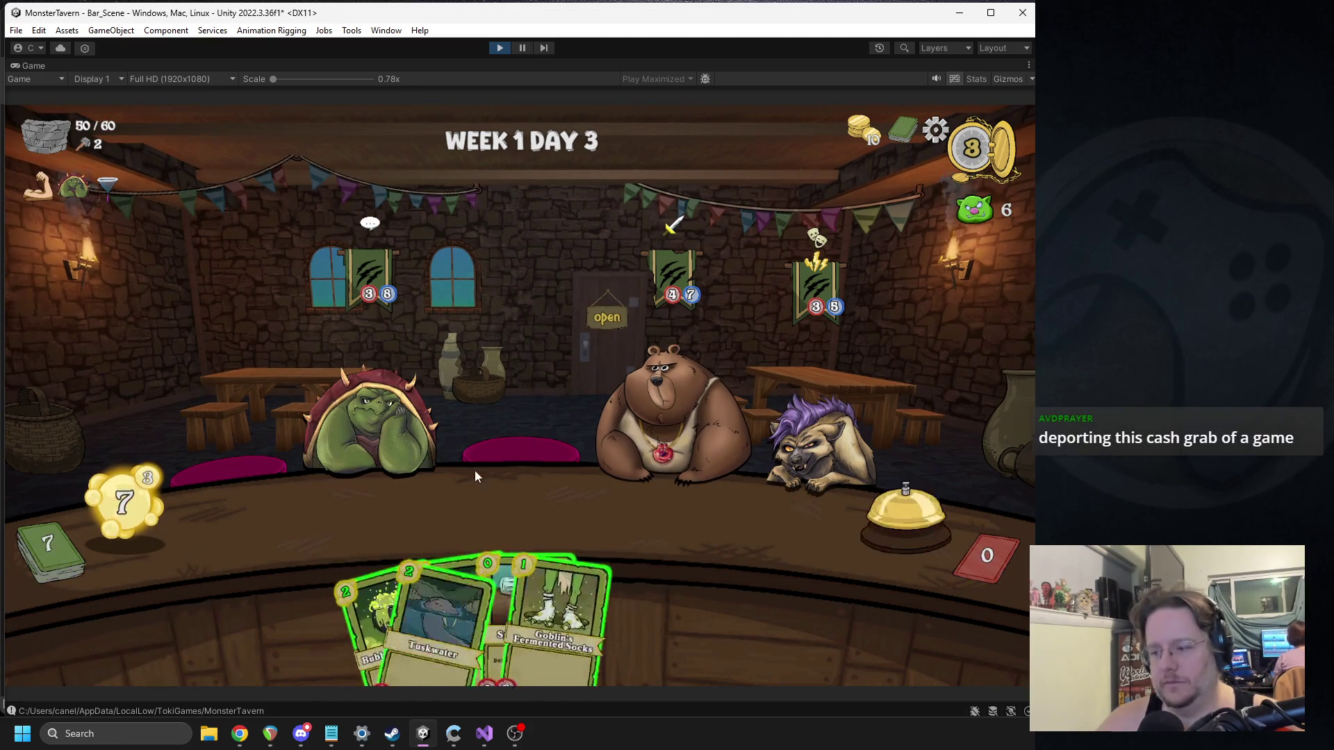
click(507, 570)
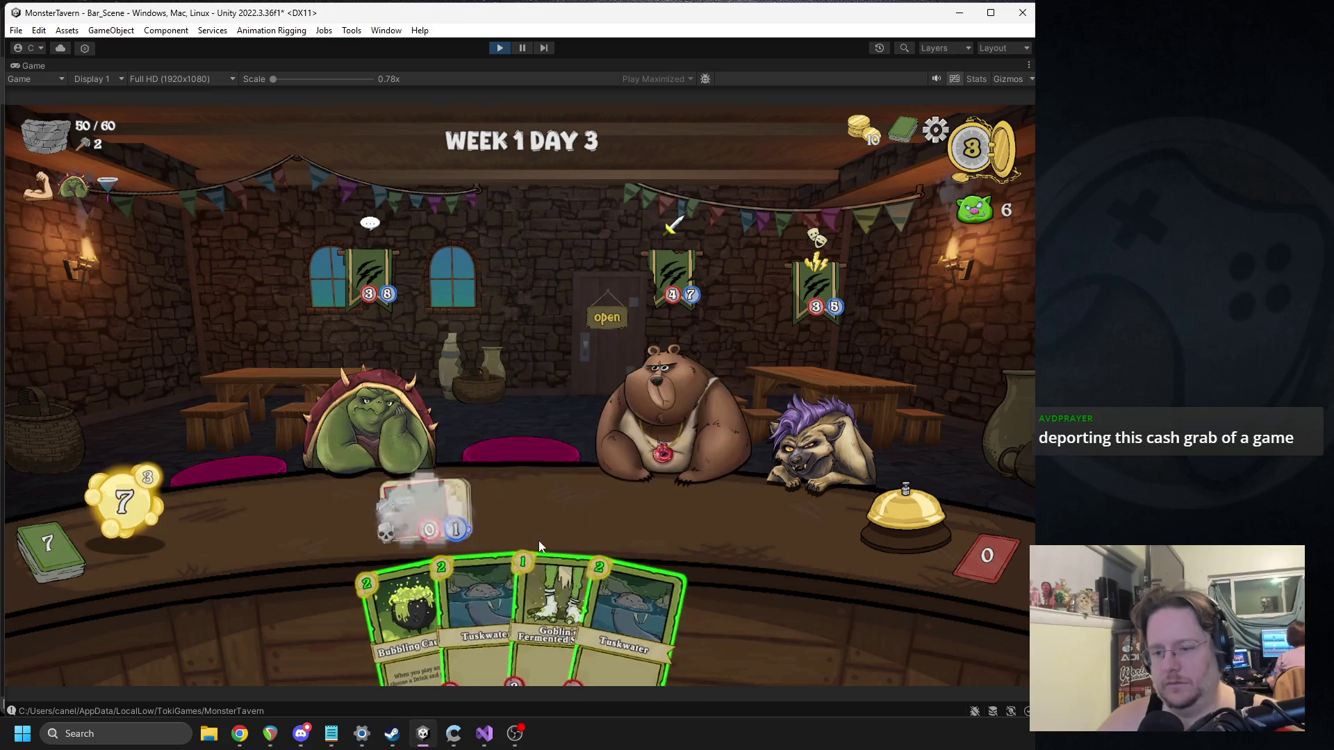
click(539, 539)
click(577, 569)
click(864, 526)
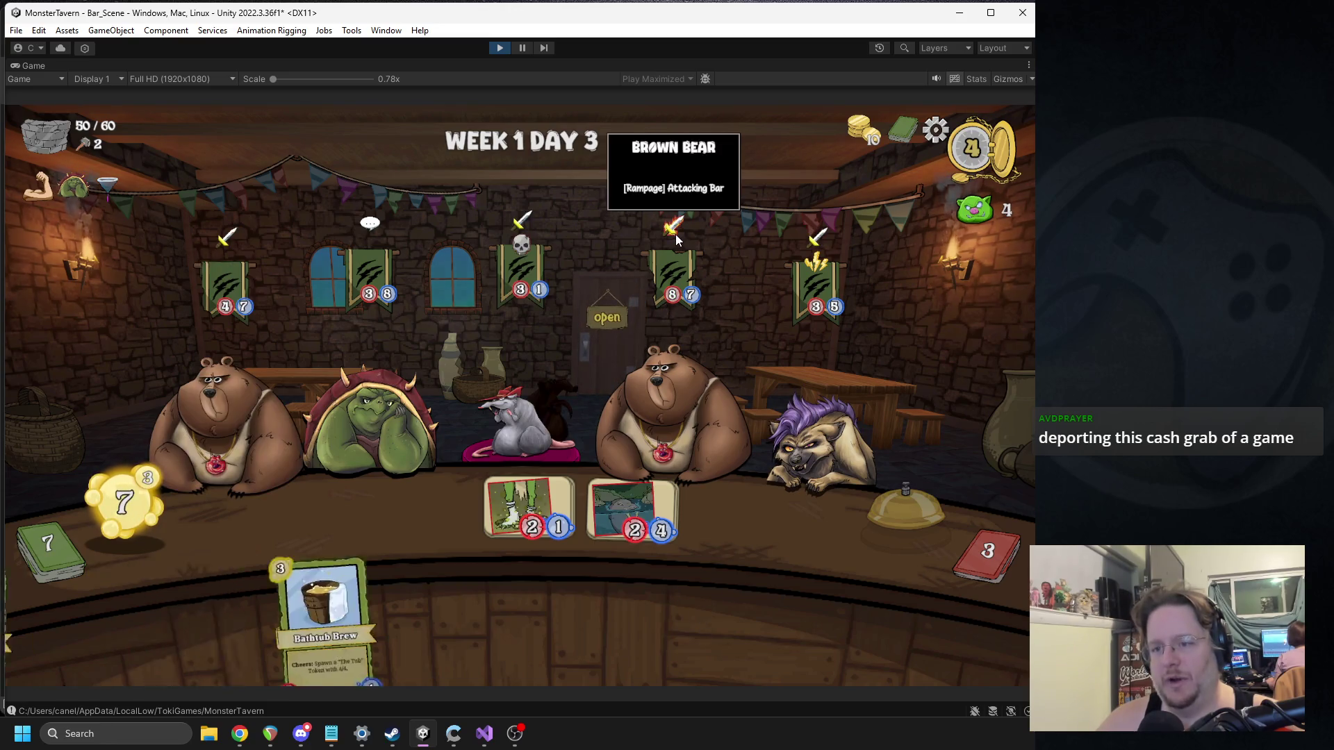
Step: Play Goblin's Fermented Socks and Tuskwater onto the bar, then end three more turns
mouse_move(538, 280)
click(432, 606)
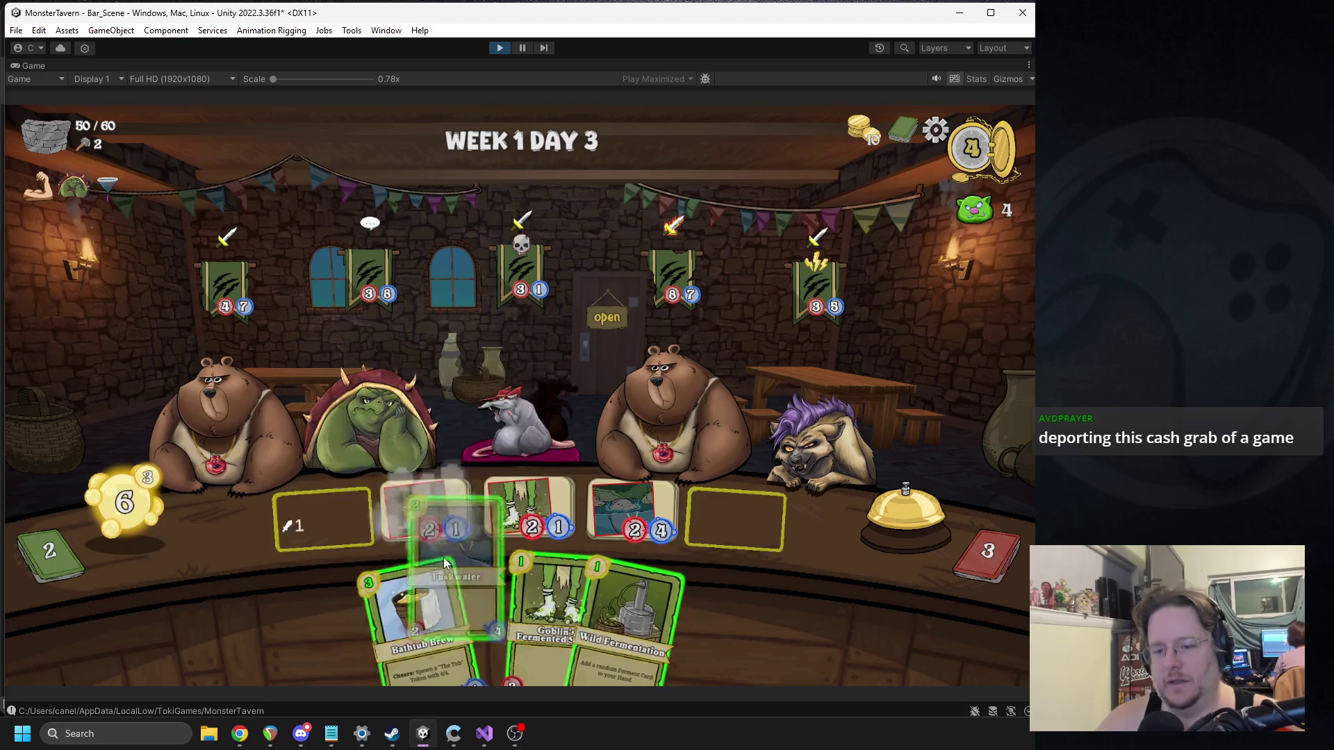
click(464, 575)
click(904, 527)
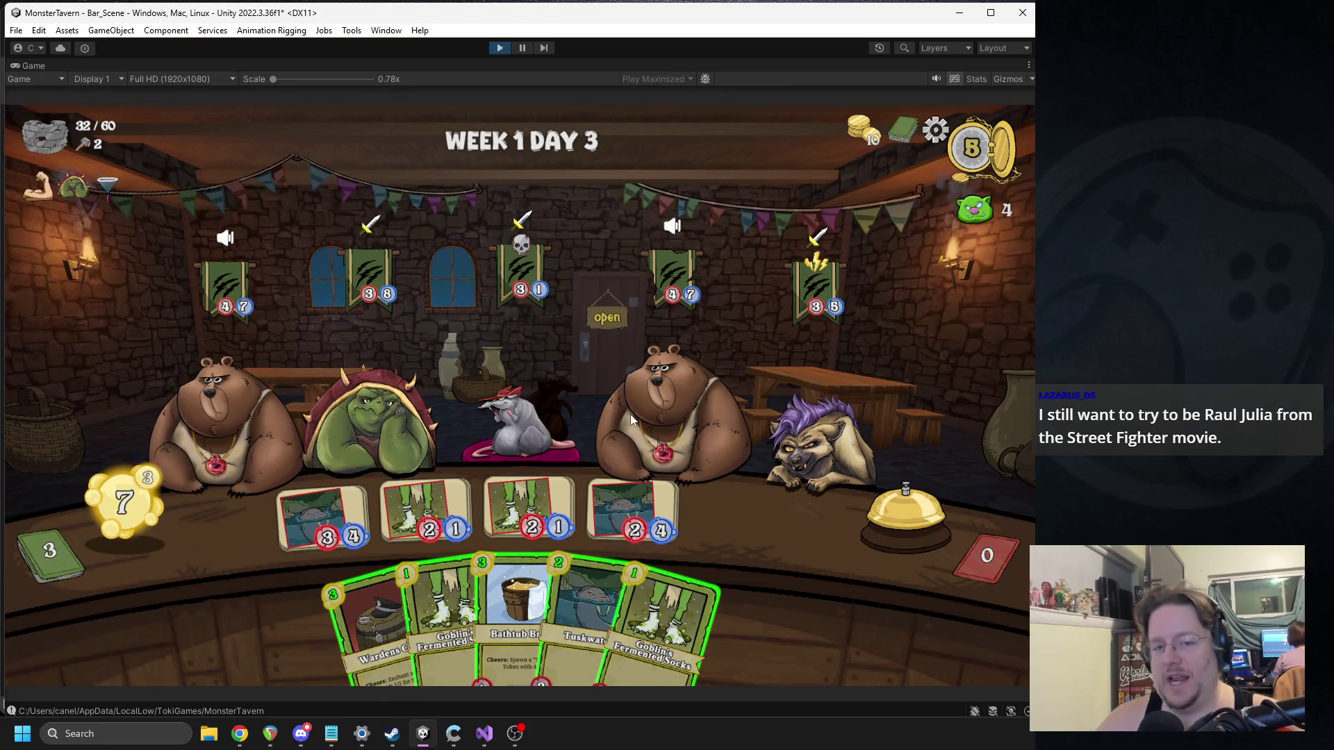
click(862, 572)
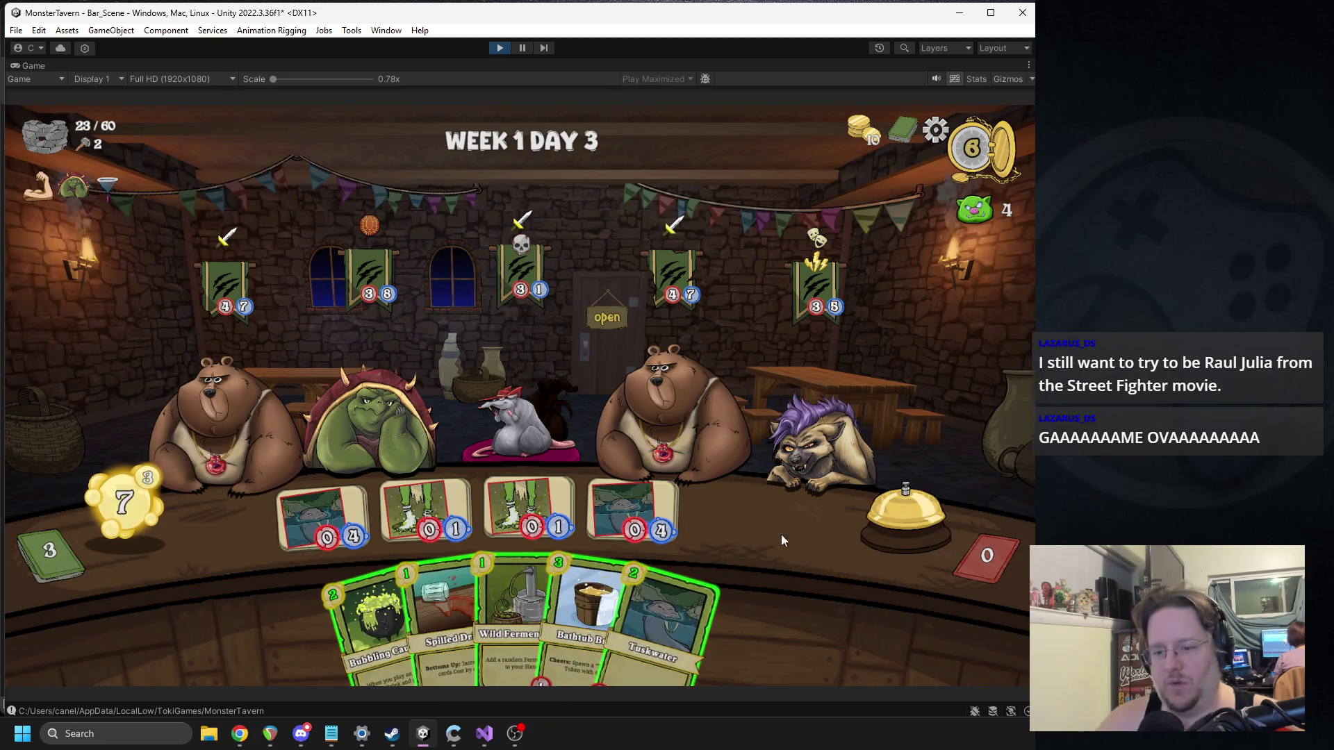
click(846, 523)
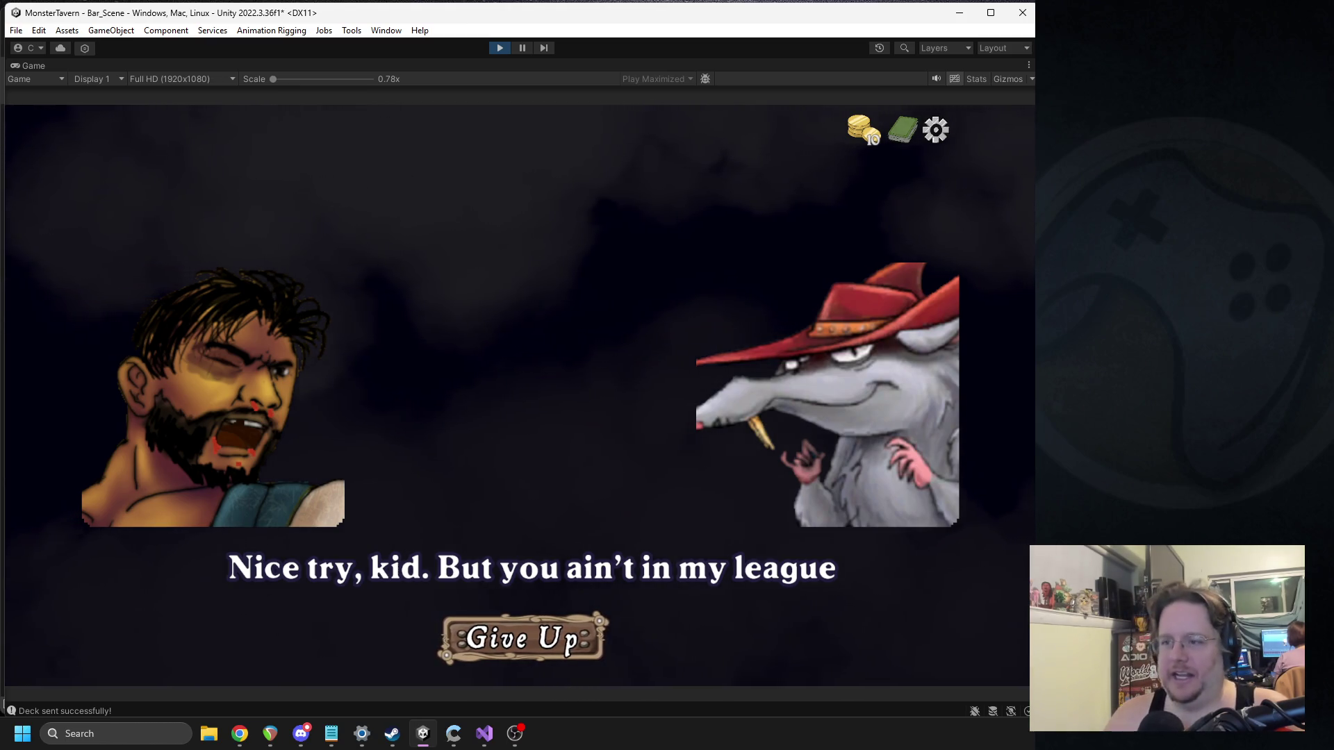
Step: Cancel out of the deck view to the game-over dialogue, then bring up and play the Street Fighter clip
click(892, 138)
click(104, 595)
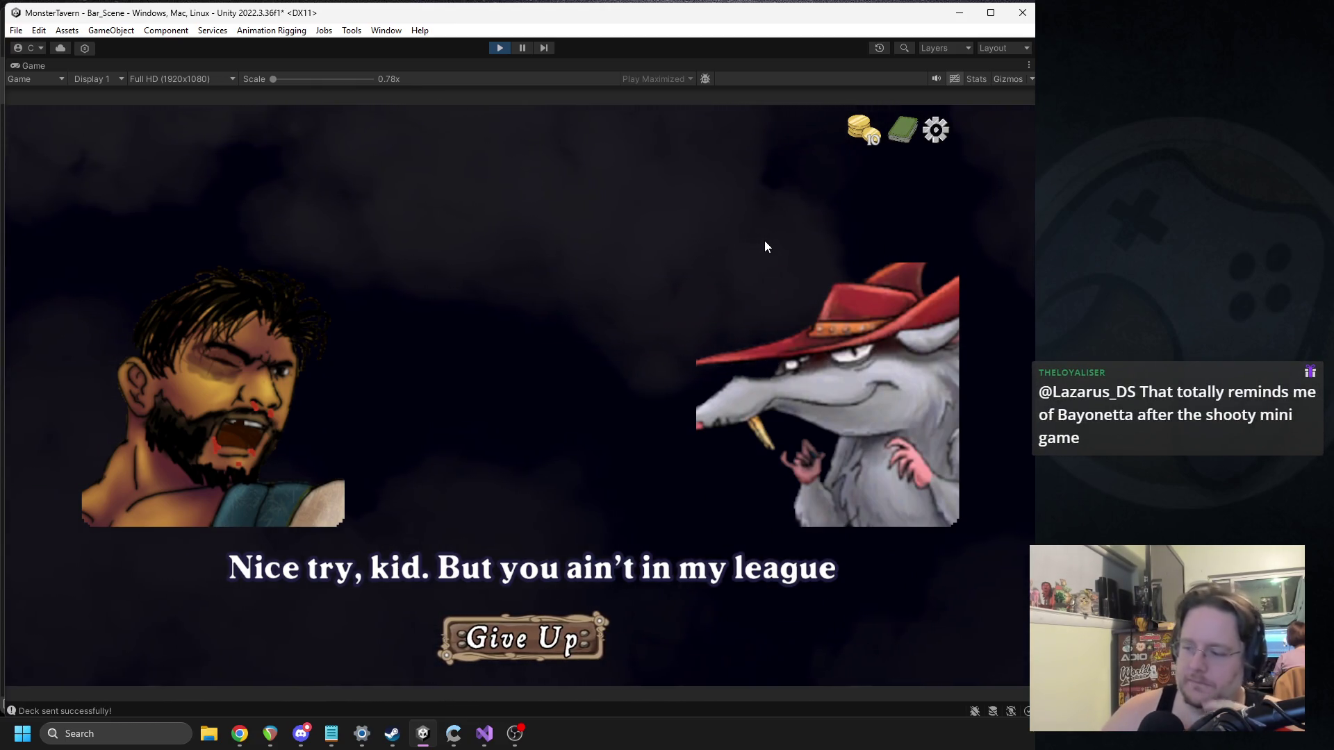
key(alt+Tab)
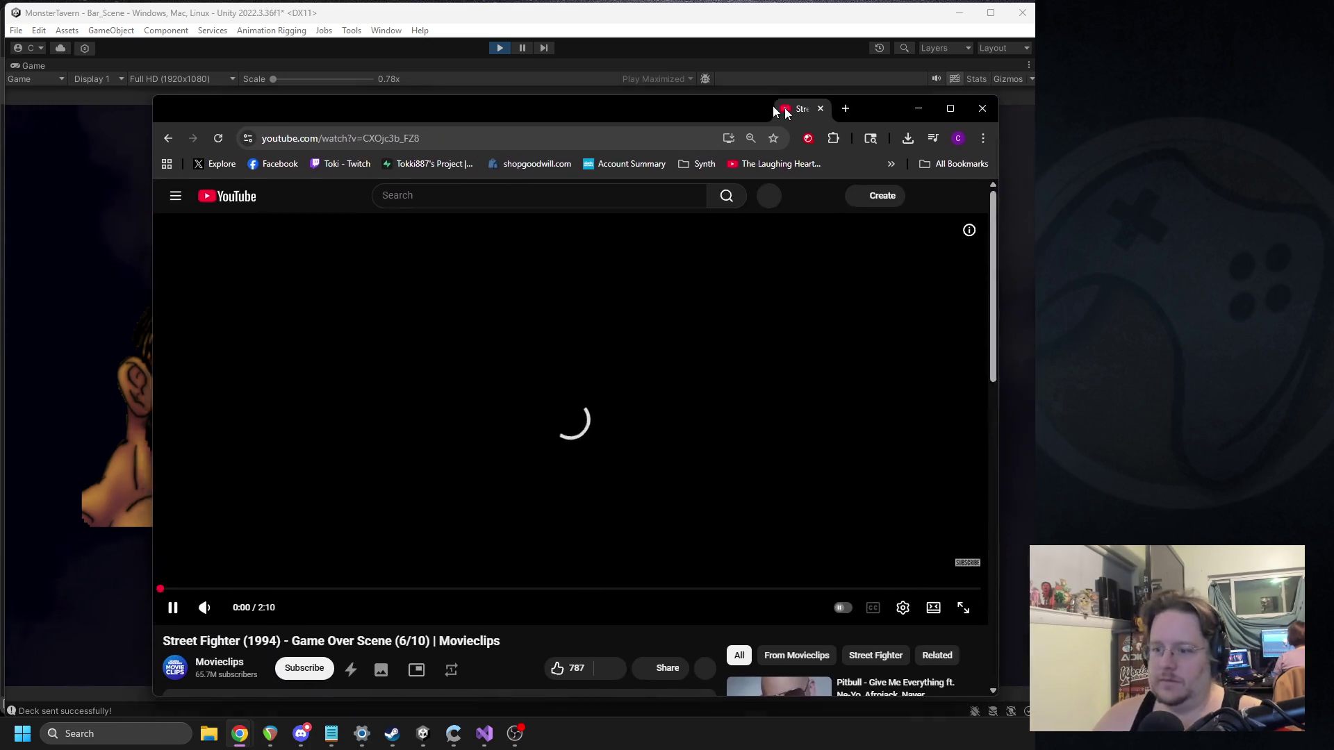
drag(785, 111, 755, 103)
click(514, 735)
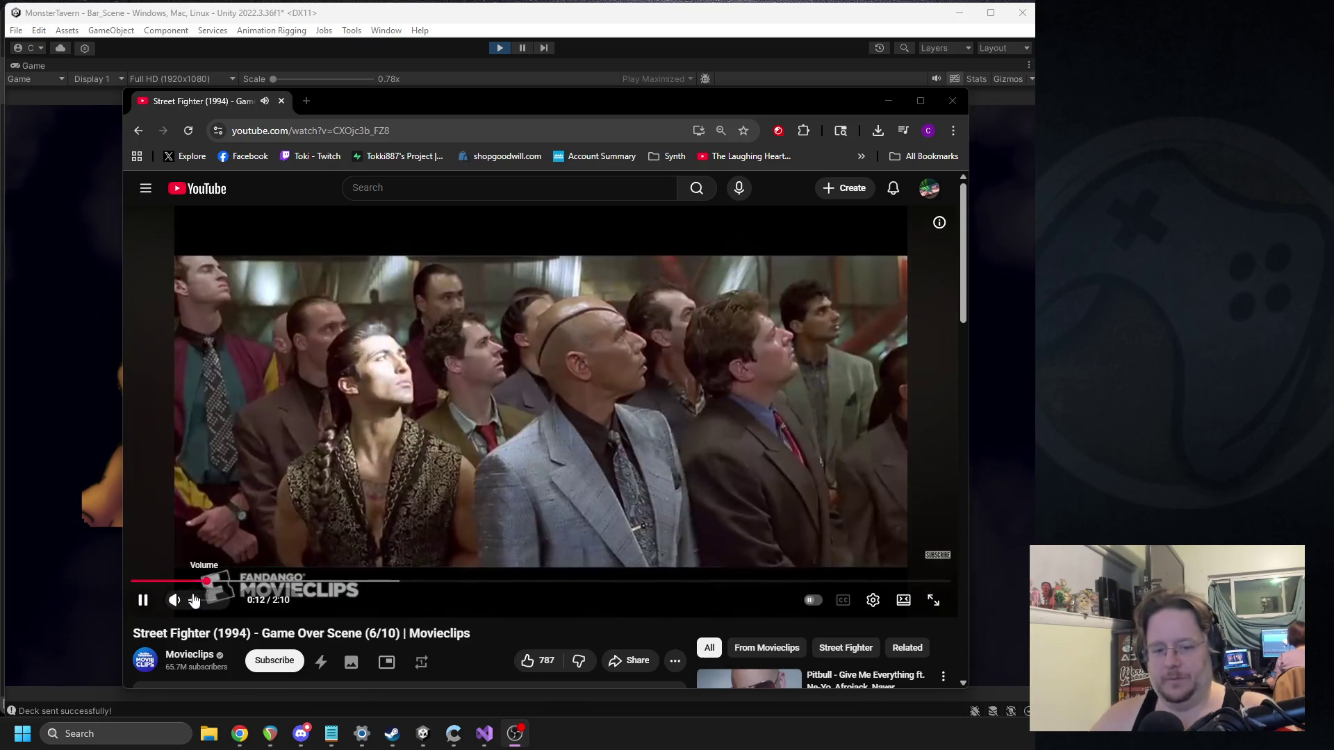
Step: Skip the Street Fighter clip past 0:21 and 0:46 to the river explosion, then close YouTube
click(269, 581)
click(312, 581)
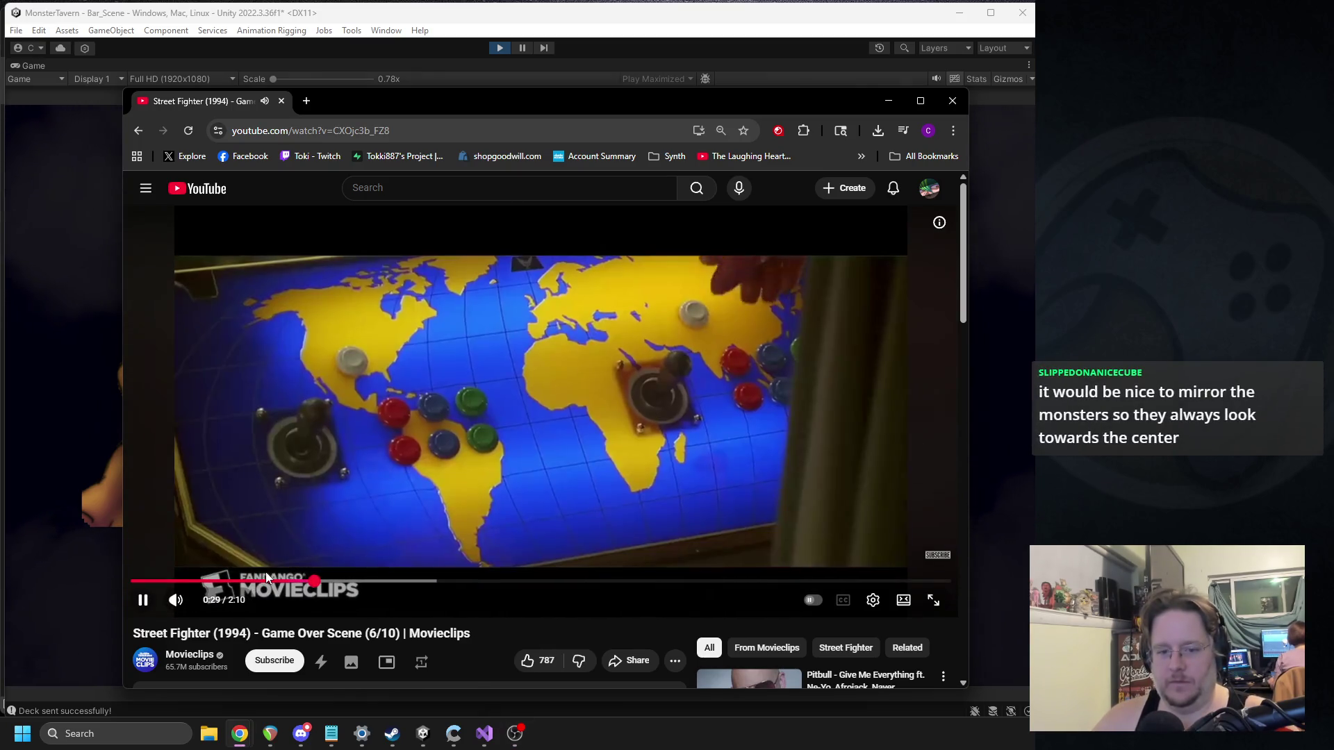
click(529, 437)
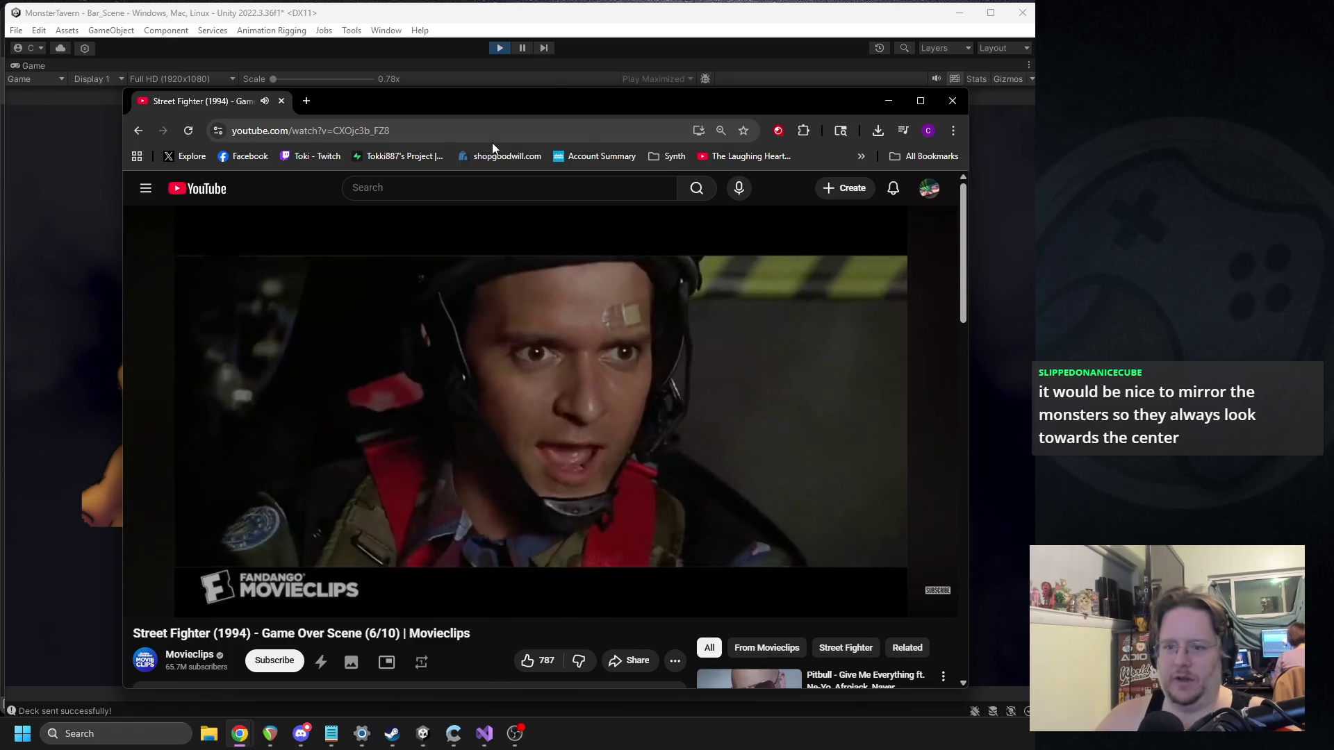
key(alt+Tab)
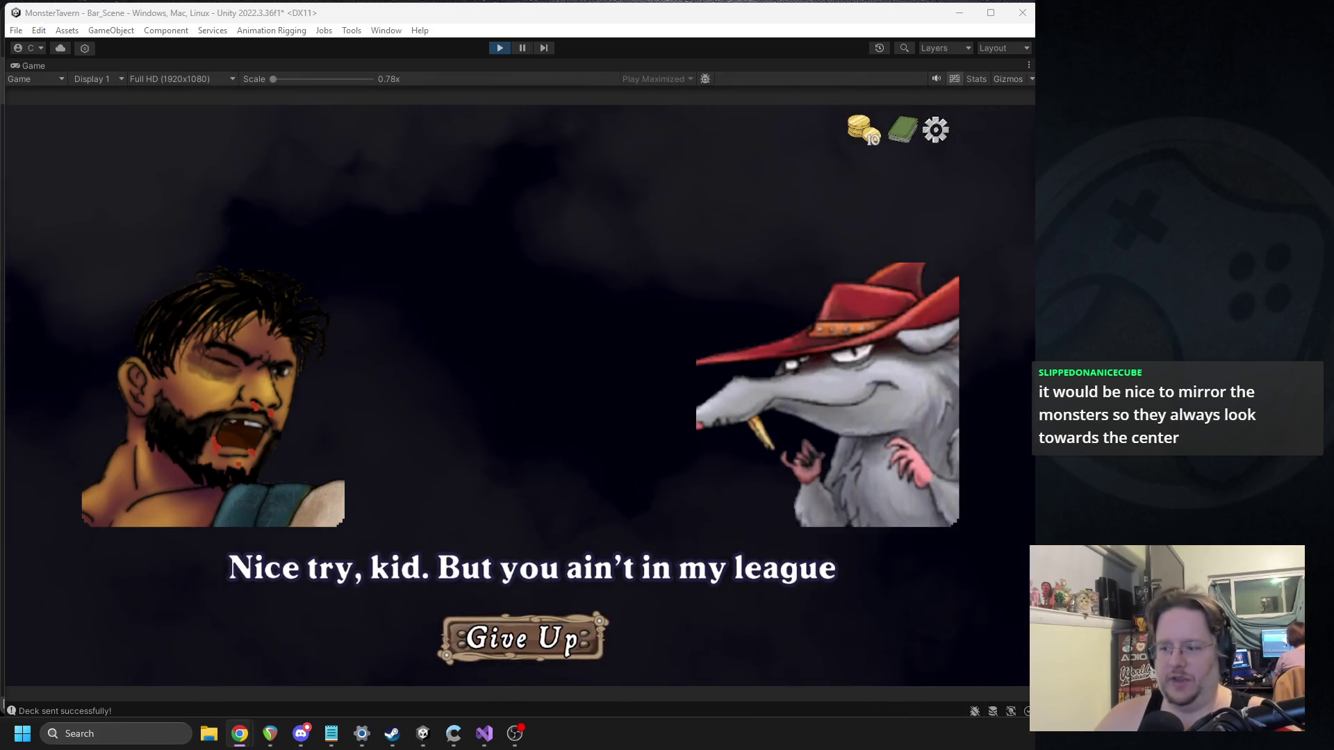
key(alt+Tab)
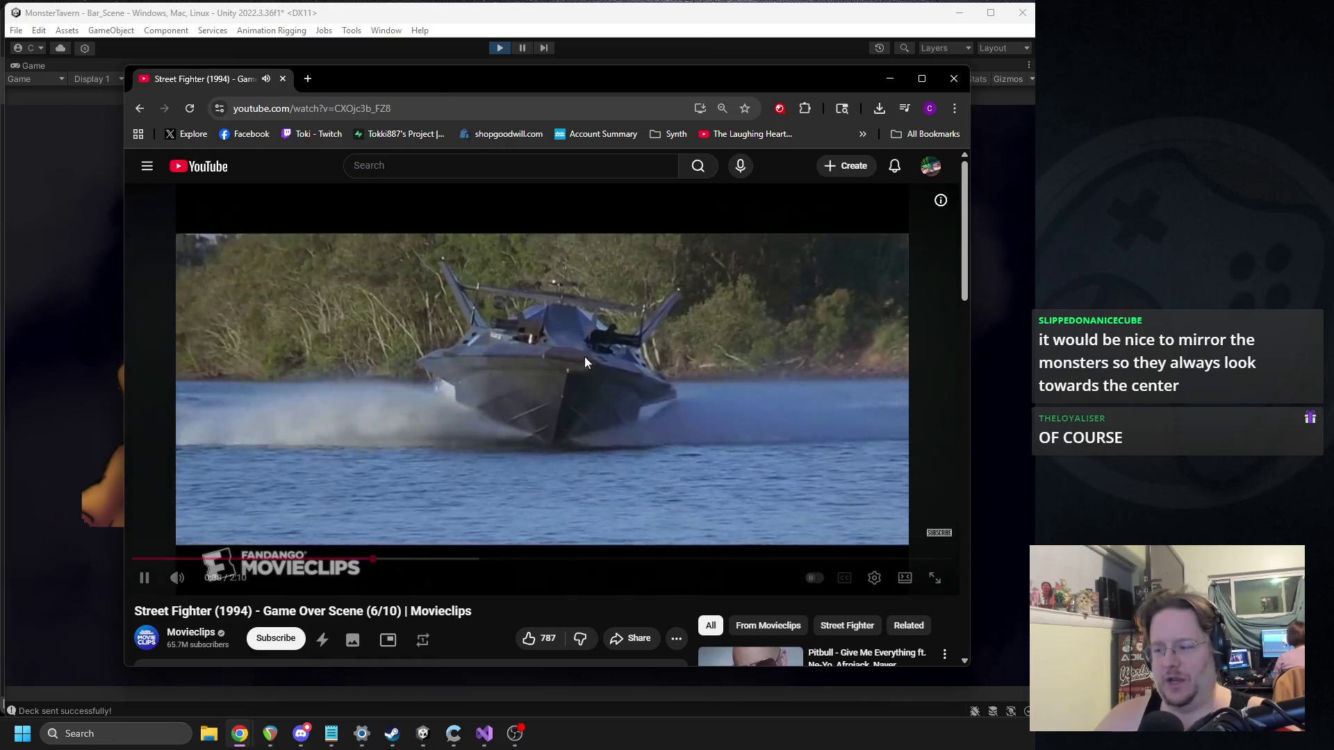
mouse_move(449, 554)
mouse_down()
mouse_move(429, 560)
mouse_move(450, 560)
mouse_up()
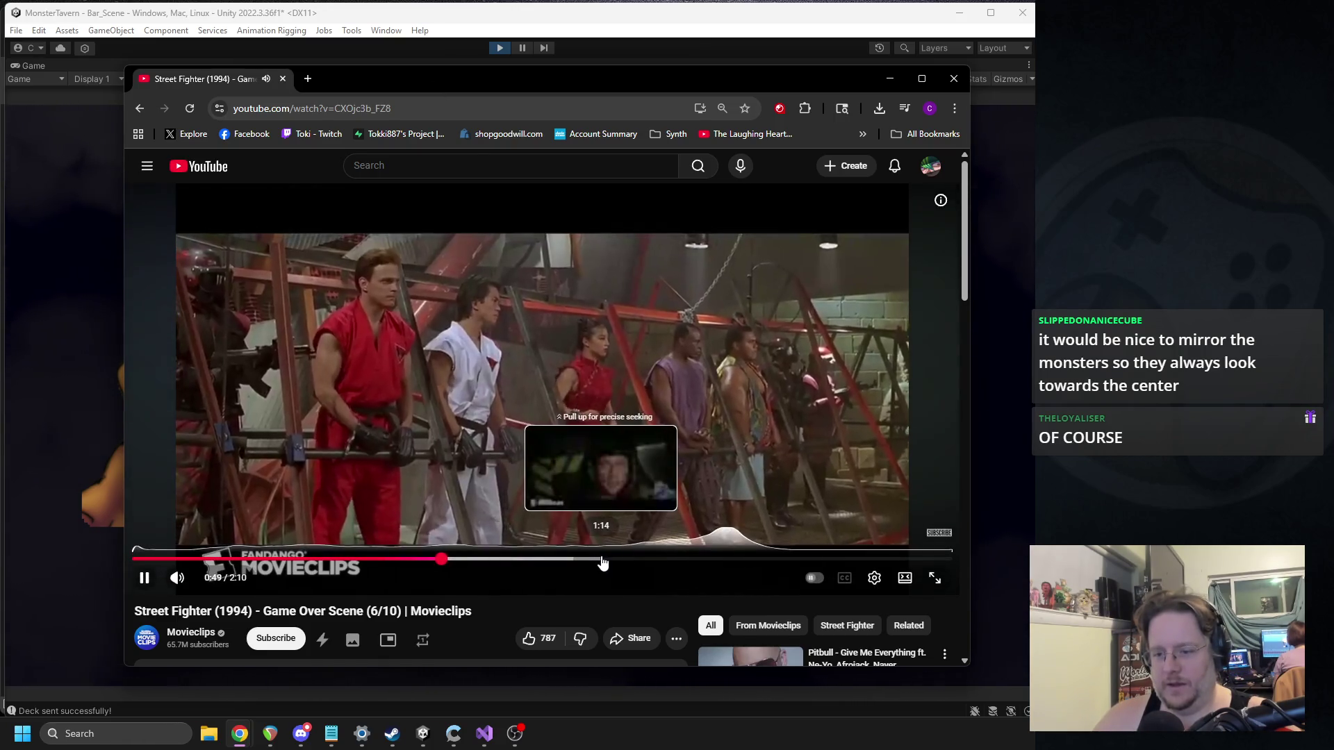
click(634, 560)
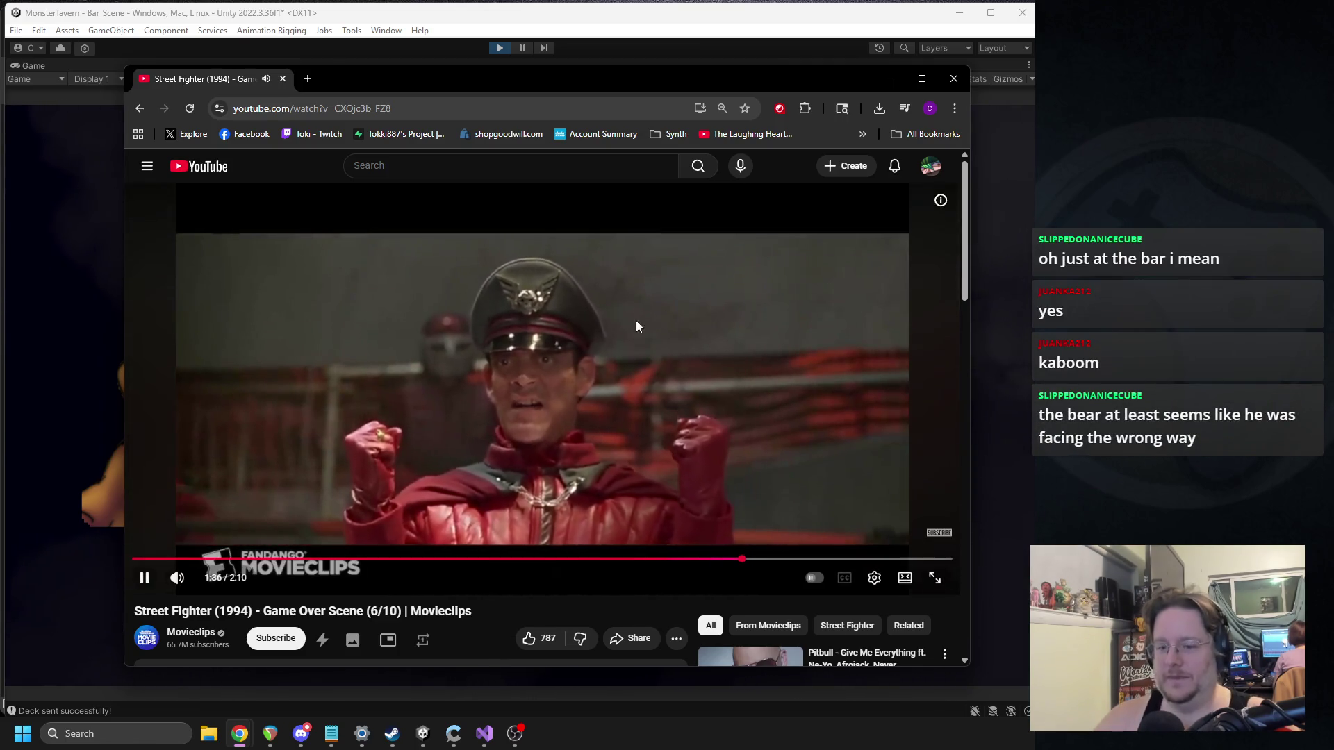
click(954, 80)
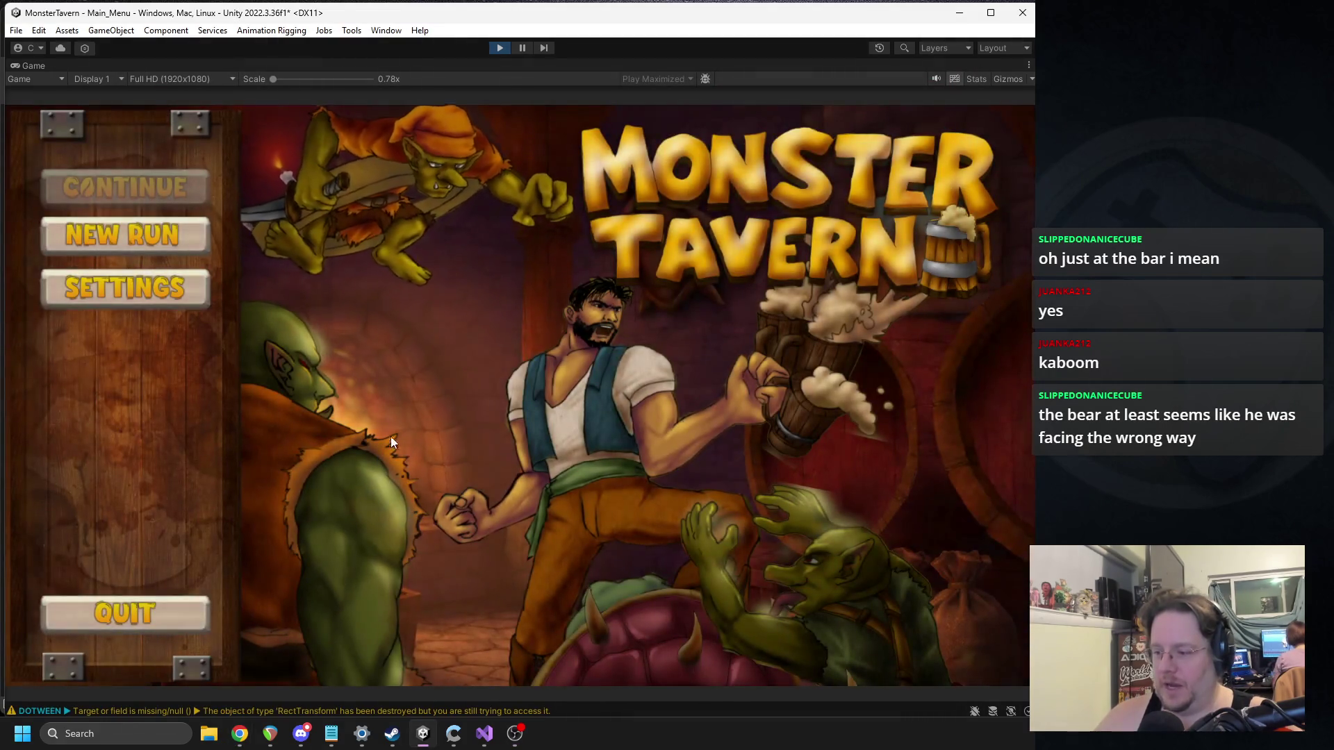
Step: Begin a new Backwoods run, pick Sewer Brew and Wild Fermentation, and ring the bell
click(156, 241)
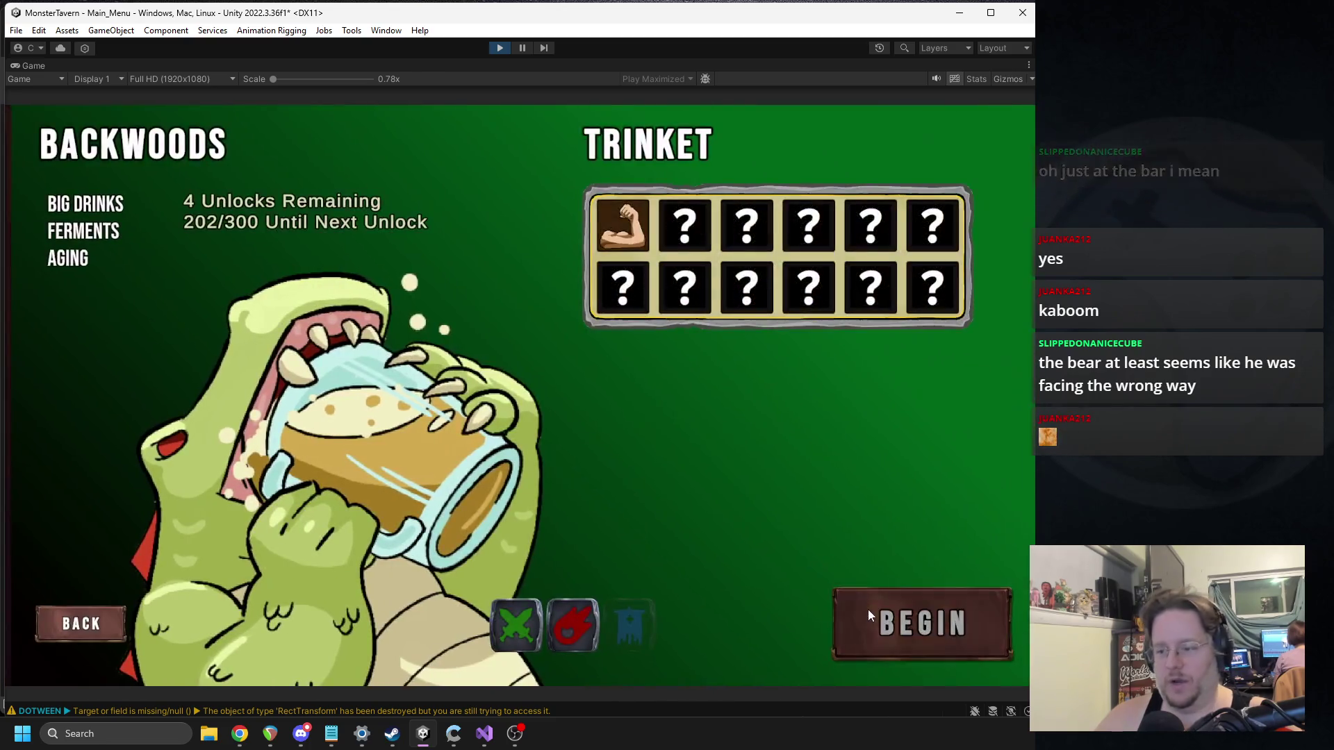
click(864, 609)
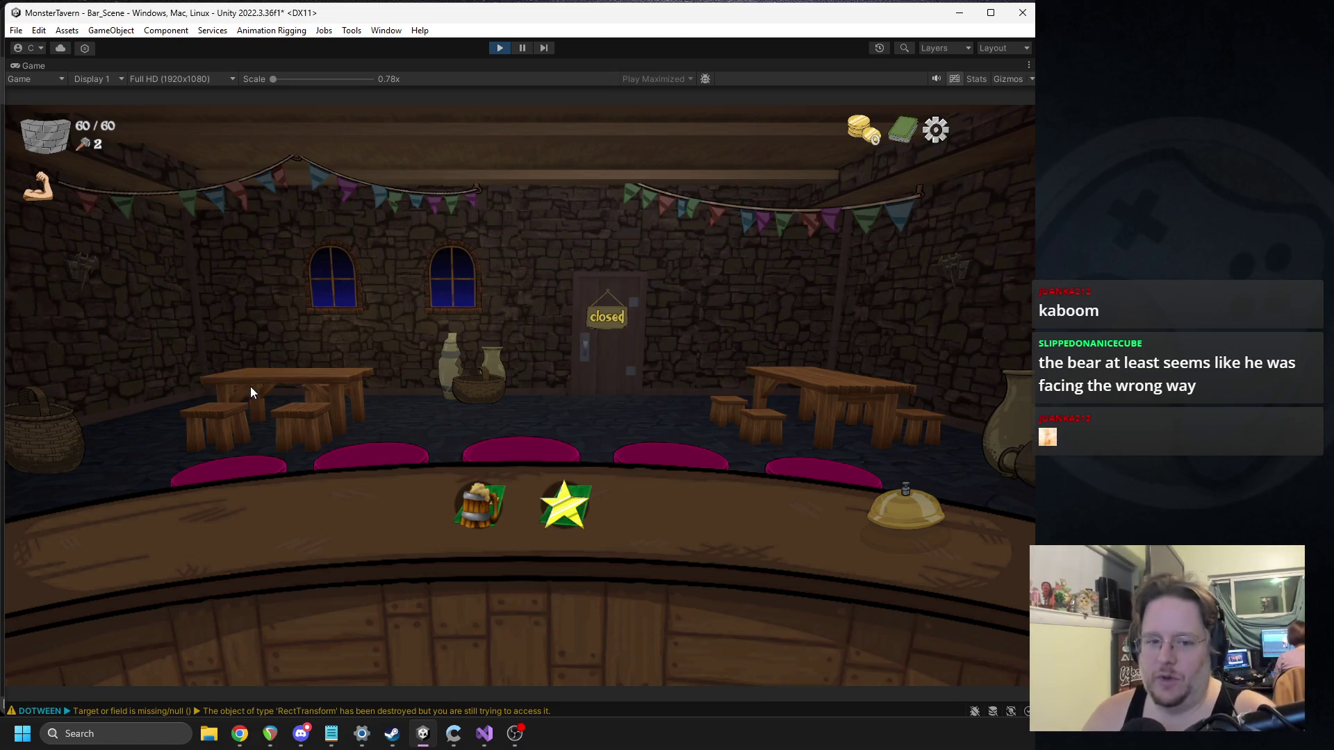
click(465, 509)
click(712, 464)
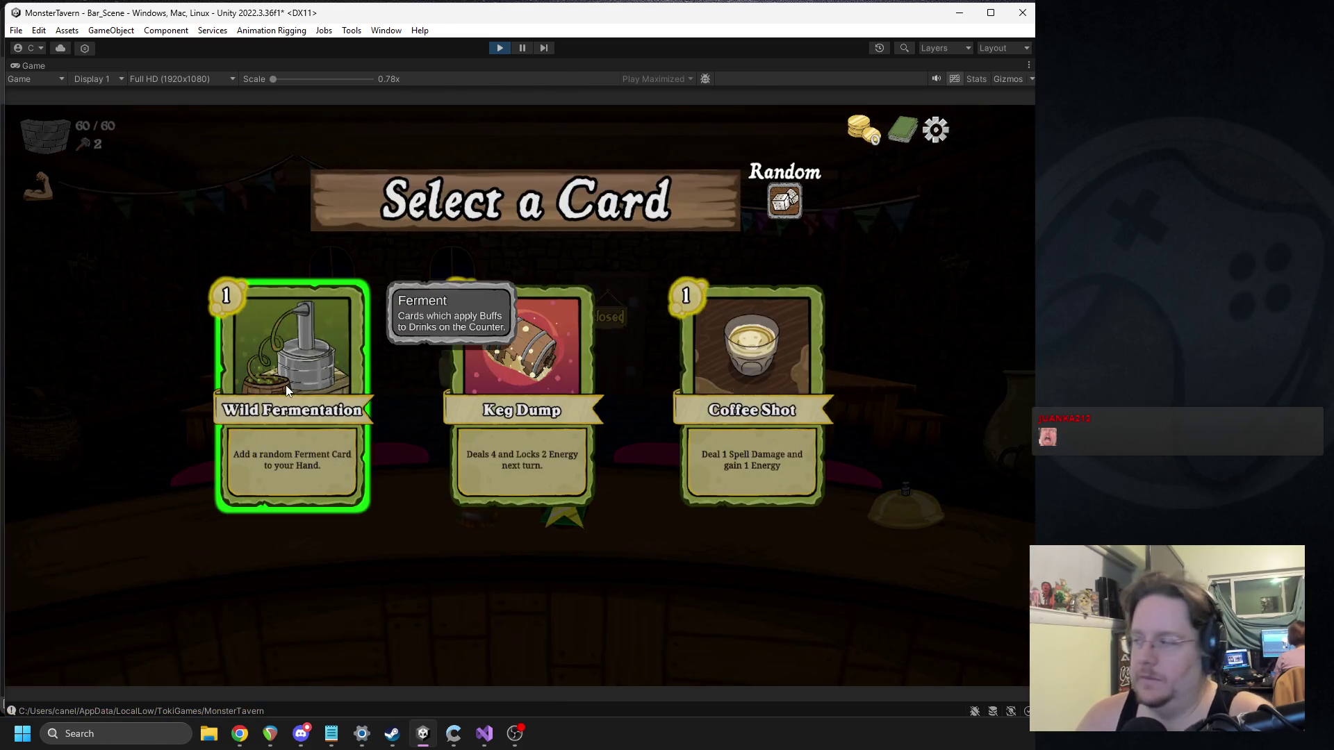
click(285, 385)
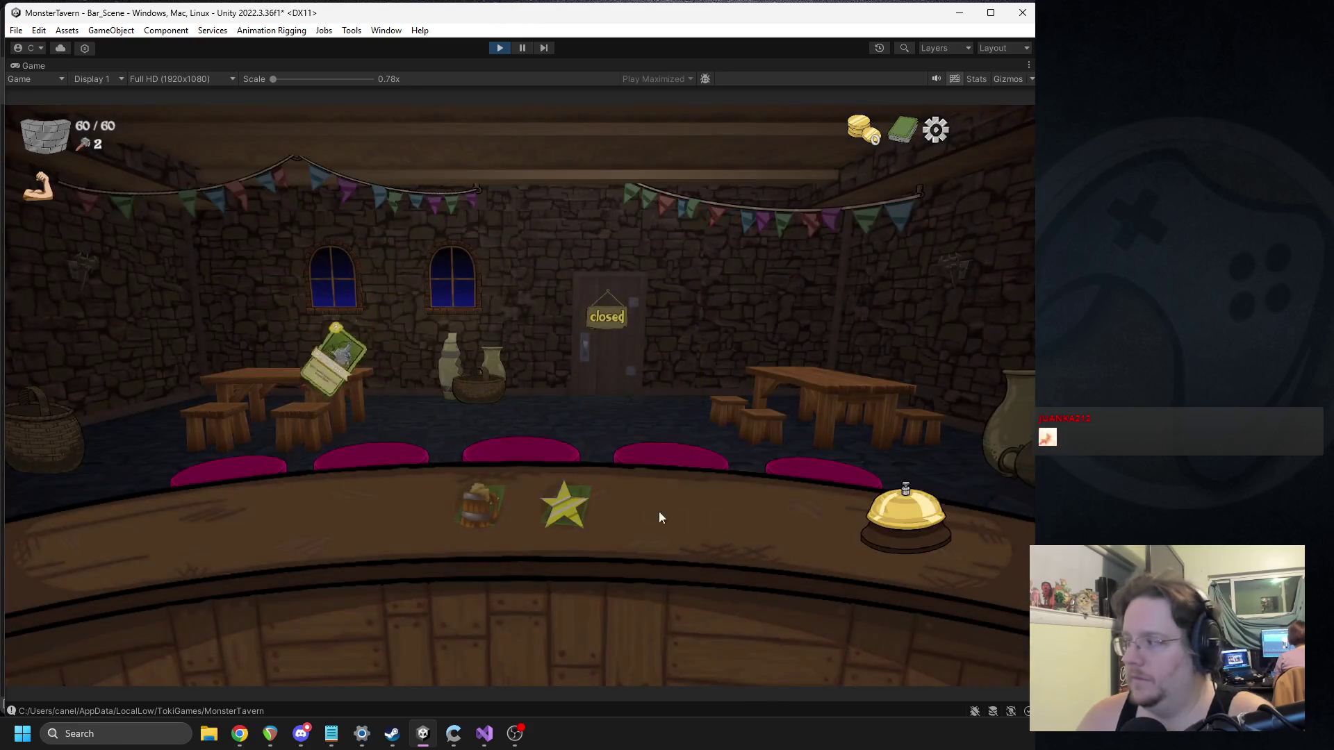
click(900, 511)
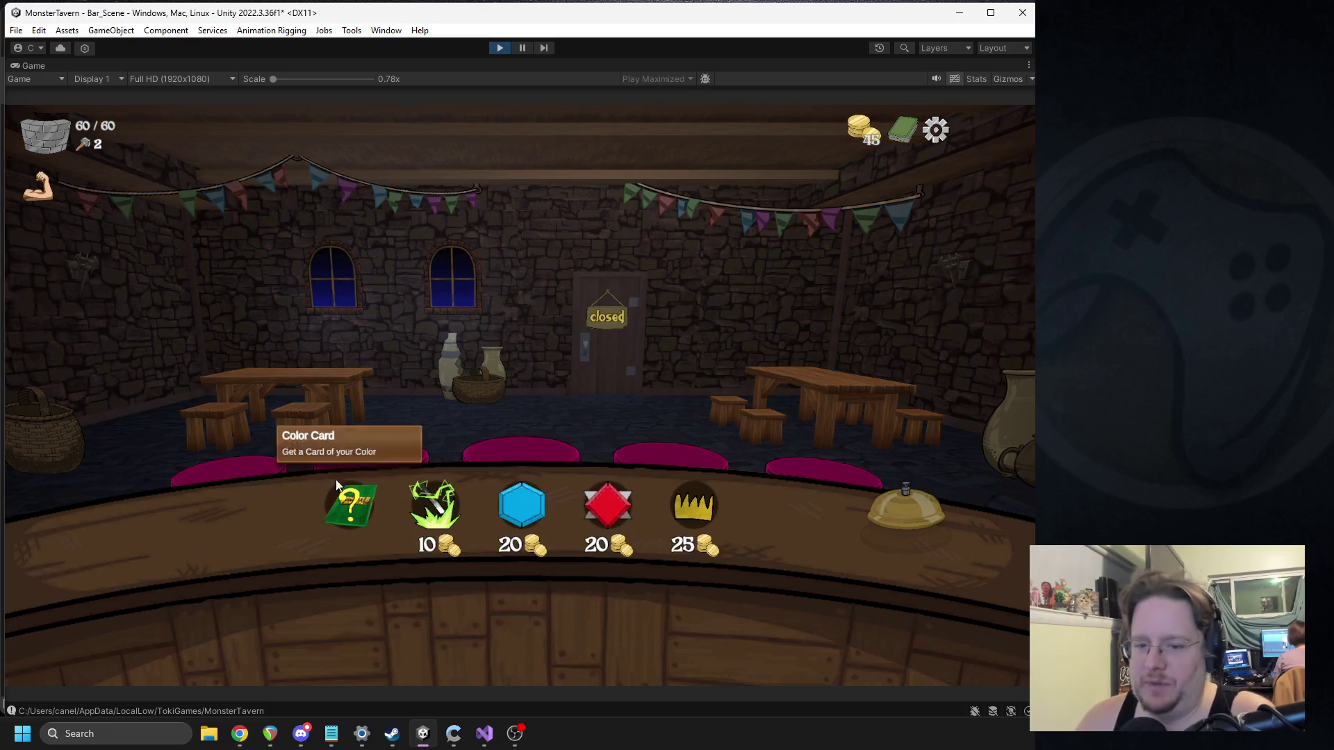
Step: Take a Color Card, buy the crown relic for 25 coins, empower Vomit Bucket, and end the day
click(365, 523)
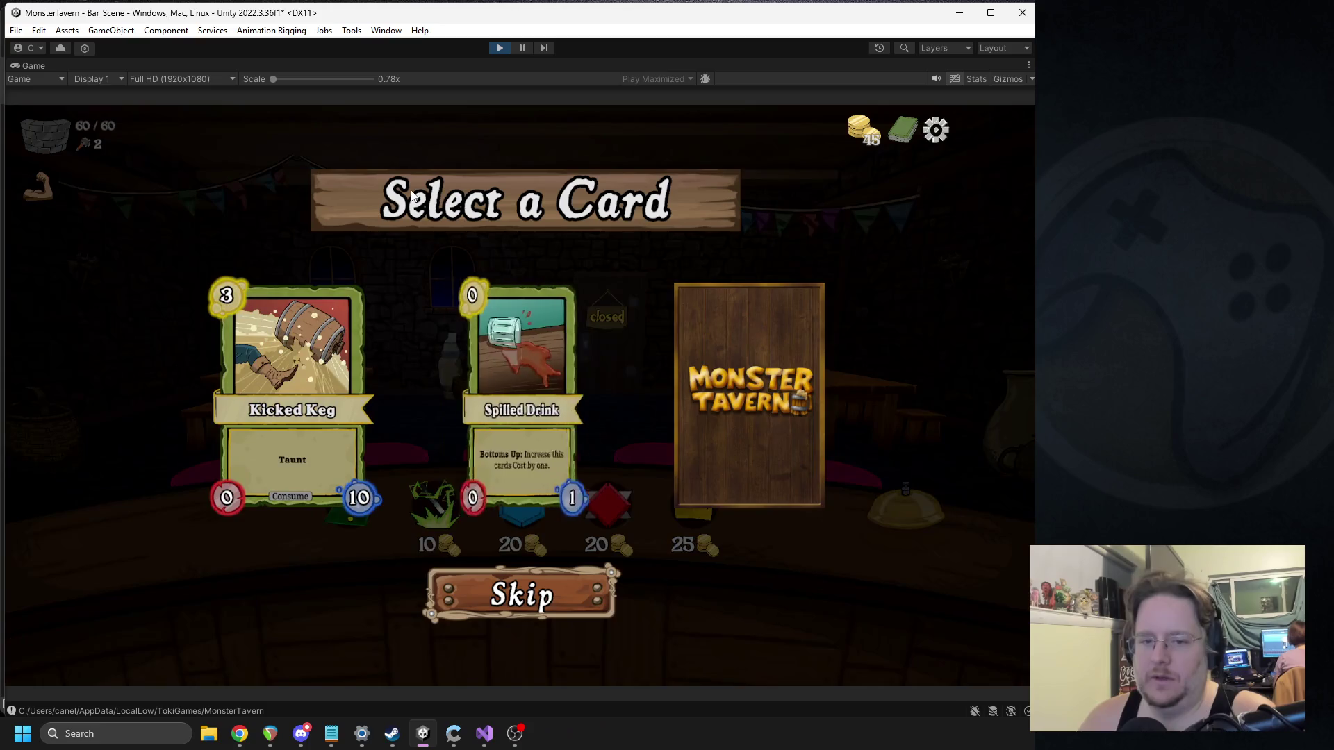
click(735, 339)
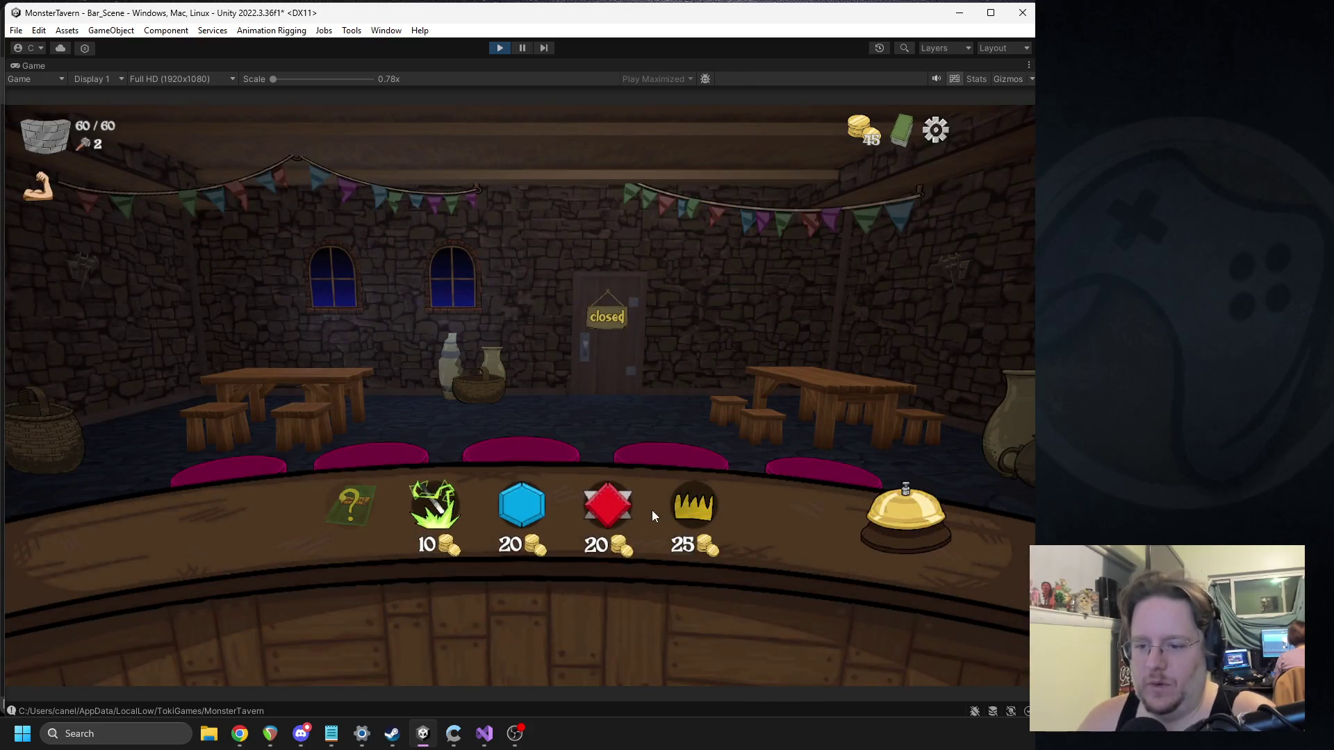
click(689, 503)
click(618, 506)
click(626, 298)
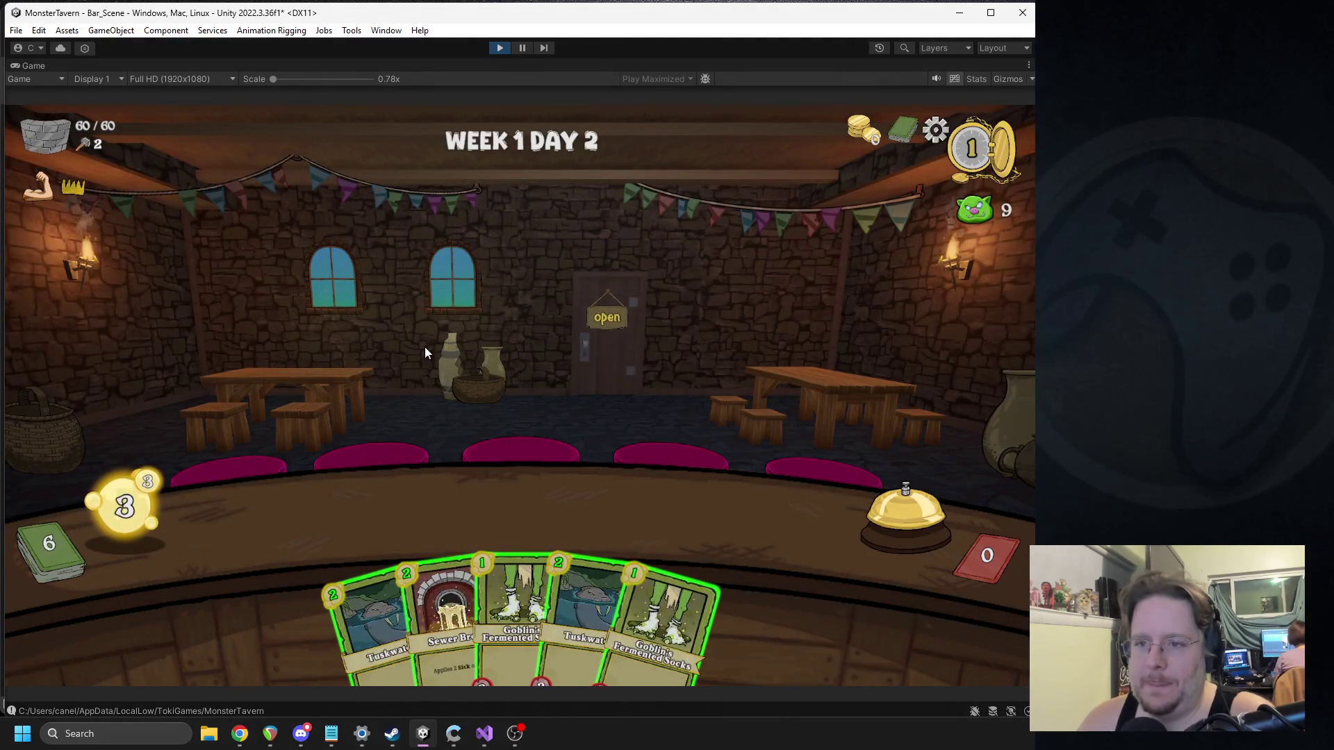
key(space)
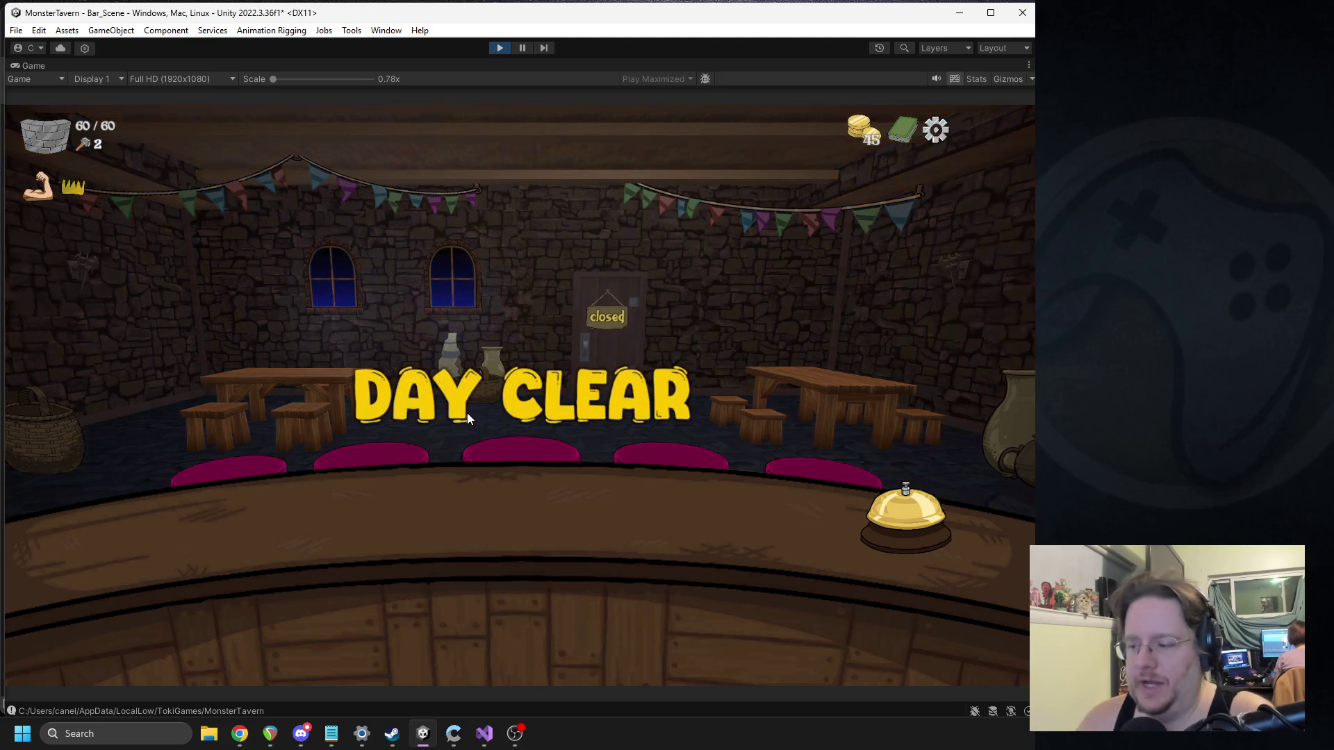
Step: Buy a shop item, take the Bathtub Brew card, and start the next day
click(695, 499)
click(347, 514)
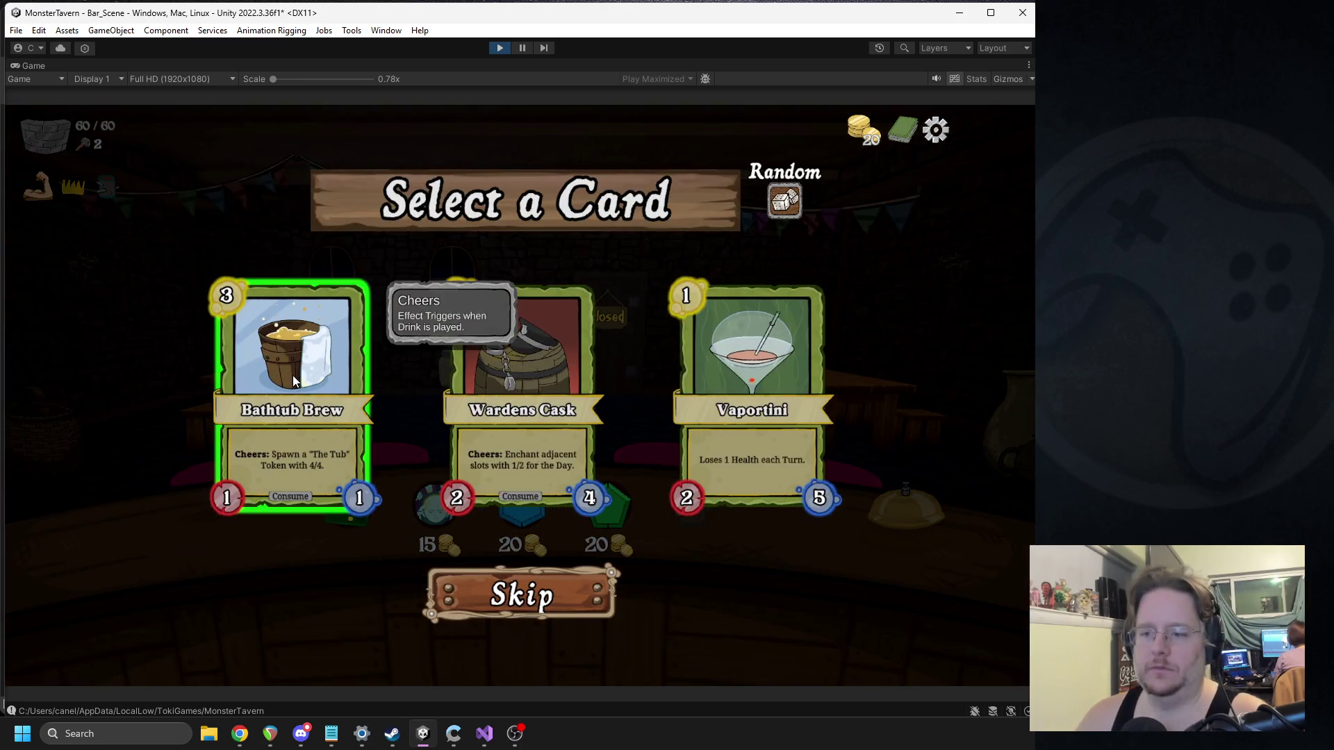
click(293, 375)
key(space)
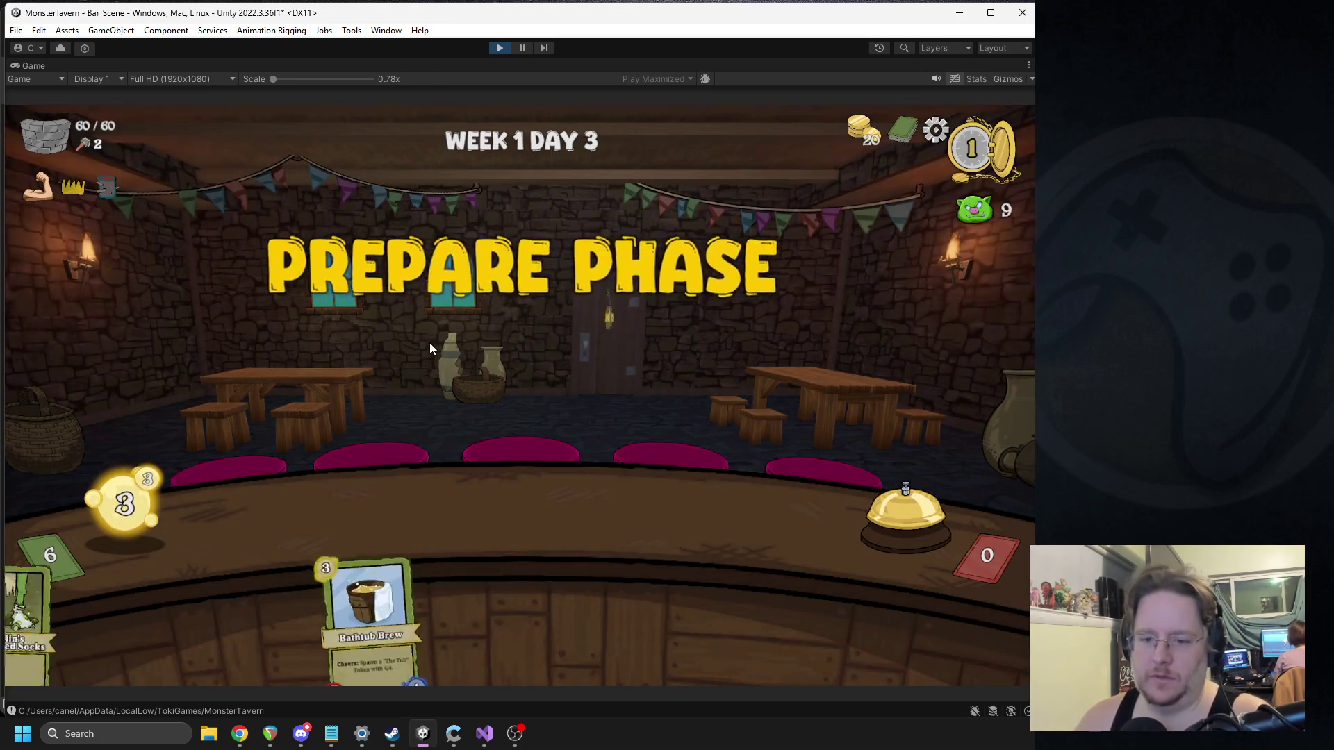
Step: Play a 2-cost drink, Goblin's Socks and Tuskwater onto the counter, then serve the first bear
mouse_move(349, 590)
mouse_down()
mouse_move(406, 511)
mouse_move(438, 569)
mouse_move(442, 548)
mouse_move(620, 467)
mouse_up()
drag(479, 598, 486, 569)
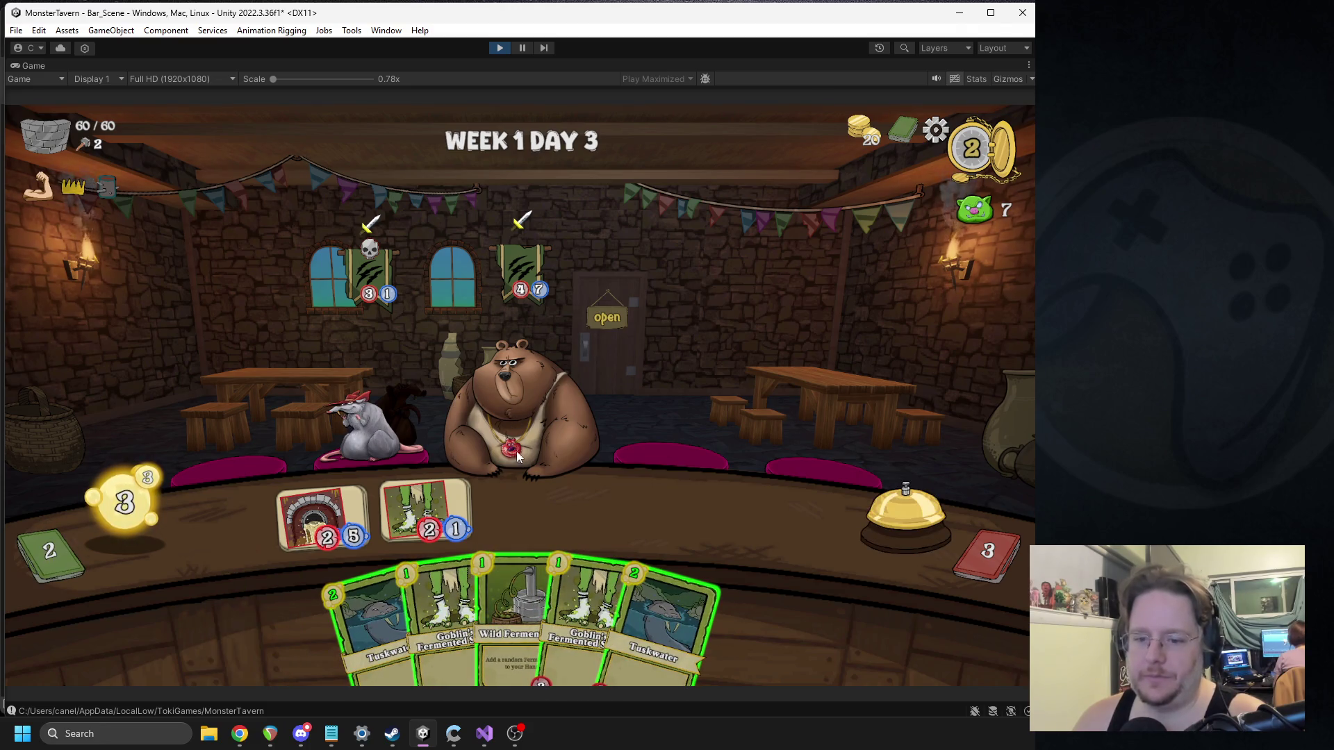
drag(577, 586, 528, 511)
drag(653, 612, 648, 518)
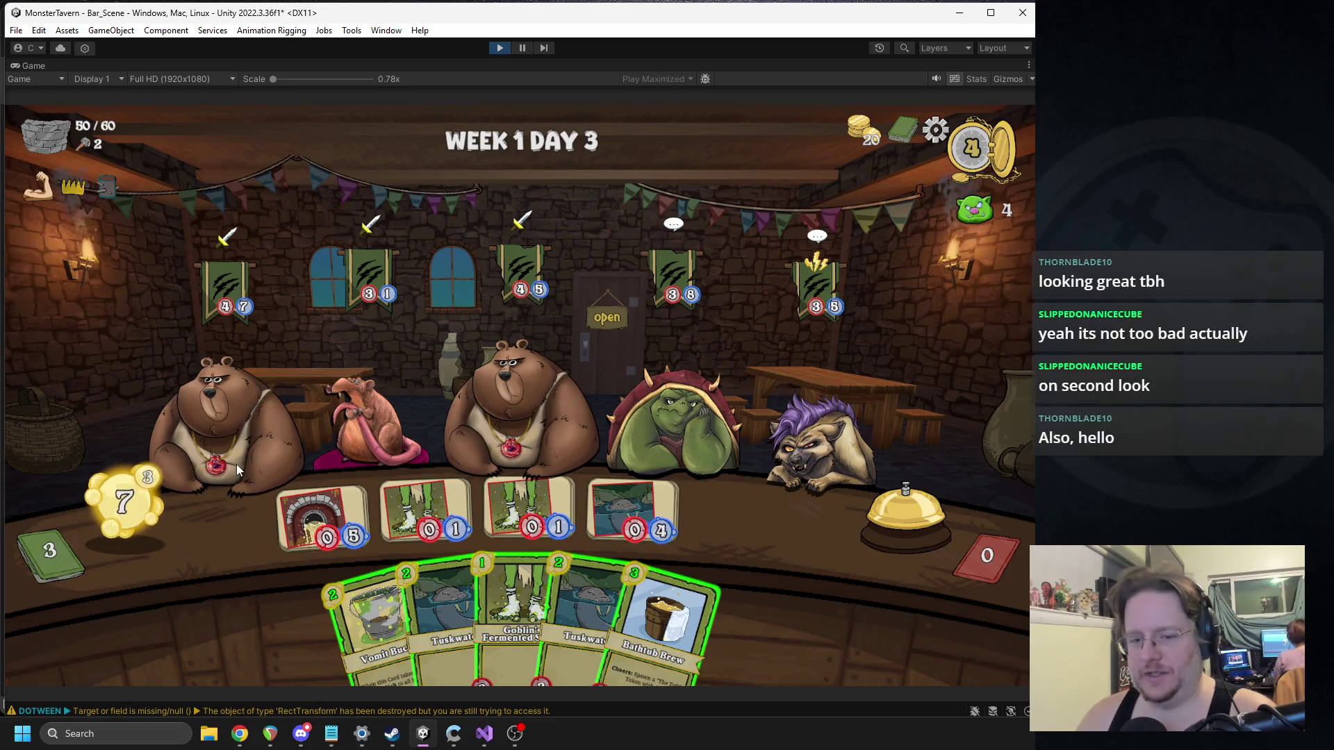
click(340, 507)
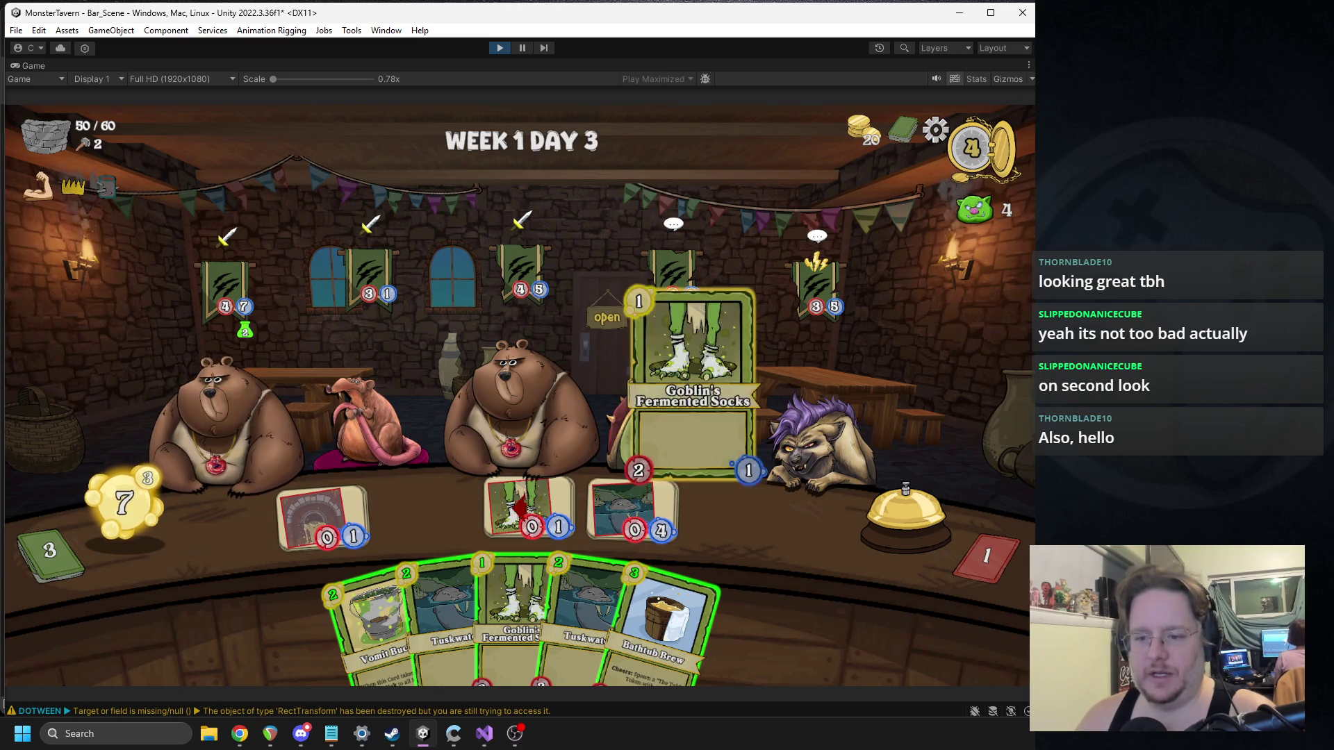
Step: Ring the bell to end two turns, then stop the play test
click(877, 510)
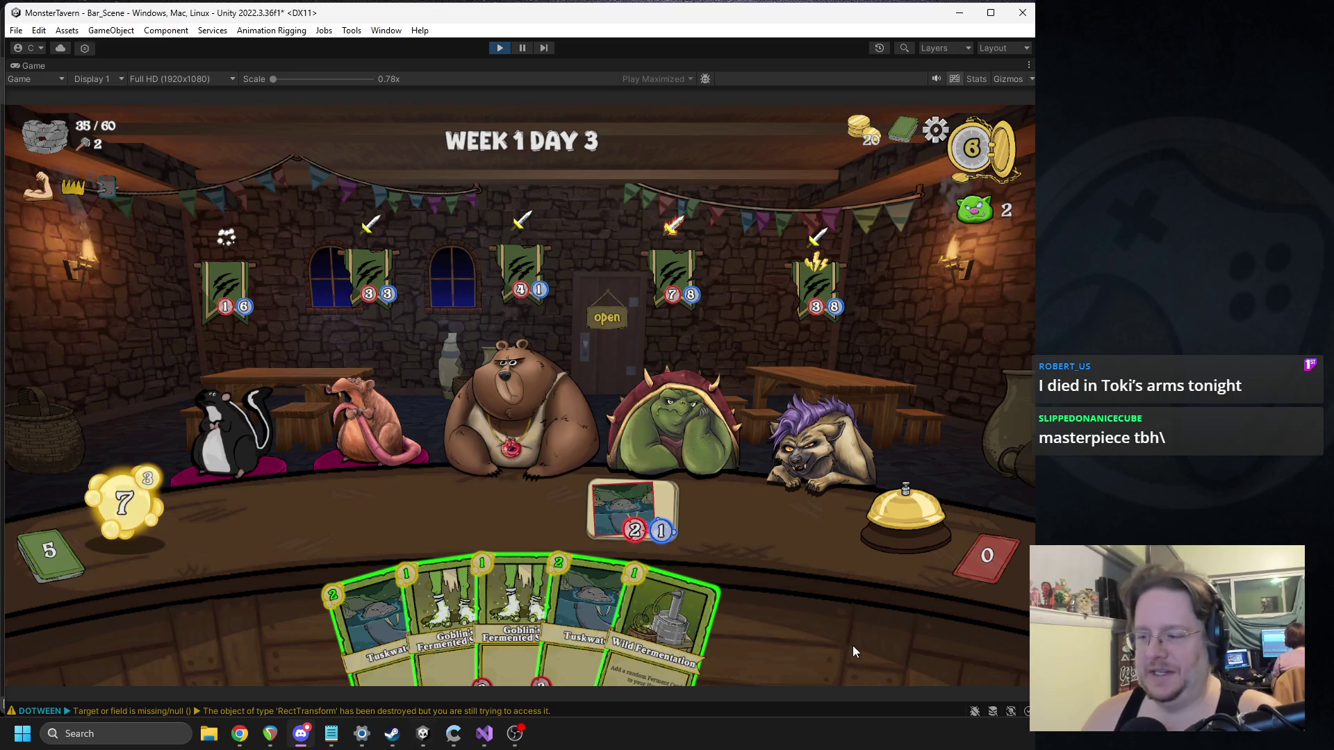
click(889, 519)
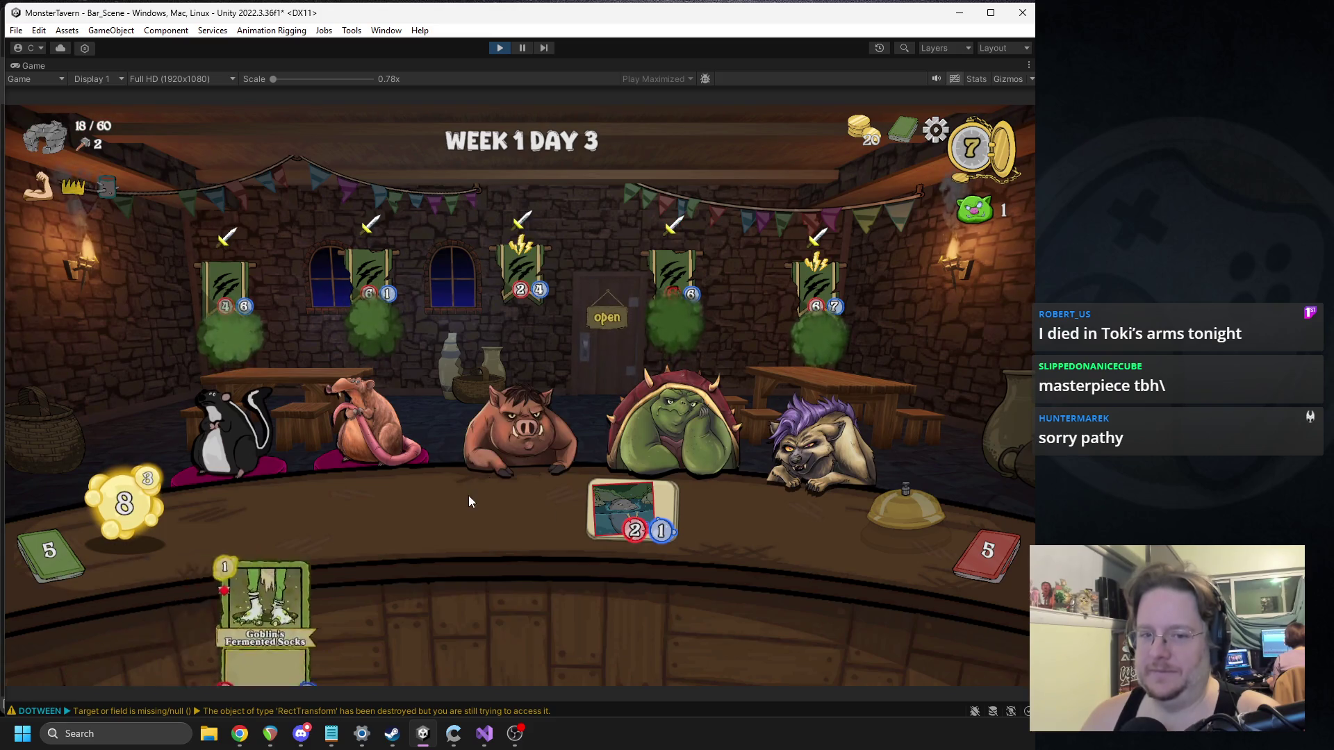
click(502, 47)
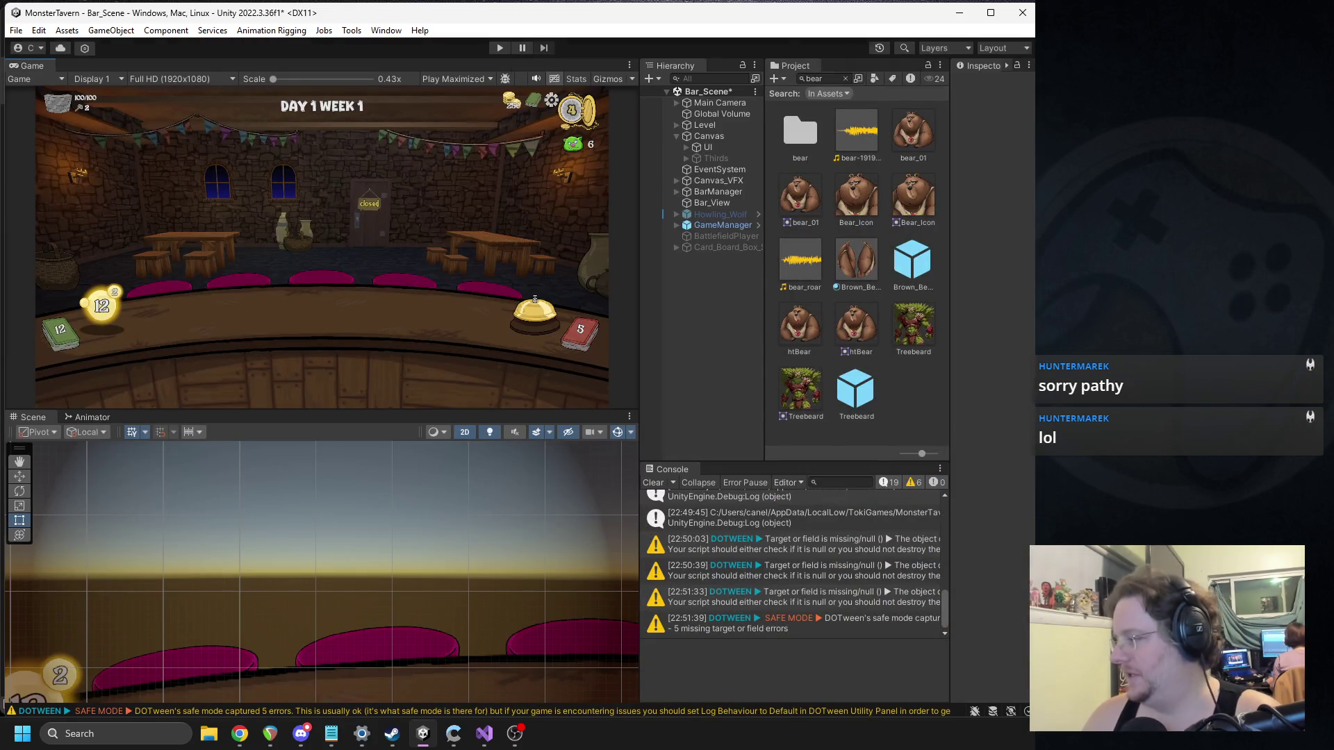
Step: Search the Project for "last", select the Last_Call sound asset and show it in its folder
key(alt+Tab)
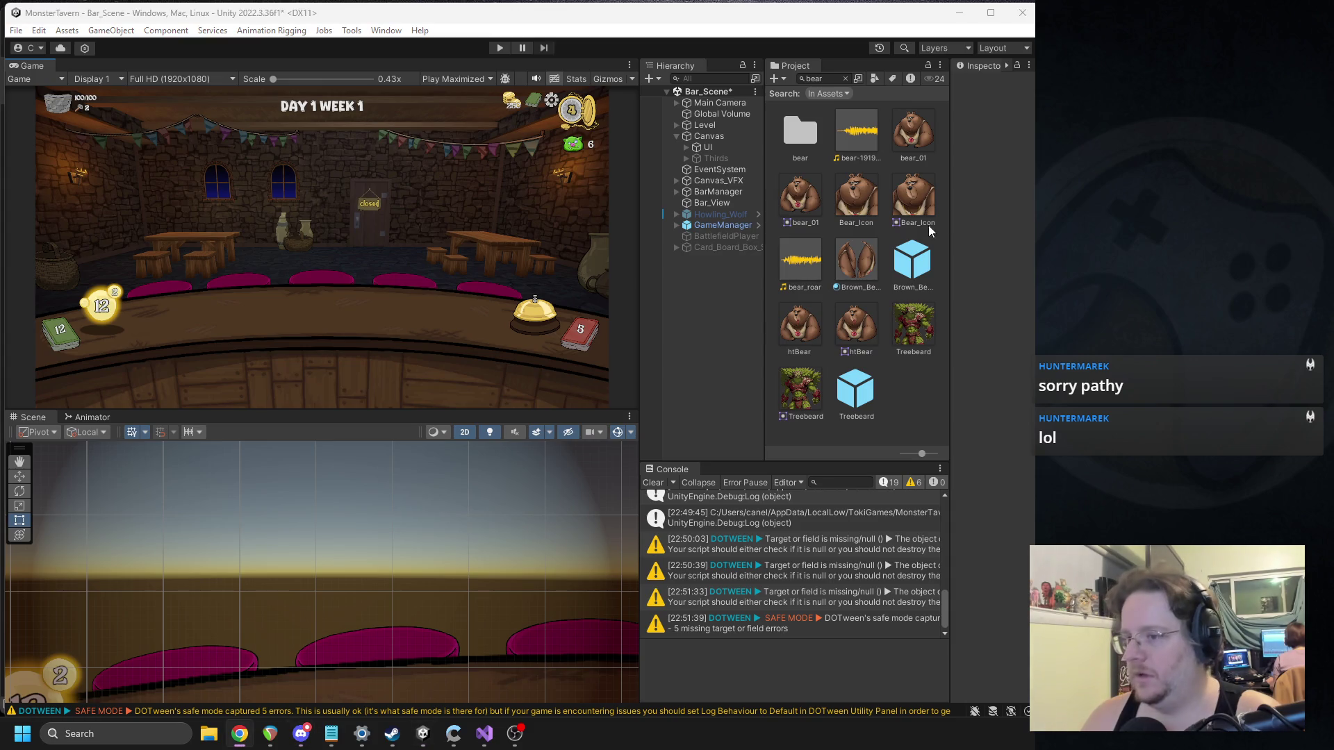
click(822, 77)
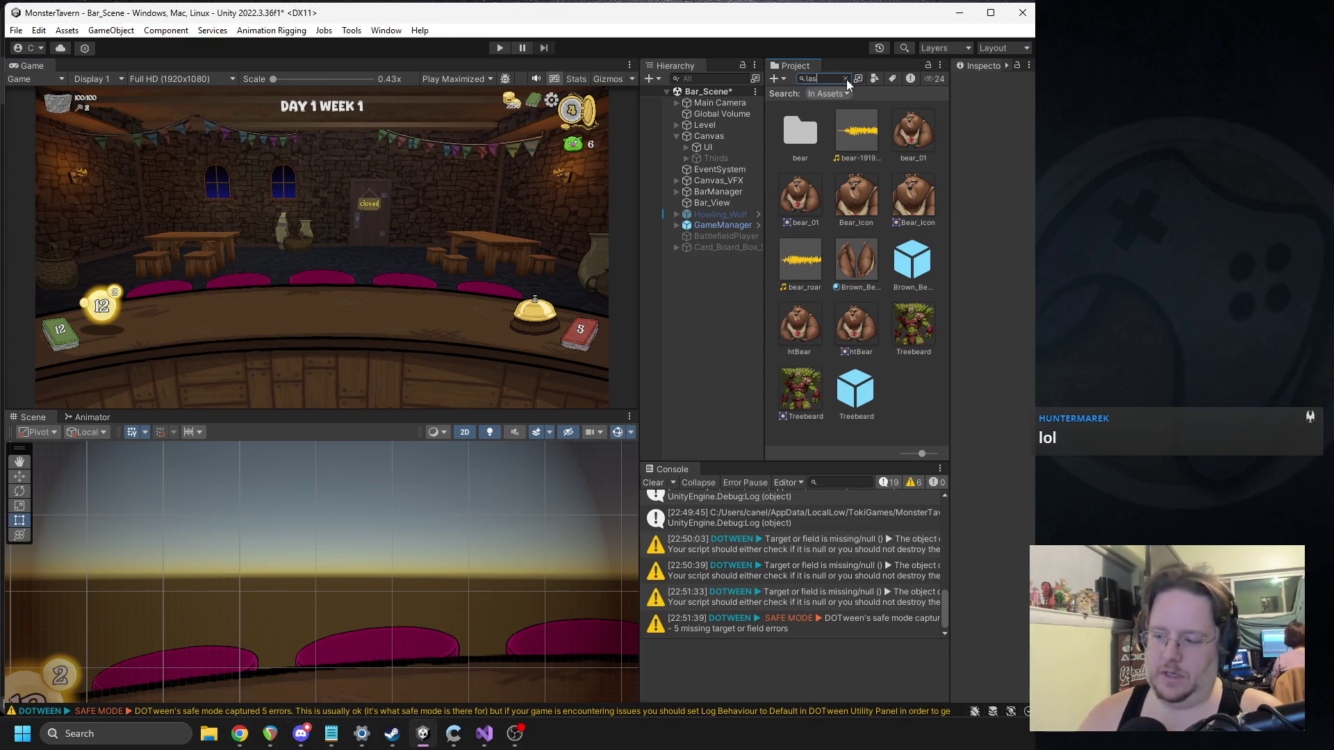
text(t)
click(856, 263)
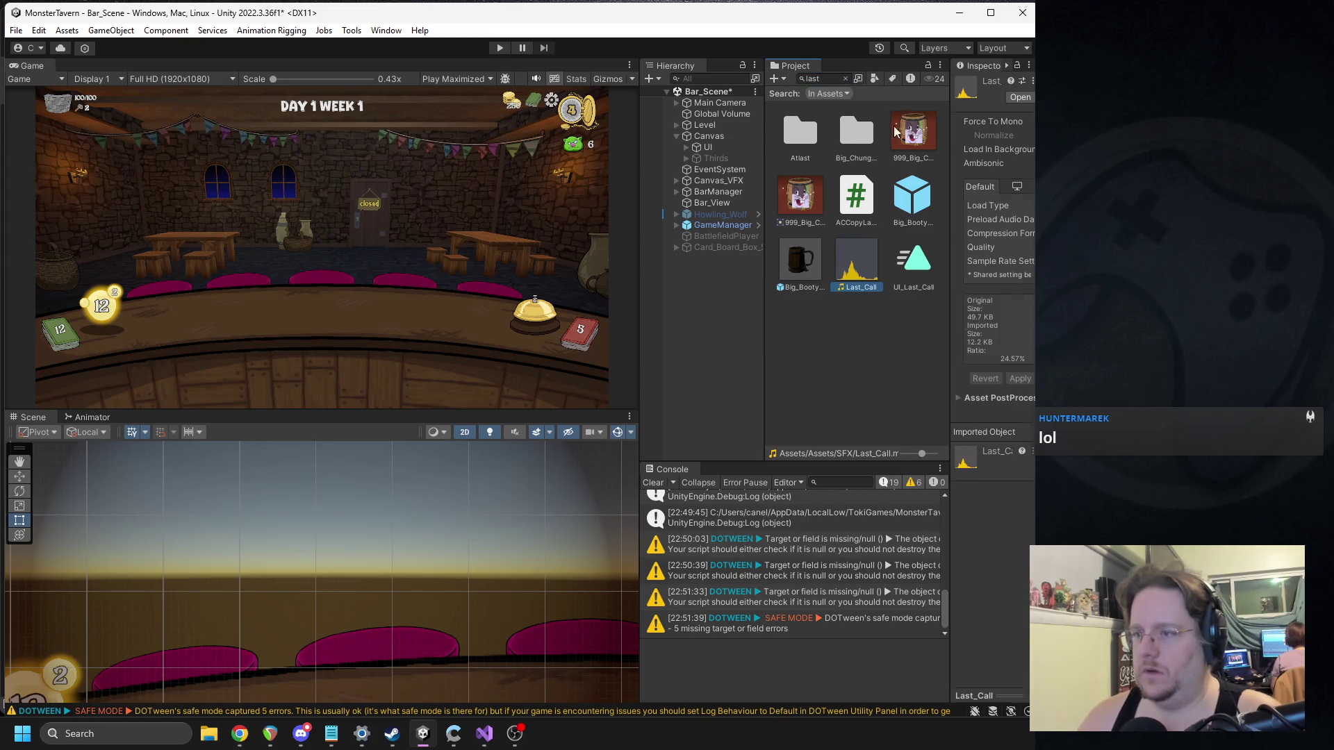
click(845, 78)
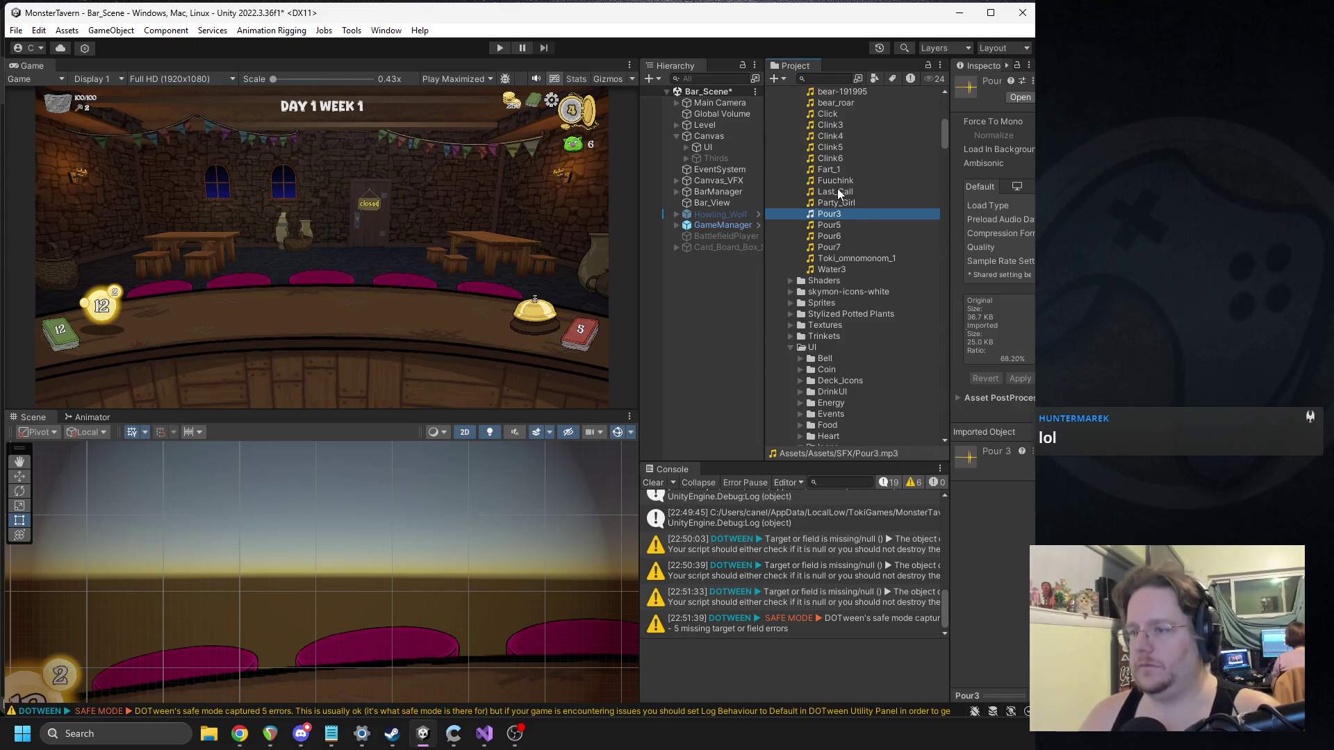
key(Delete)
Step: Select the Canvas object and widen the Inspector by shrinking the Game view
key(alt+Tab)
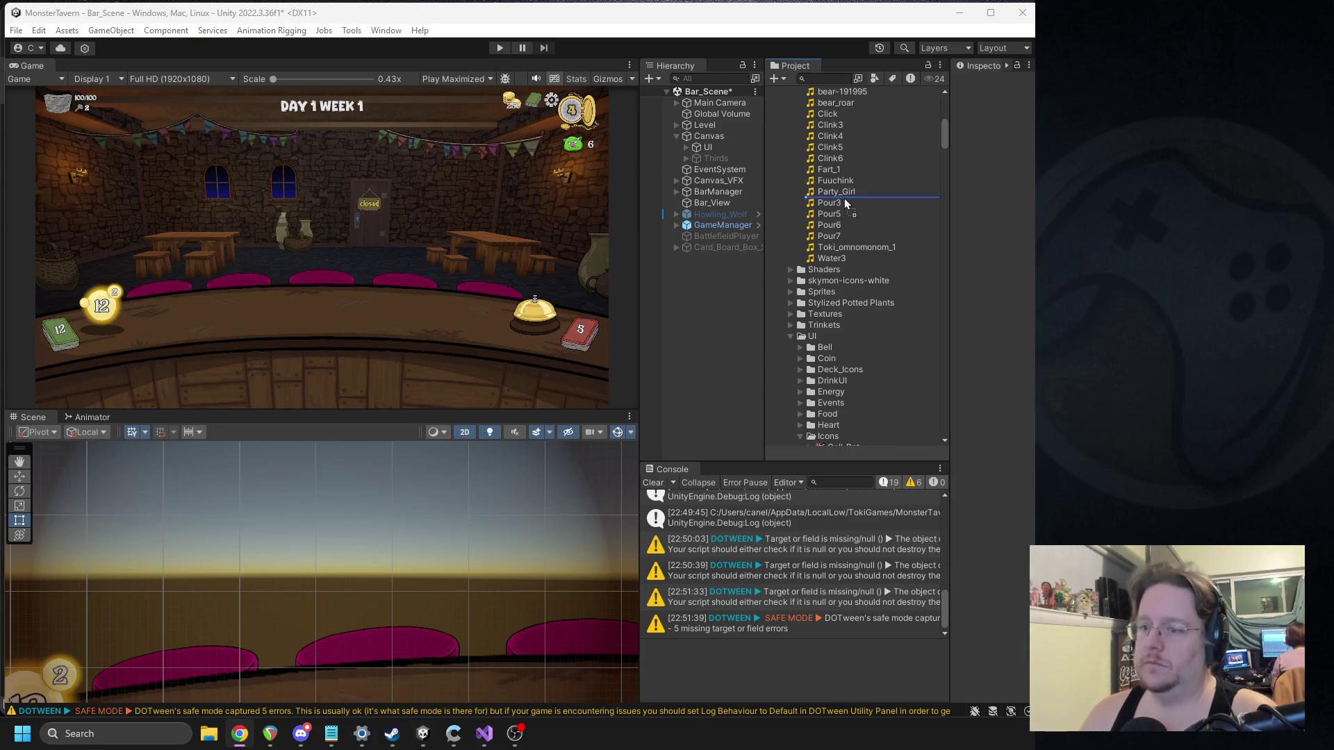
click(709, 137)
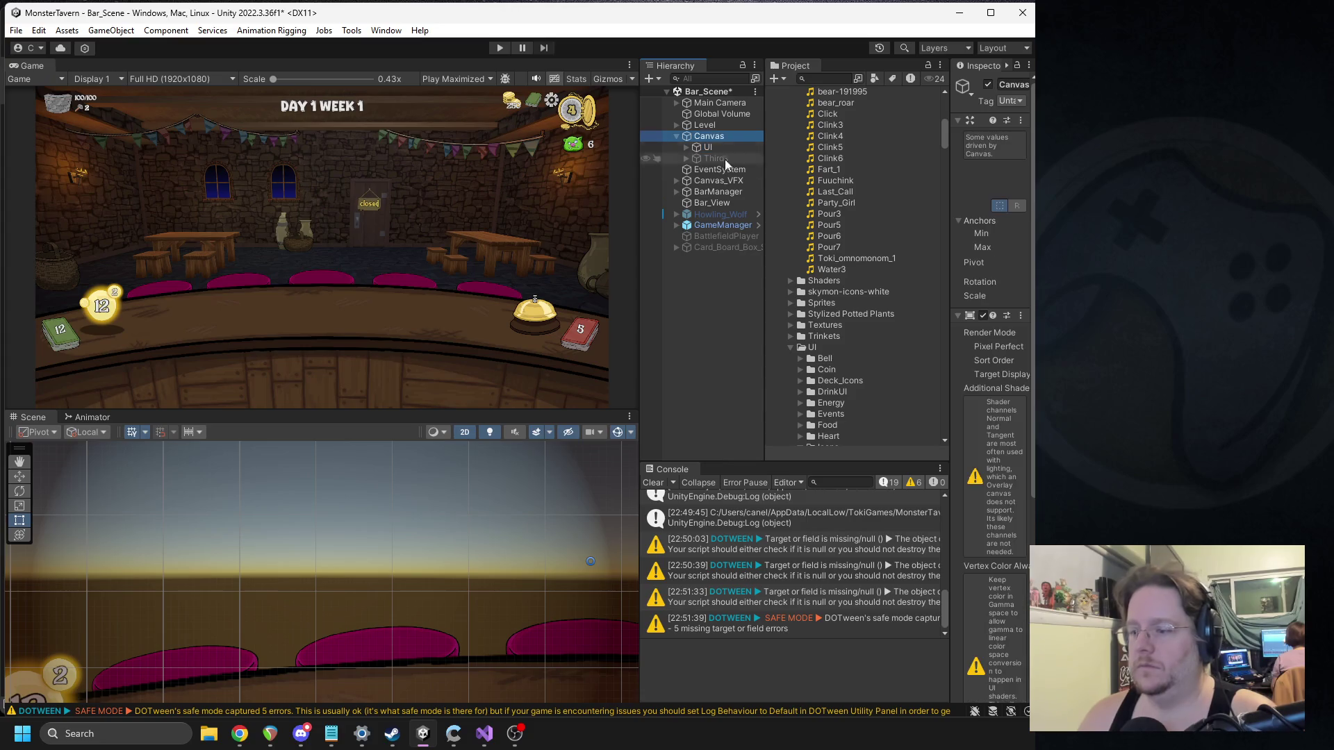
drag(950, 229, 872, 250)
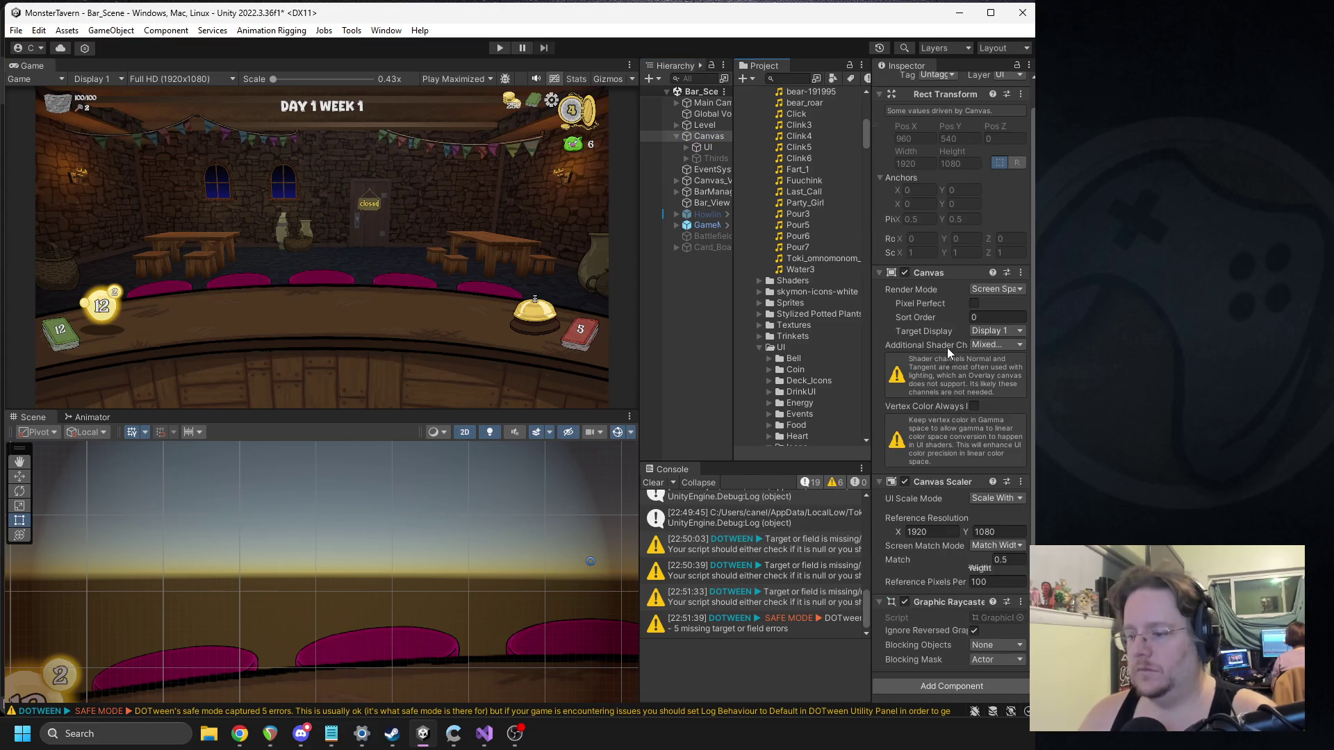
drag(639, 275, 540, 275)
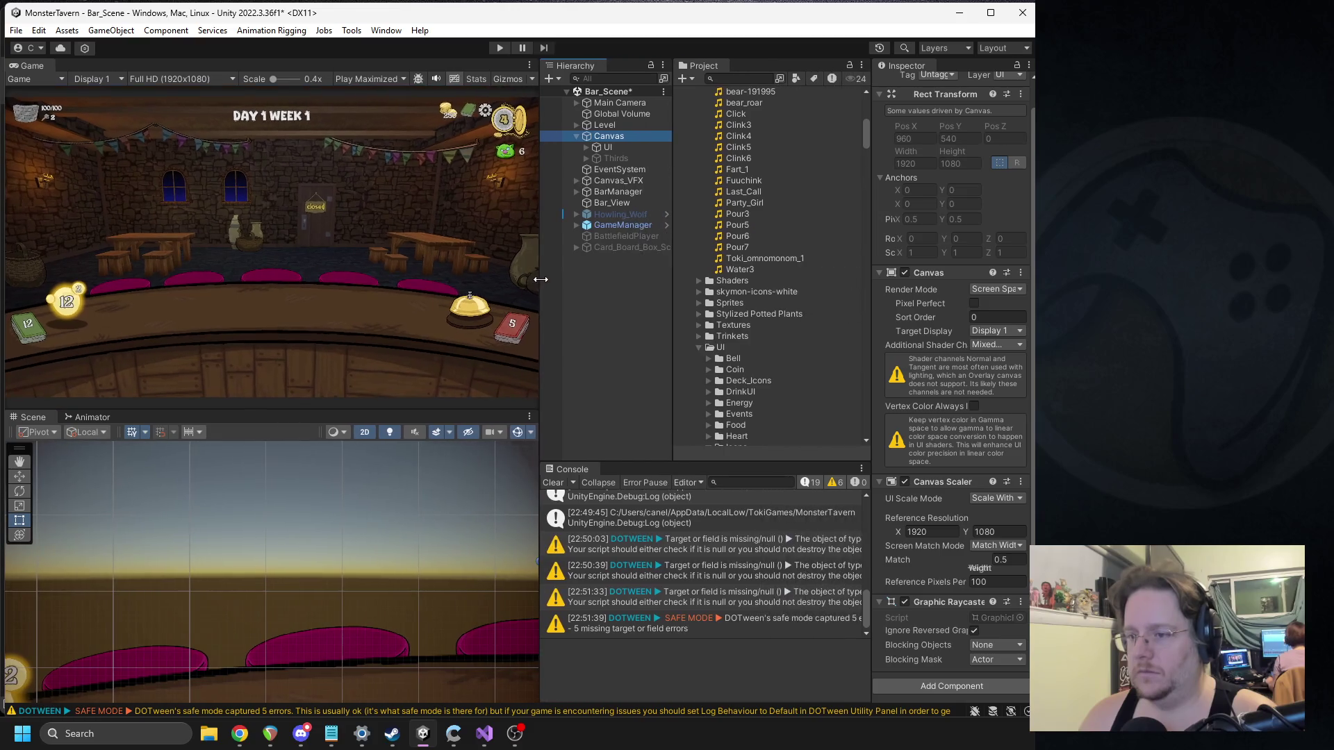
drag(869, 229, 825, 234)
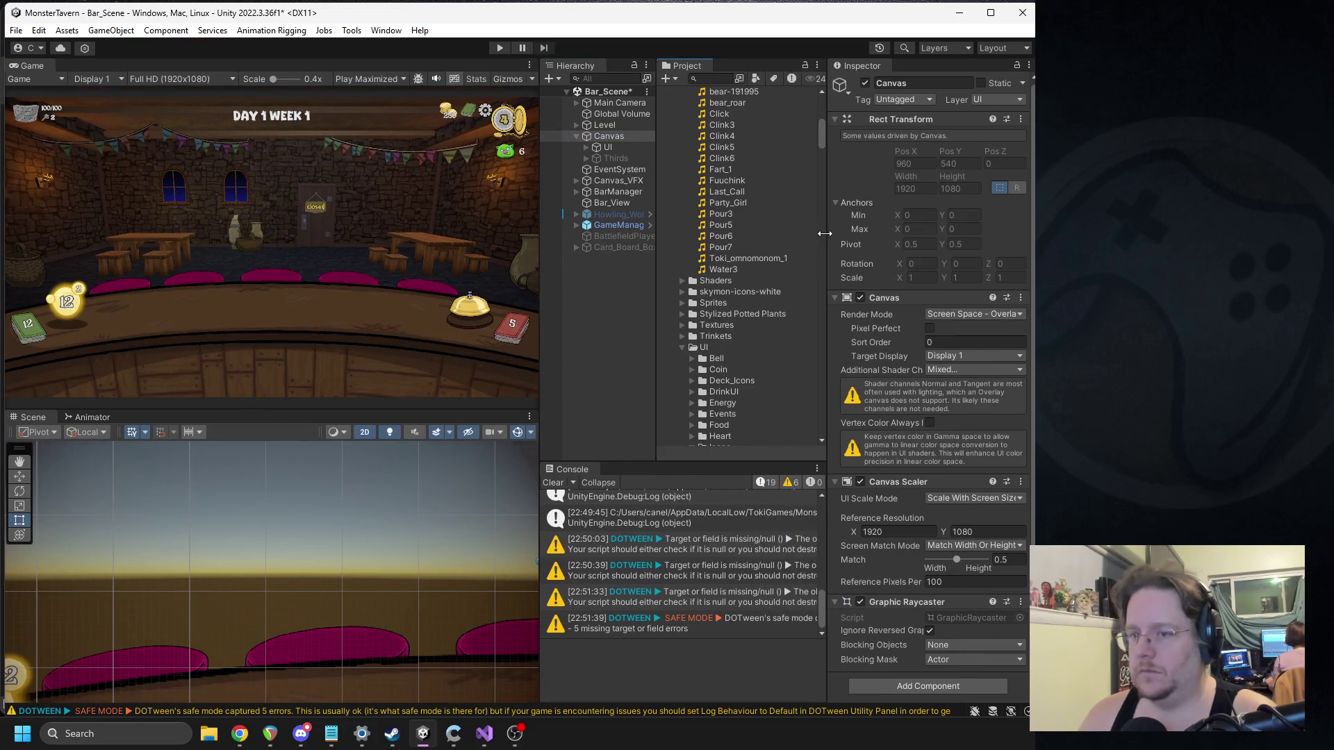
Step: Select Canvas > UI, confirm its Last_call_sfx field uses Last_Call, and restart the play test
click(608, 146)
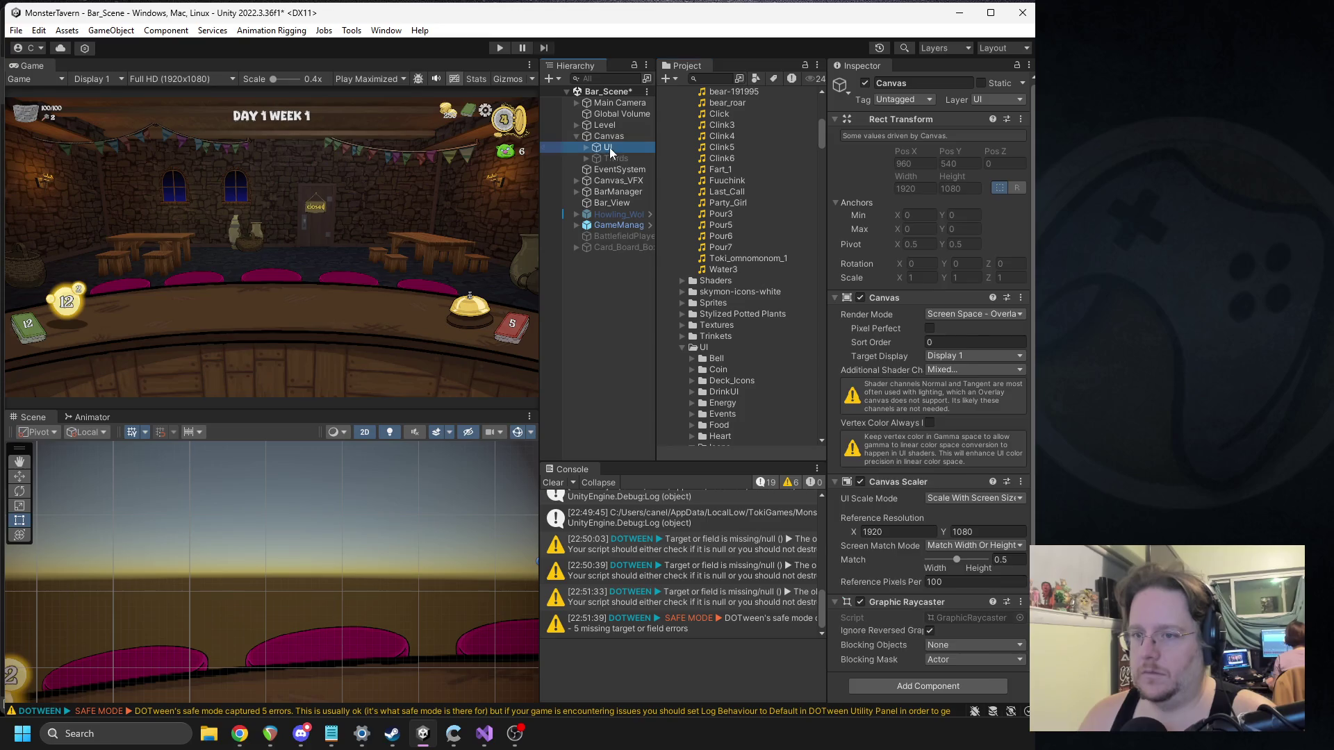
scroll(925, 340, down, 10)
scroll(897, 302, down, 10)
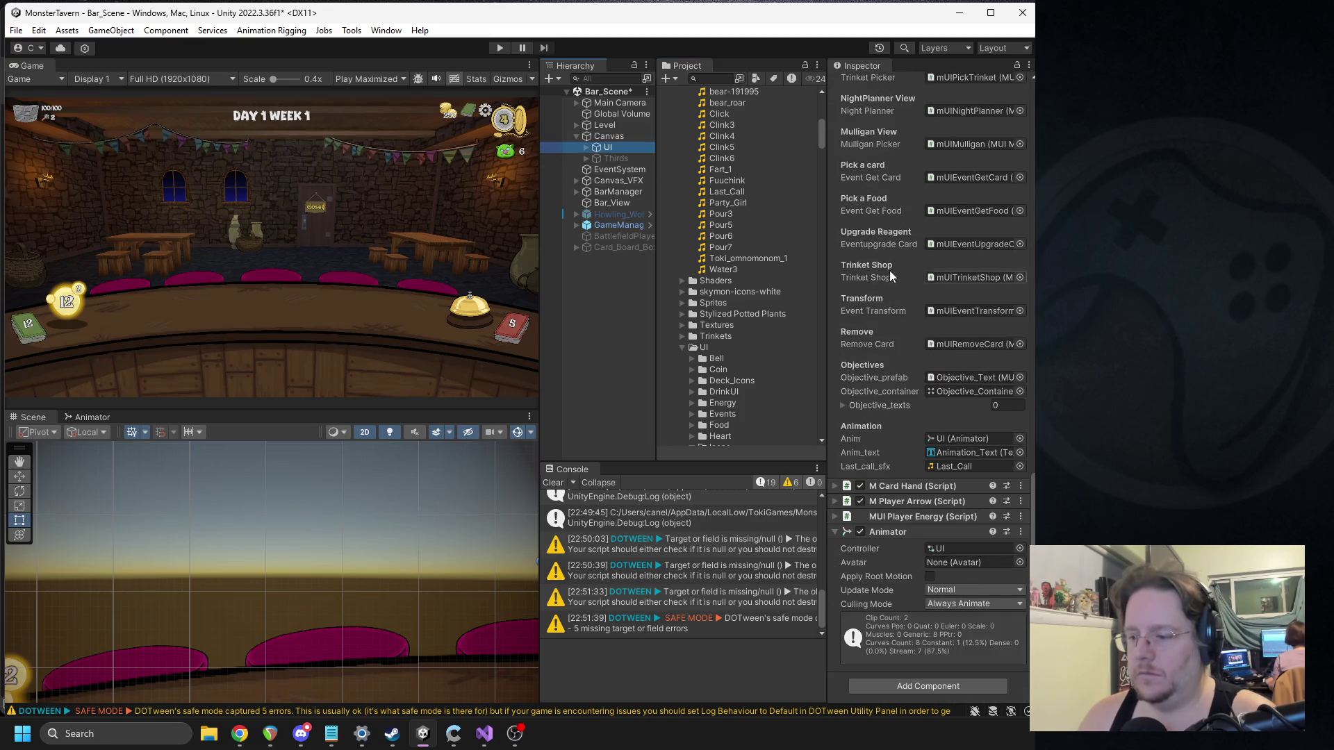
click(950, 467)
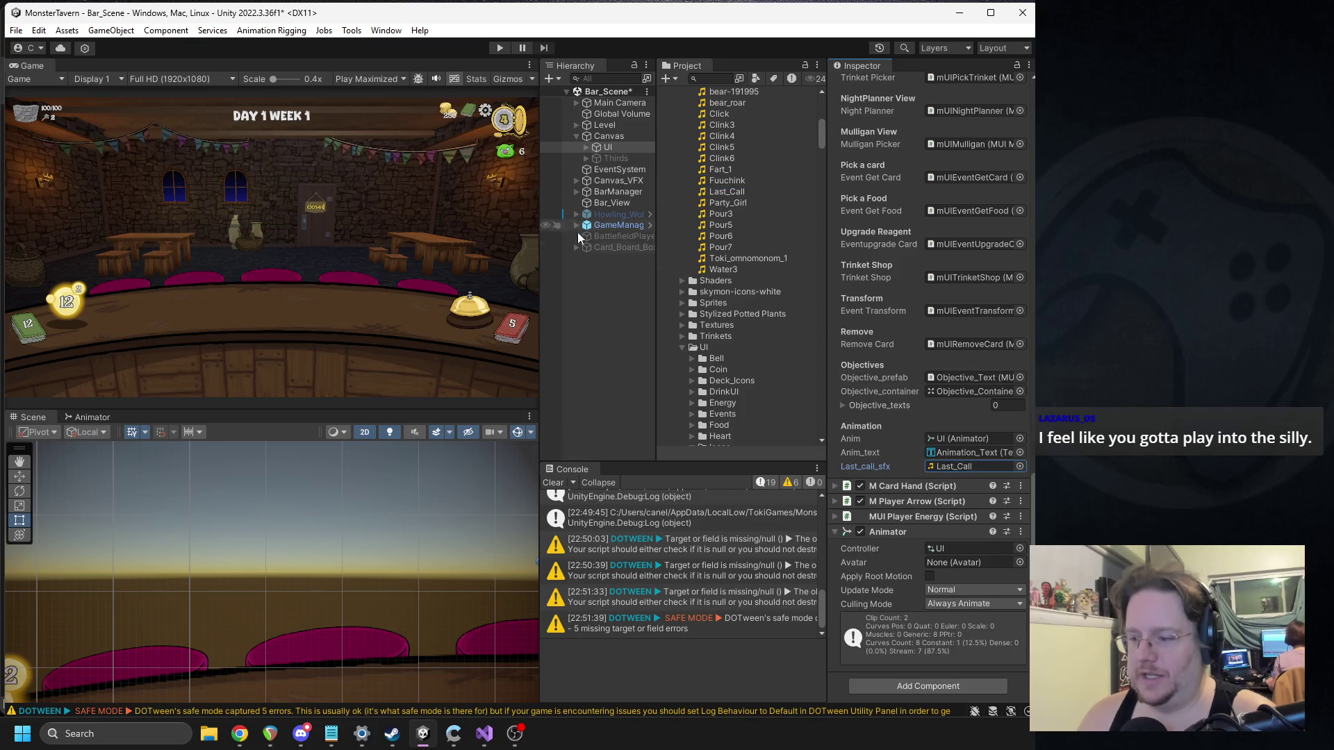
click(499, 47)
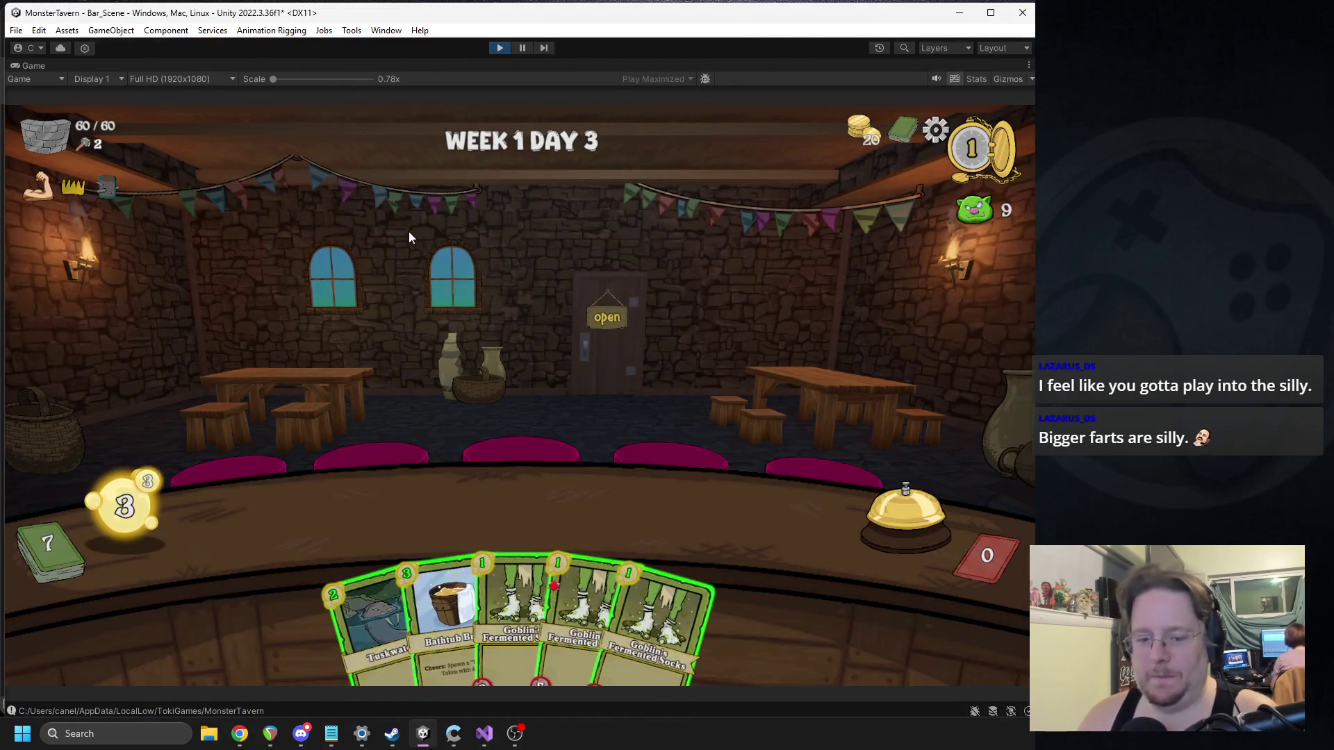
Step: Open for customers, play two drinks including Tuskwater, end the turn, then pause and select UI_Drink
click(889, 499)
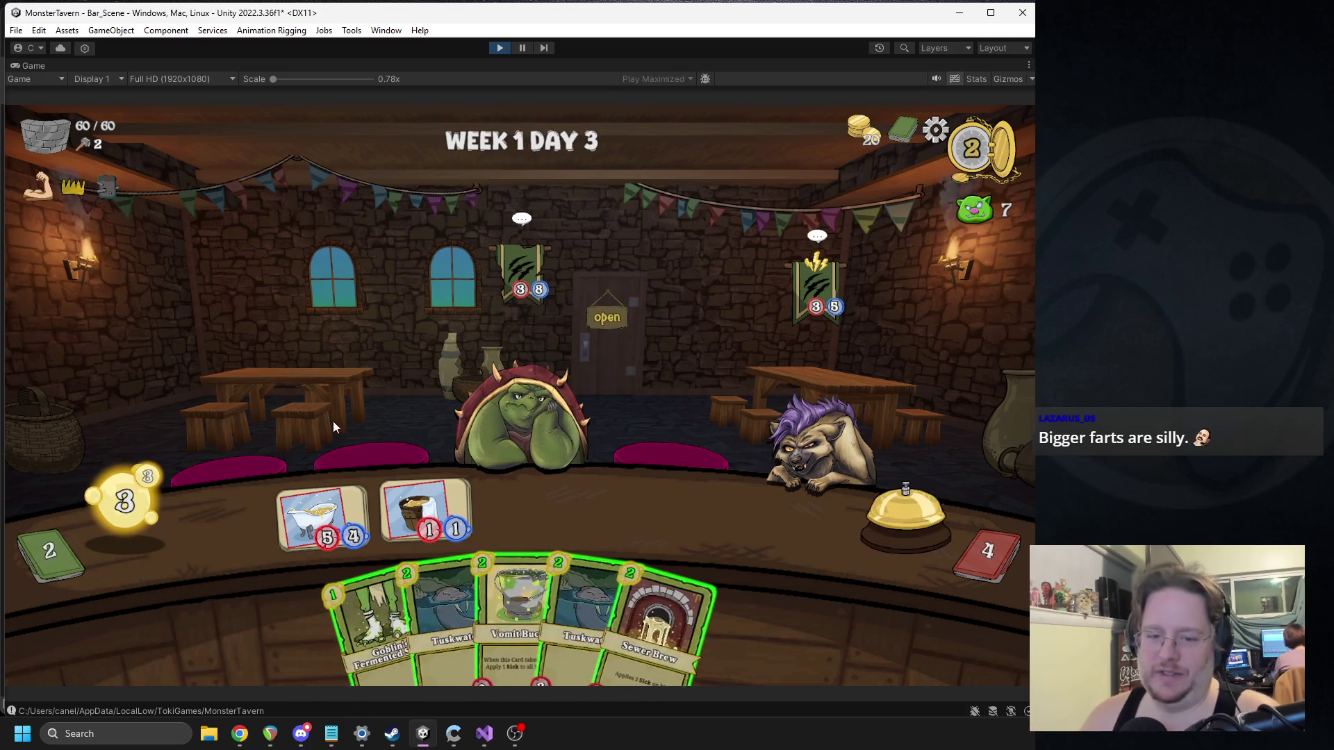
drag(528, 611, 486, 532)
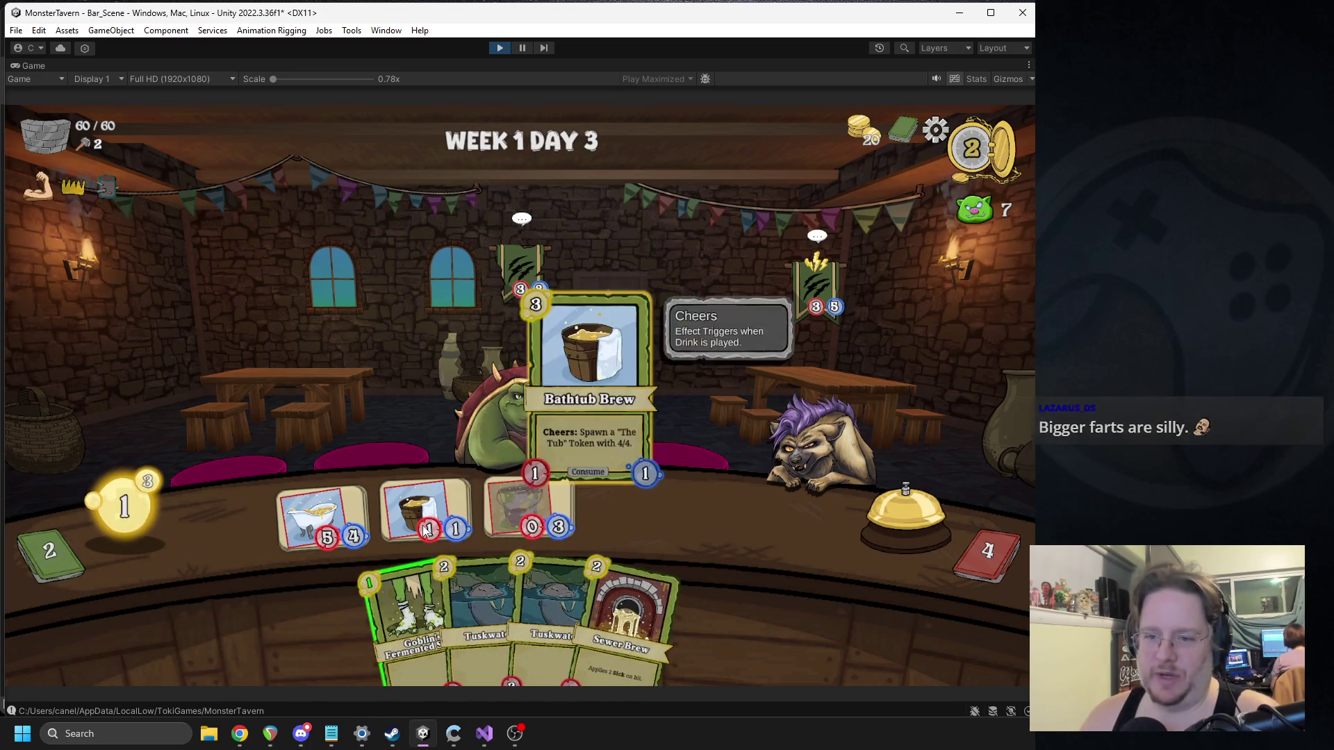
mouse_move(486, 604)
mouse_down()
mouse_move(435, 566)
mouse_move(392, 590)
mouse_move(425, 514)
mouse_up()
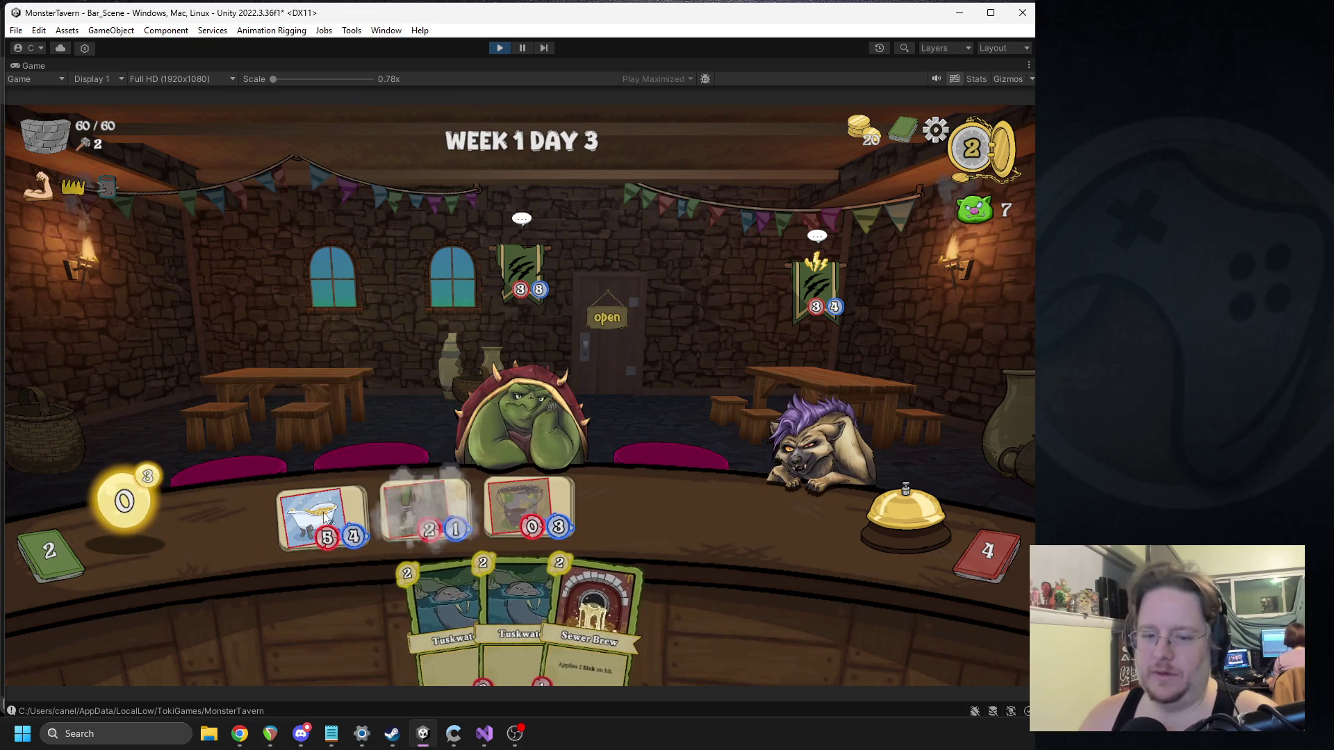
click(900, 484)
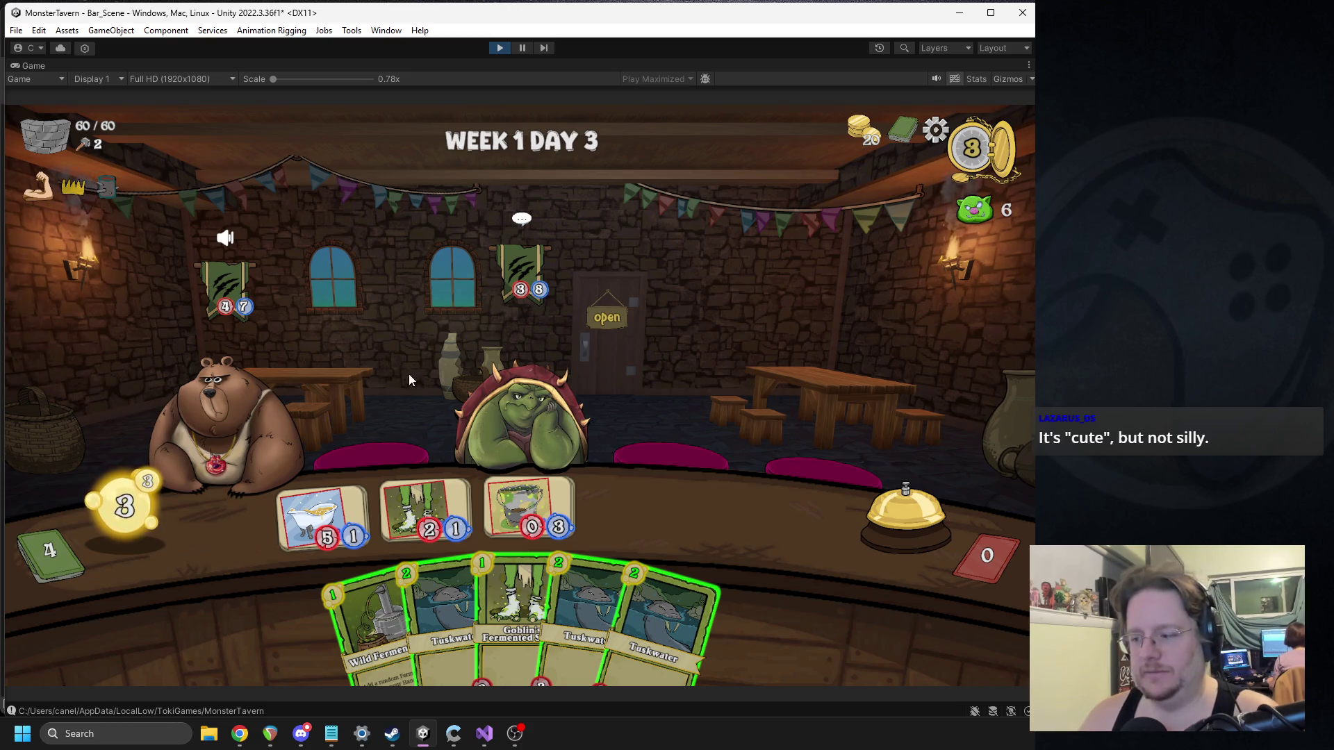
click(522, 47)
click(132, 566)
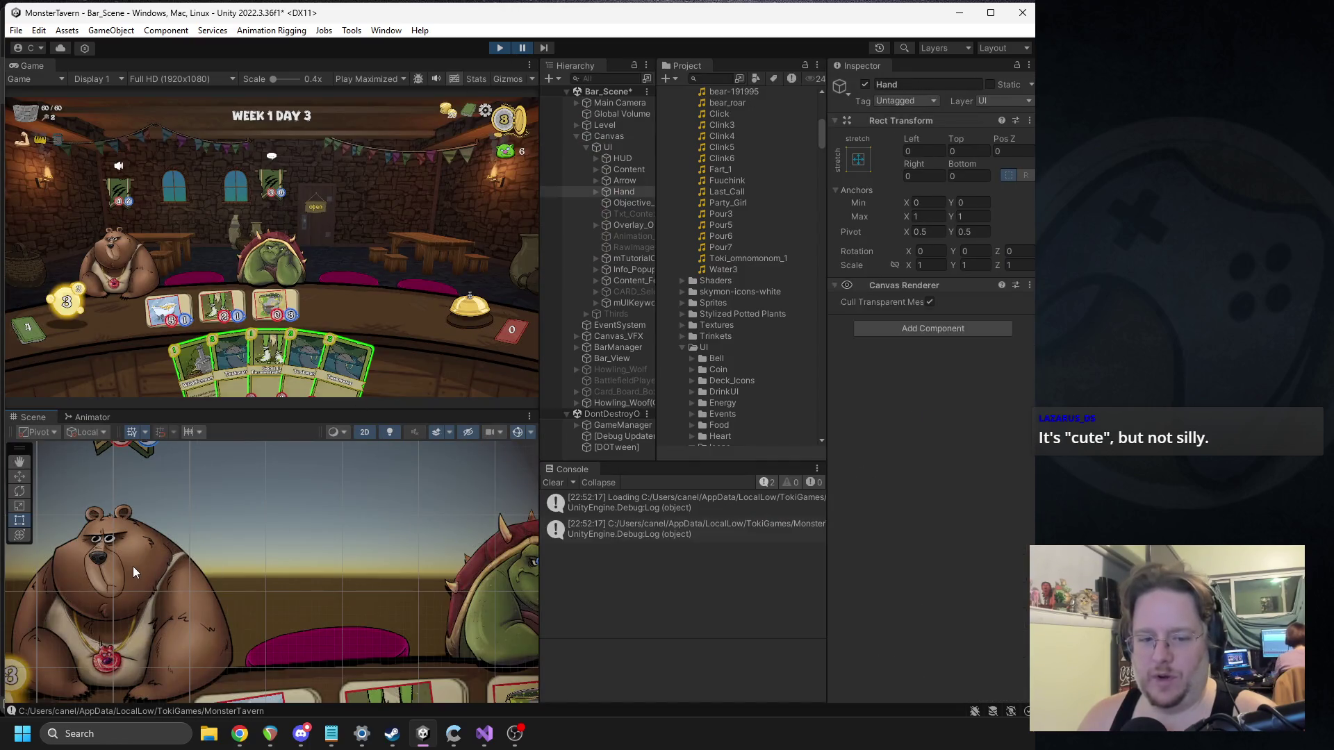
Step: Select the bear customer's Sprite and Shadow objects with a wider Hierarchy, then unpause the game
click(131, 566)
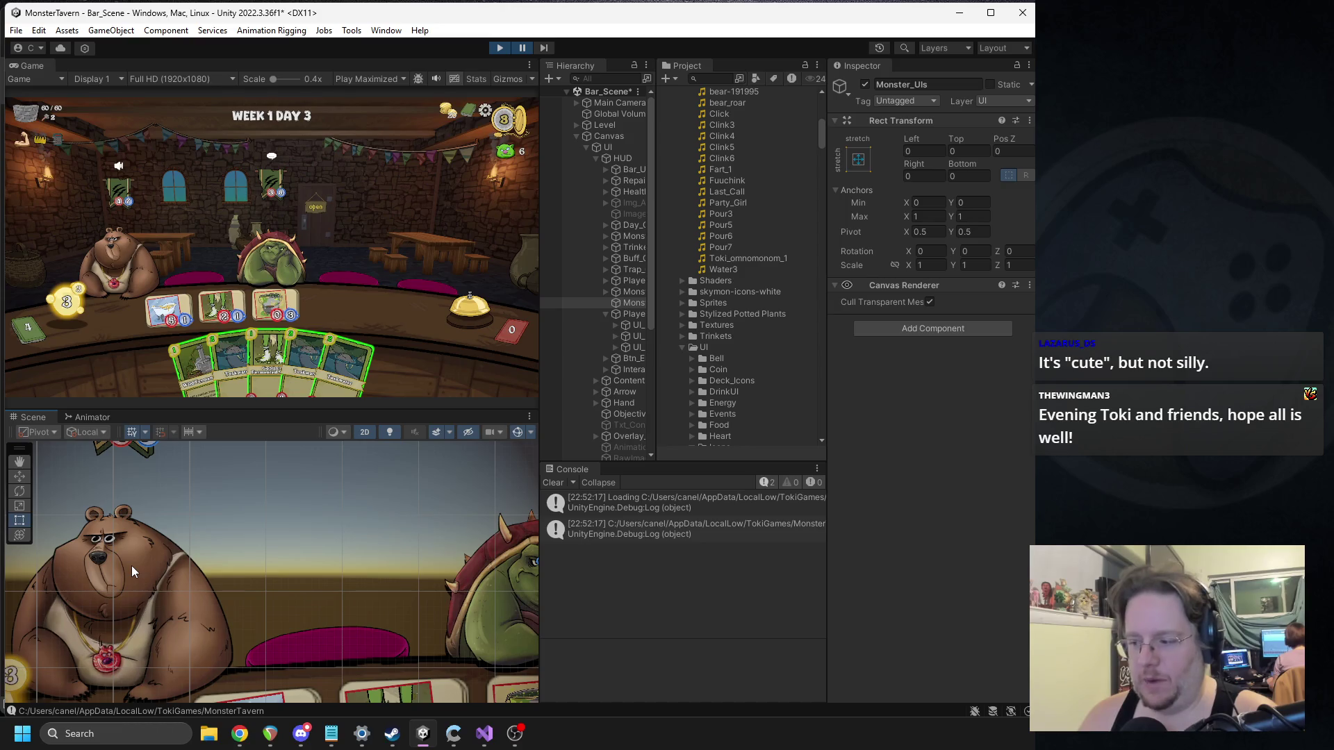
click(131, 565)
drag(655, 426, 688, 427)
ctrl+click(665, 425)
click(917, 266)
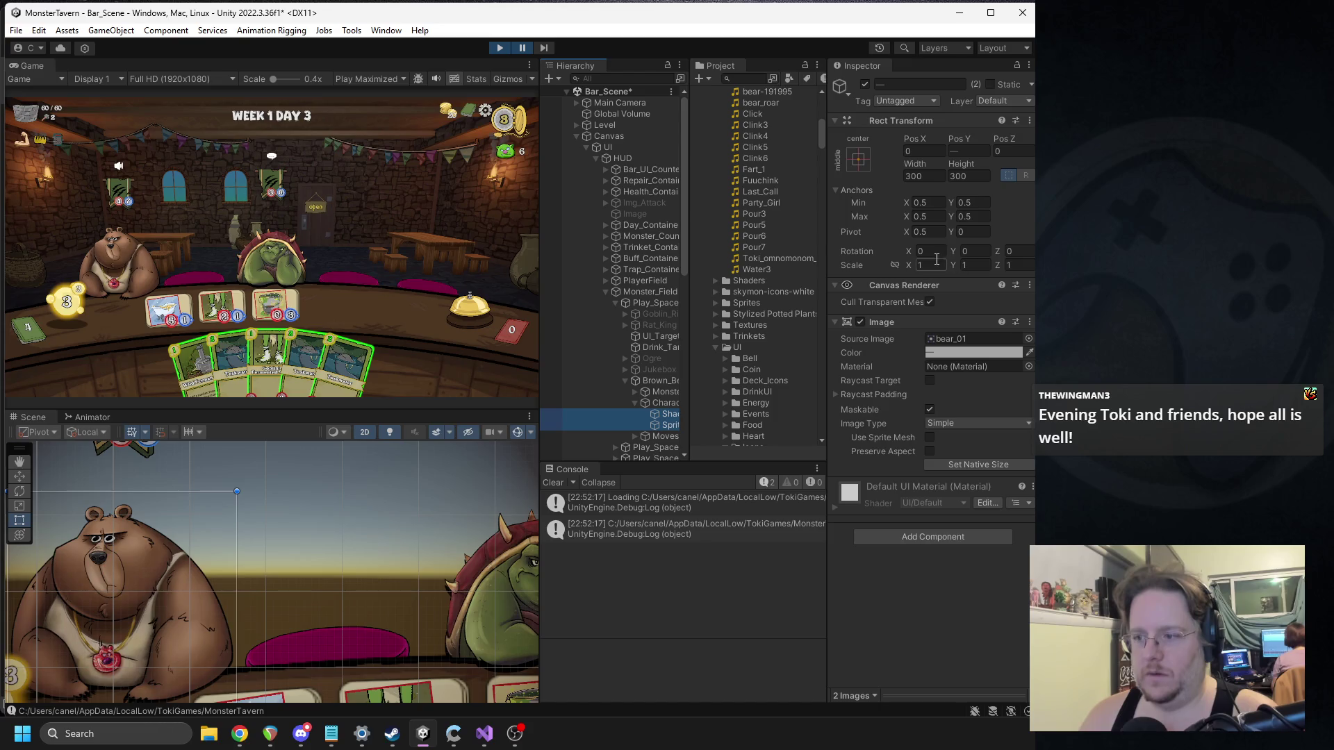
click(525, 47)
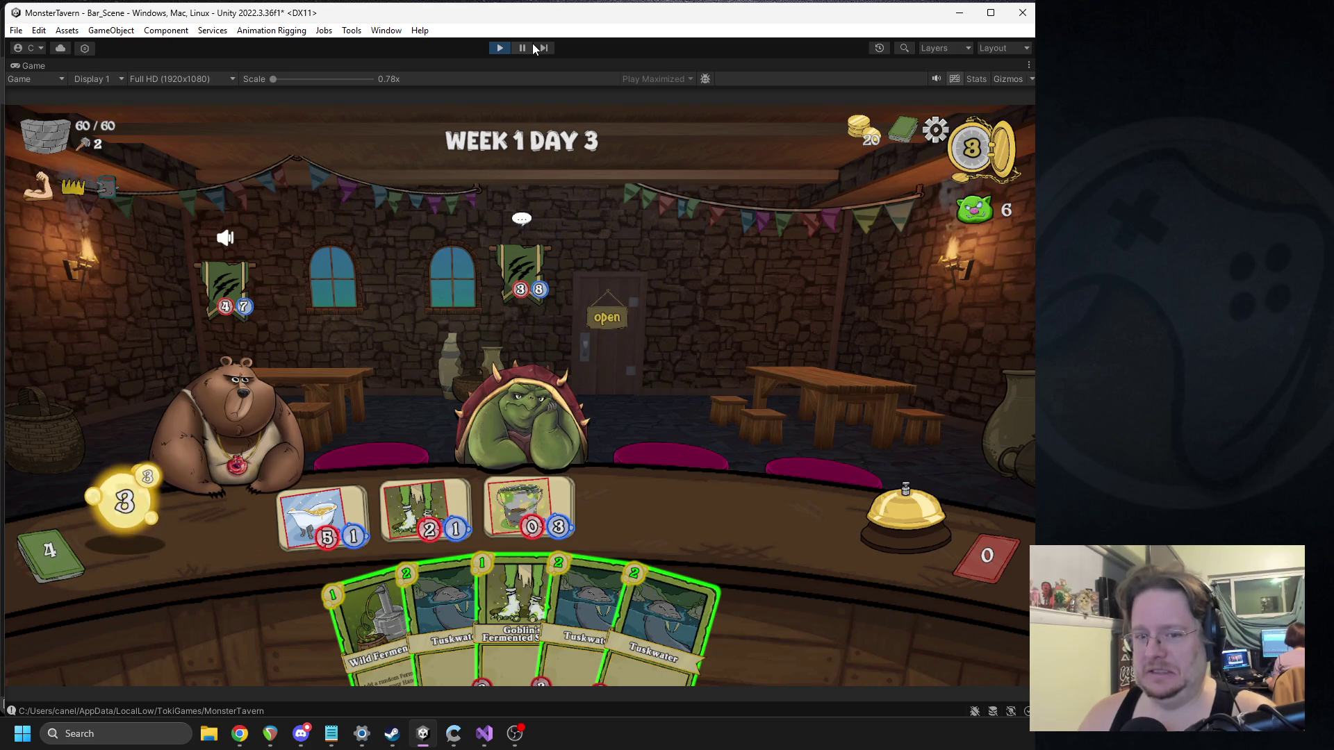
Step: Play Wild Fermentation, Elderwood Ferment and Tuskwater onto the table, then end the turn
mouse_move(372, 625)
mouse_down()
mouse_move(365, 496)
mouse_move(412, 345)
mouse_up()
drag(637, 601, 337, 516)
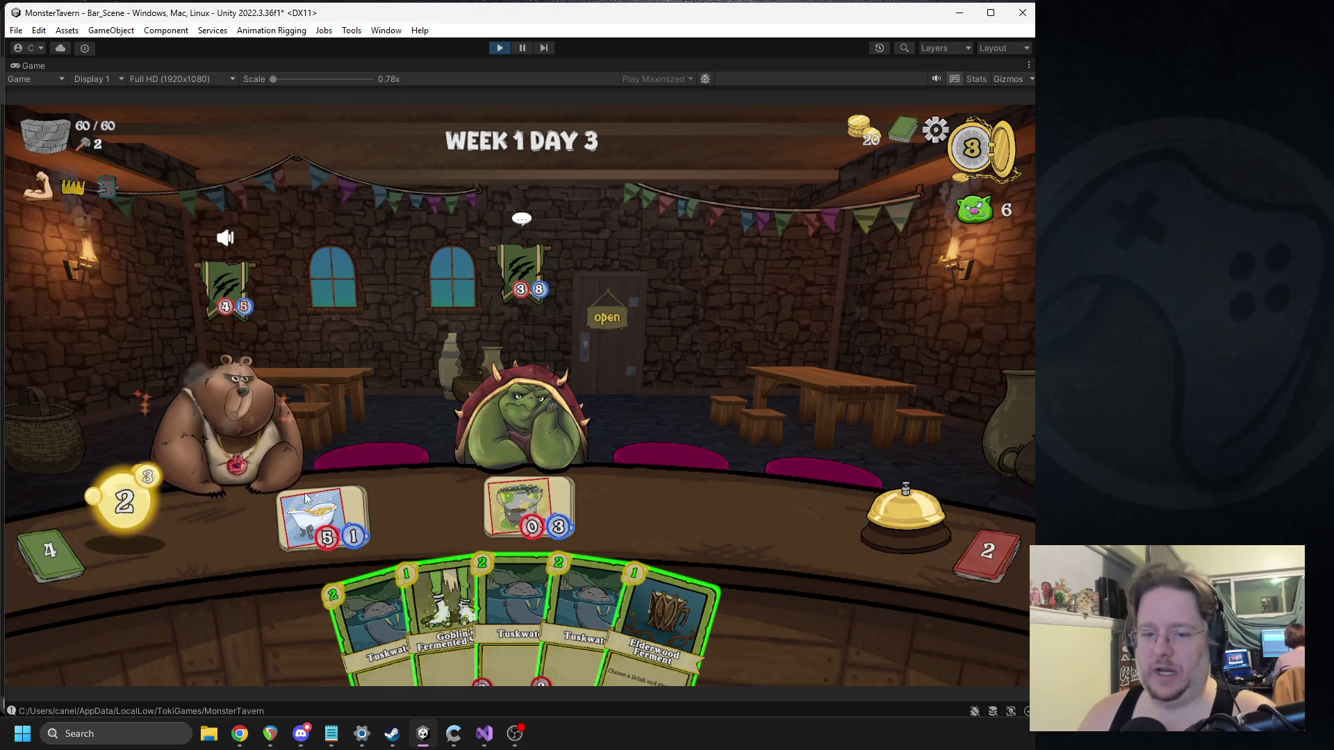
drag(362, 549, 329, 530)
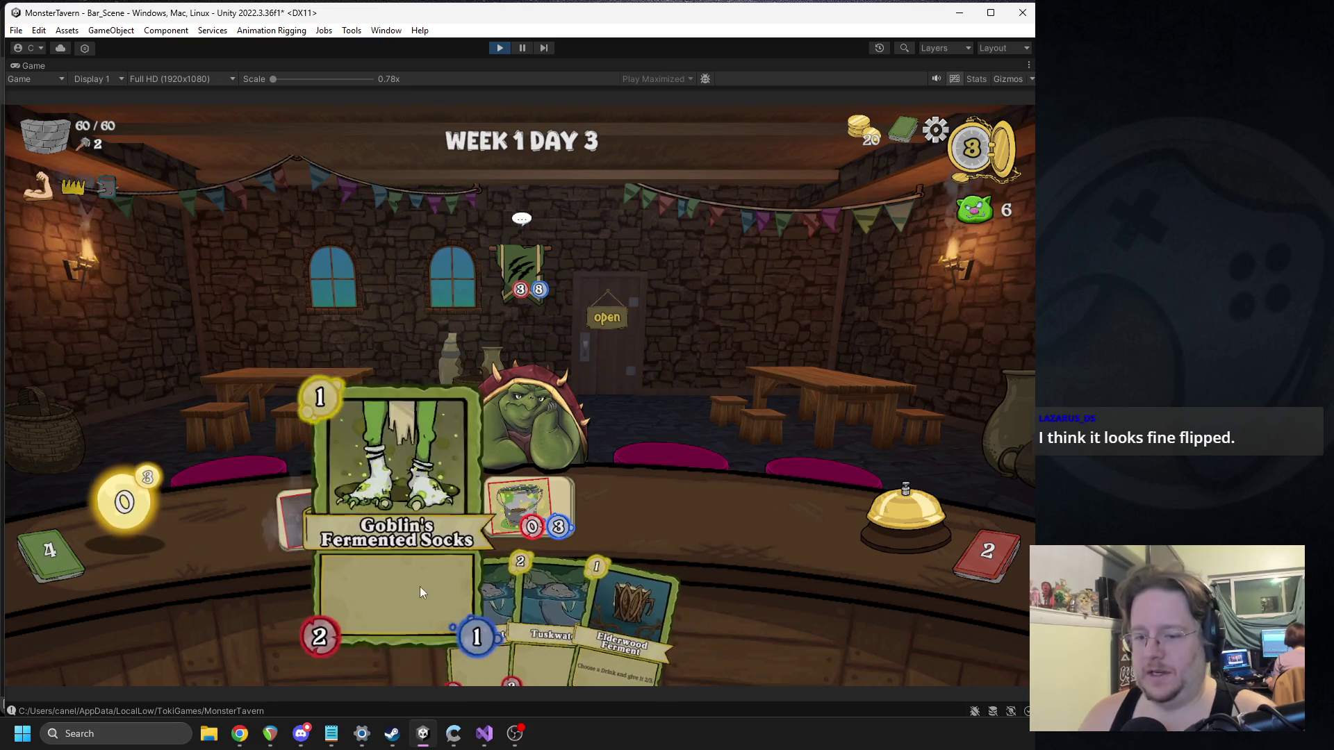
click(870, 497)
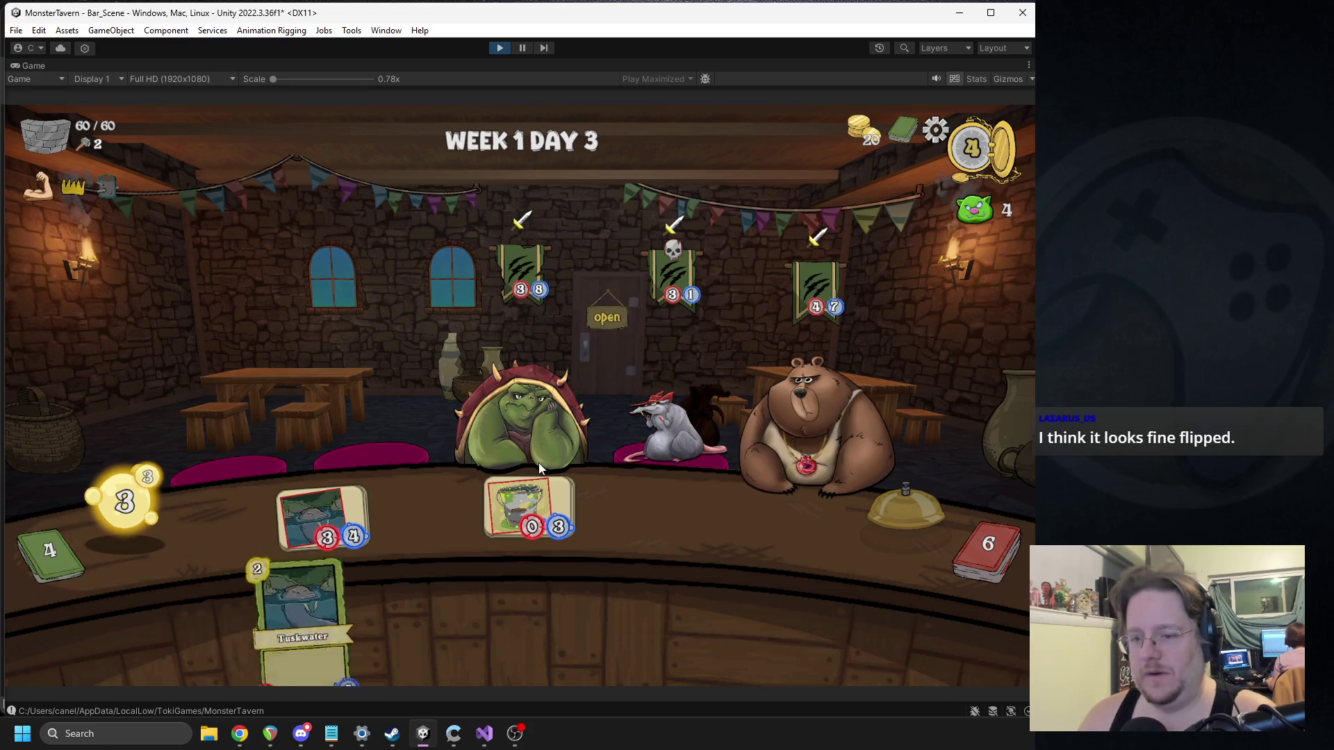
Step: Play Wild Fermentation onto Vomit Bucket and Goblin's Fermented Socks mid-table, then serve the bucket drink
mouse_move(513, 484)
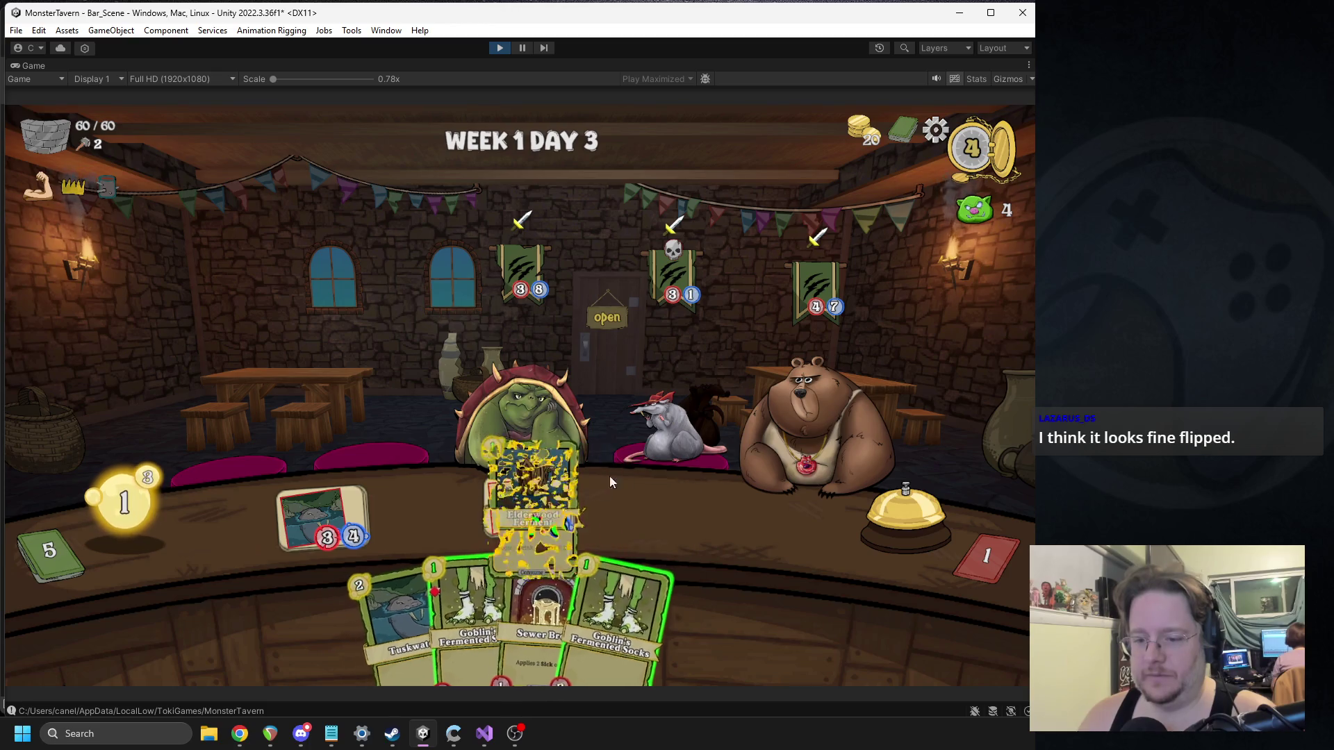
drag(666, 577, 529, 507)
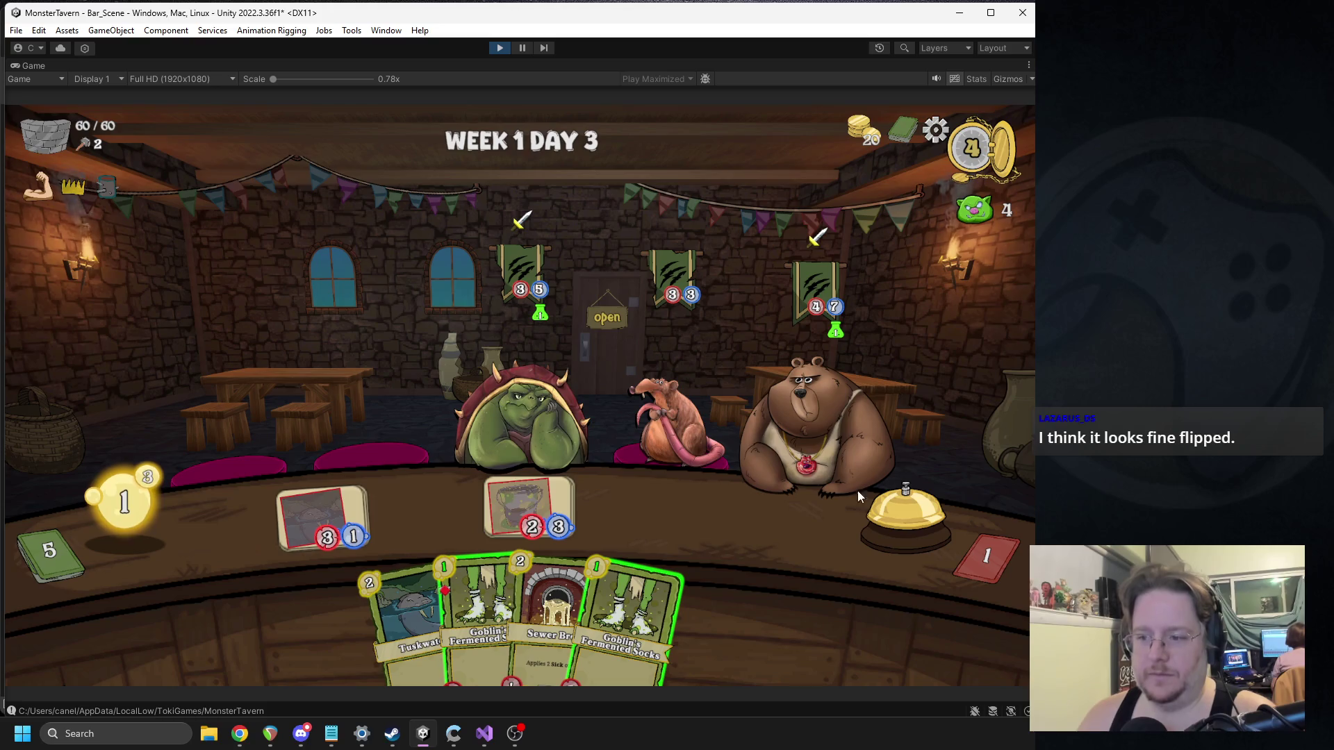
mouse_move(582, 617)
drag(583, 617, 428, 510)
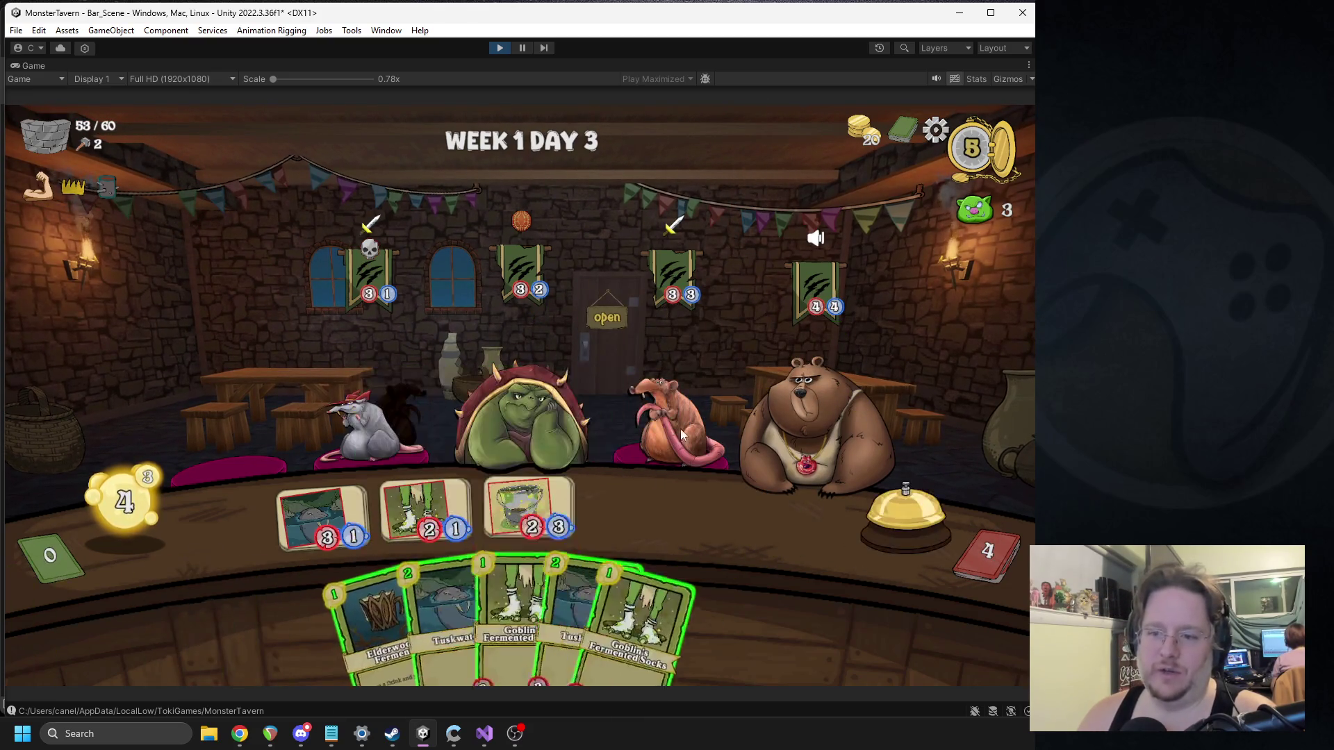
mouse_move(528, 507)
mouse_down()
mouse_move(611, 440)
mouse_move(612, 408)
mouse_up()
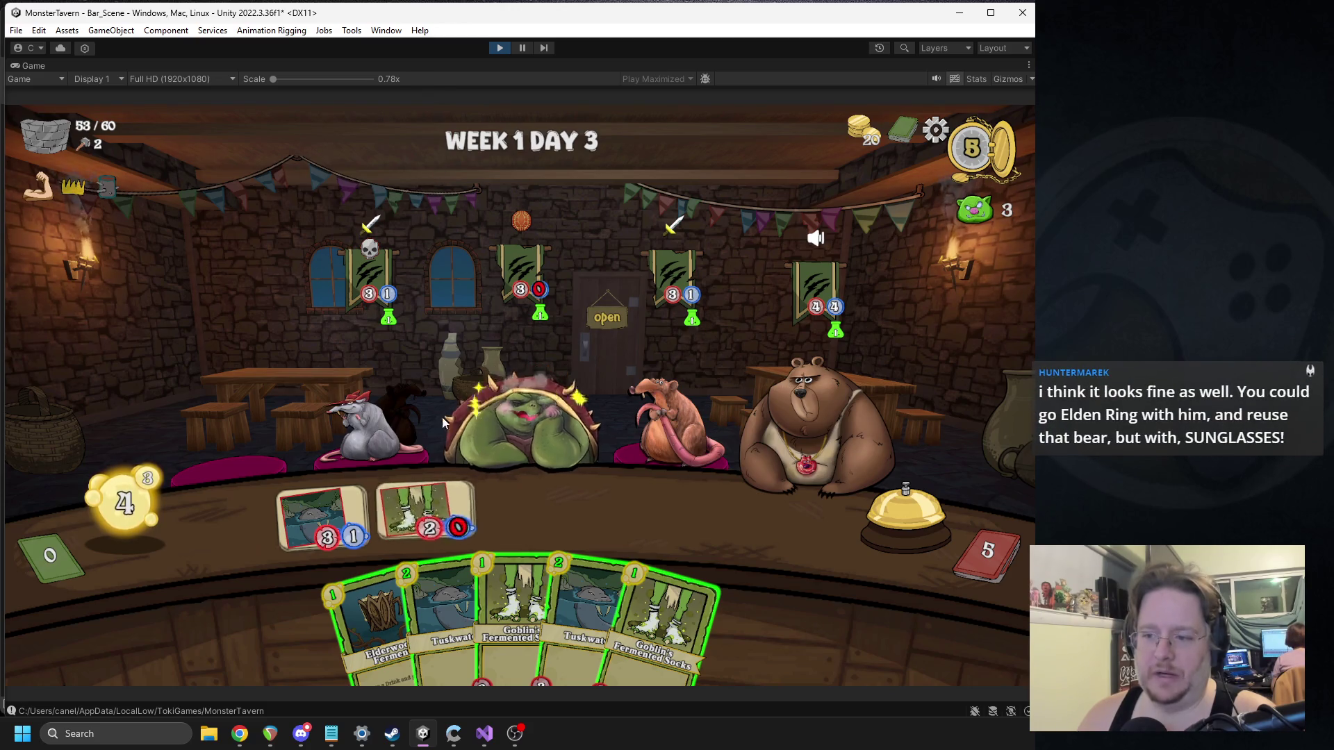
Step: Play Tuskwater, Goblin's Fermented Socks and Elderwood Ferment onto the table
mouse_move(445, 618)
mouse_down()
mouse_move(440, 506)
mouse_move(323, 518)
mouse_up()
drag(640, 604, 473, 530)
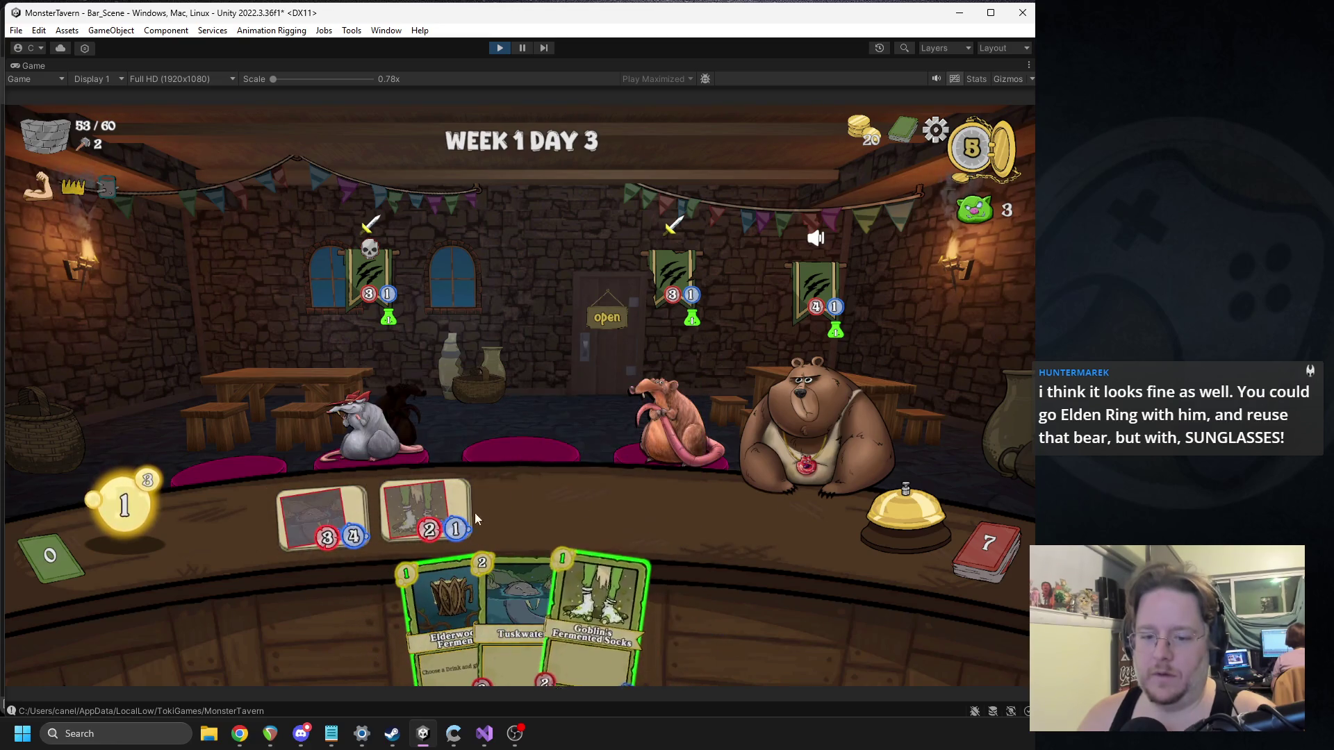
drag(420, 618, 334, 528)
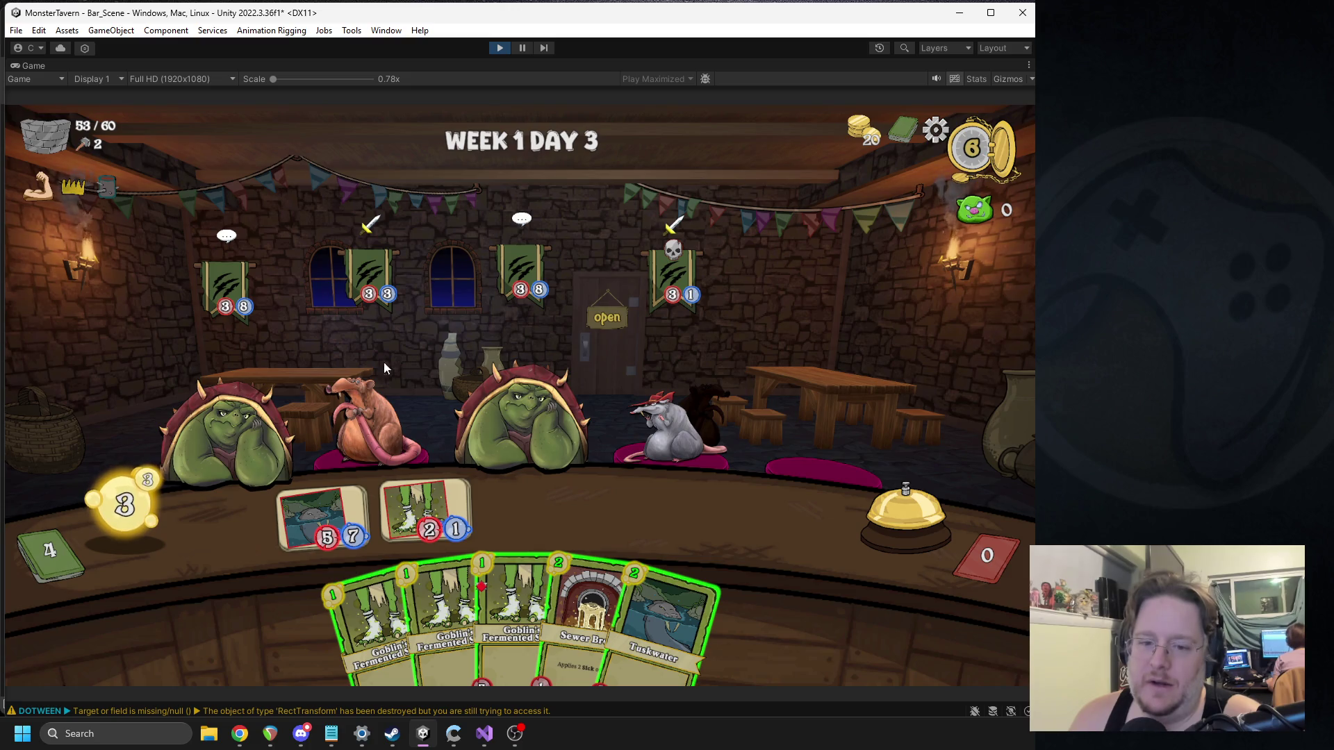
mouse_move(325, 306)
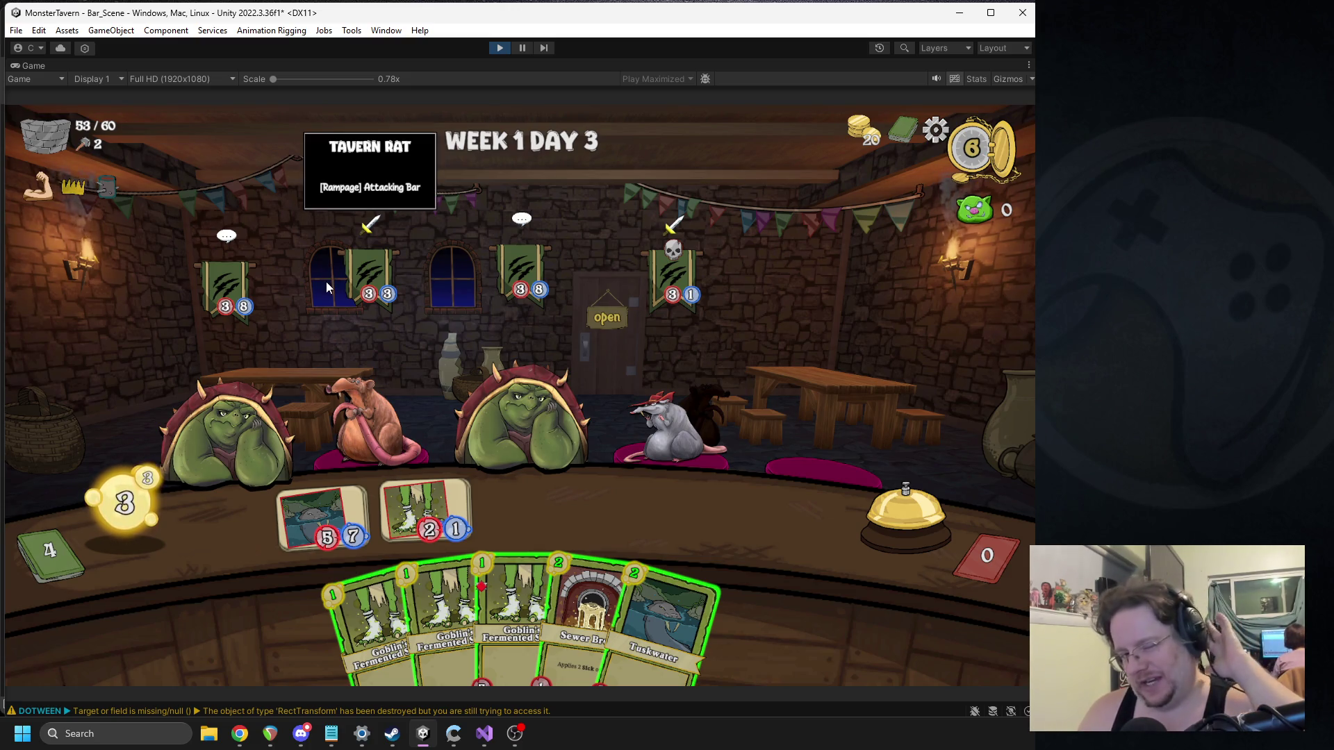
mouse_move(310, 502)
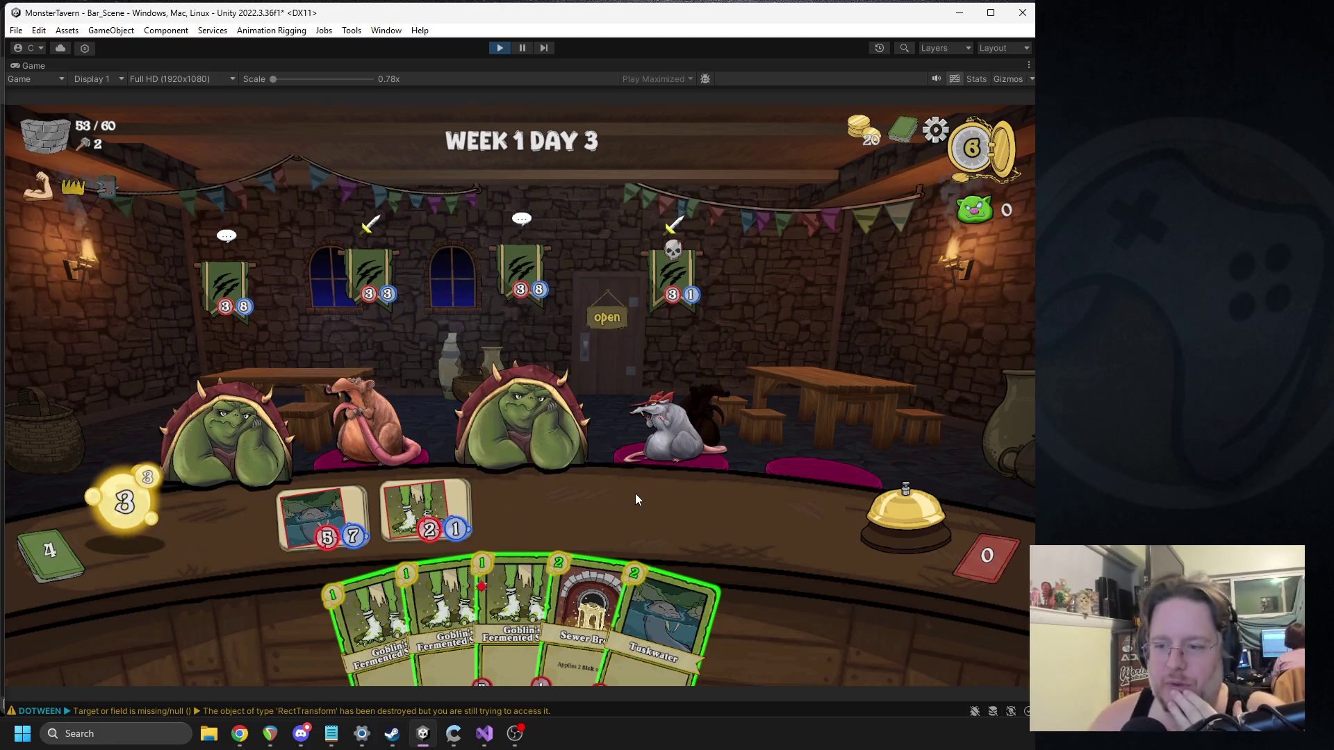
Step: Stop the game and open the Dapper_Snapper prefab, zooming the Scene view to inspect it
click(503, 47)
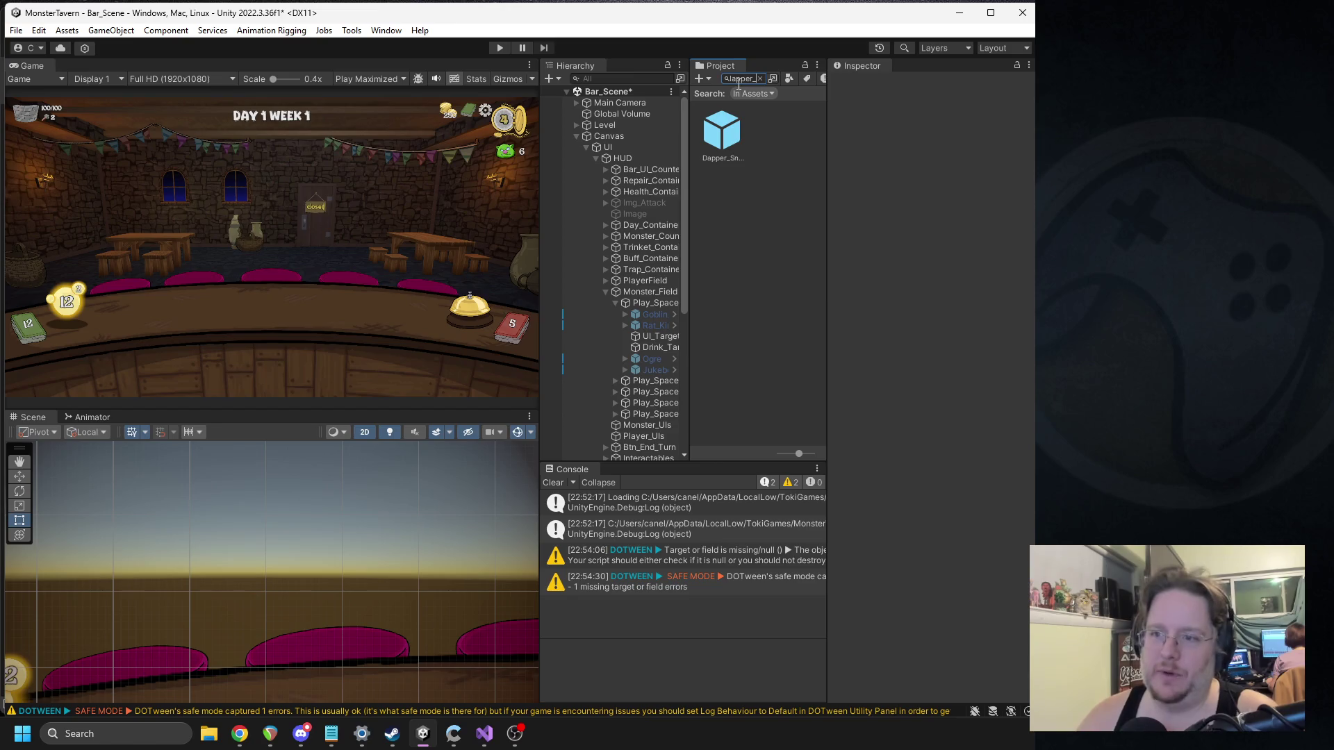
double_click(721, 147)
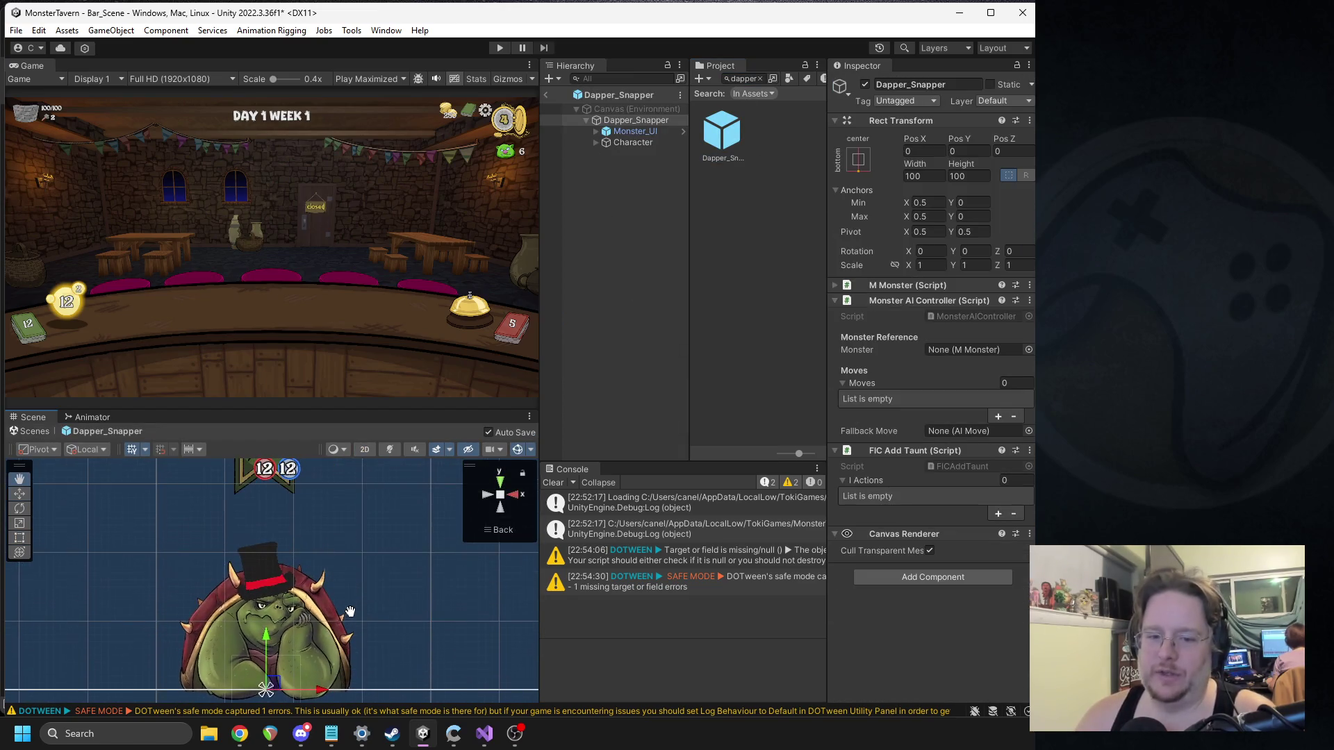
scroll(351, 598, down, 1)
scroll(334, 594, up, 4)
scroll(306, 535, down, 1)
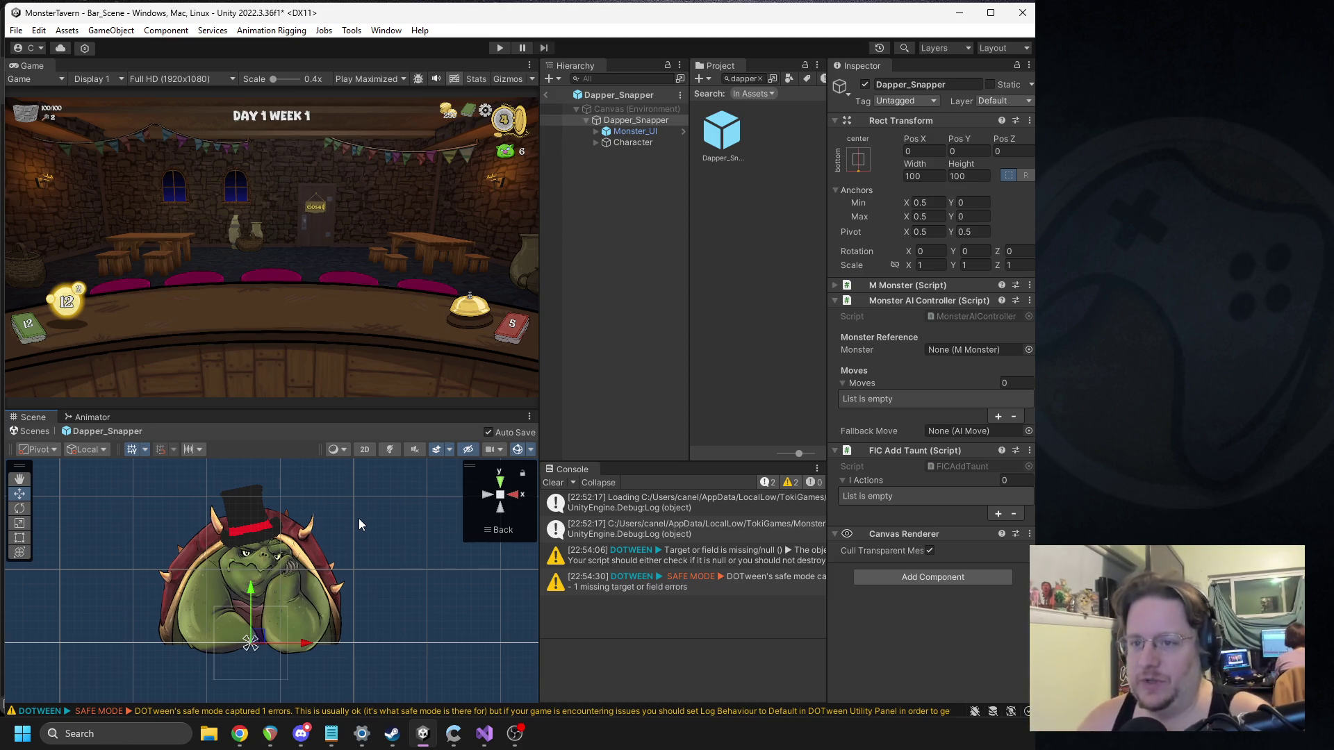
Step: Return to Bar_Scene and widen the Hierarchy and Project panels
click(546, 96)
drag(689, 227, 712, 234)
mouse_move(826, 229)
mouse_down()
mouse_move(870, 246)
mouse_move(881, 236)
mouse_up()
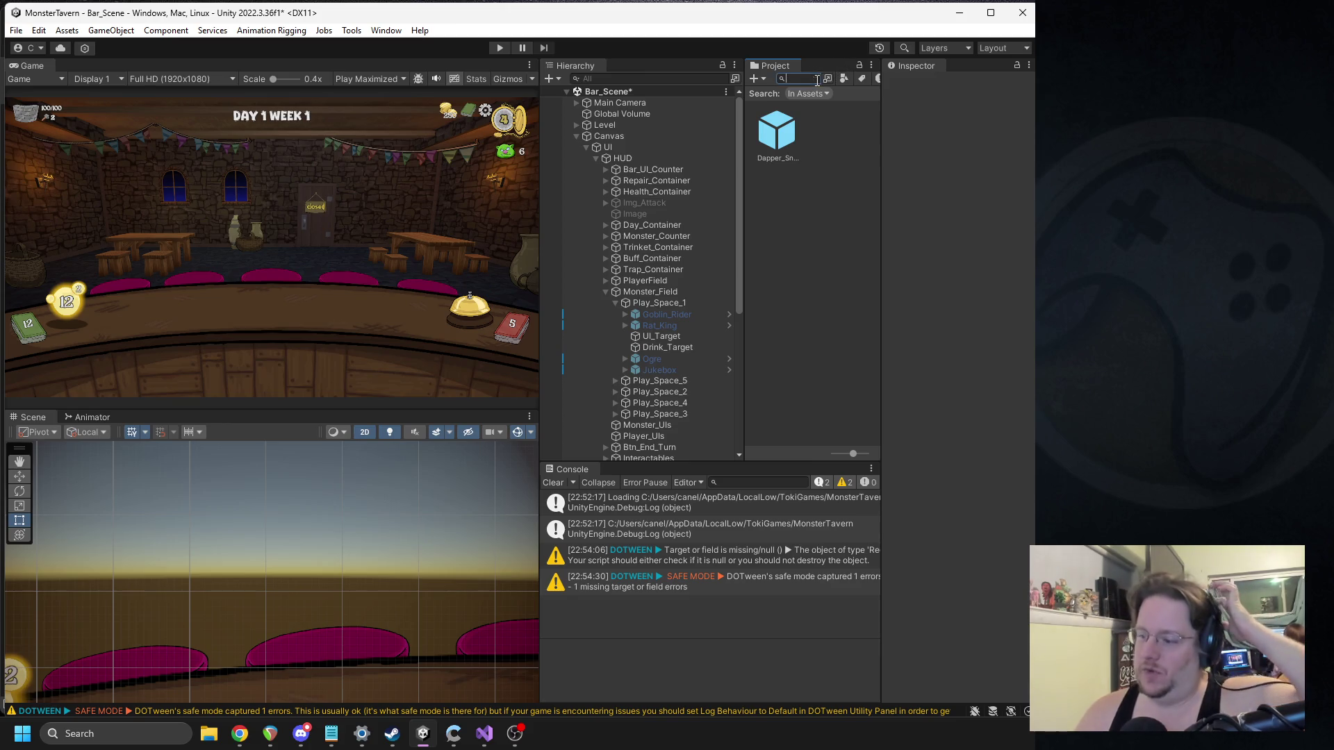
Step: Clear the 'dapper' filter from the Project search field to show the Monsters folders
click(814, 79)
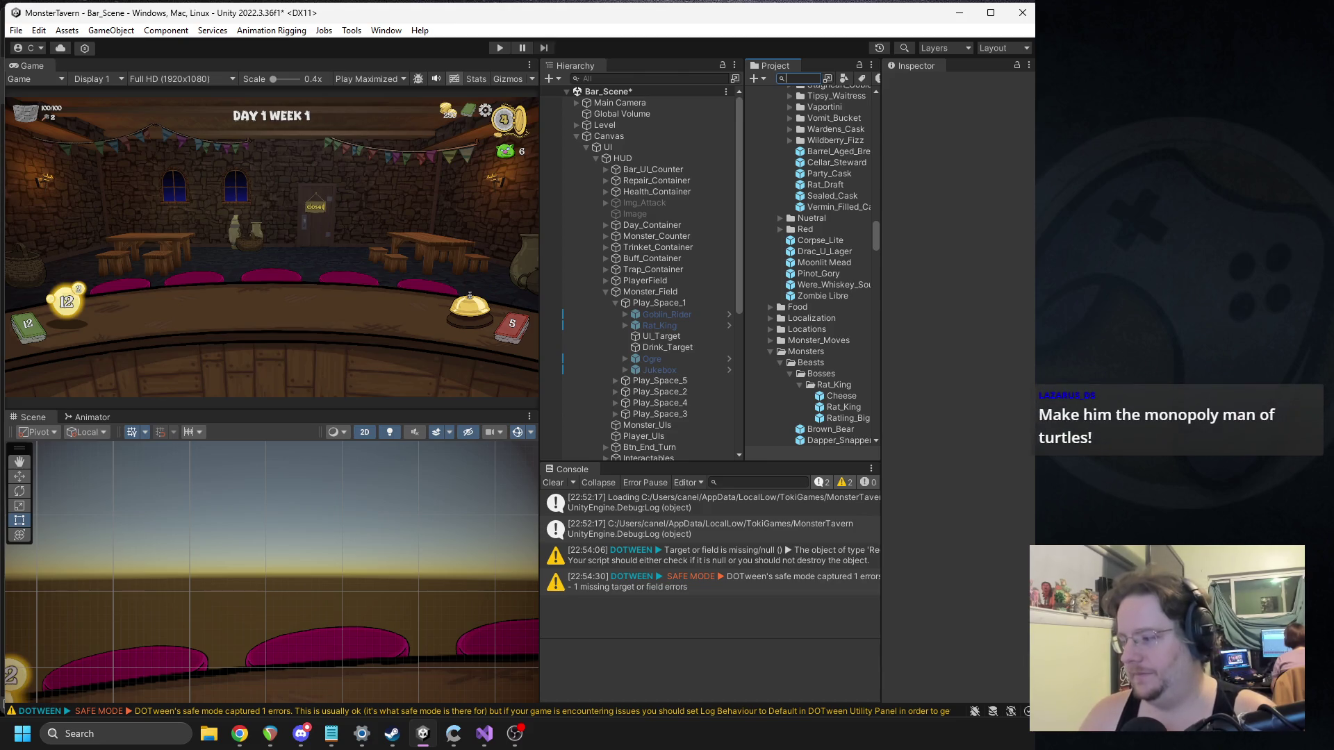
key(alt+Tab)
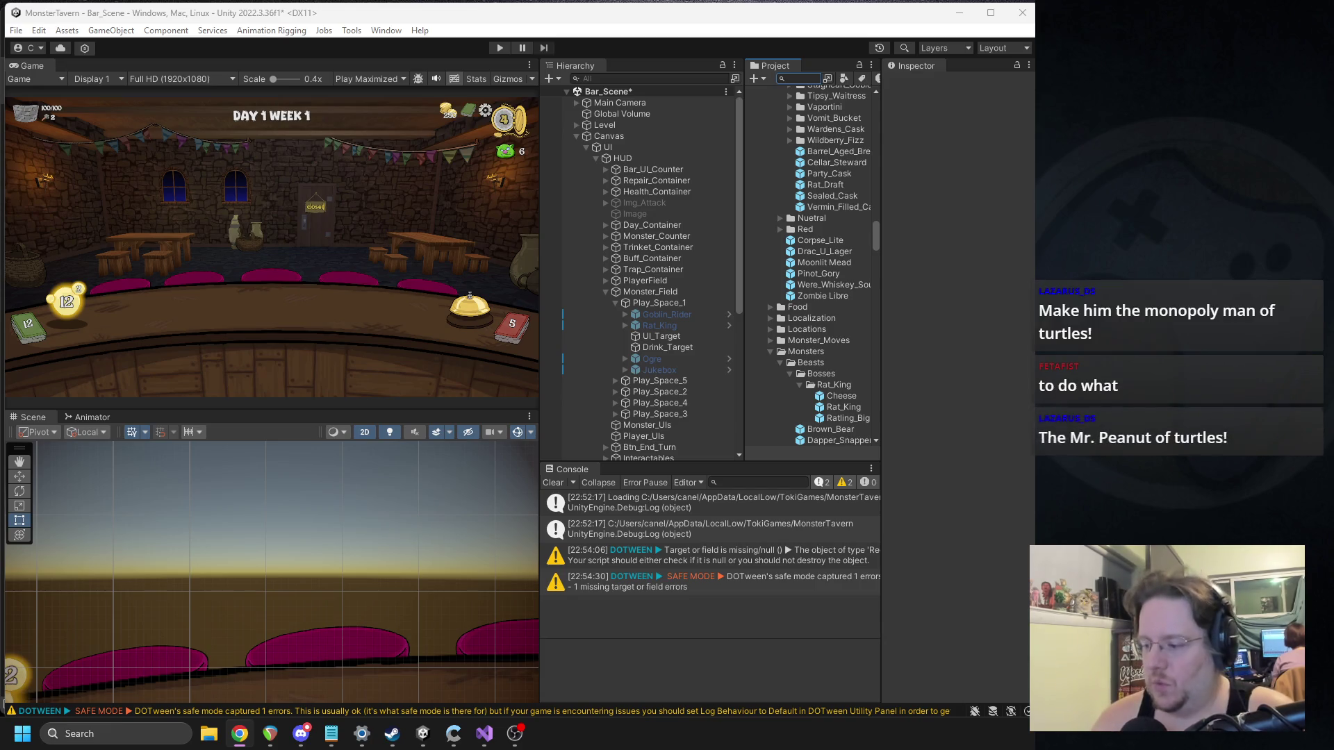
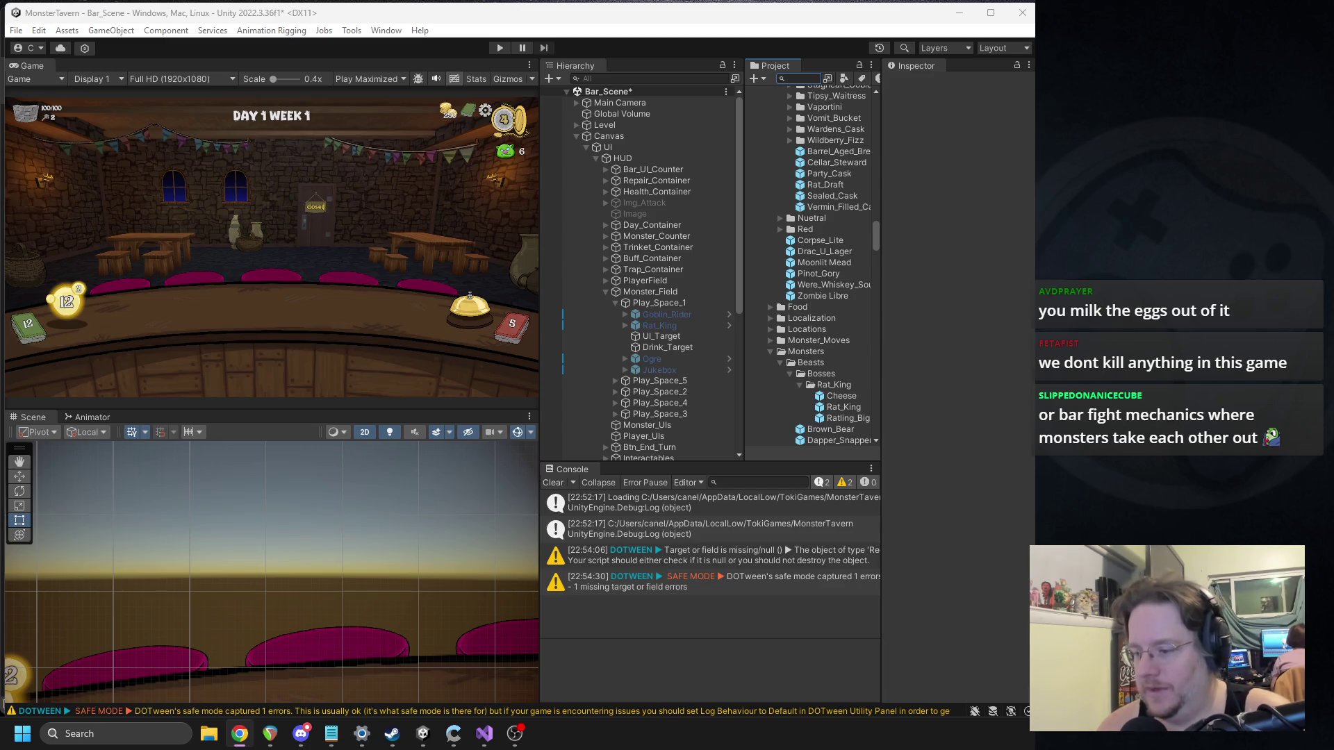
Step: Search the Project panel for 'bar_' assets, then clear the search
text(bar_f)
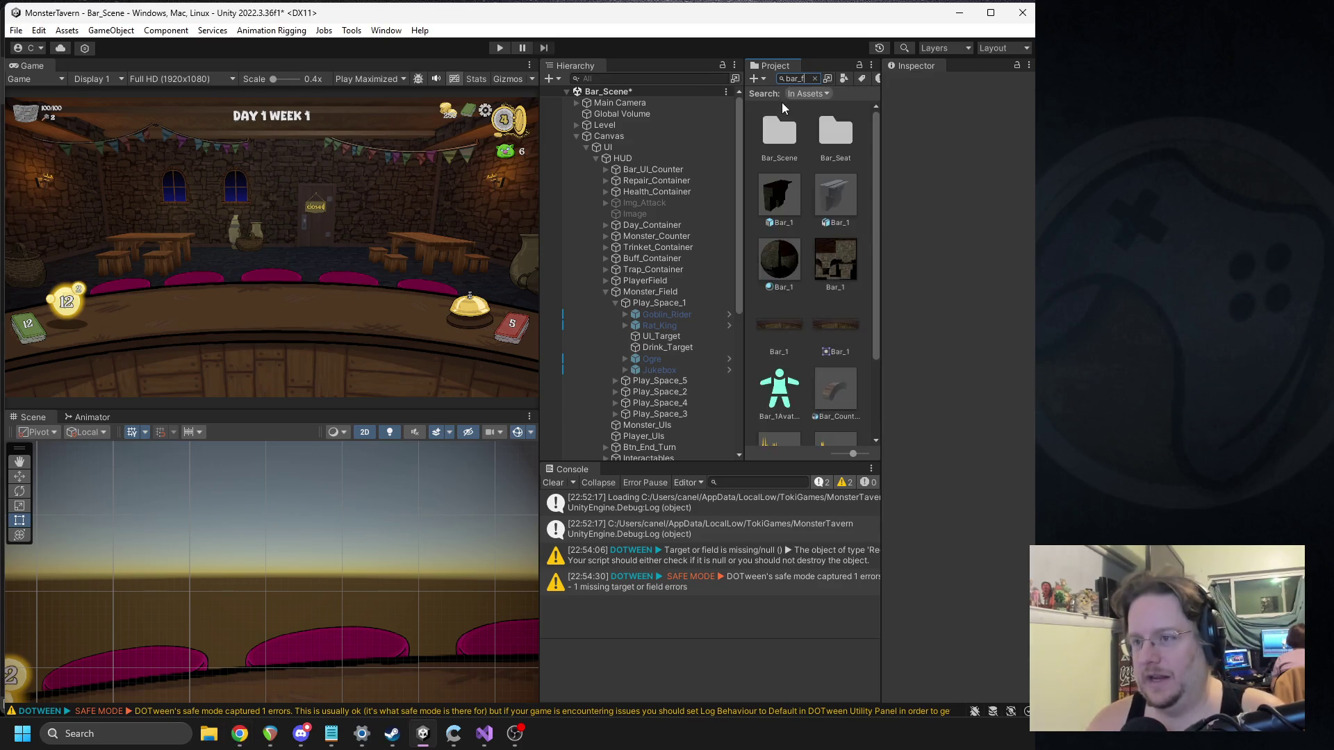
key(BackSpace)
key(BackSpace)
key(BackSpace)
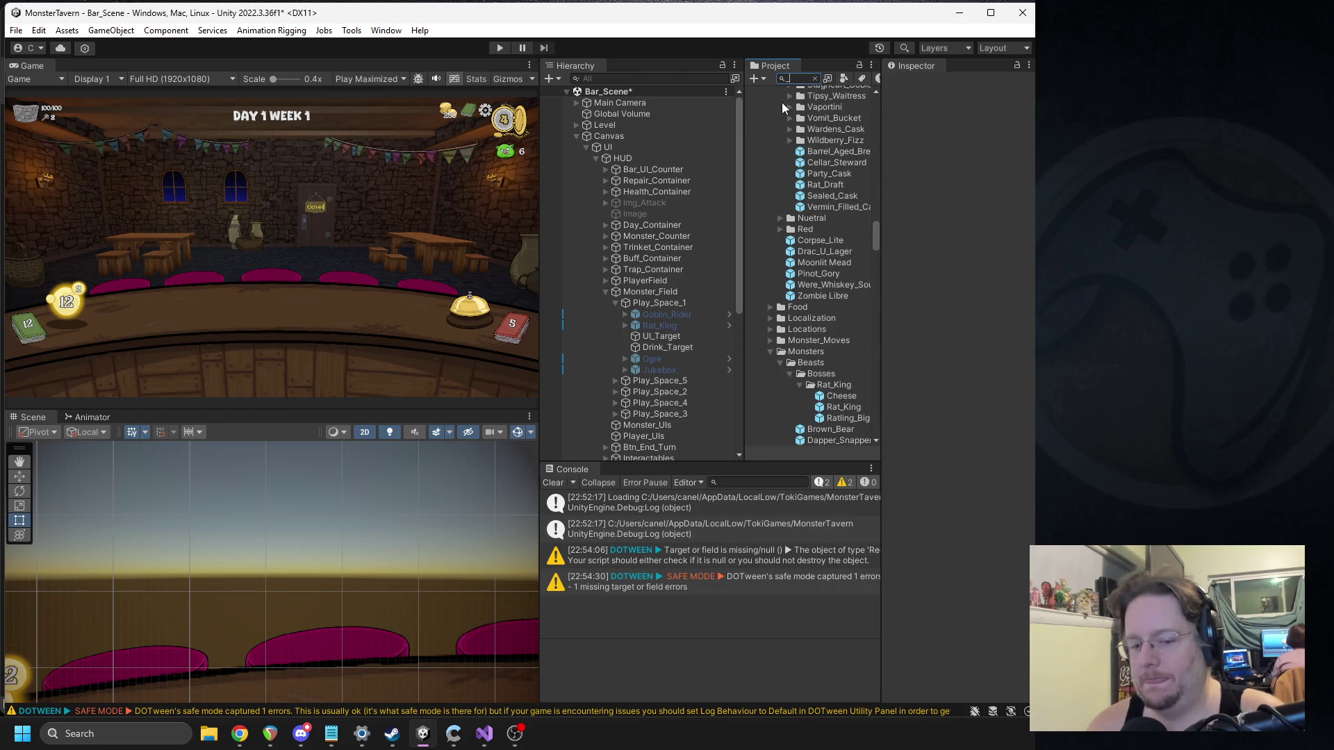
text(bar_)
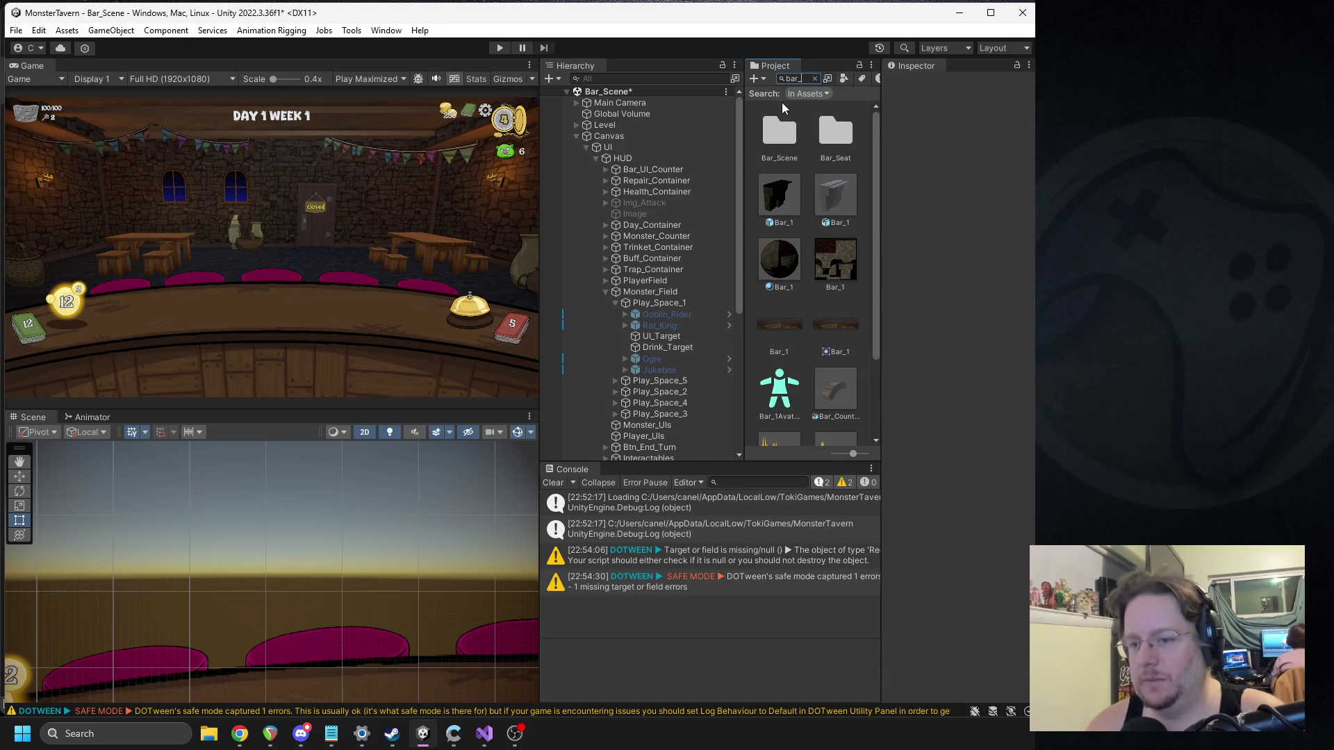
scroll(625, 313, down, 4)
scroll(789, 319, down, 3)
key(BackSpace)
key(BackSpace)
key(BackSpace)
scroll(798, 222, down, 15)
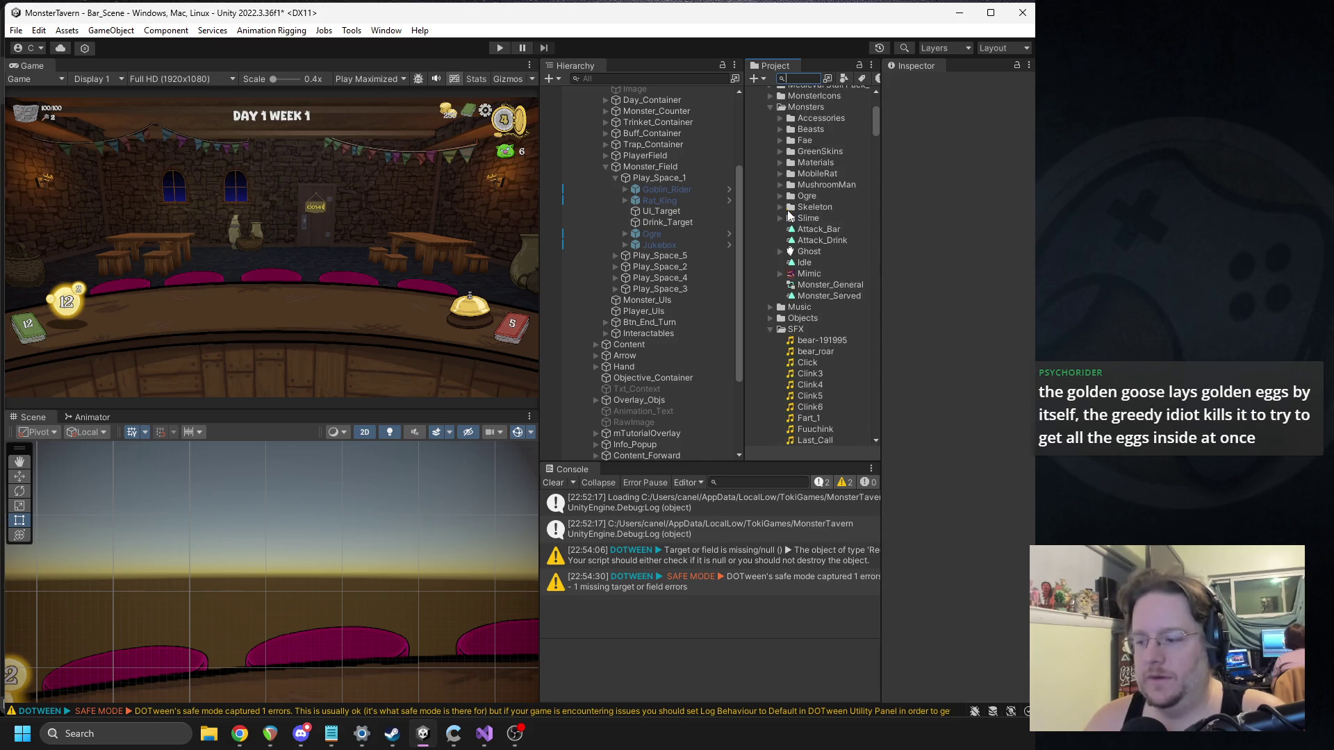
scroll(789, 215, up, 6)
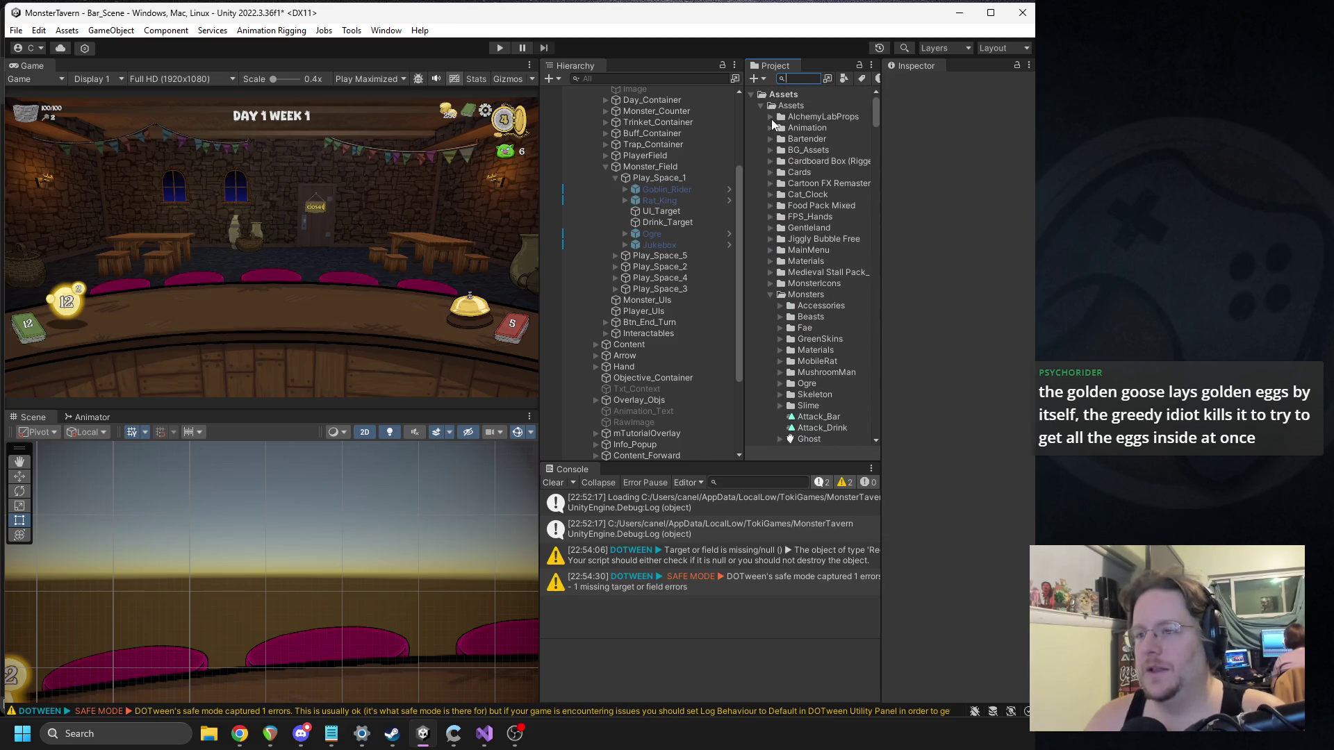
Step: Collapse the Monsters and SFX folders, briefly peeking inside AlchemyLabProps
click(771, 294)
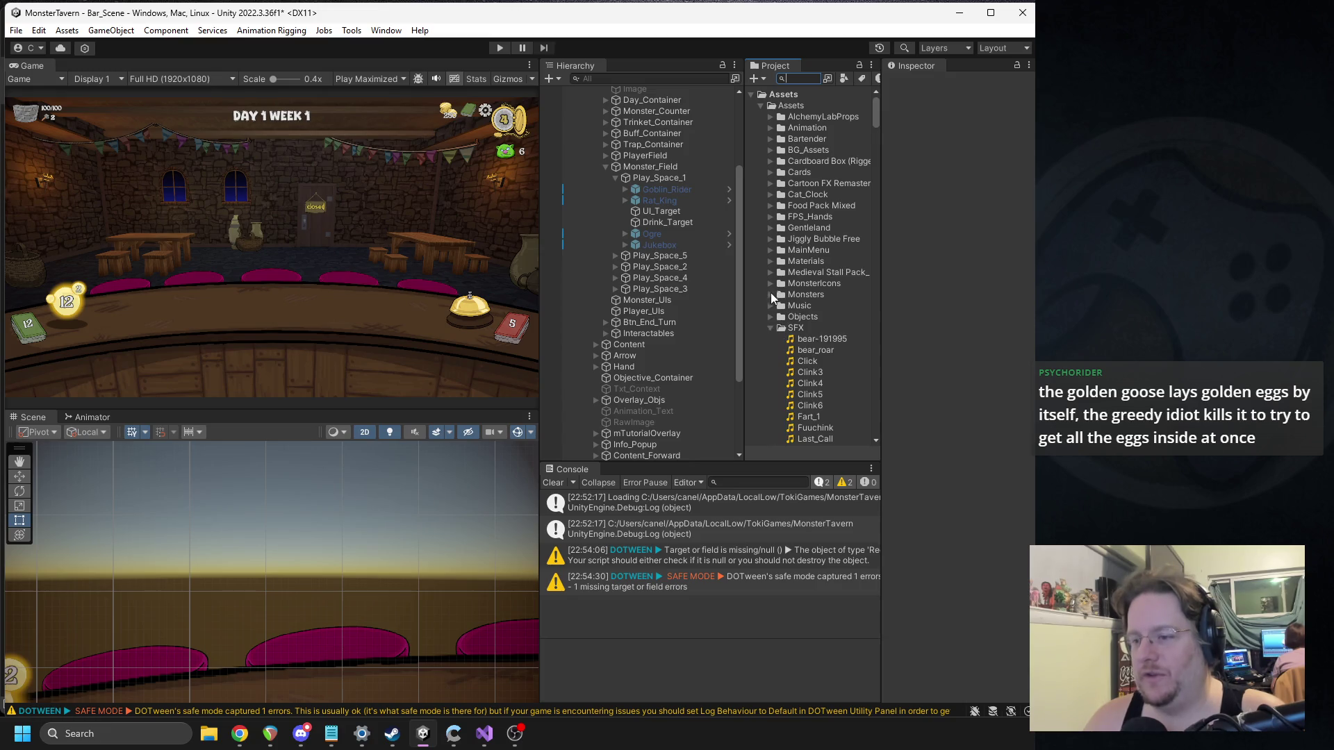
click(770, 329)
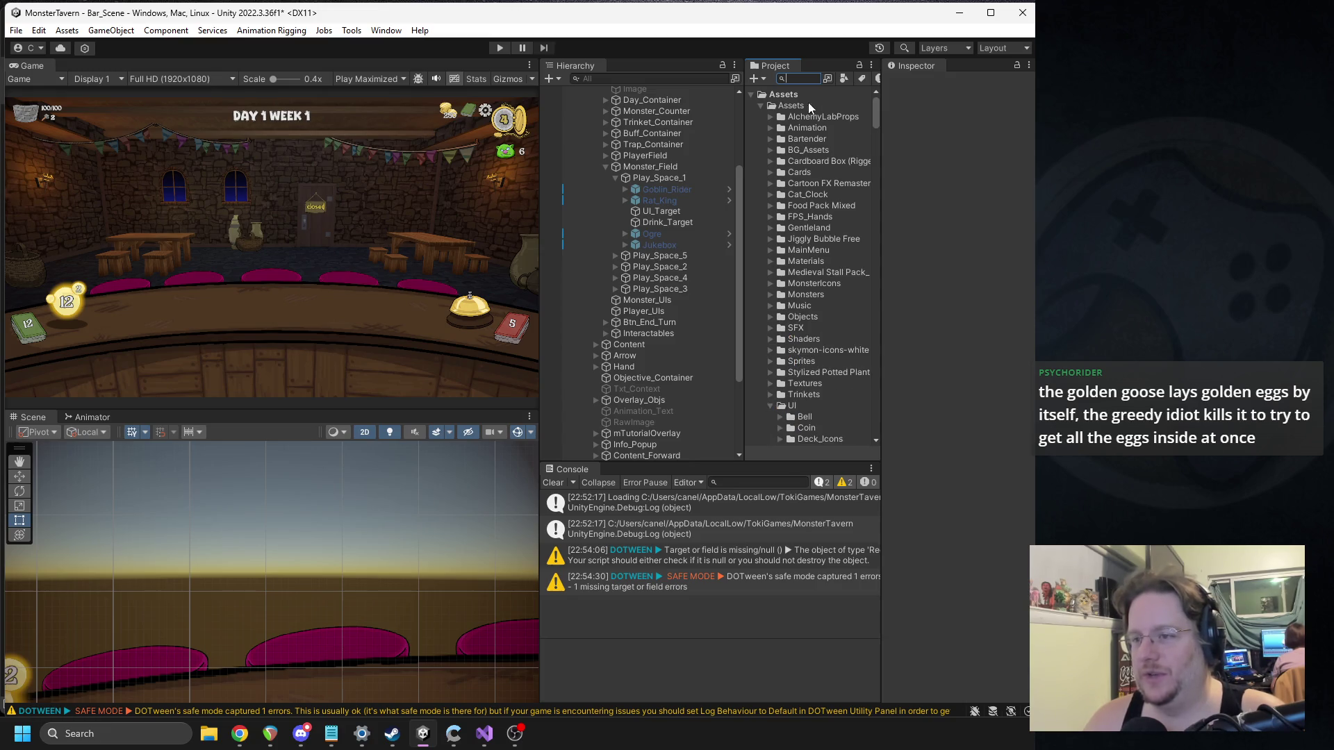
click(769, 117)
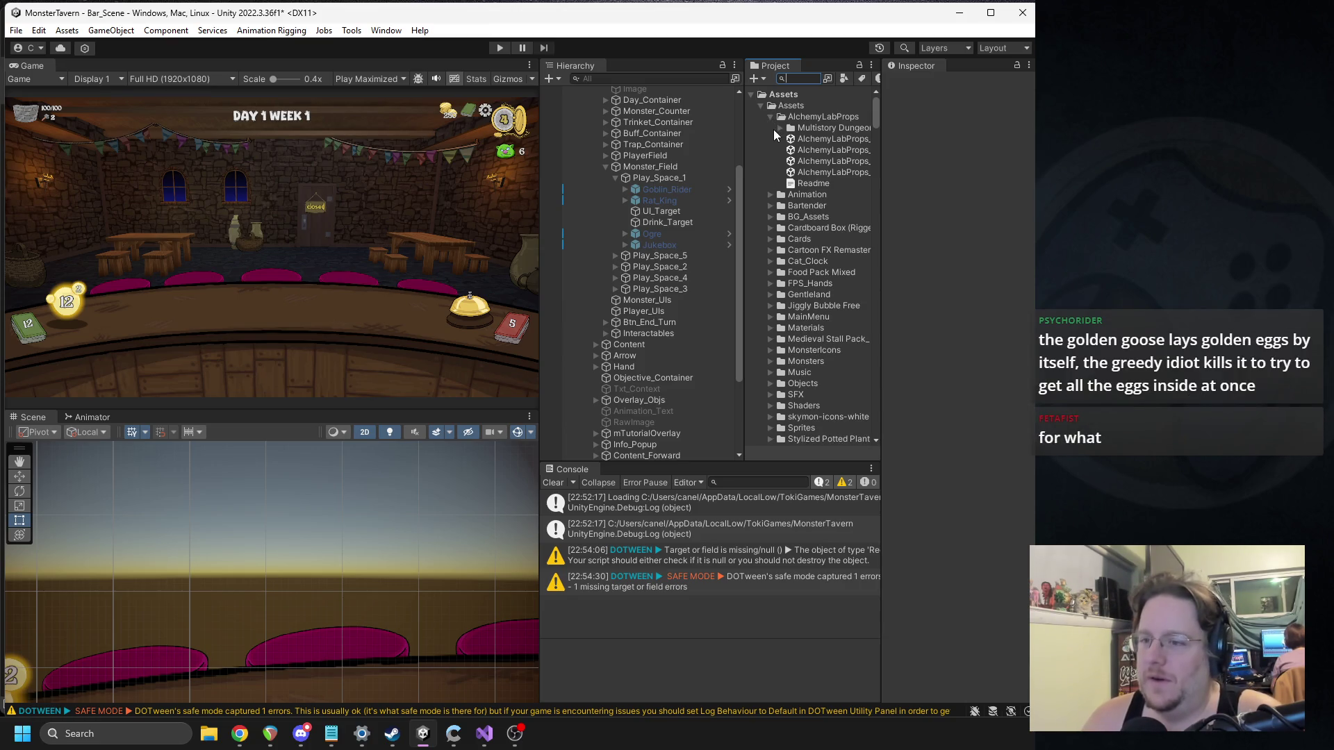
click(771, 118)
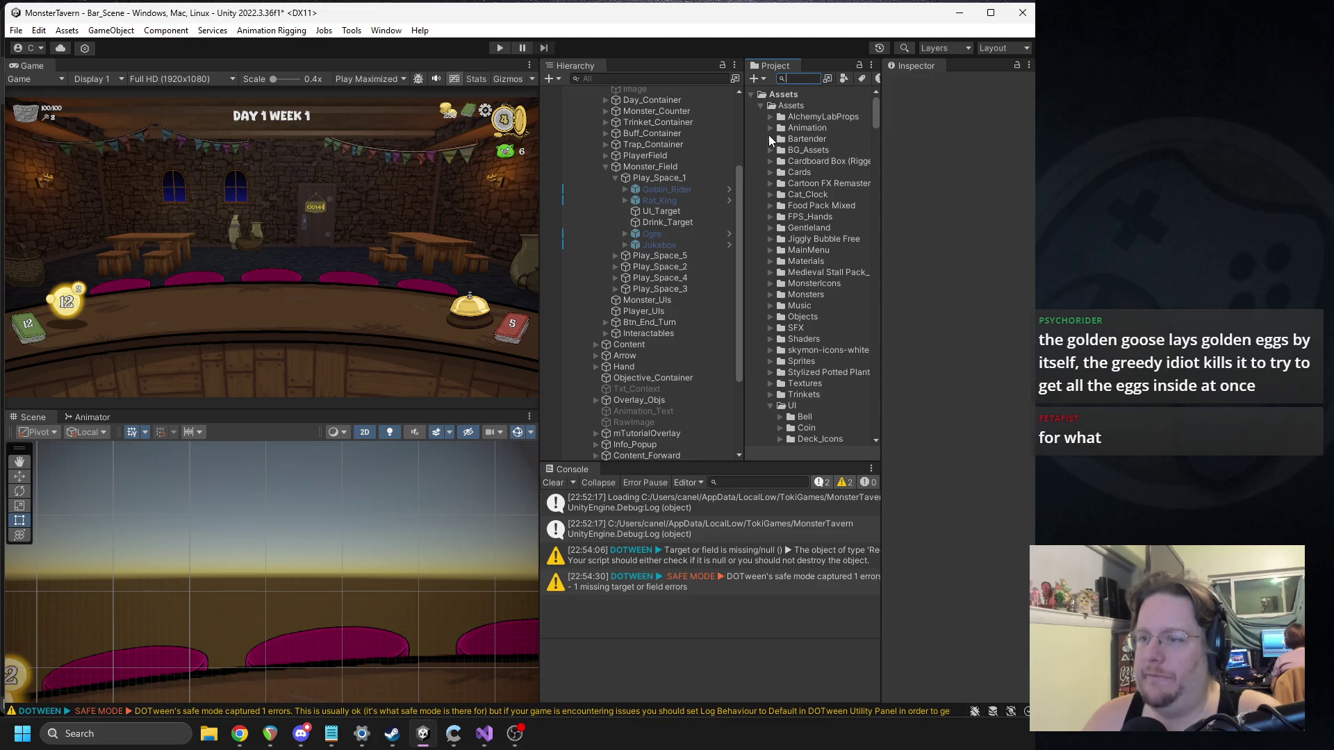
Step: Expand Cards > Portraits > Kat and select the 67_CaskofFineVintage portrait
click(769, 173)
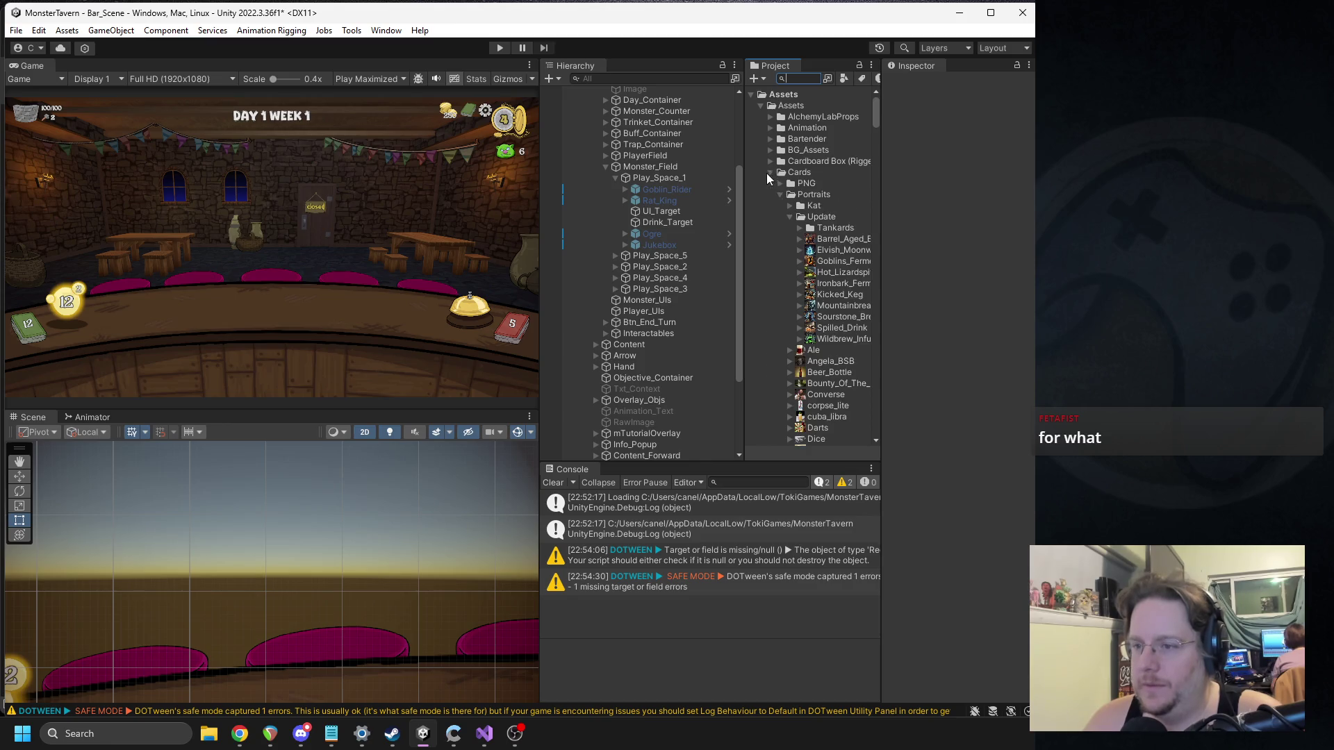
click(789, 216)
click(789, 205)
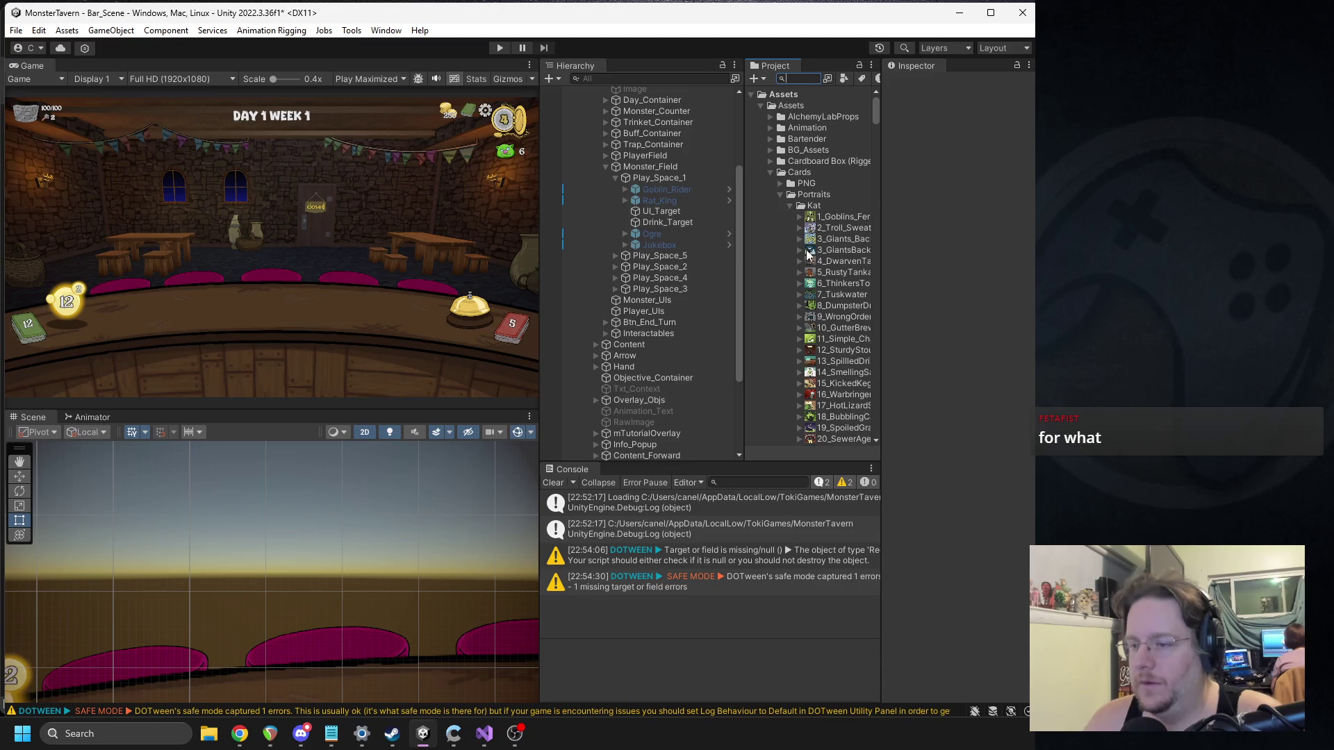
drag(880, 273, 937, 278)
scroll(873, 350, down, 10)
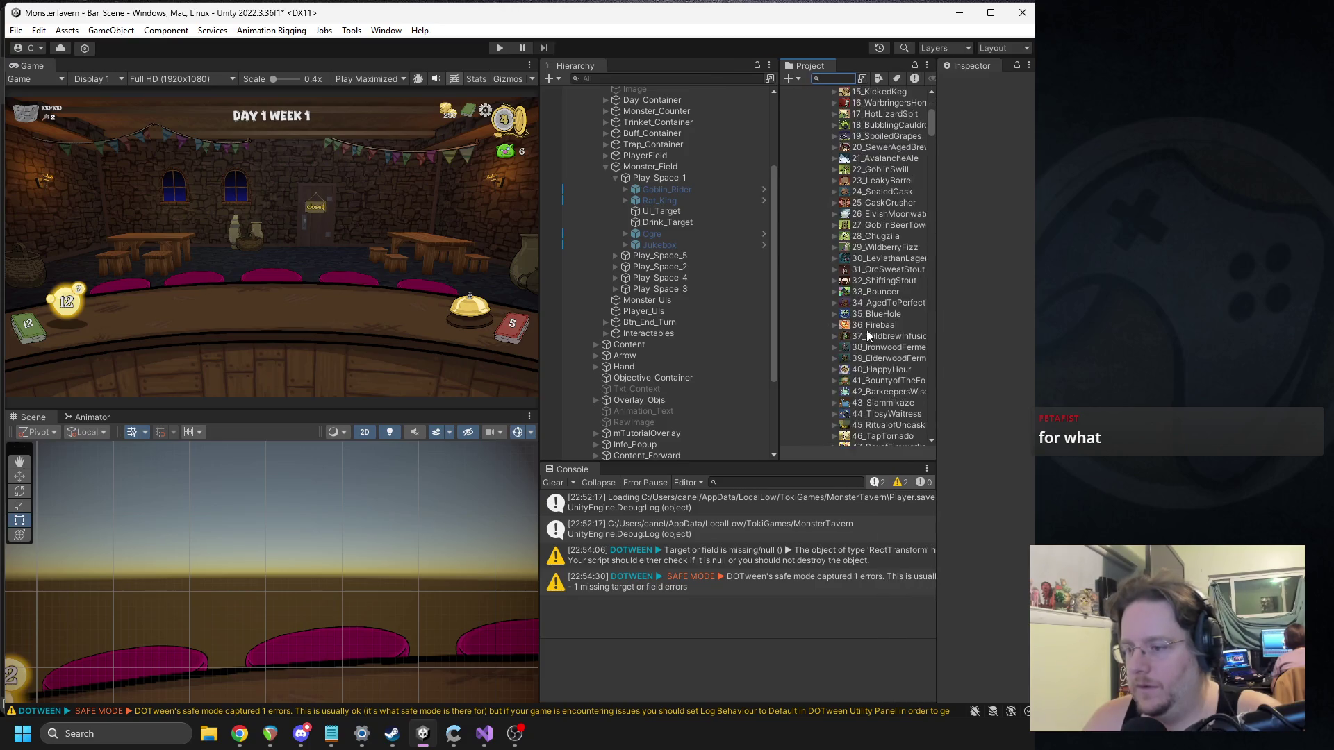
click(878, 350)
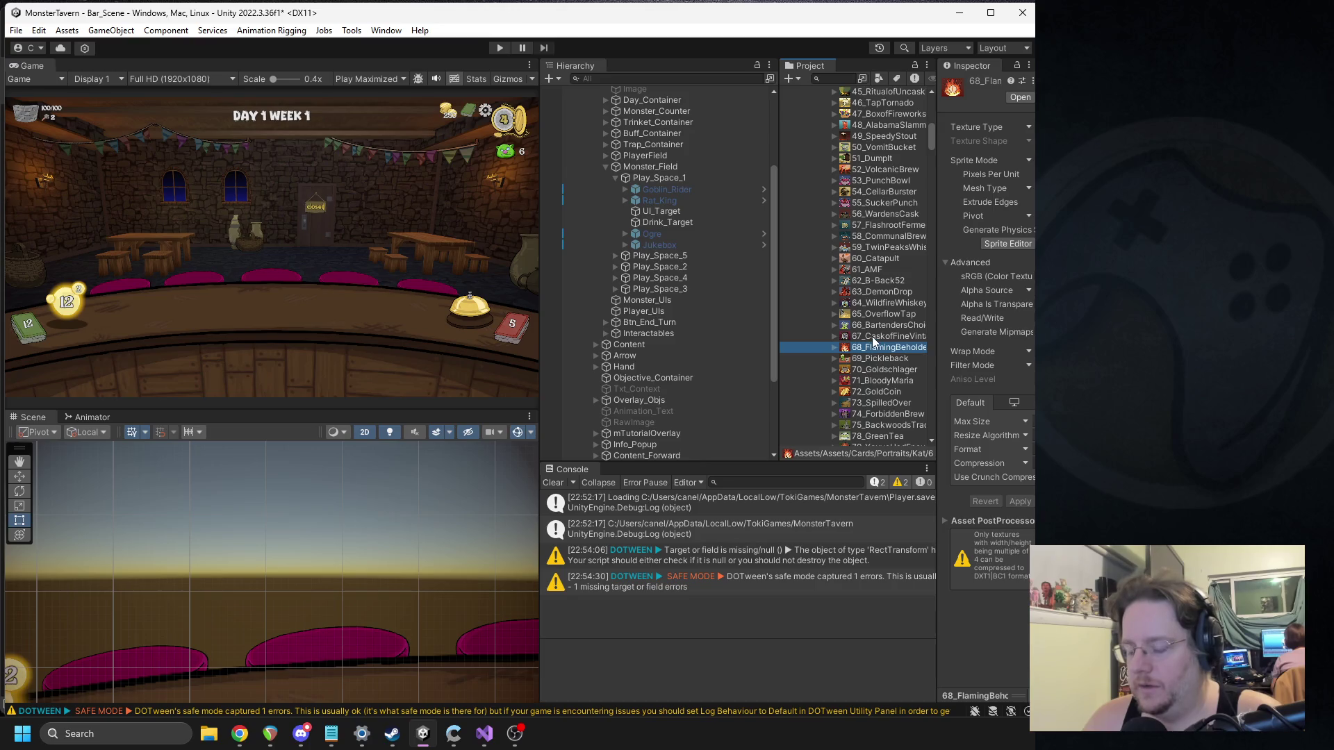
click(875, 338)
Step: Browse the Kat portraits, then search 'barroo' and open 82_BarroomBrawl in Paint
key(Up)
key(Up)
key(Up)
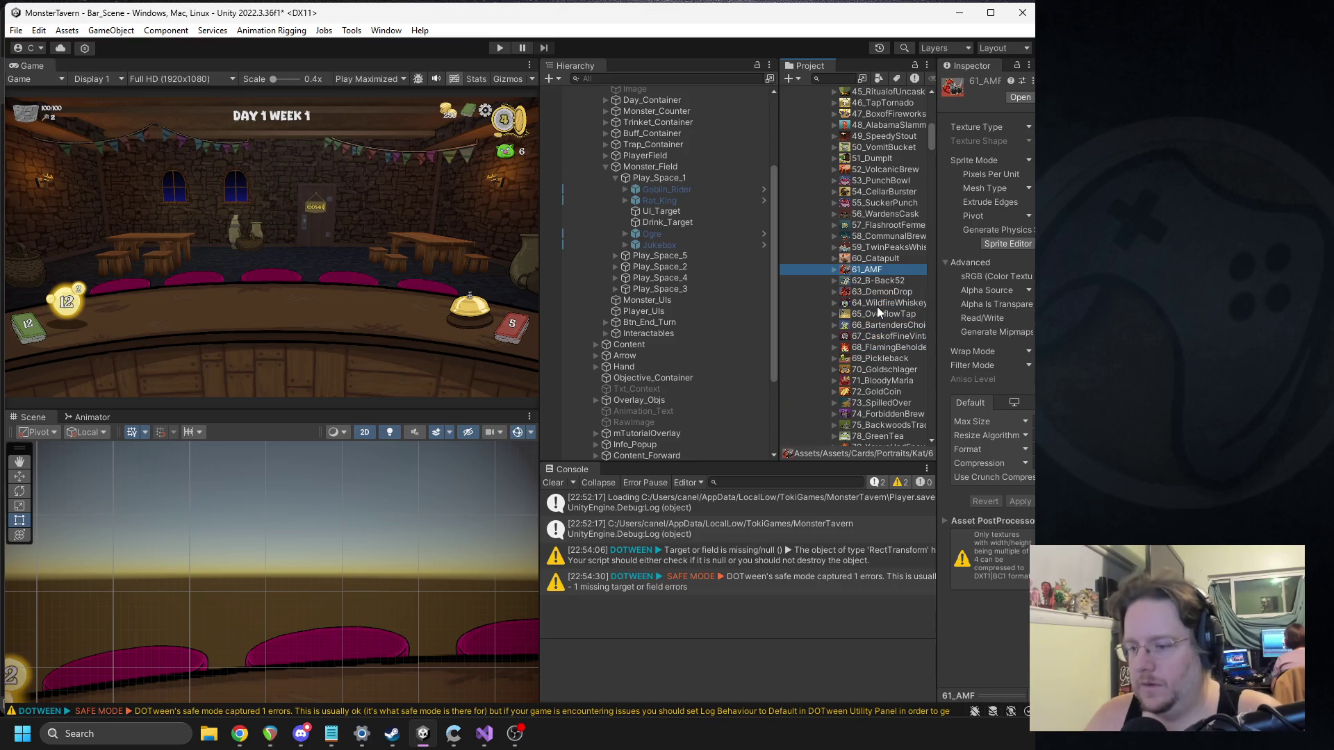
key(Up)
key(Up)
key(Up)
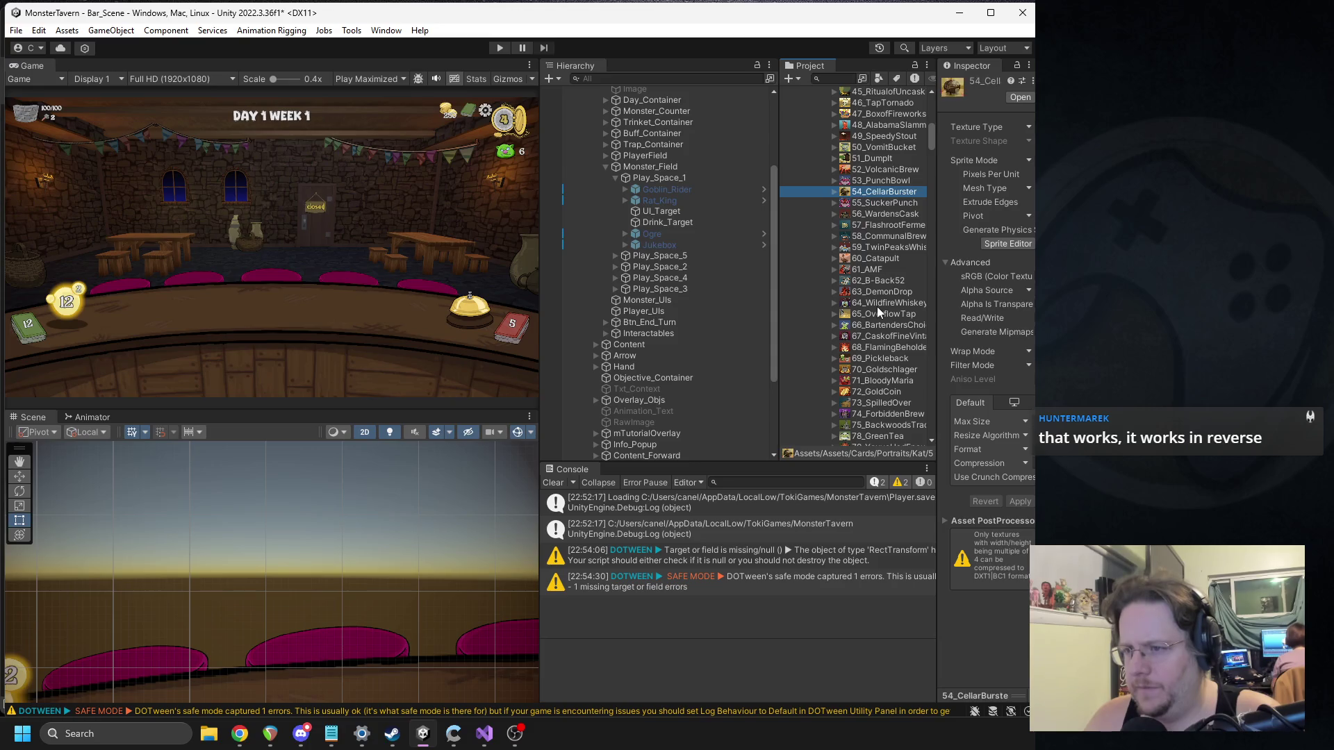
key(Down)
key(Down)
key(Down)
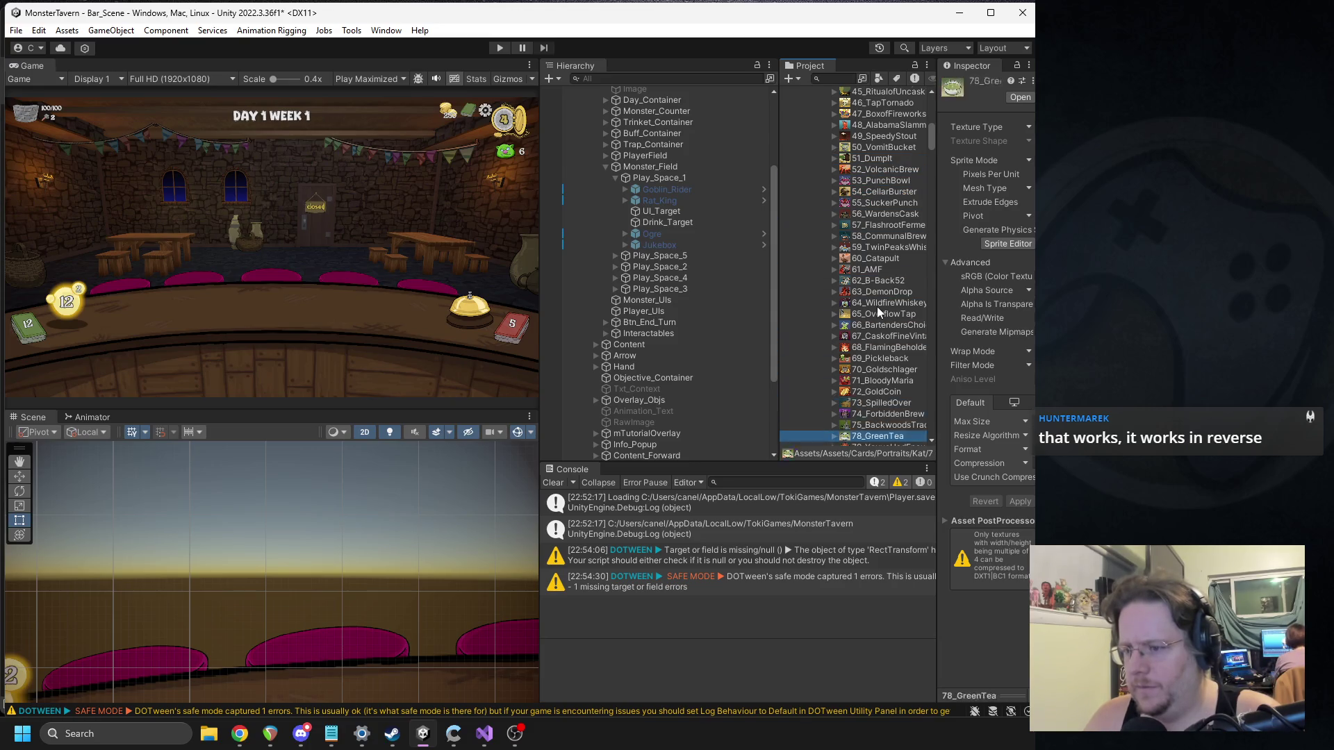
key(Down)
key(Down)
key(Down)
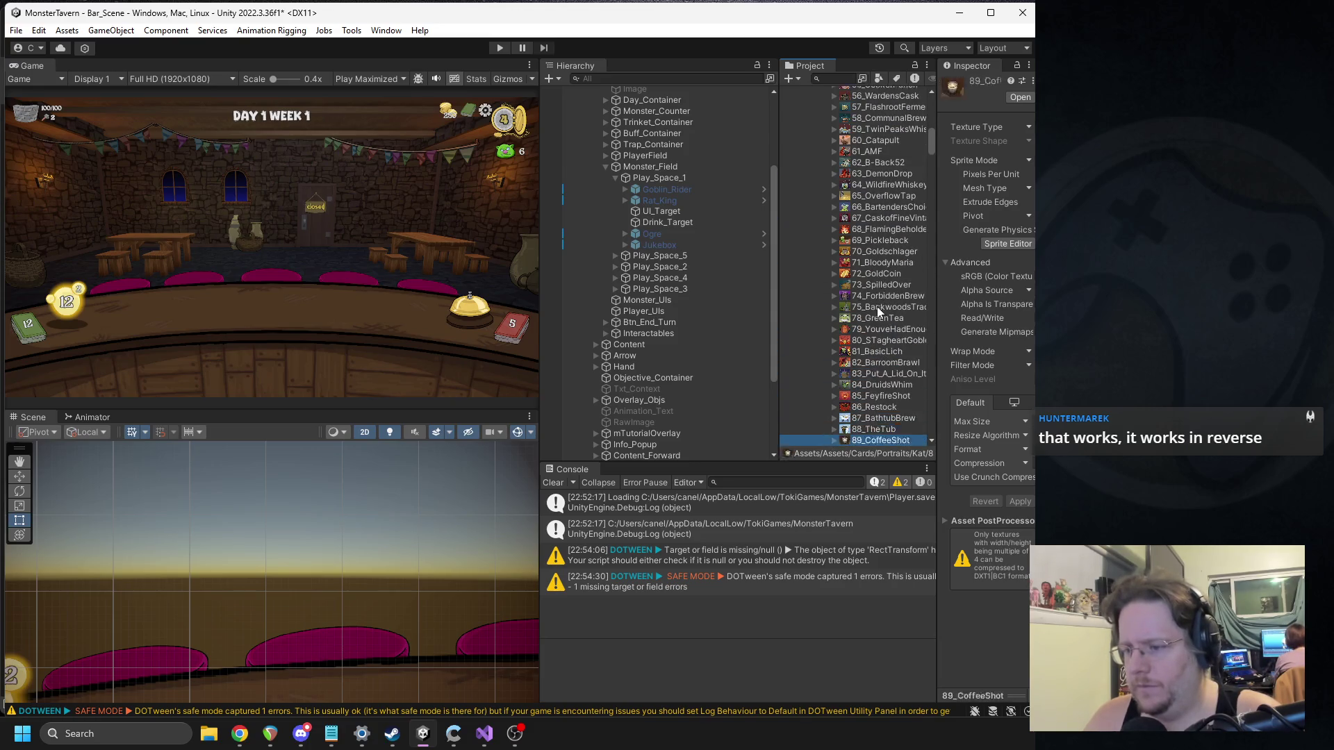
key(Down)
key(Down)
key(Down)
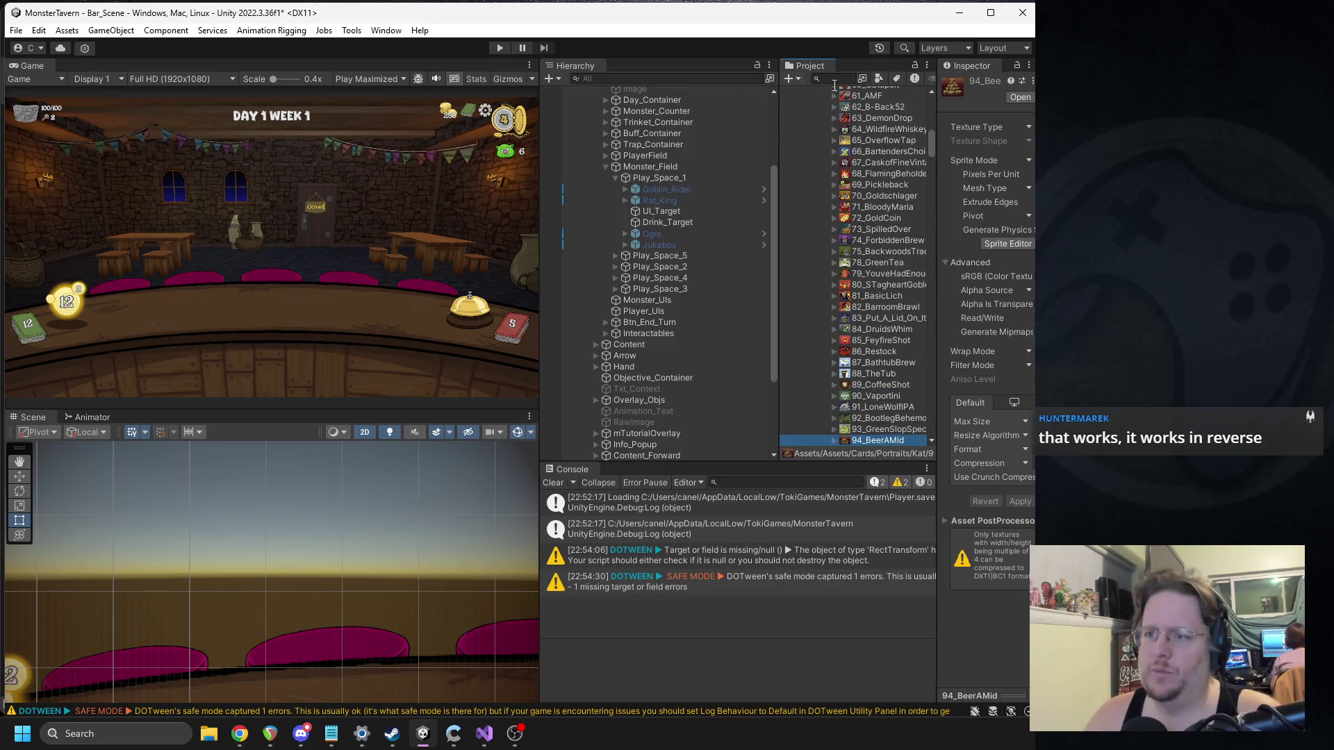
text(barroo)
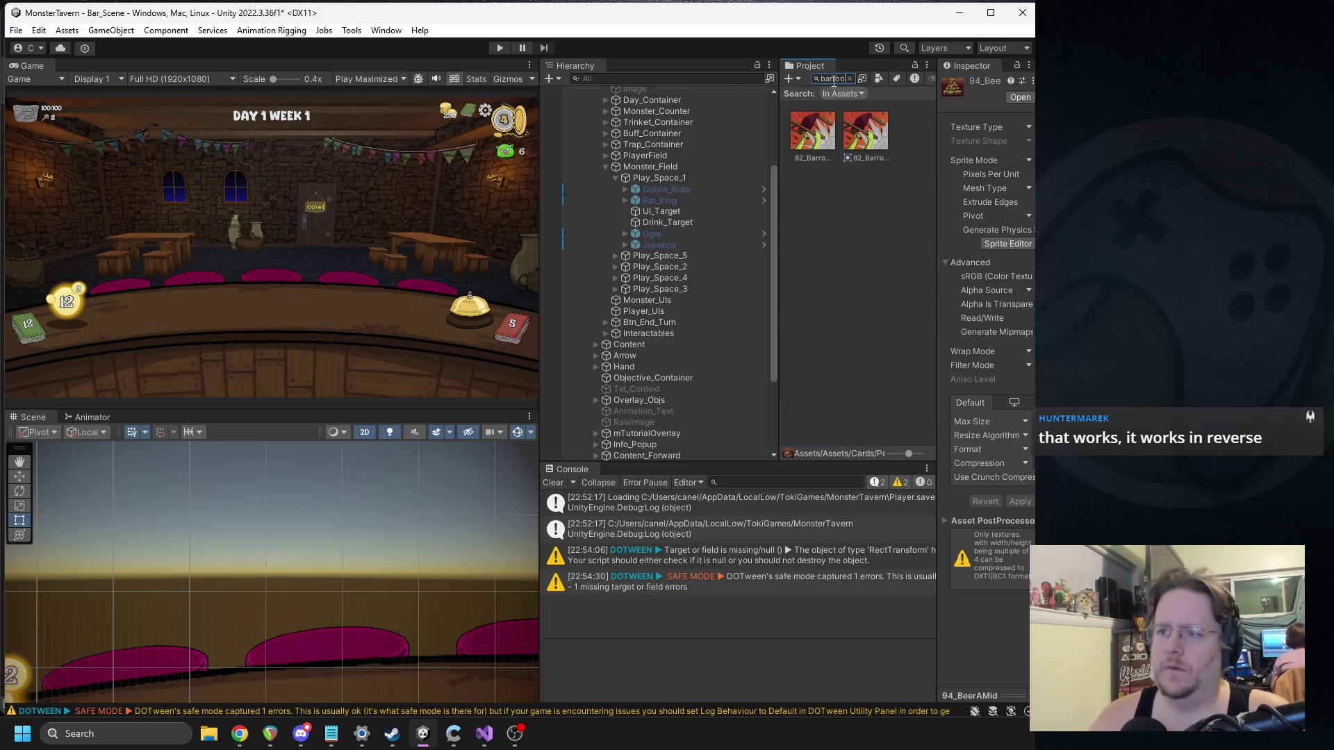
double_click(831, 135)
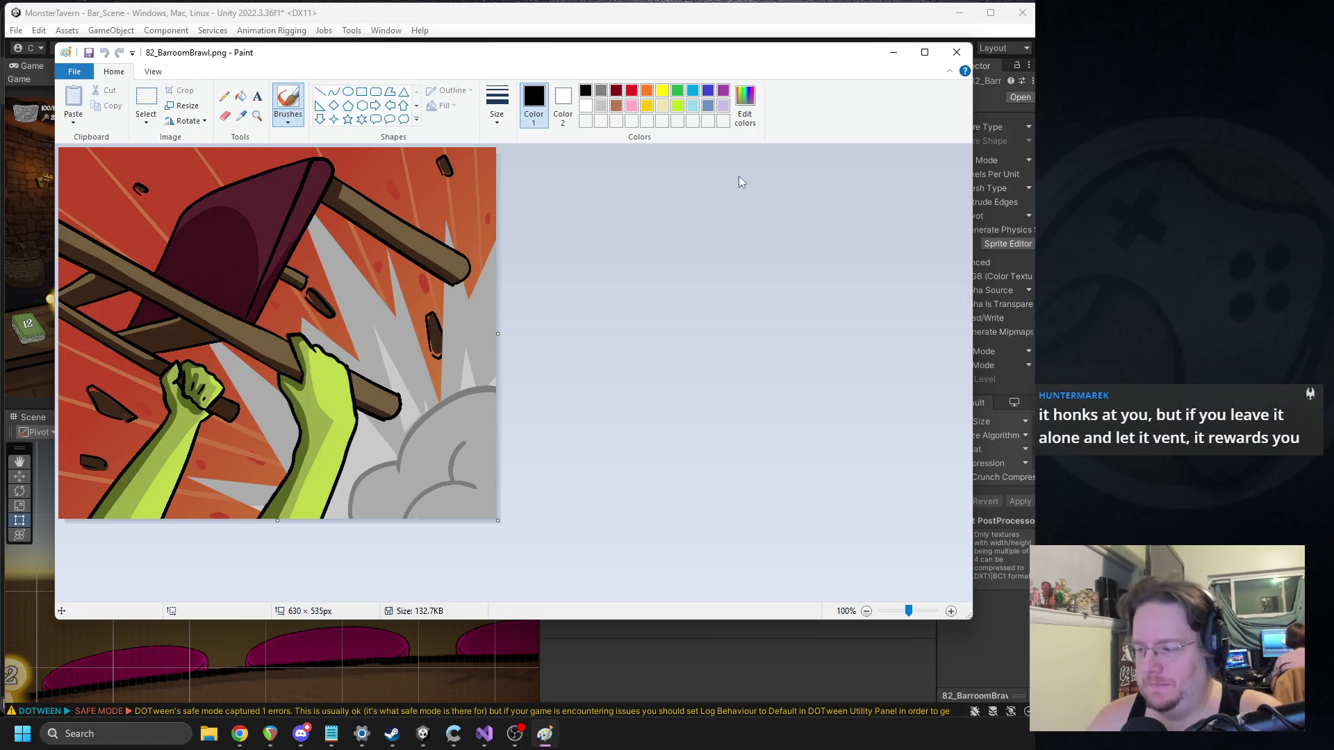
Step: Close the 82_BarroomBrawl image in Paint and clear the Unity Project search
click(952, 55)
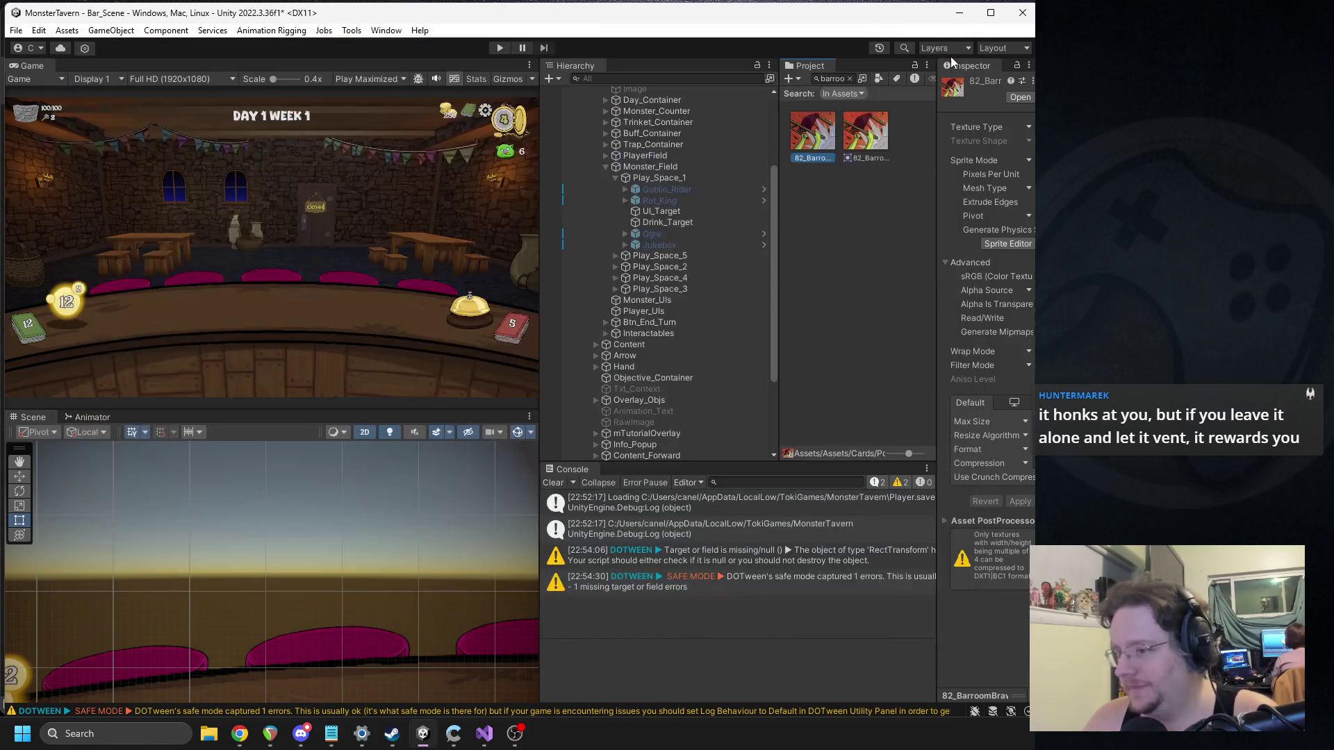
click(851, 78)
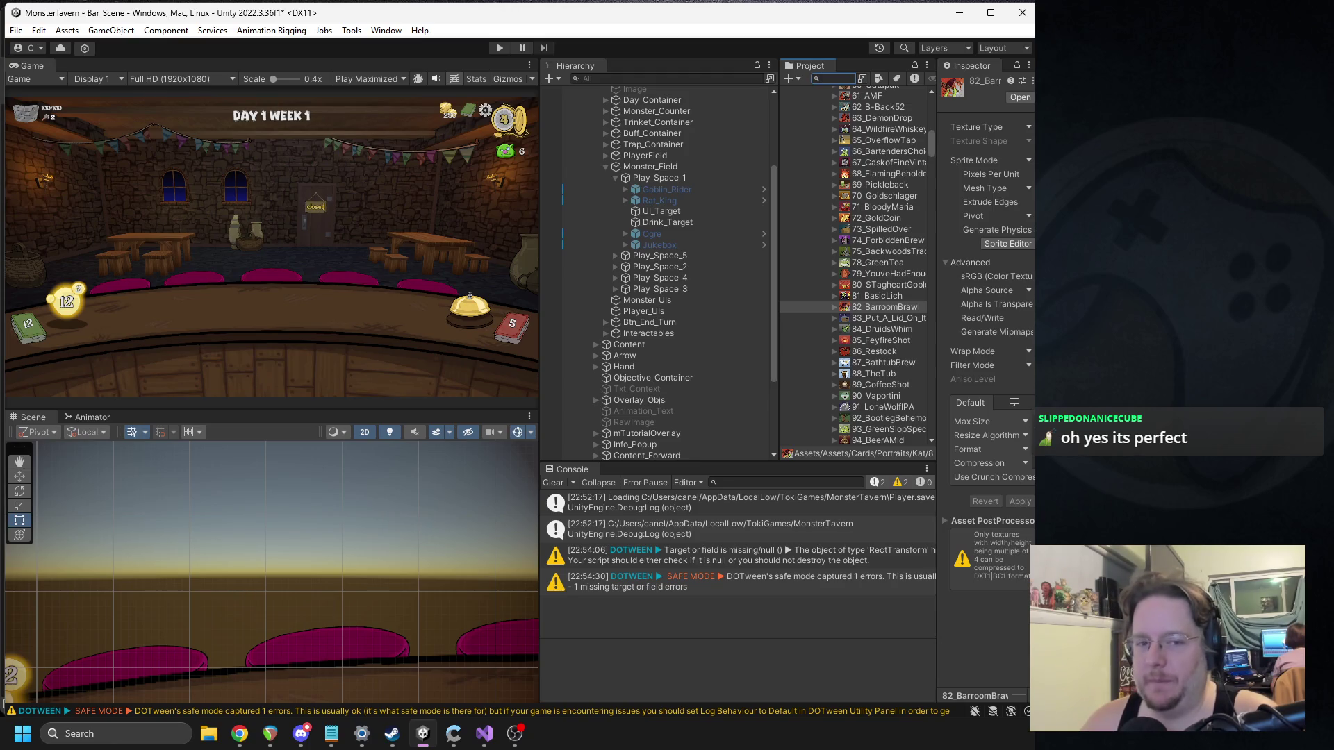
Step: Collapse the Cards folder, expand Monsters and select the Mimic sprite to view its import settings
key(alt+Tab)
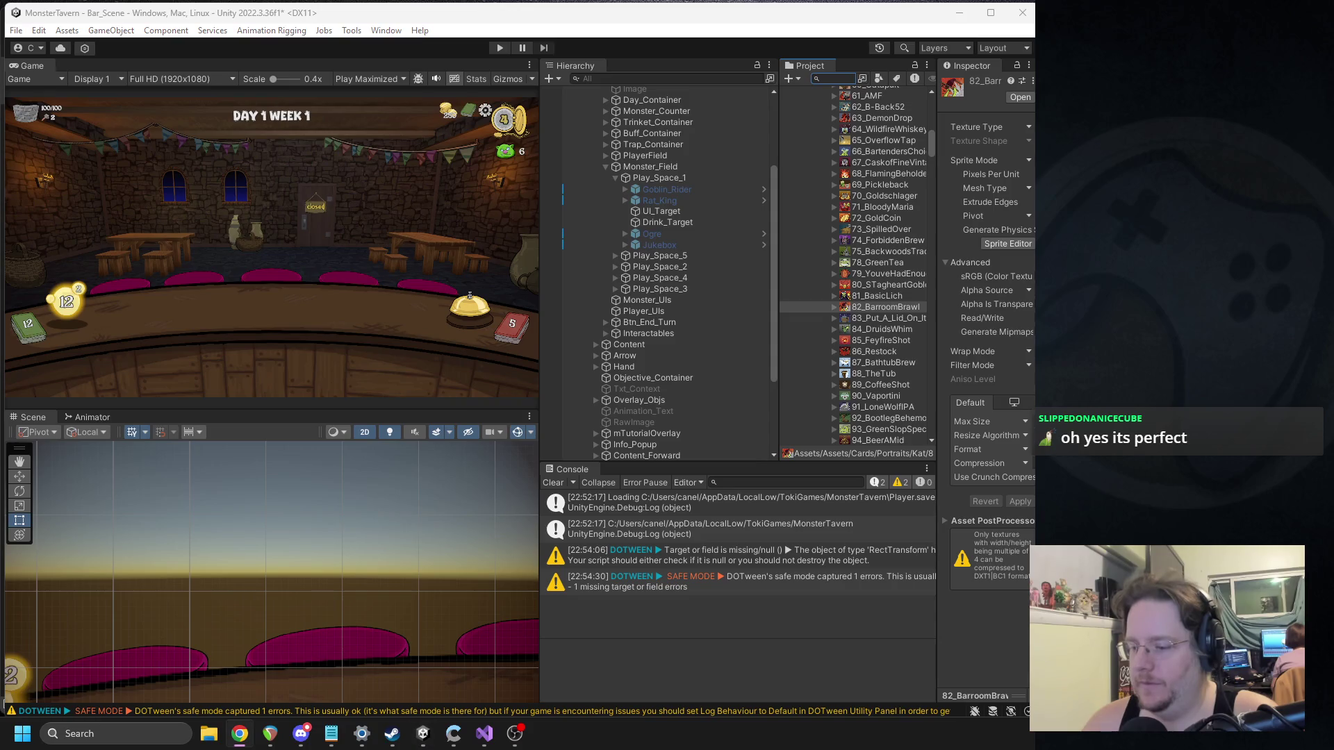
drag(936, 150, 963, 150)
scroll(874, 218, up, 10)
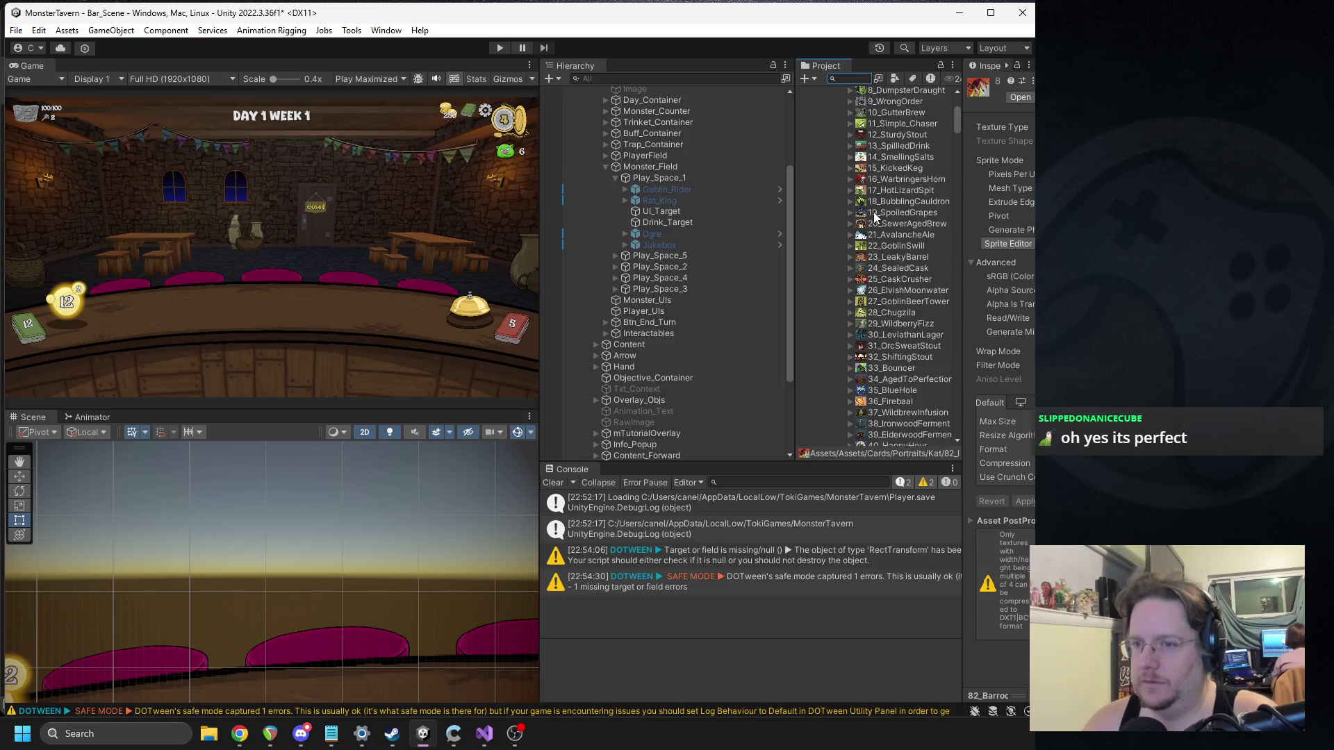
scroll(874, 217, up, 5)
click(838, 205)
click(820, 173)
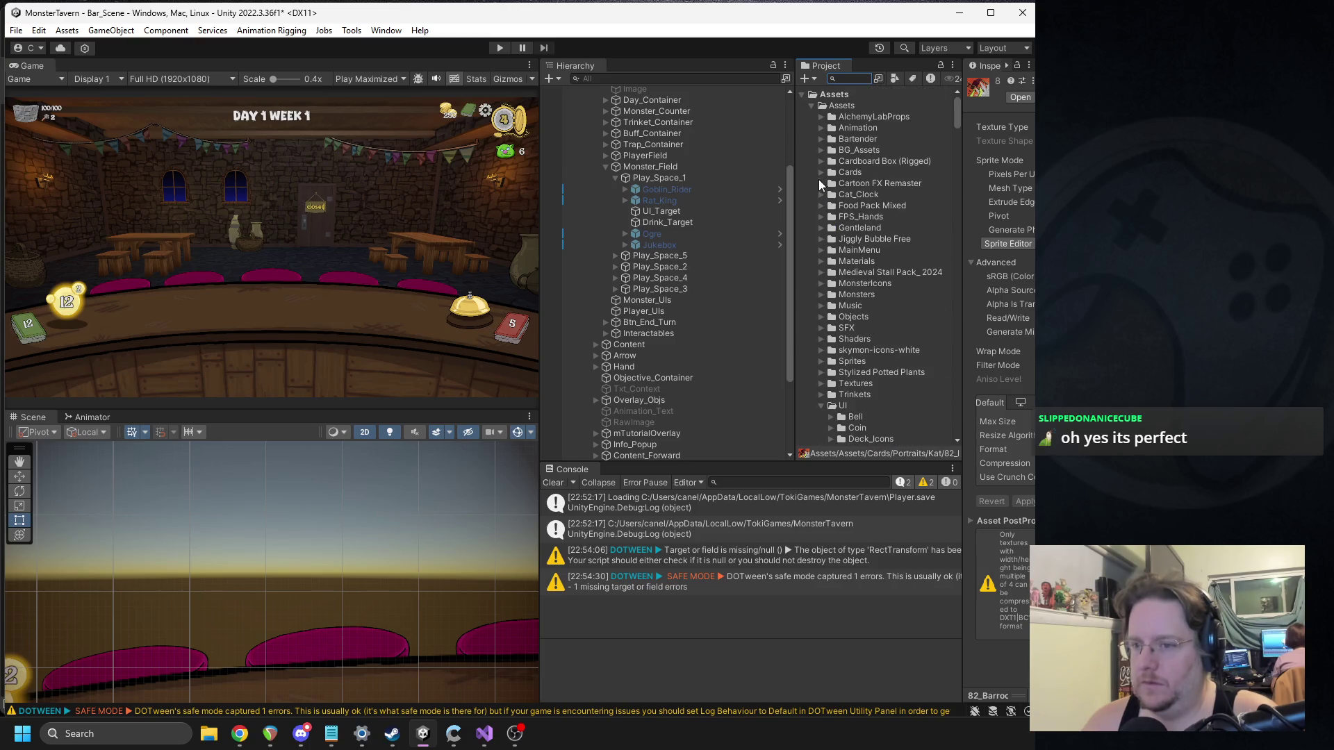
click(822, 294)
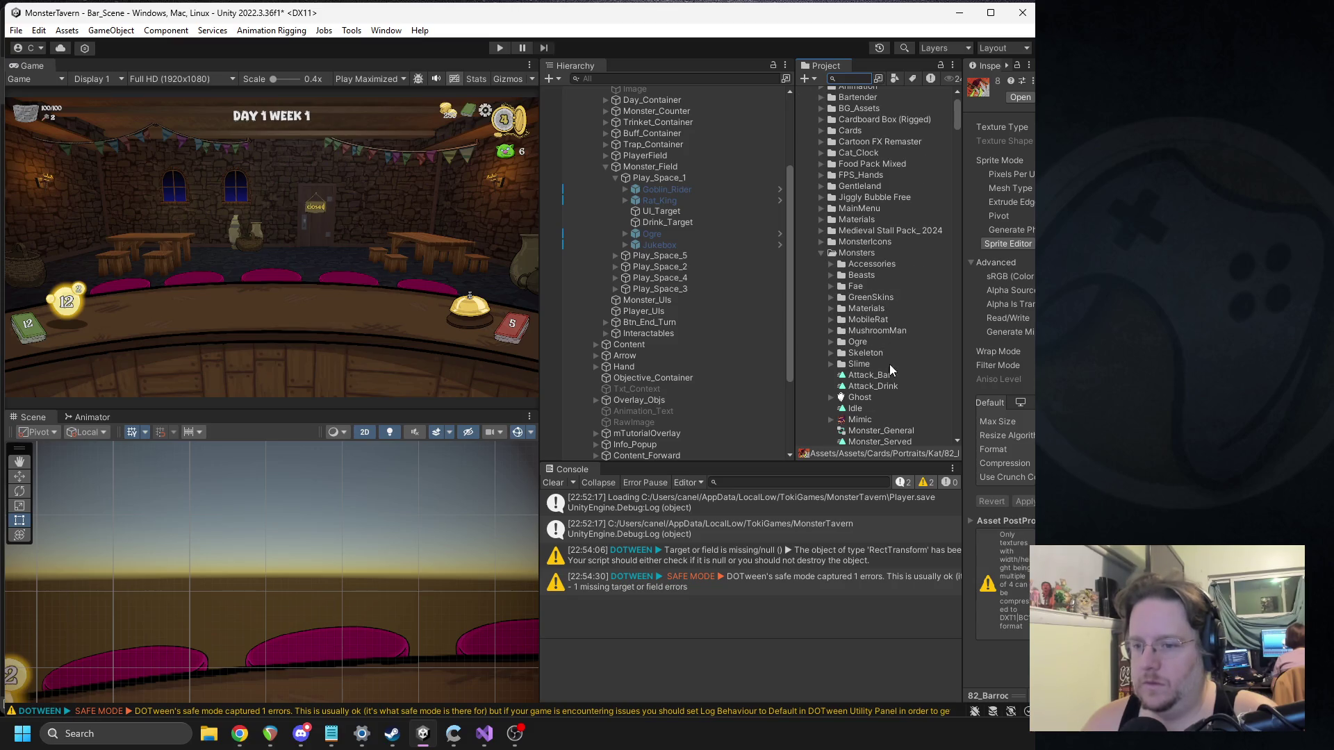
click(857, 420)
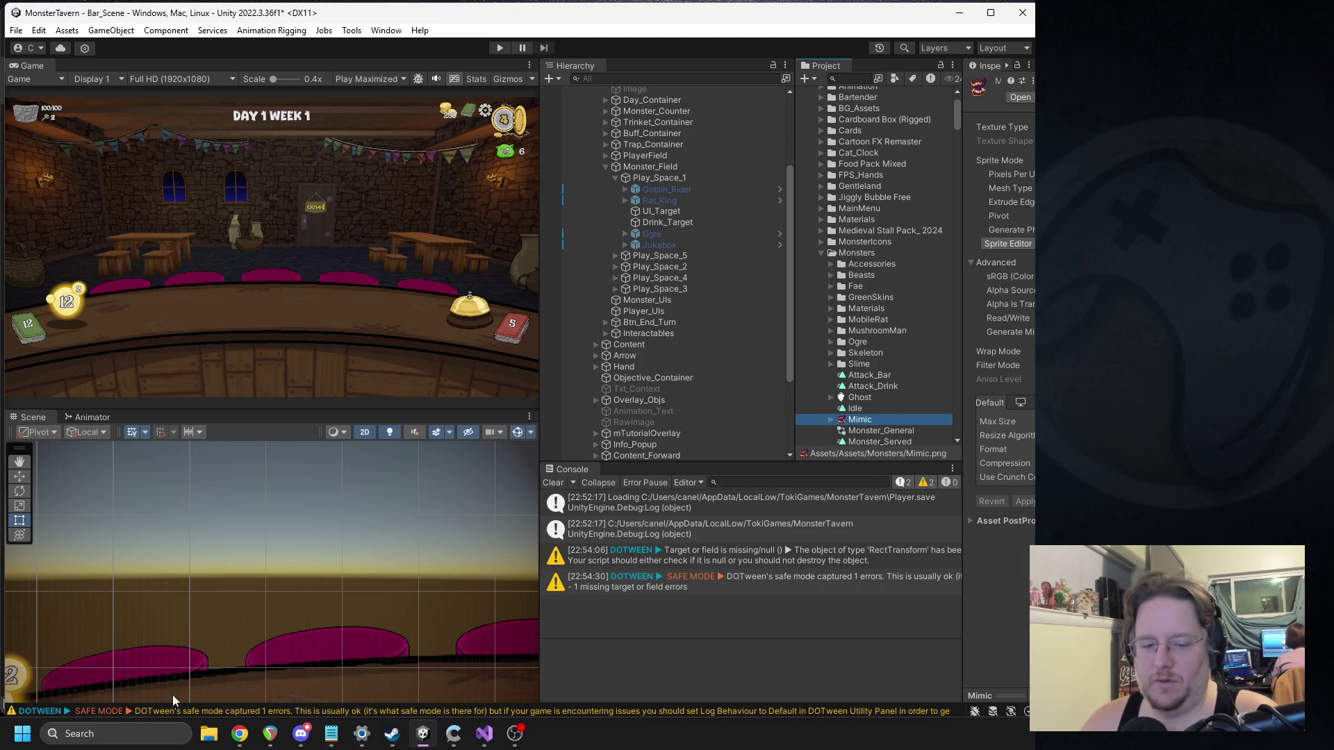
click(177, 734)
Step: Launch GIMP by searching 'gimp', dismiss the About dialog and un-maximize the Mimic image window
text(gimp)
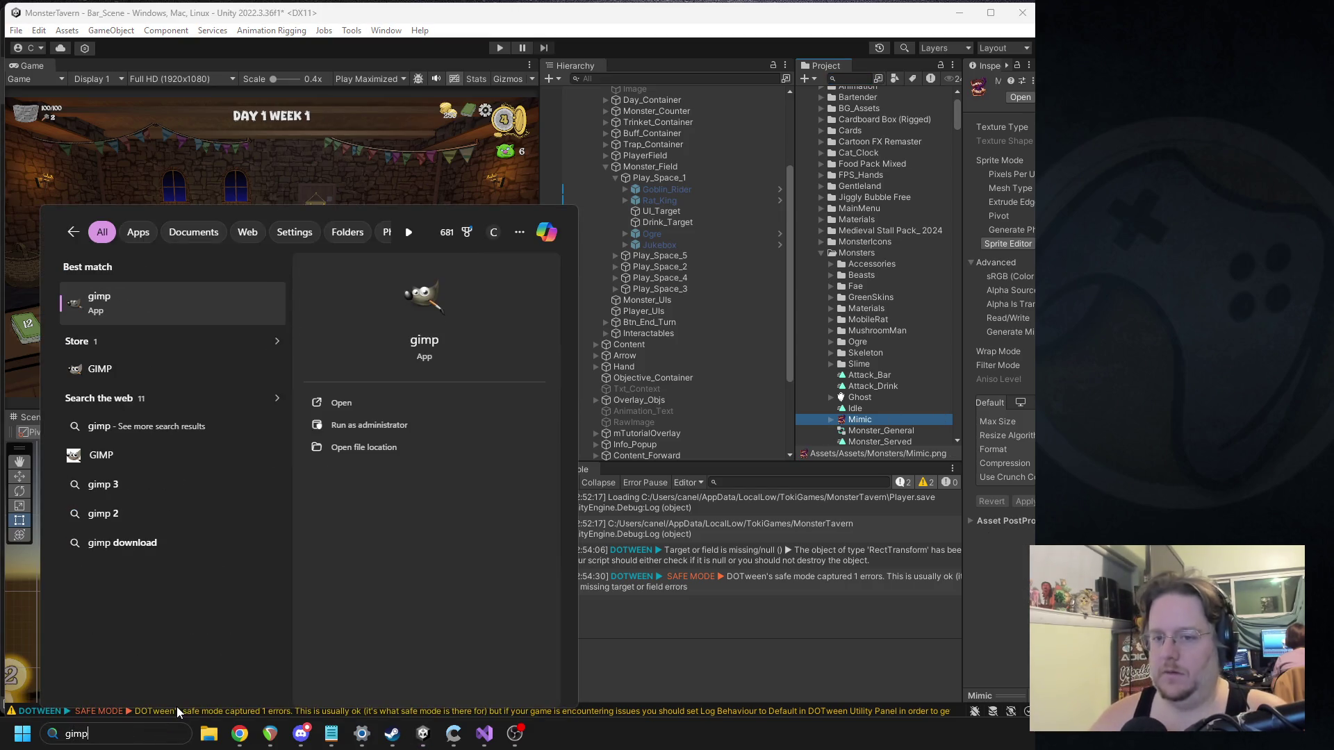
key(Return)
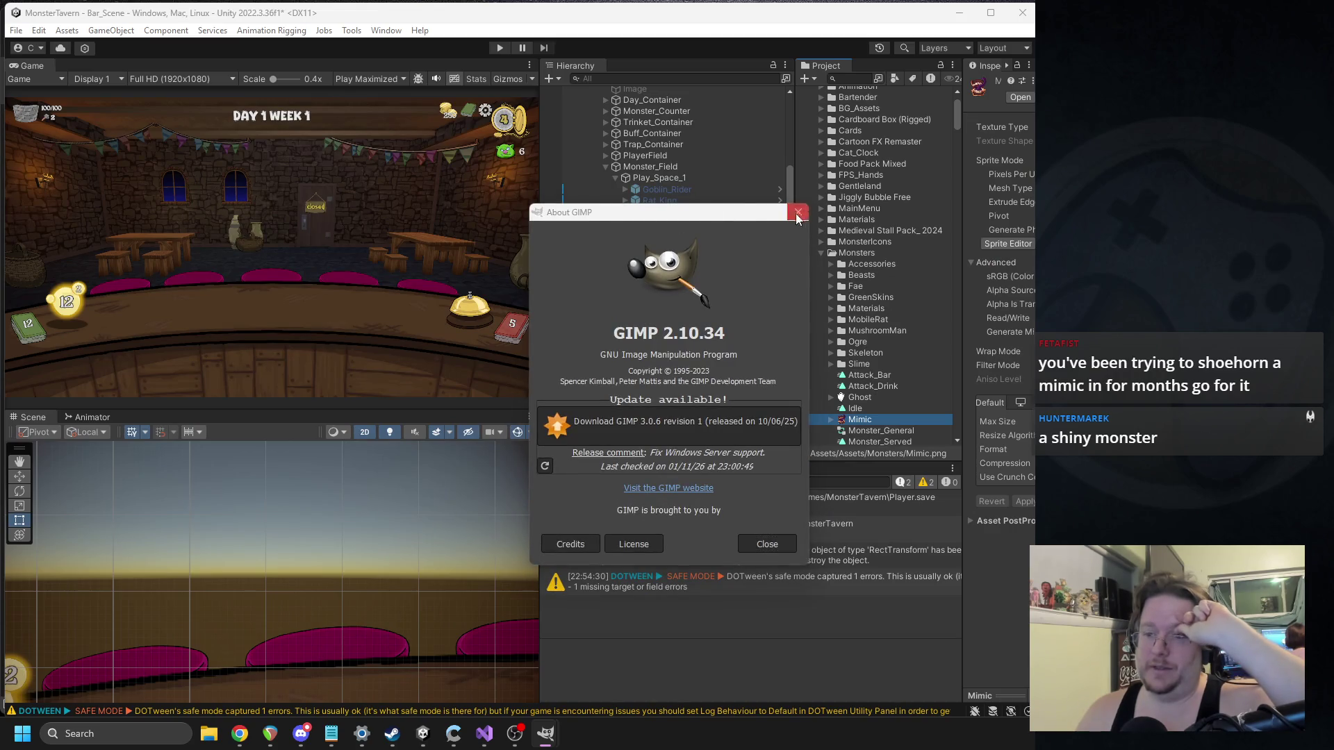
click(798, 212)
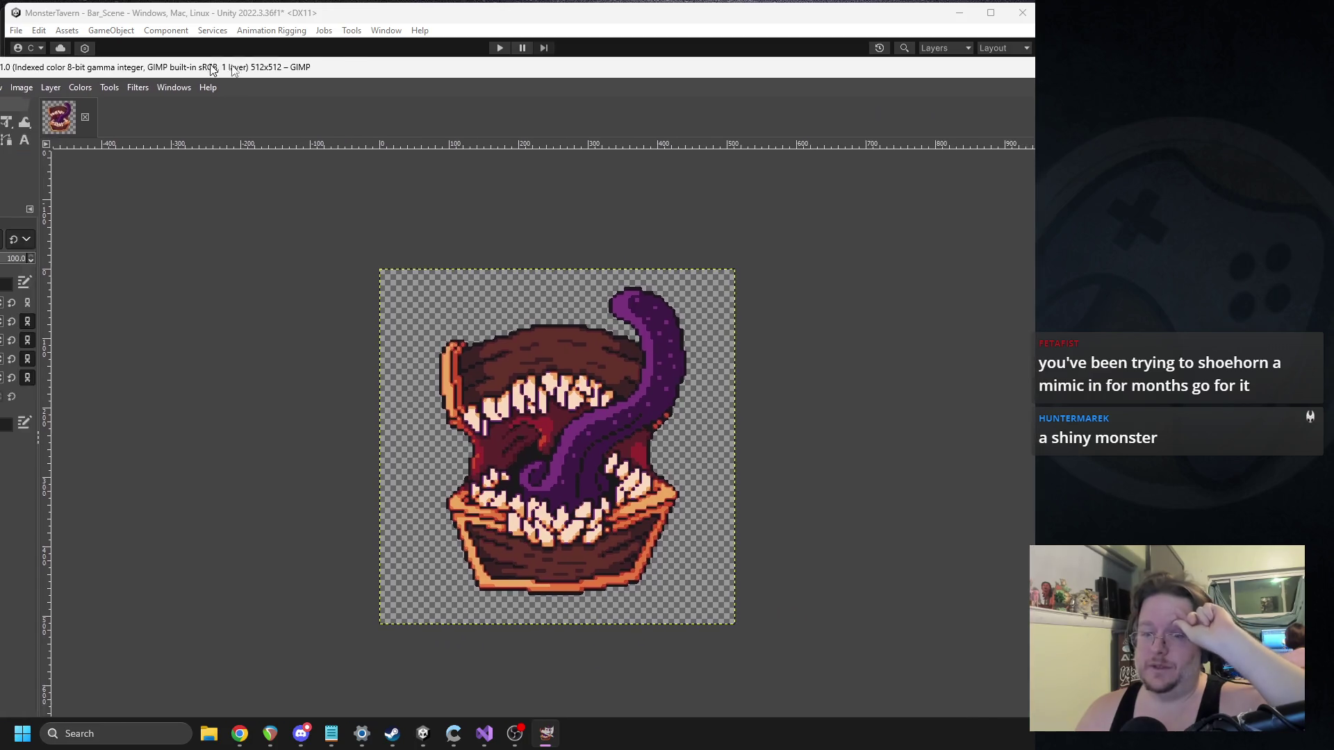
double_click(197, 84)
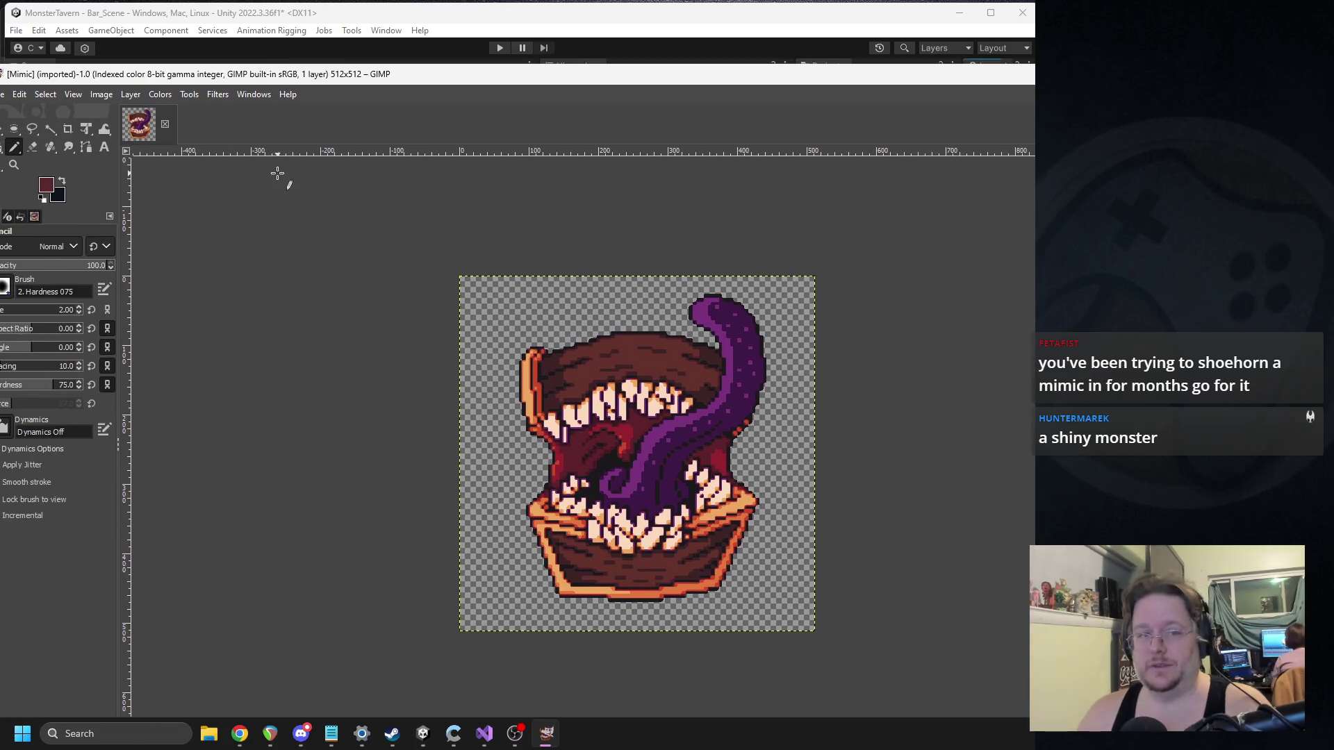
Step: Select all of the 512×512 Mimic image and delete its pixels, leaving a transparent layer
mouse_move(290, 70)
mouse_down()
mouse_move(188, 45)
mouse_move(503, 186)
mouse_move(526, 210)
mouse_move(166, 92)
mouse_up()
double_click(188, 44)
key(ctrl+a)
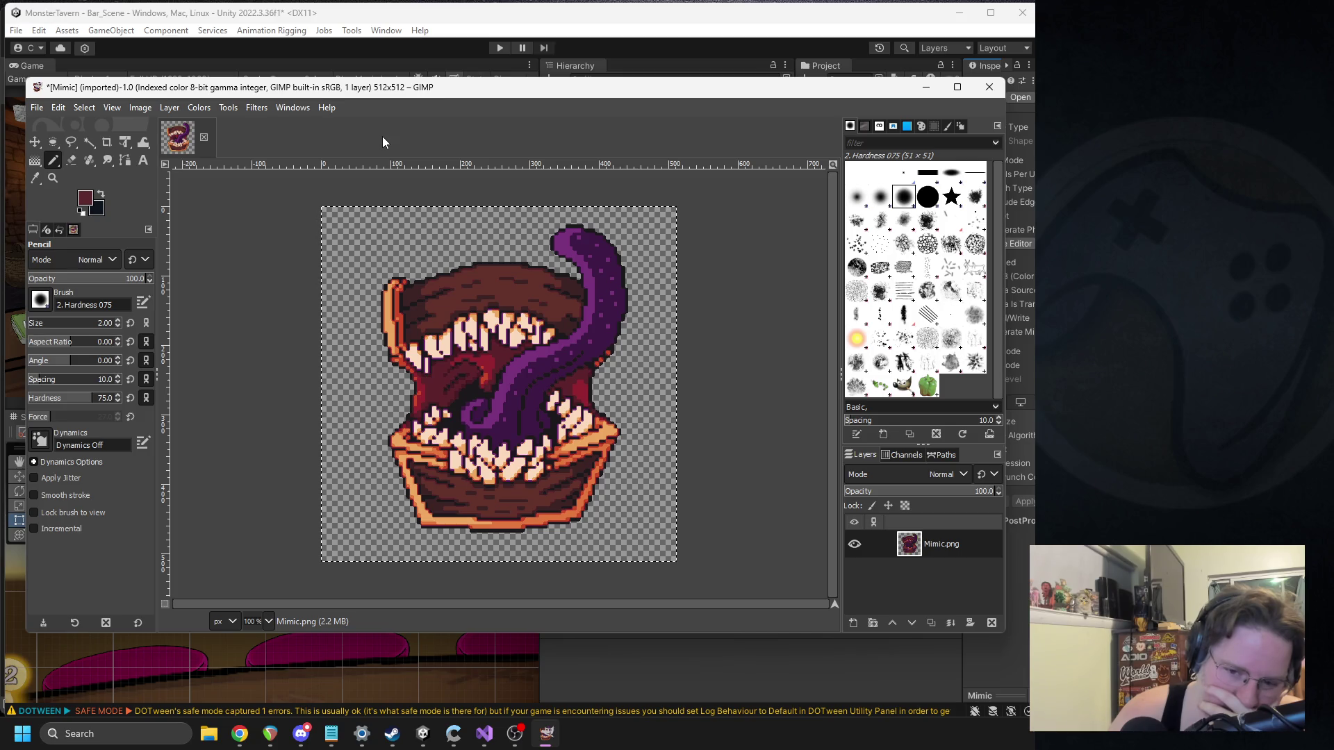
key(Delete)
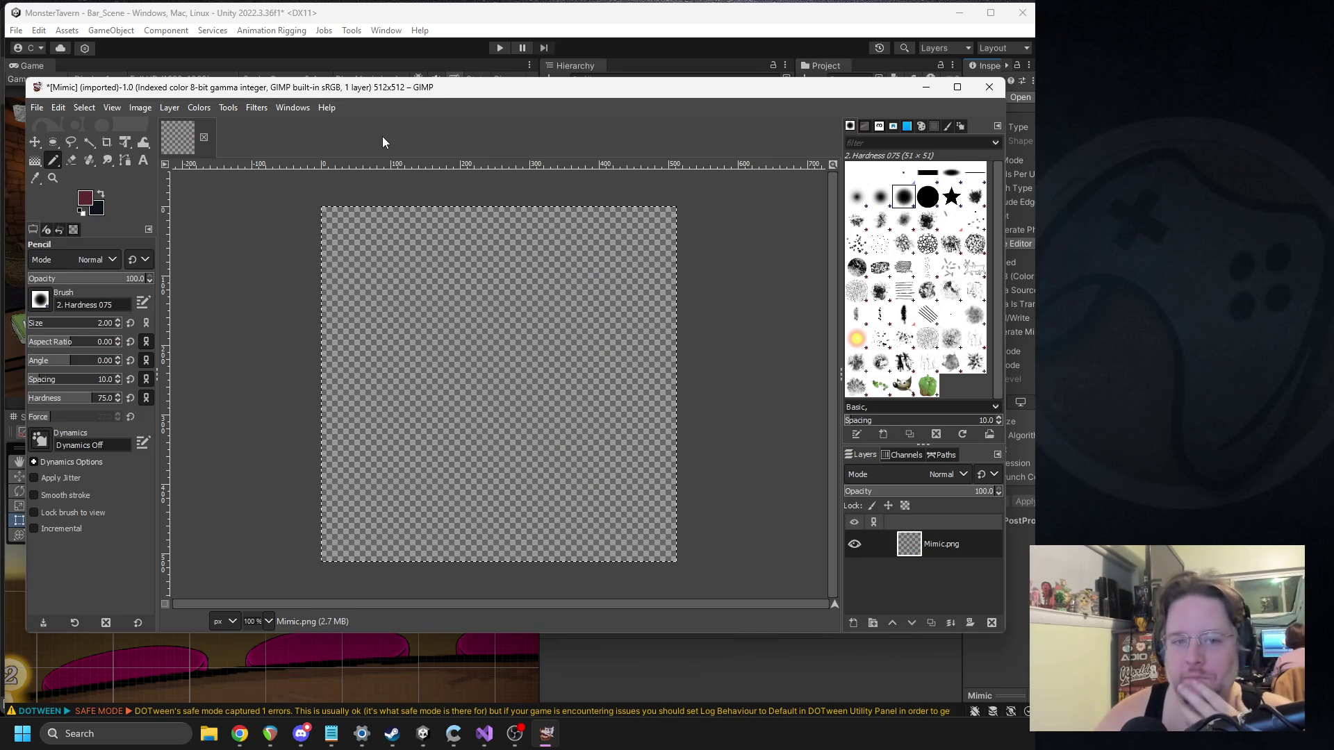
Step: Set up the Paintbrush with 100 opacity, black foreground colour and brush size 10
right_click(54, 161)
click(77, 168)
drag(112, 282, 156, 280)
click(85, 198)
click(215, 205)
click(352, 281)
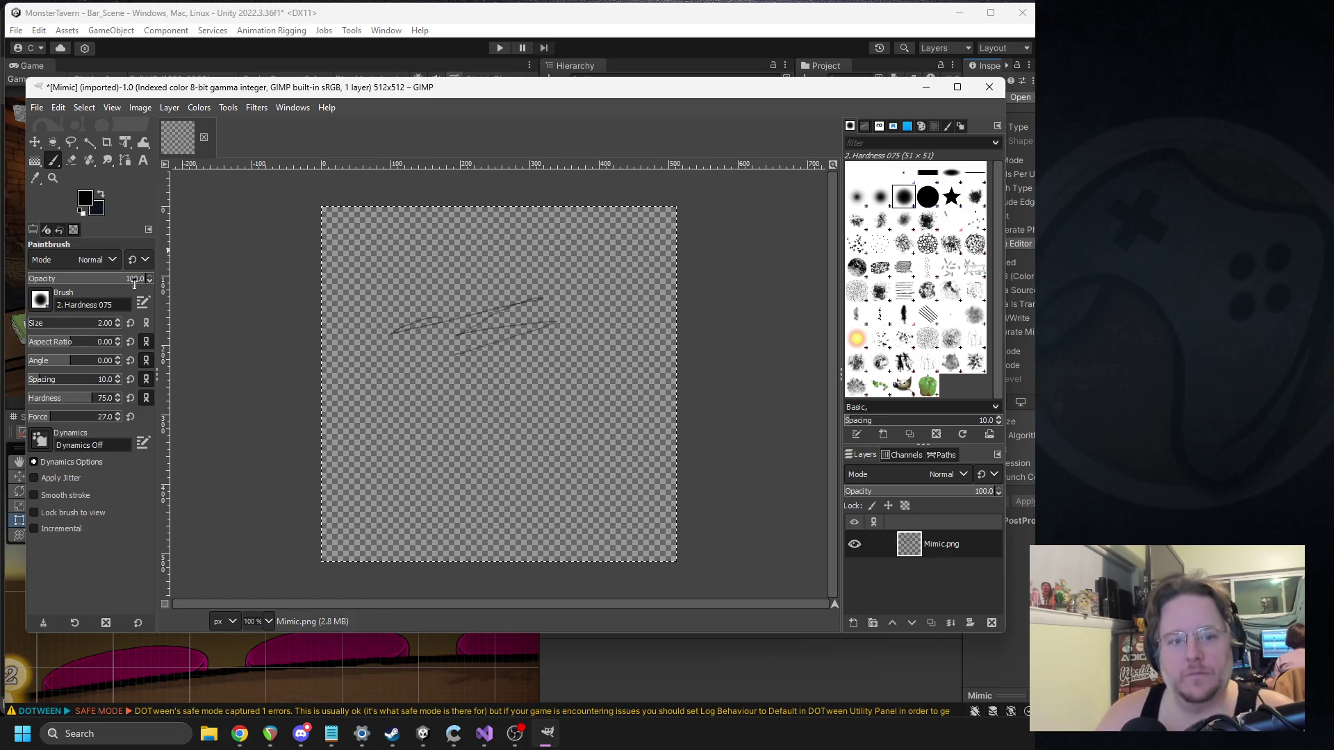
key(ctrl+z)
key(ctrl+z)
click(33, 324)
click(31, 323)
Step: Enlarge the editor window and paint the bottom, top and right edges of the chest outline
key(alt+Tab)
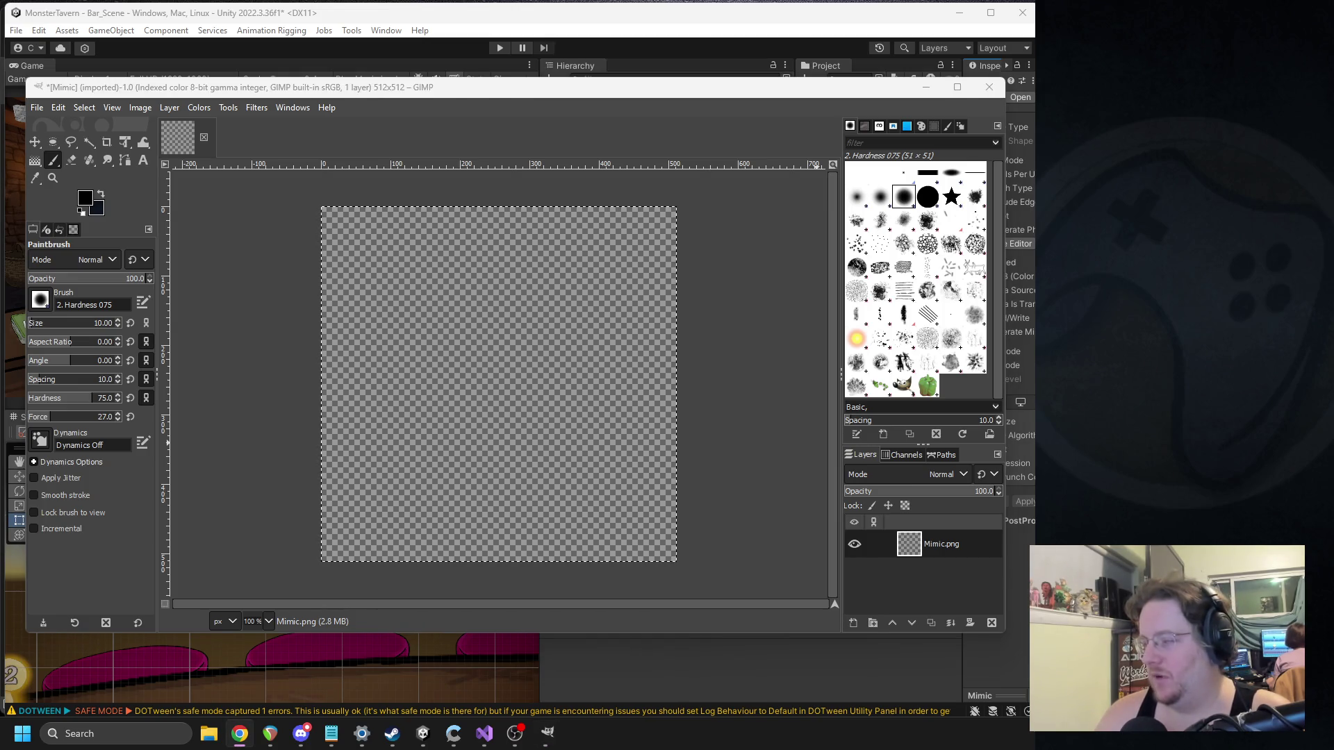
key(alt+Tab)
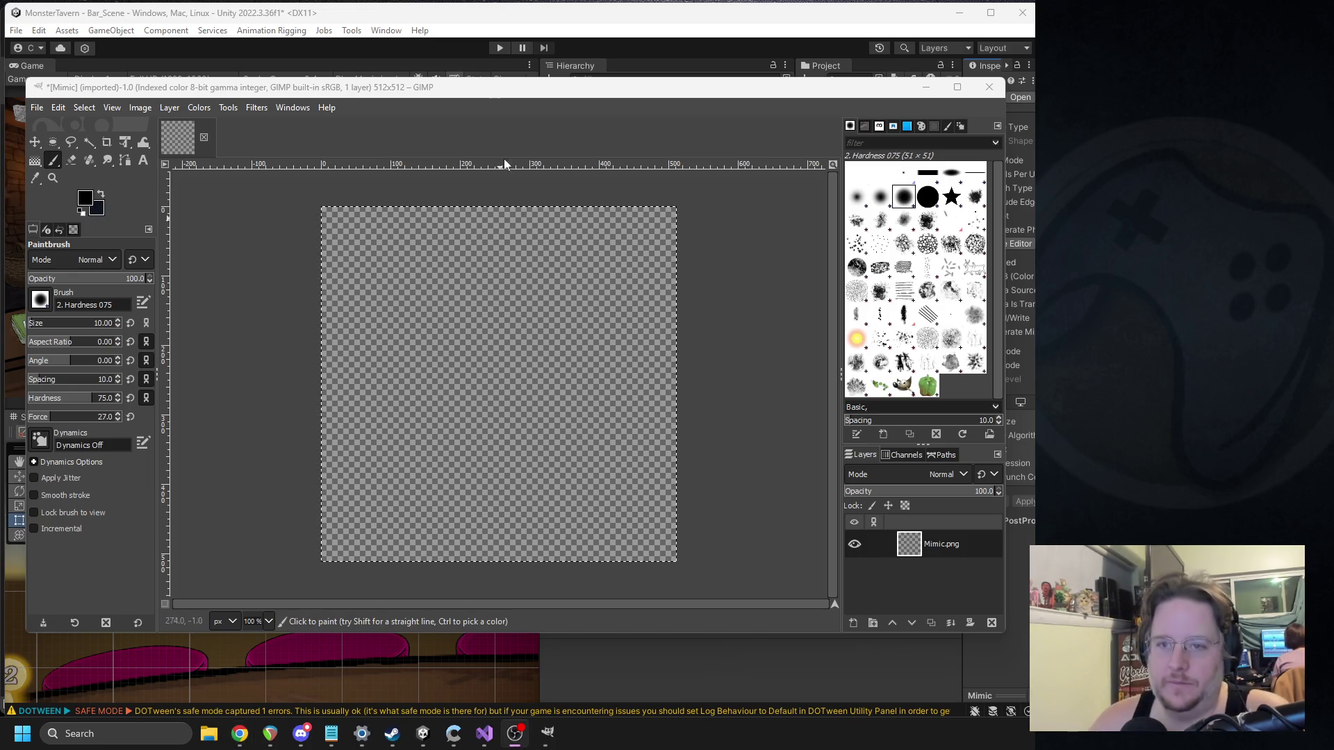
drag(444, 81, 428, 14)
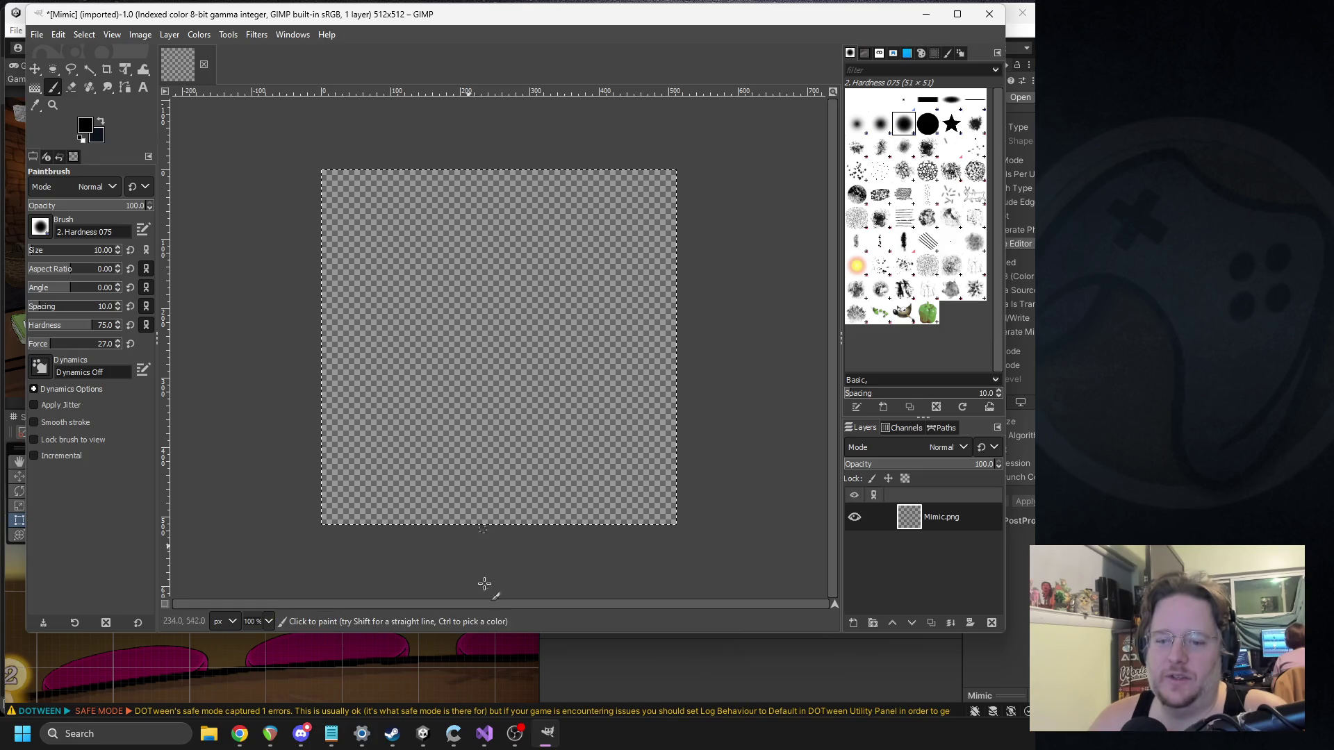
drag(441, 630, 441, 691)
ctrl+scroll(431, 423, up, 1)
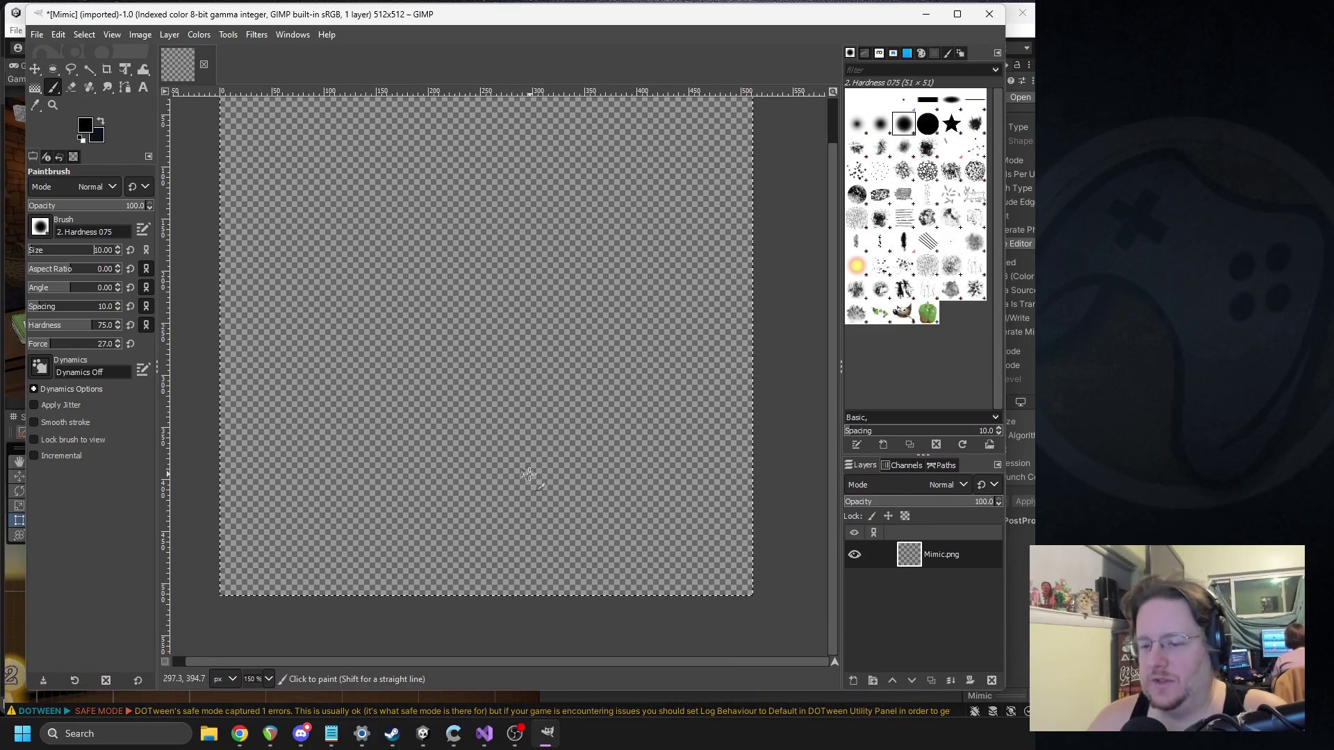
drag(323, 469, 685, 476)
scroll(323, 515, up, 1)
mouse_move(322, 515)
mouse_down()
mouse_move(284, 519)
mouse_move(305, 288)
mouse_move(280, 371)
mouse_move(274, 486)
mouse_move(291, 521)
mouse_up()
key(ctrl+z)
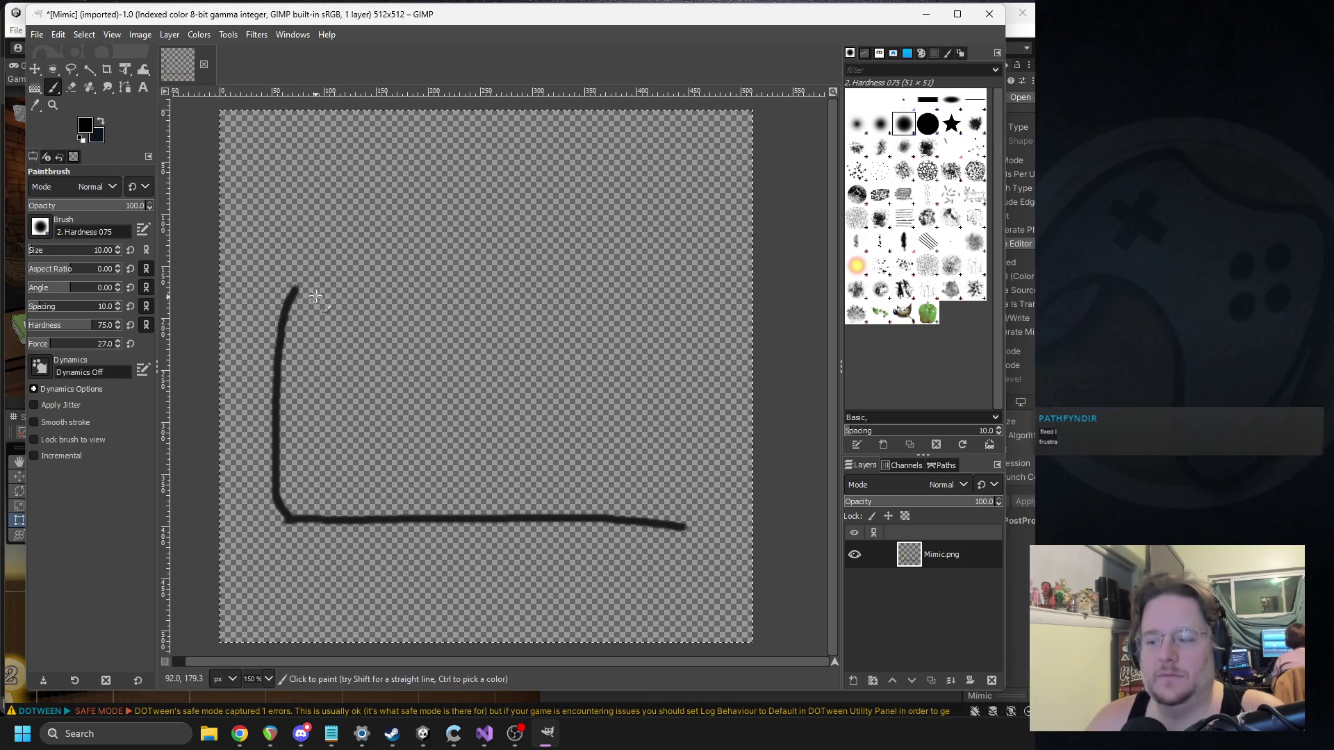
drag(297, 285, 627, 284)
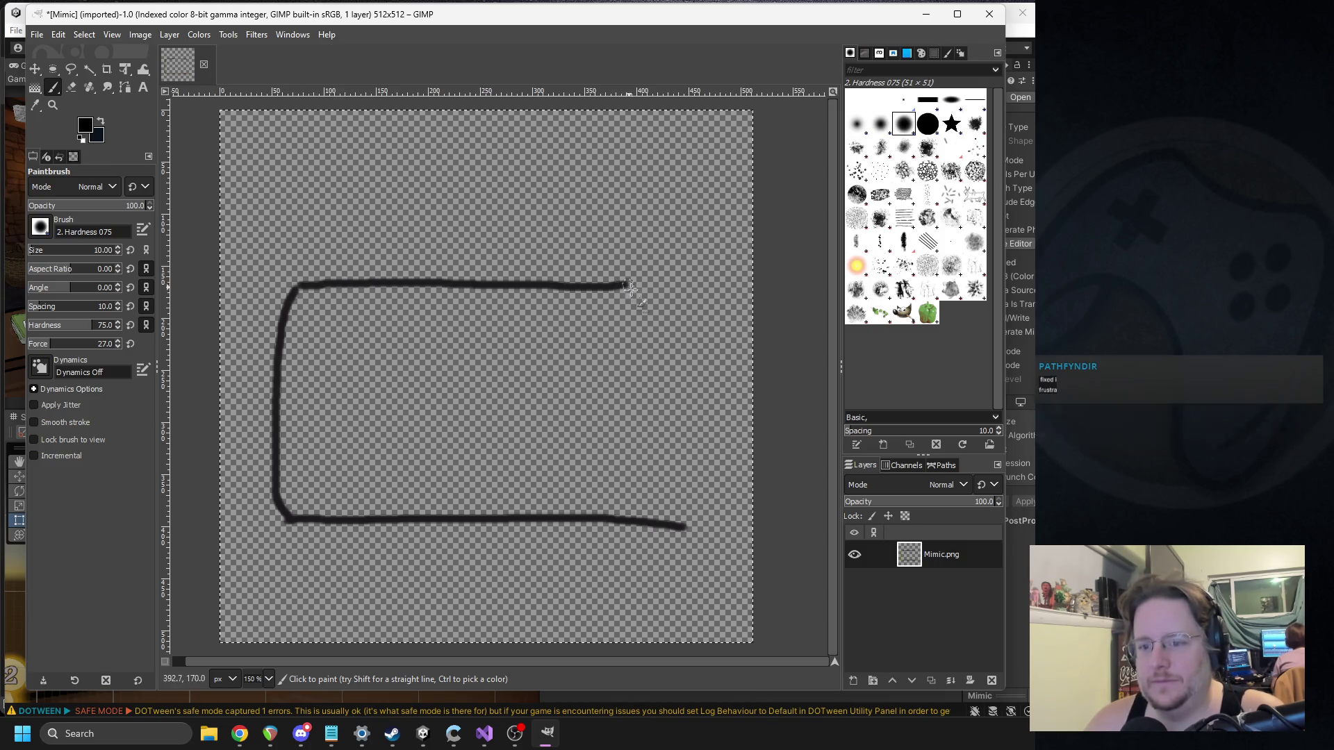
drag(672, 524, 675, 384)
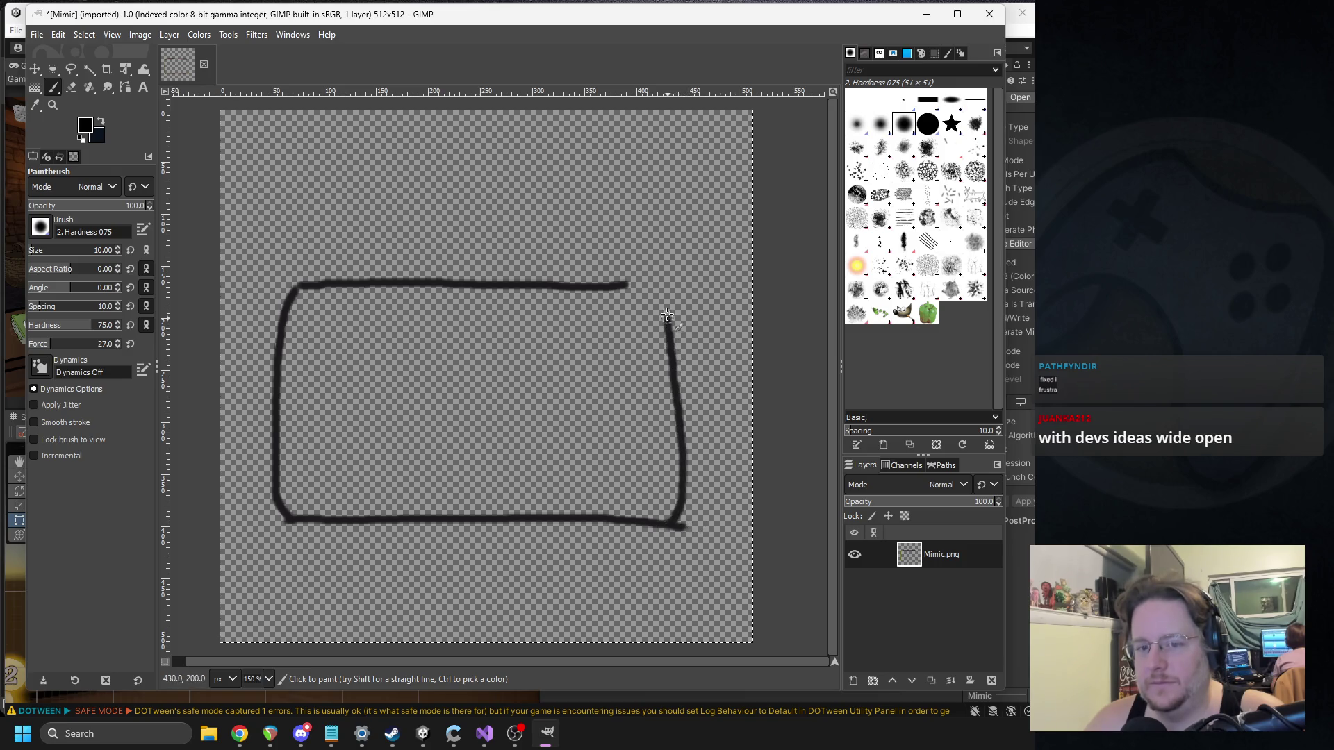
mouse_move(634, 281)
mouse_down()
mouse_move(346, 279)
mouse_move(614, 277)
mouse_up()
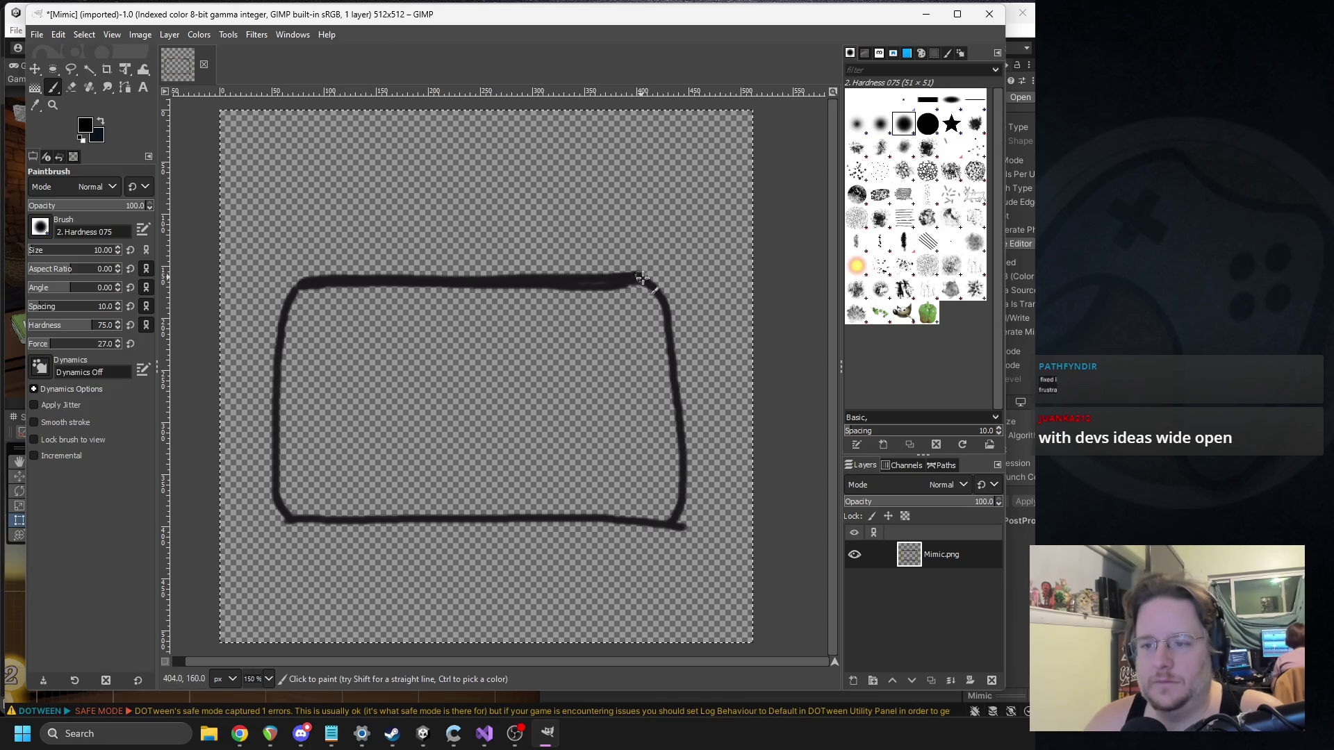
Step: Erase the rough bump along the outline's top edge
key(shift+e)
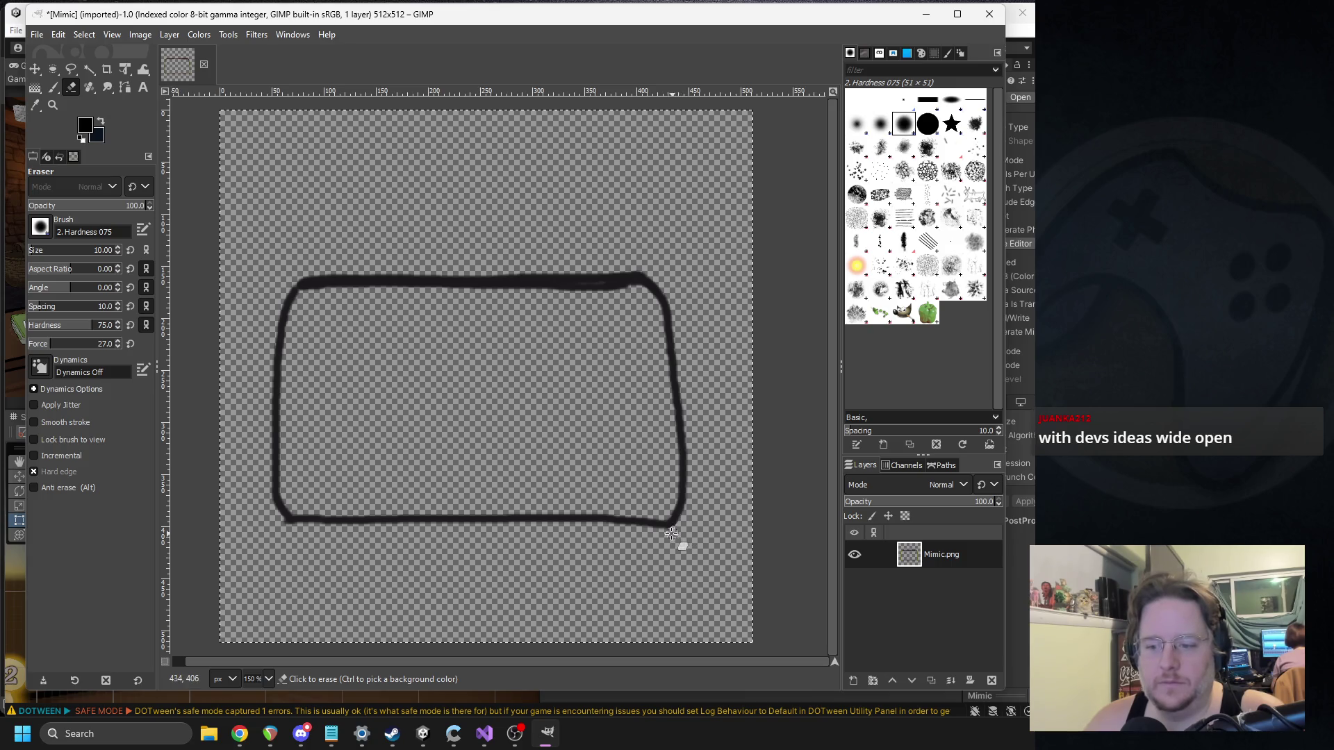
scroll(702, 546, up, 2)
scroll(705, 547, up, 4)
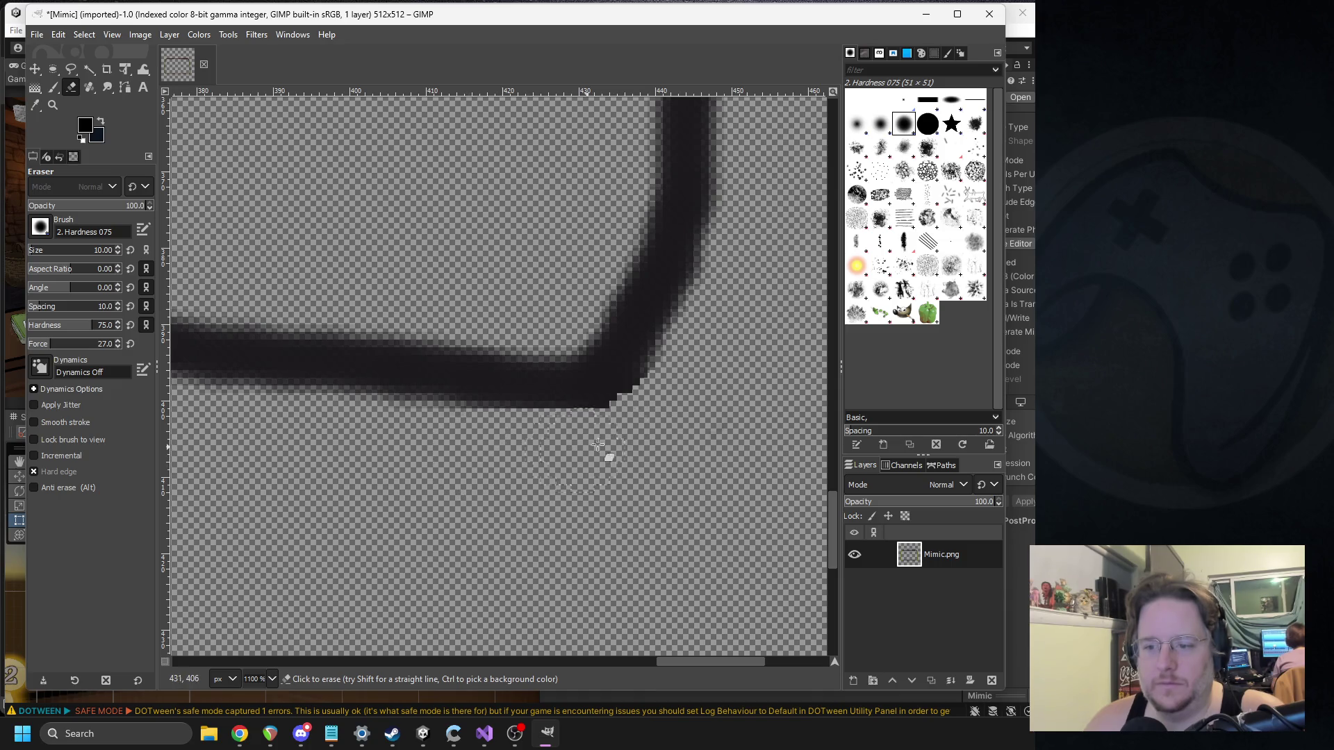
scroll(516, 380, down, 6)
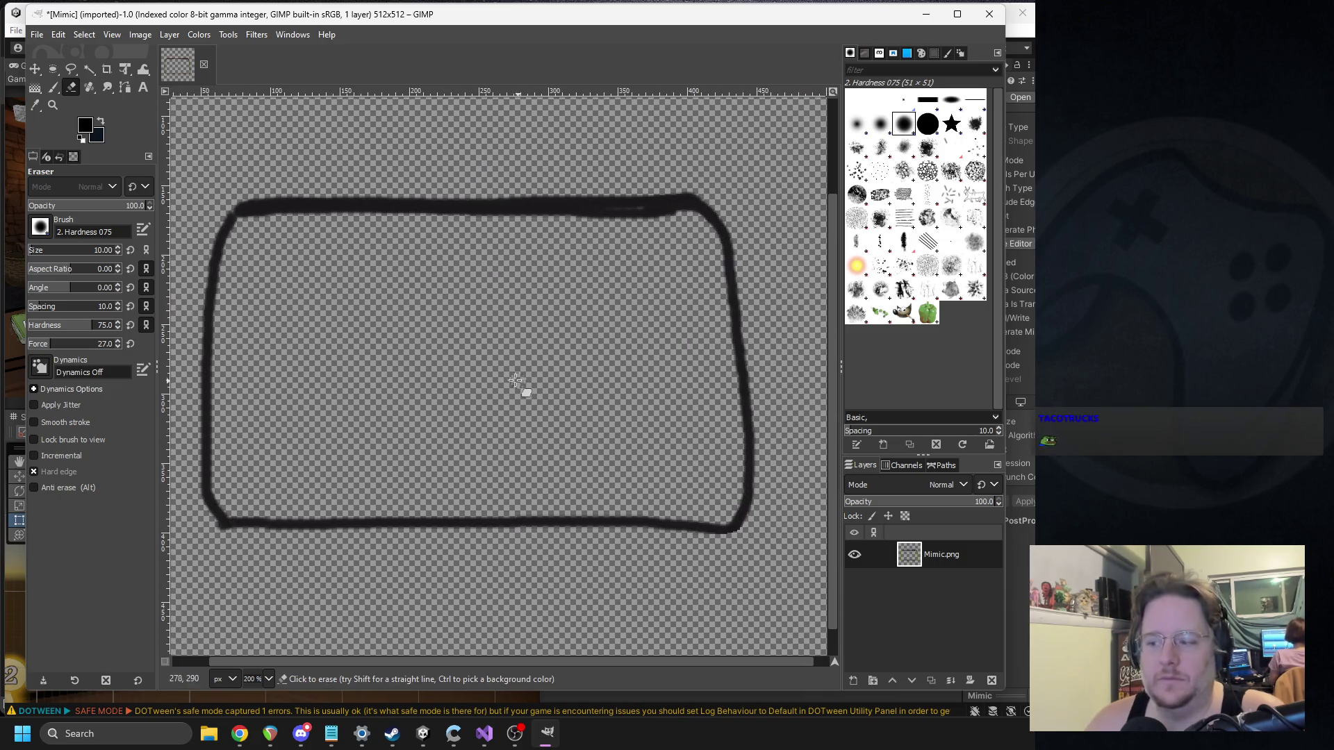
scroll(681, 236, up, 2)
mouse_move(683, 209)
mouse_down()
mouse_move(619, 189)
mouse_move(341, 197)
mouse_move(619, 193)
mouse_move(714, 214)
mouse_up()
scroll(685, 381, down, 6)
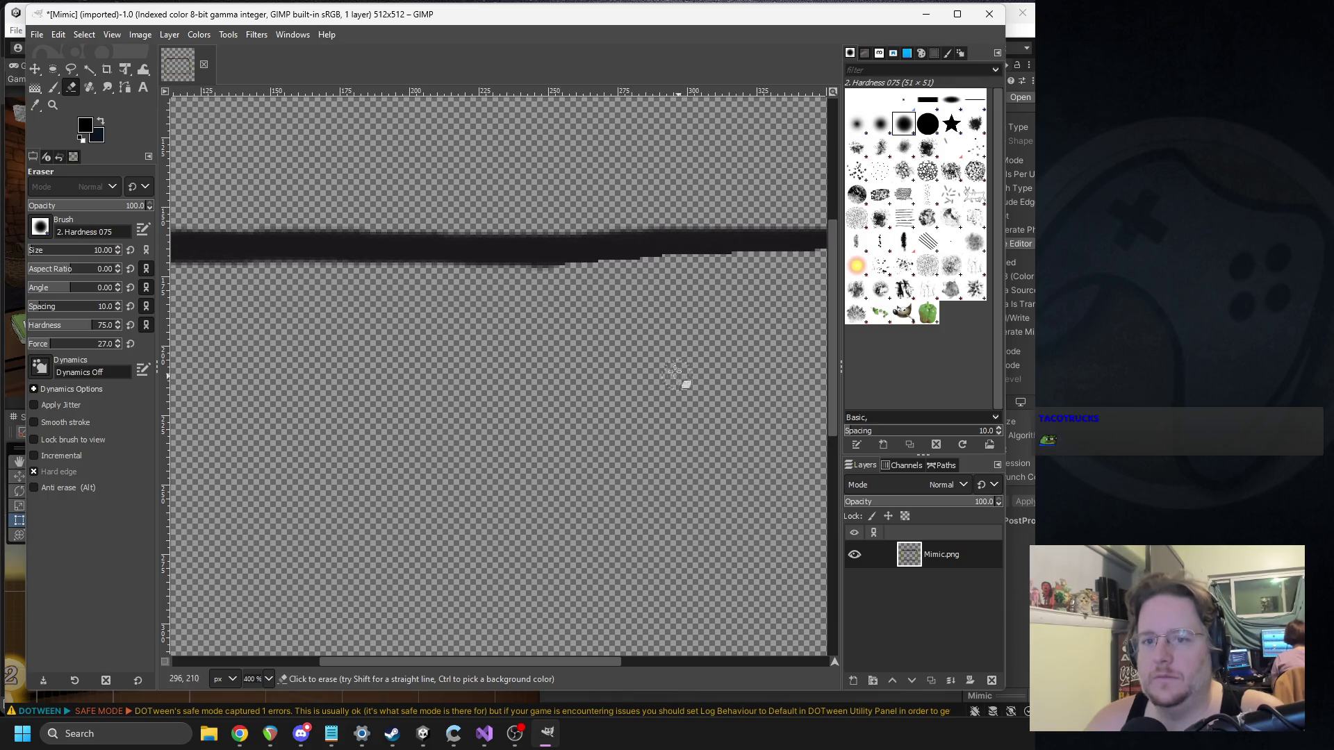
scroll(384, 325, up, 3)
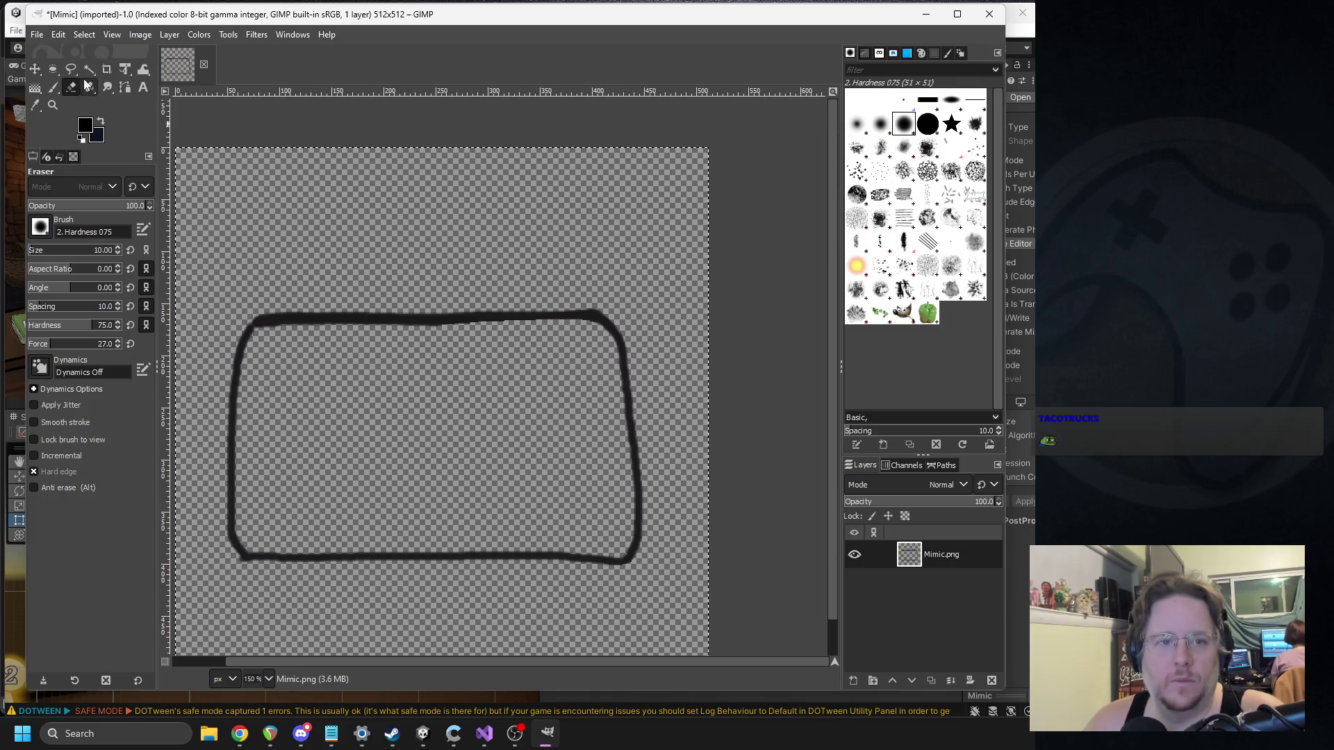
Step: Paint the horizontal lid seam across the middle of the chest
click(53, 87)
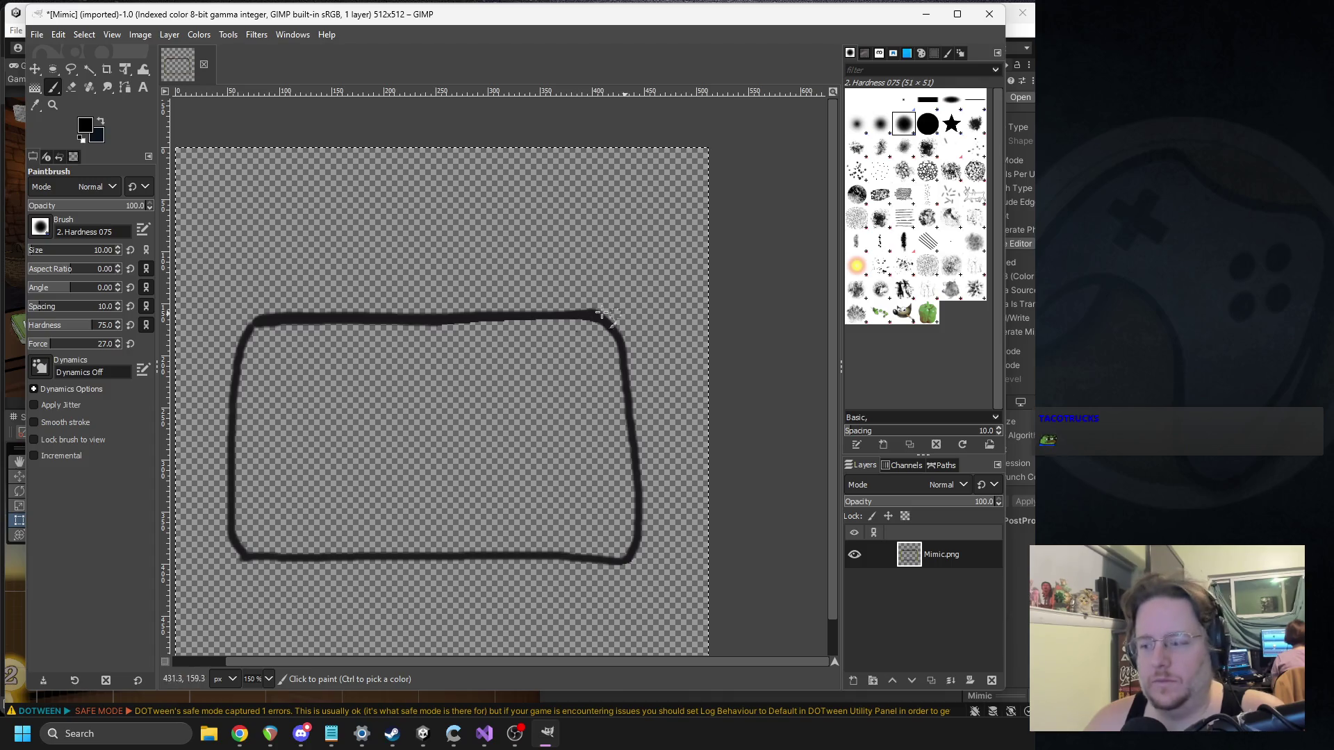
drag(495, 398, 530, 355)
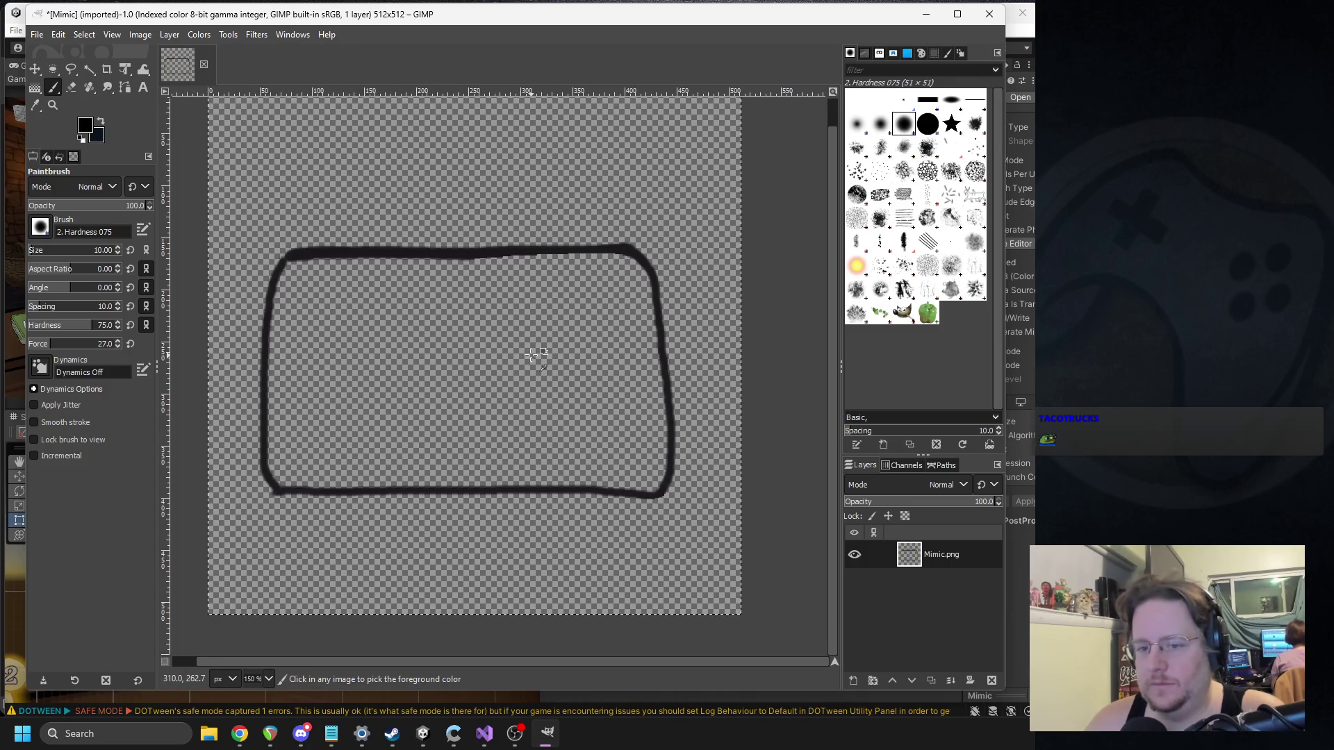
scroll(531, 355, up, 1)
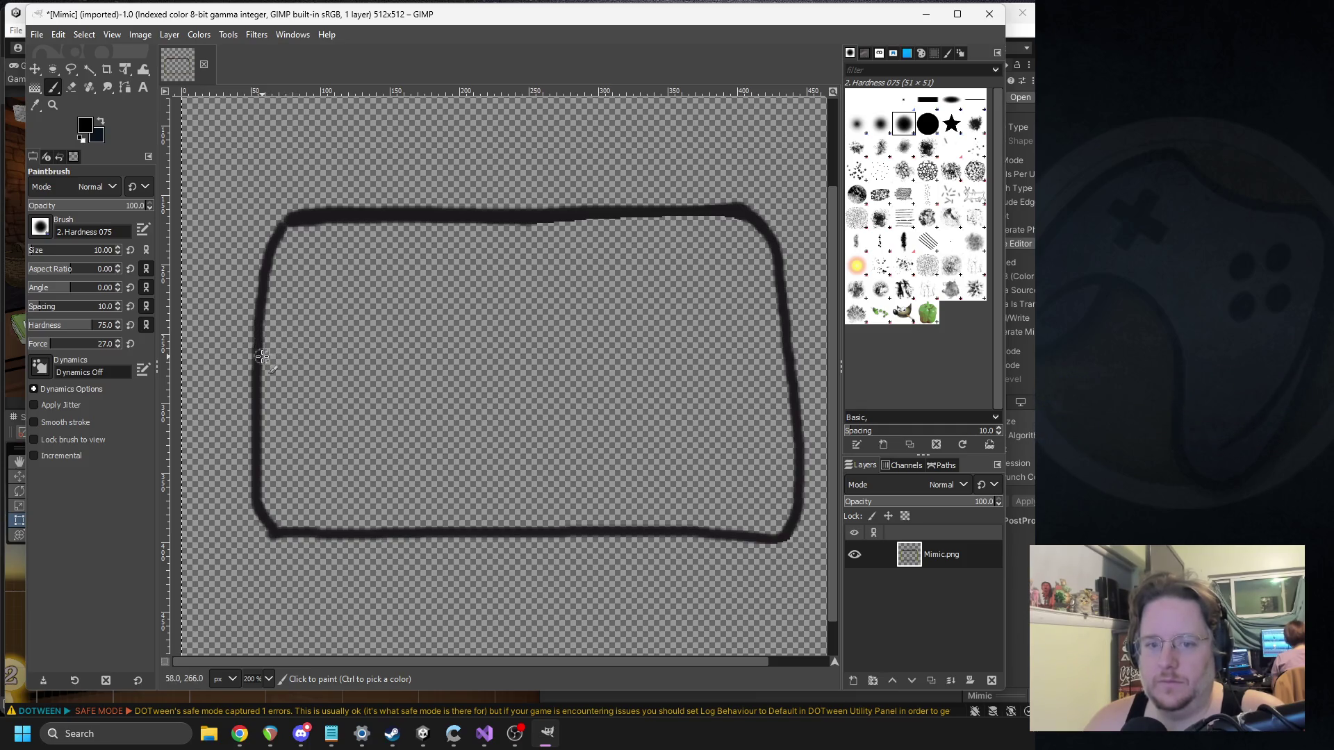
drag(262, 358, 783, 358)
scroll(529, 366, right, 2)
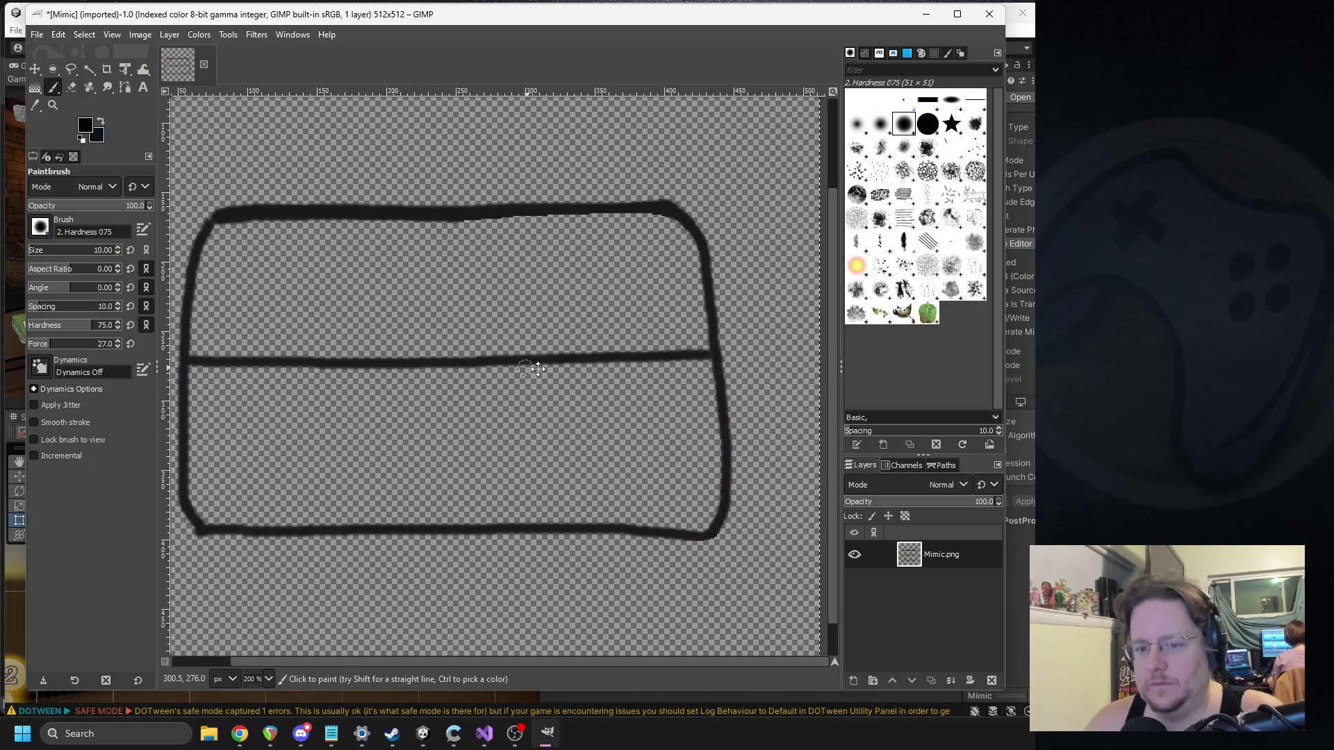
Step: Draw a small rectangular latch outline at the centre of the seam
scroll(473, 382, left, 1)
scroll(418, 400, up, 1)
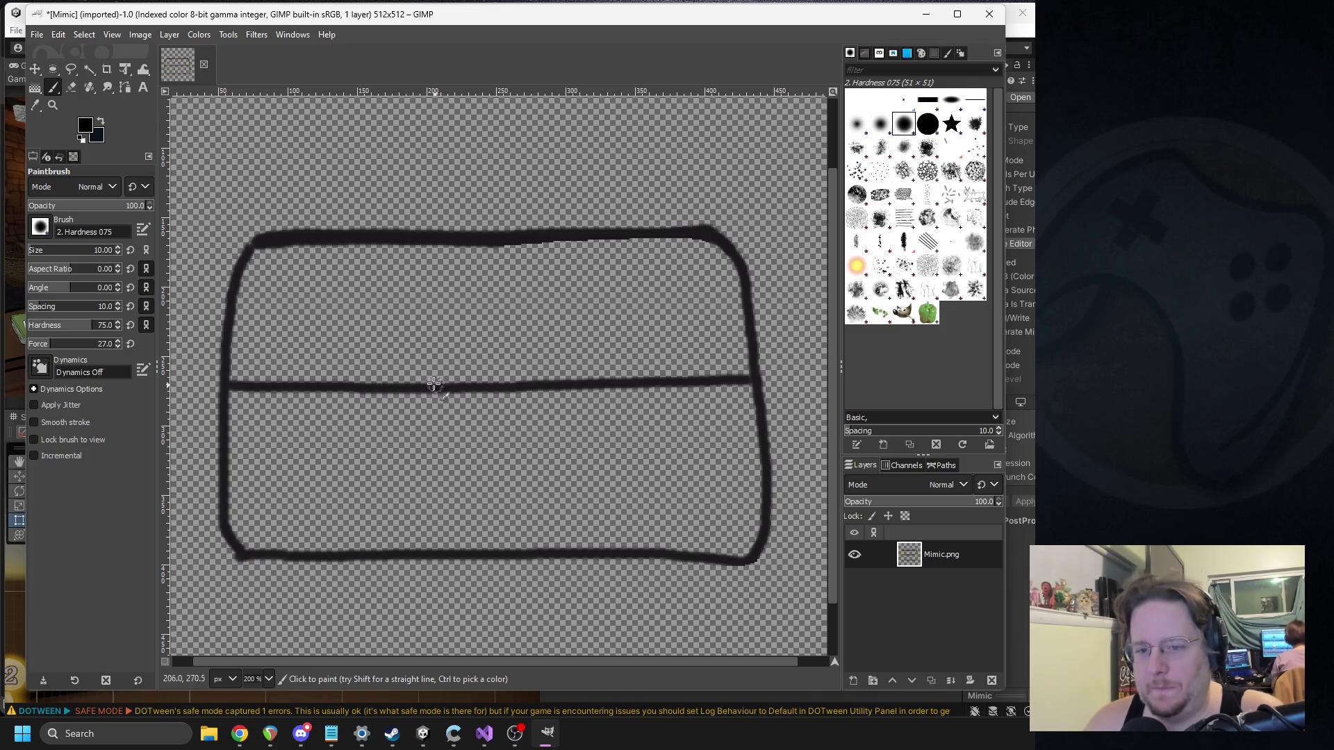
mouse_move(423, 370)
mouse_down()
mouse_move(521, 407)
mouse_move(542, 368)
mouse_move(425, 370)
mouse_up()
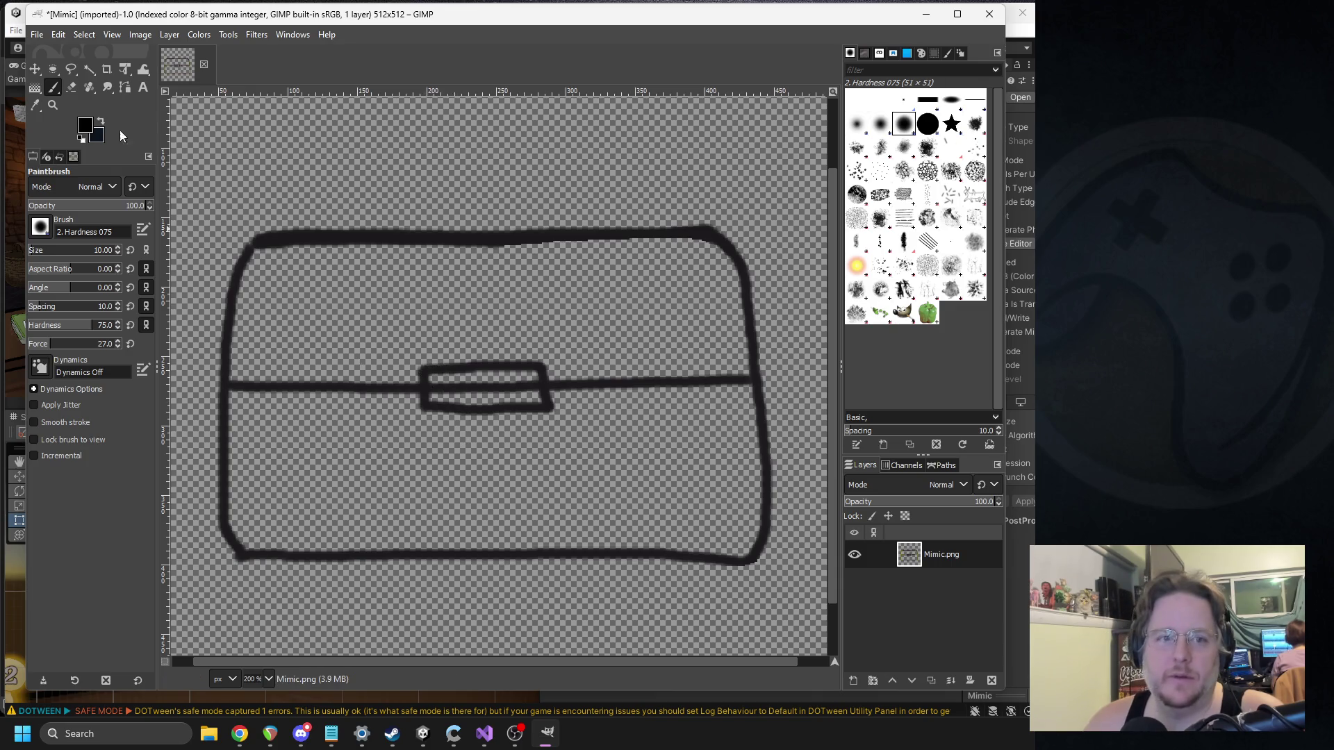
click(71, 87)
Step: Erase the seam inside the latch and thicken the chest's outer left edge
drag(433, 389, 530, 386)
click(52, 87)
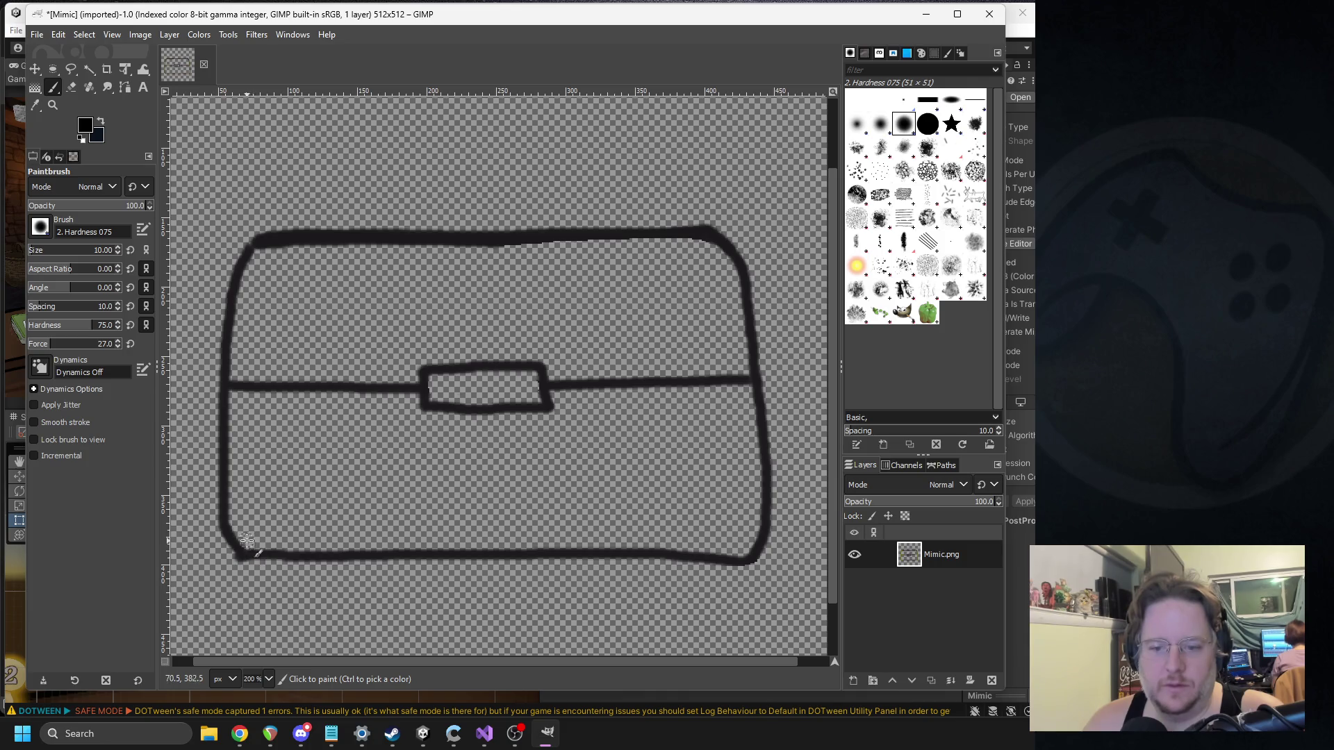
mouse_move(248, 551)
mouse_down()
mouse_move(254, 247)
mouse_move(229, 286)
mouse_move(221, 352)
mouse_up()
key(ctrl+z)
drag(243, 254, 219, 330)
key(ctrl+z)
drag(245, 260, 223, 349)
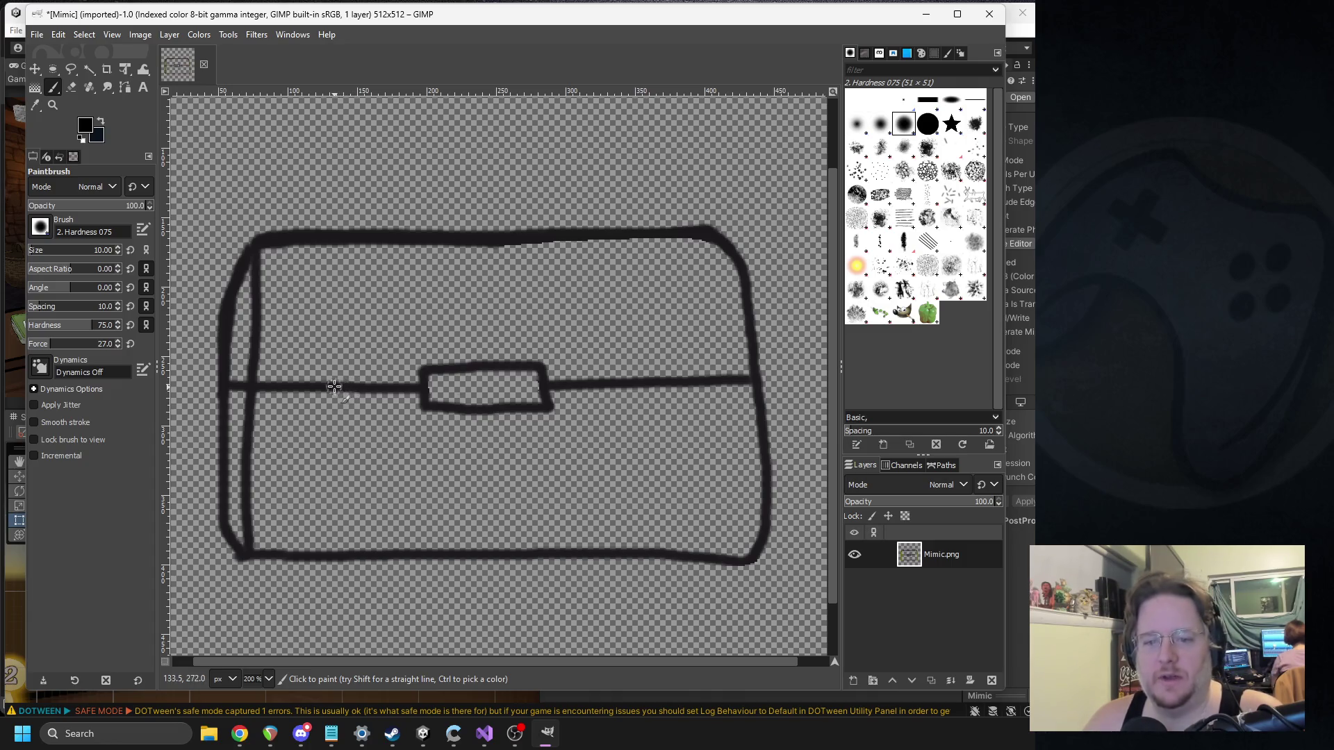
Step: Add curved tooth marks beside the clasp and draw the inner left wall line
drag(329, 386, 342, 357)
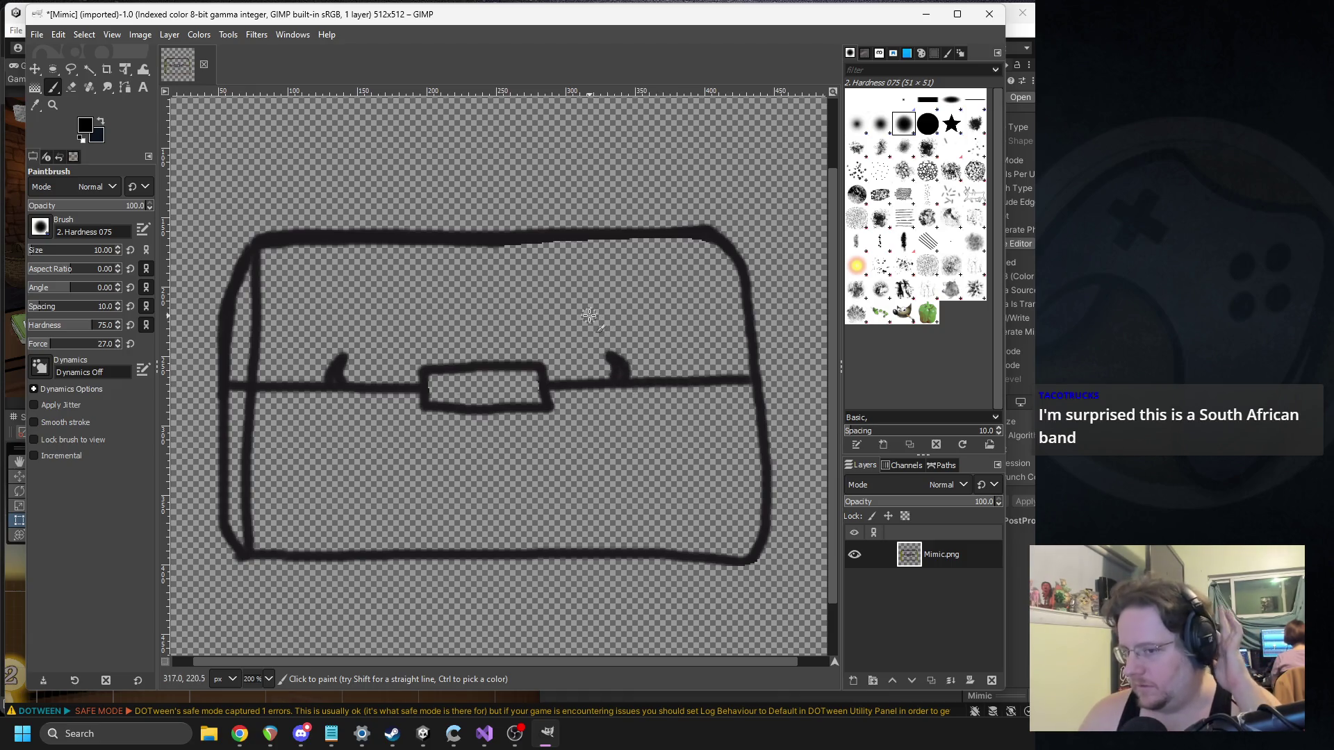
mouse_move(364, 380)
mouse_down()
mouse_move(361, 353)
mouse_move(378, 385)
mouse_up()
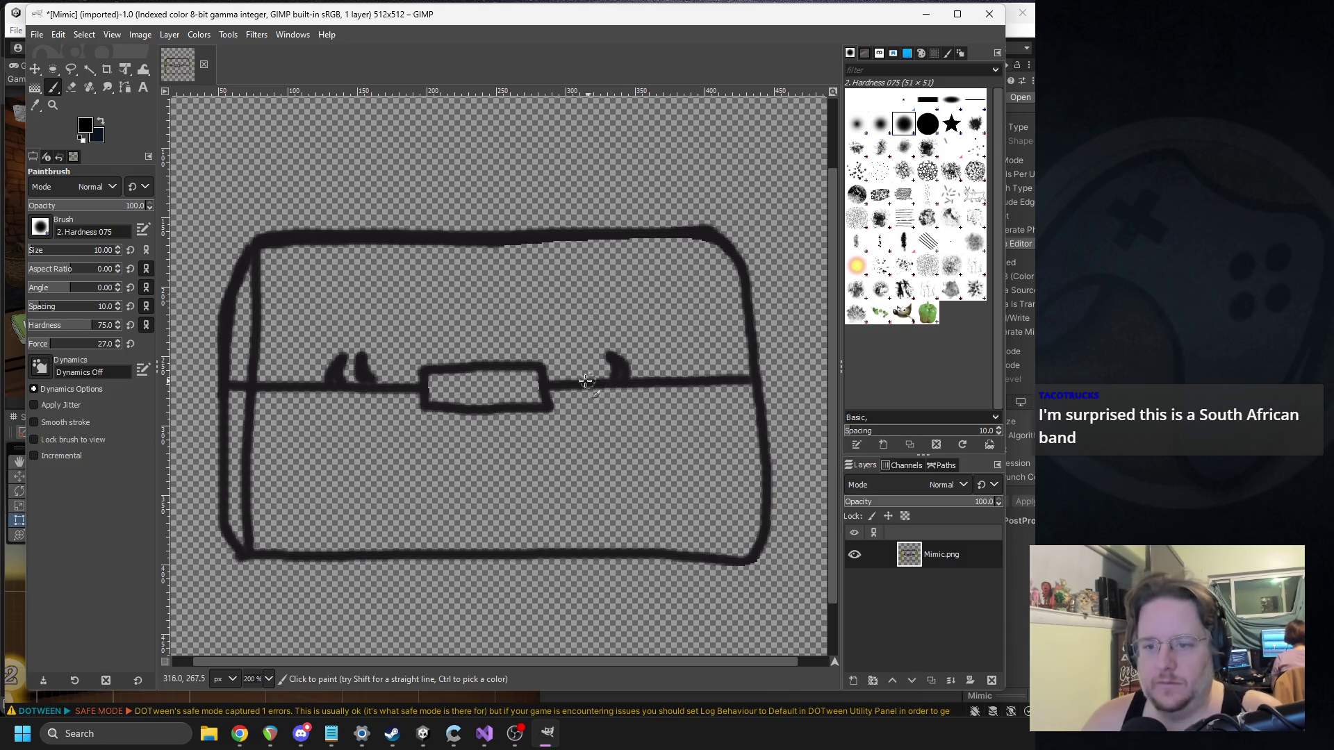
drag(583, 377, 588, 362)
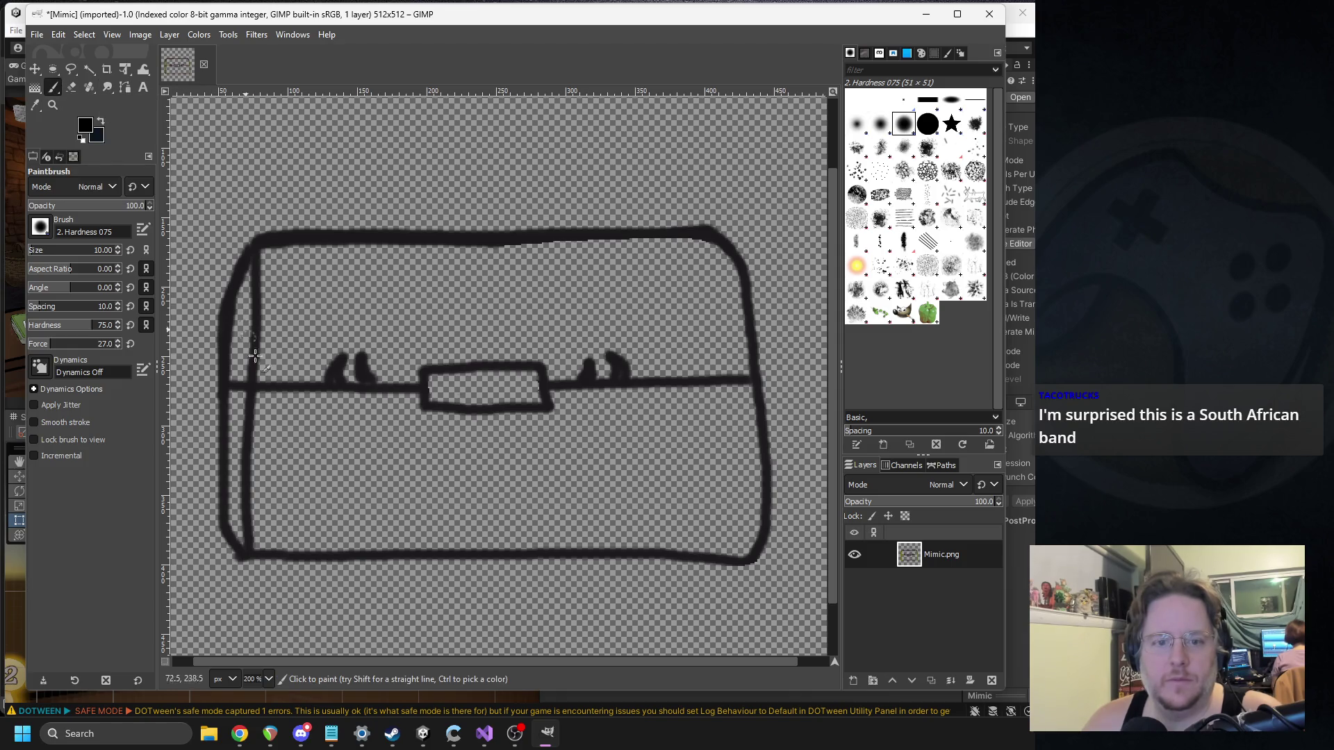
drag(245, 552, 243, 500)
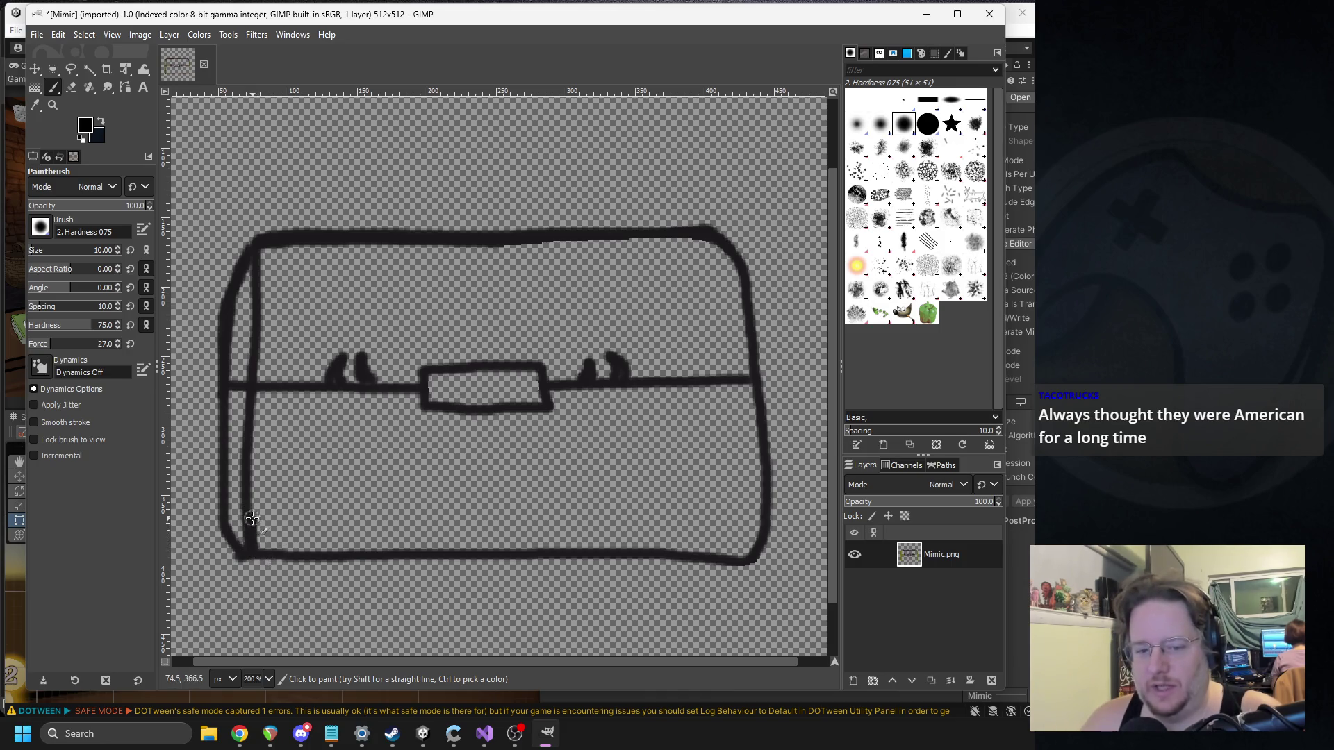
key(ctrl+z)
key(ctrl+z)
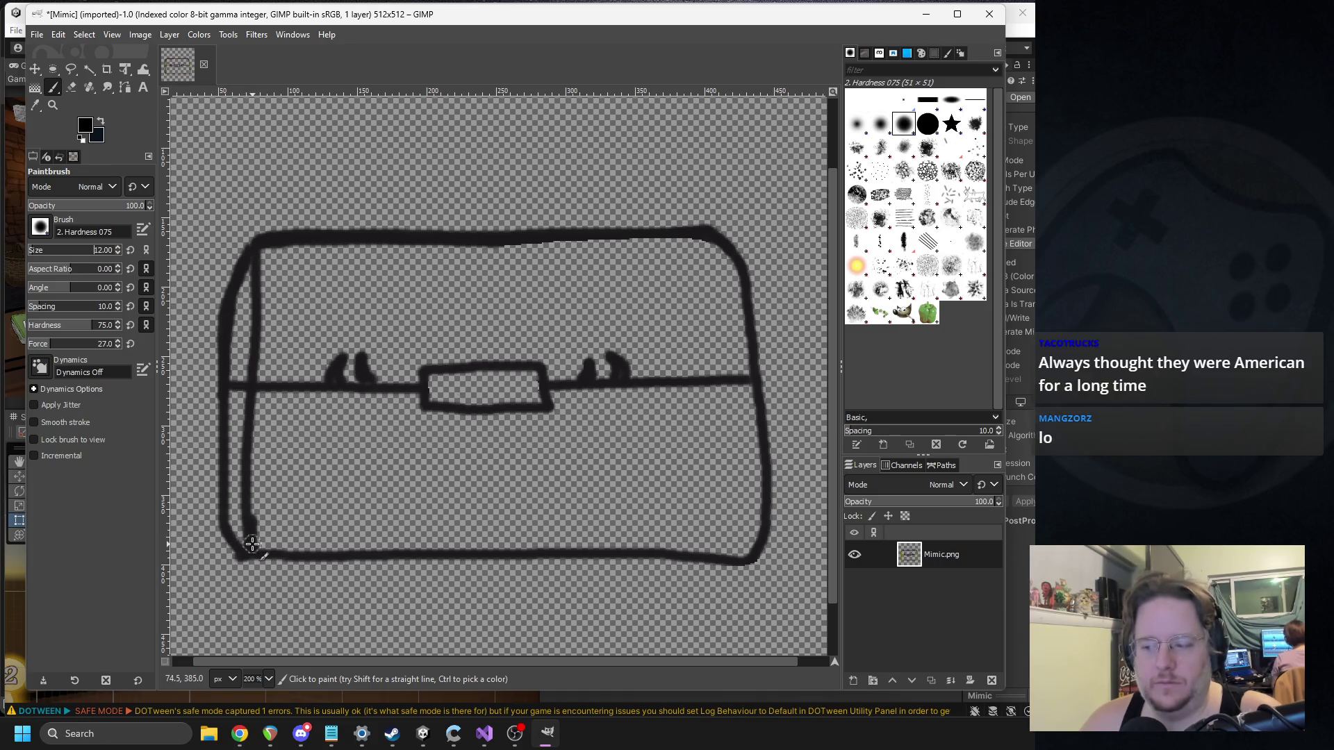
drag(251, 505, 260, 253)
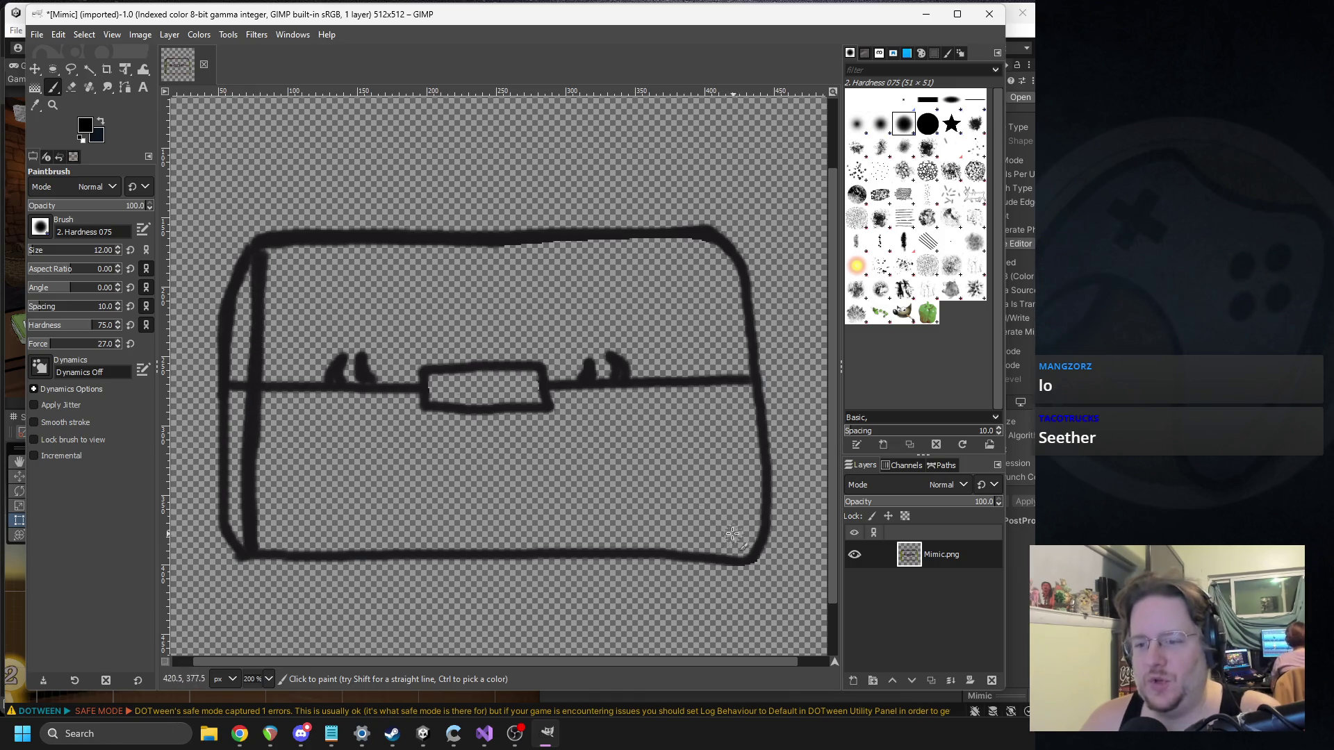
key(ctrl+z)
Step: Set the foreground back to black and draw an inner right wall line from the bottom corner
ctrl+click(764, 555)
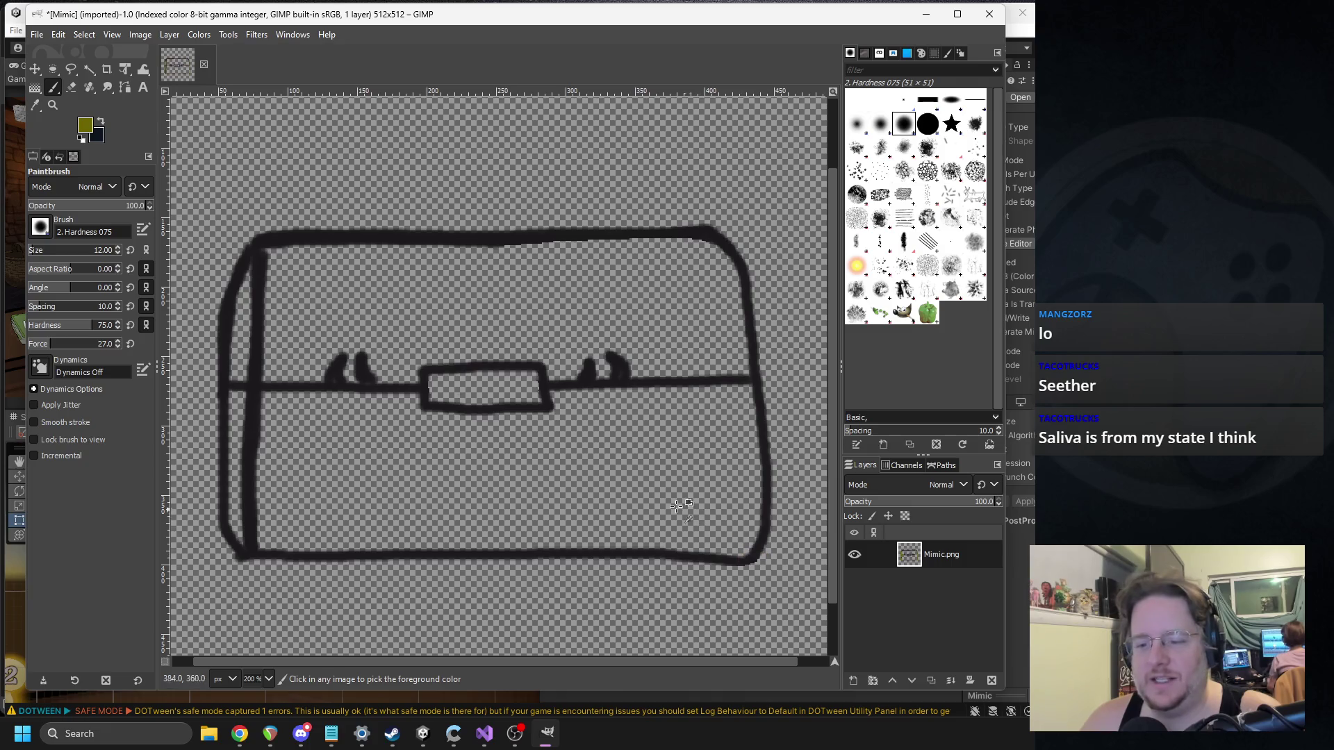
click(88, 130)
click(184, 220)
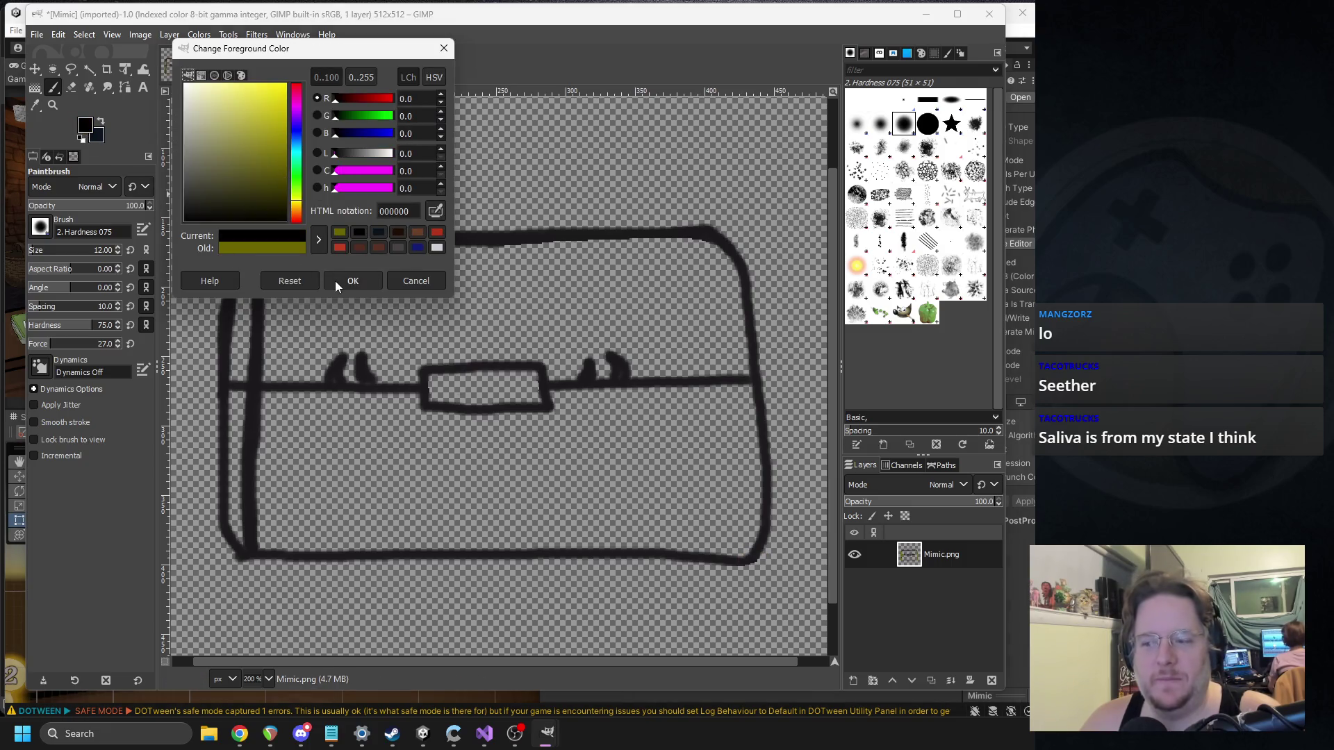
click(340, 280)
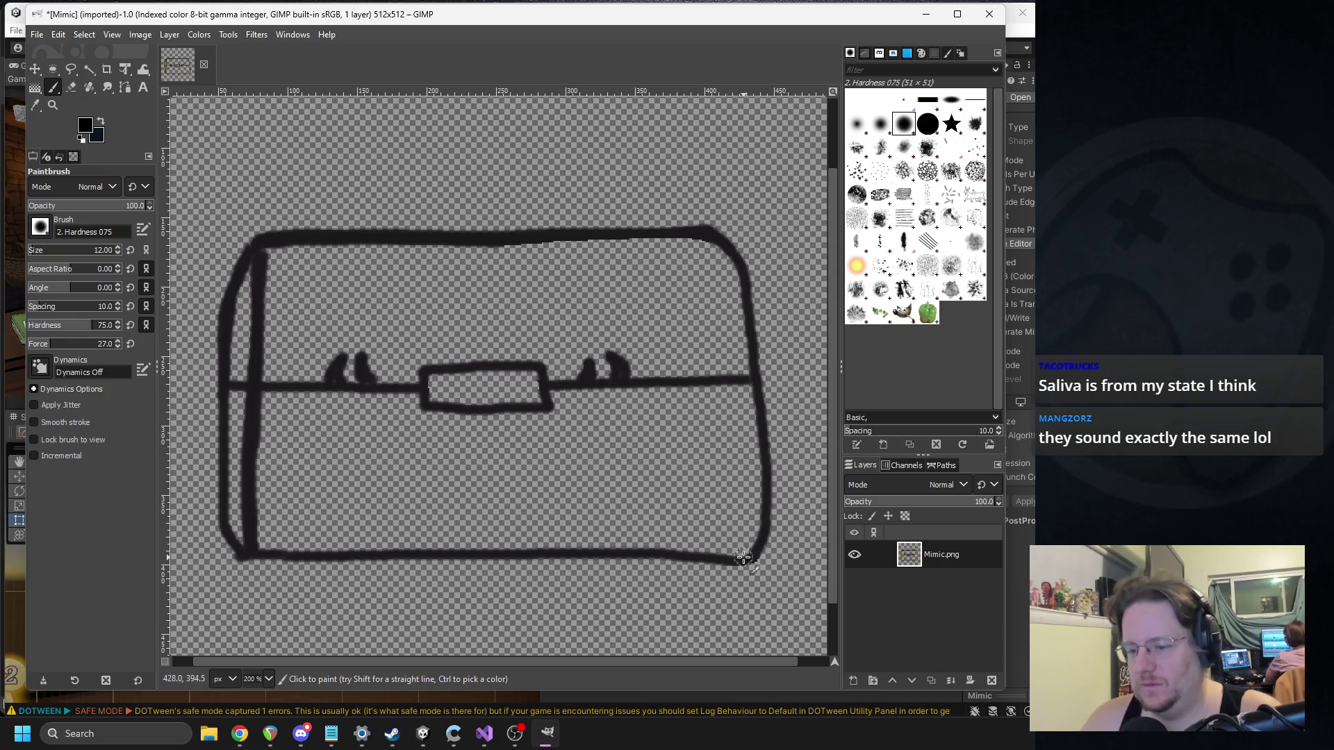
mouse_move(738, 557)
mouse_down()
mouse_move(735, 364)
mouse_move(704, 247)
mouse_up()
key(ctrl+z)
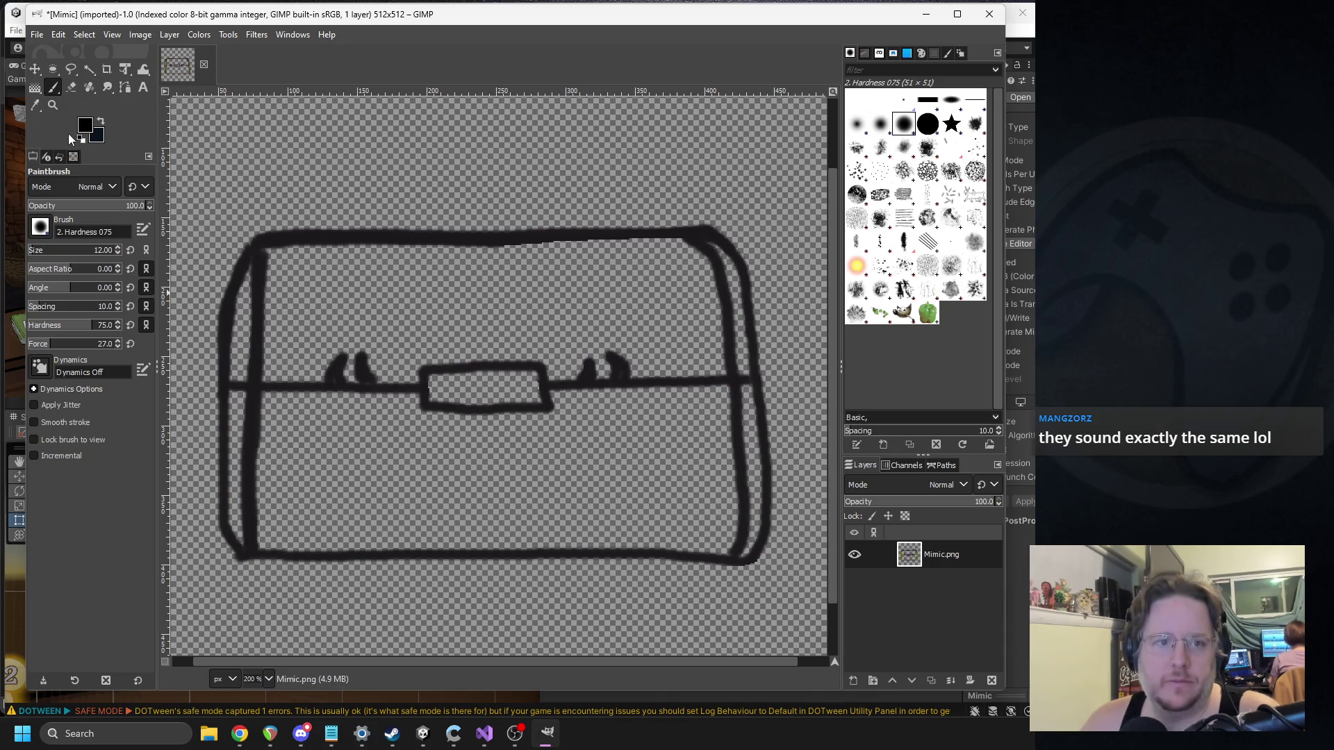
Step: Try a reddish-brown paint colour with a stroke inside the chest, then undo it
click(85, 125)
click(242, 177)
click(297, 167)
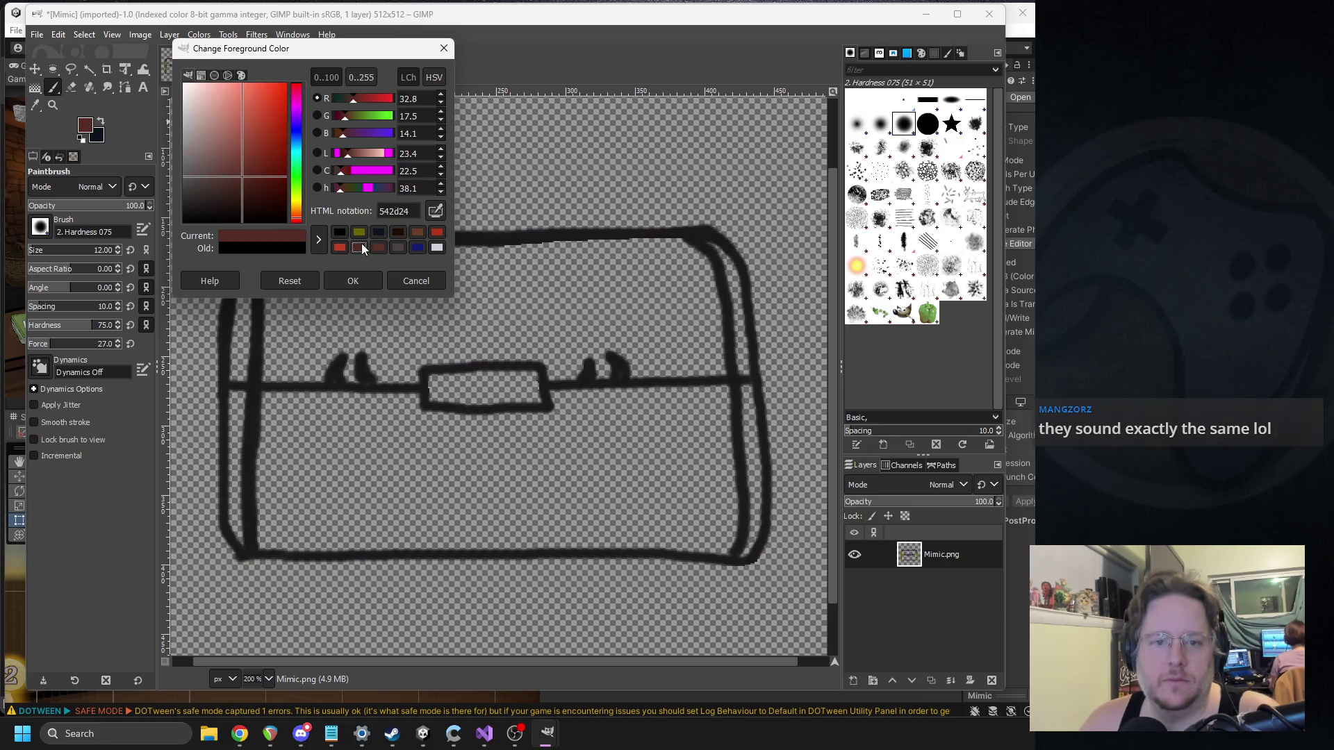
drag(347, 154, 351, 159)
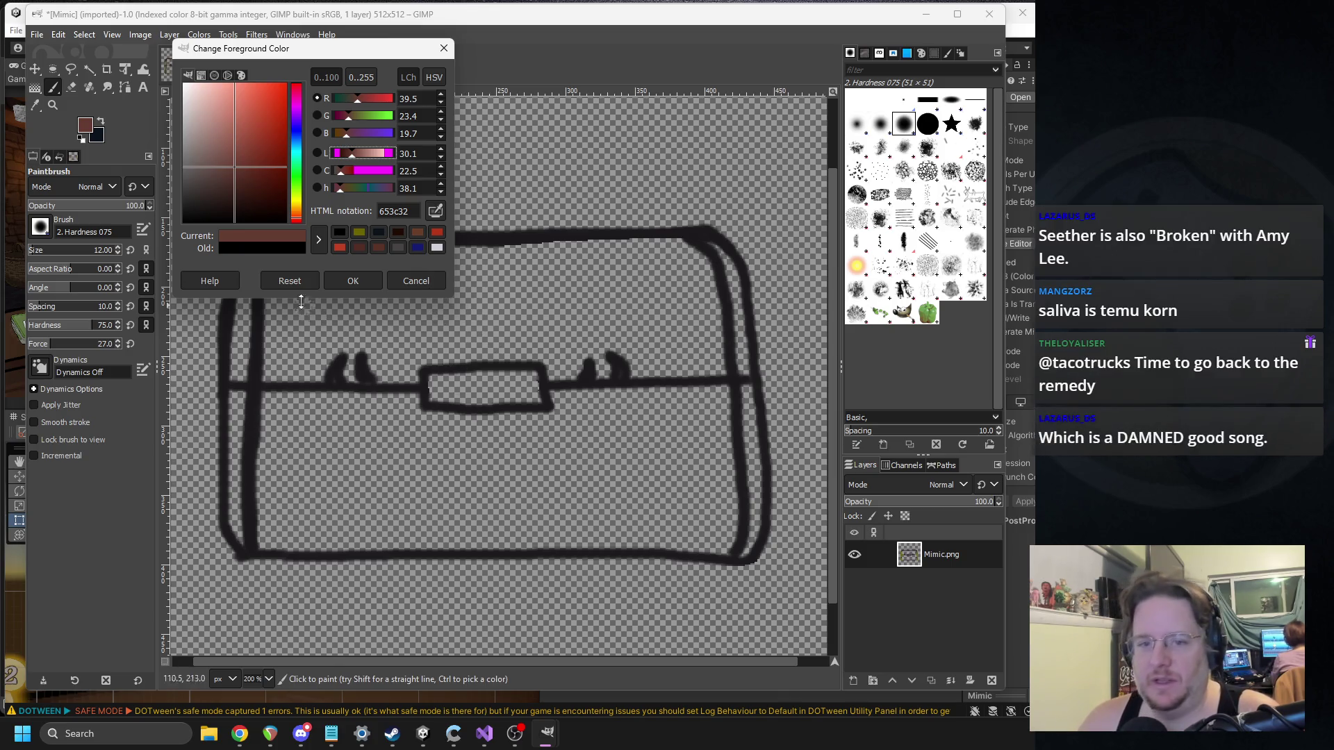
click(352, 279)
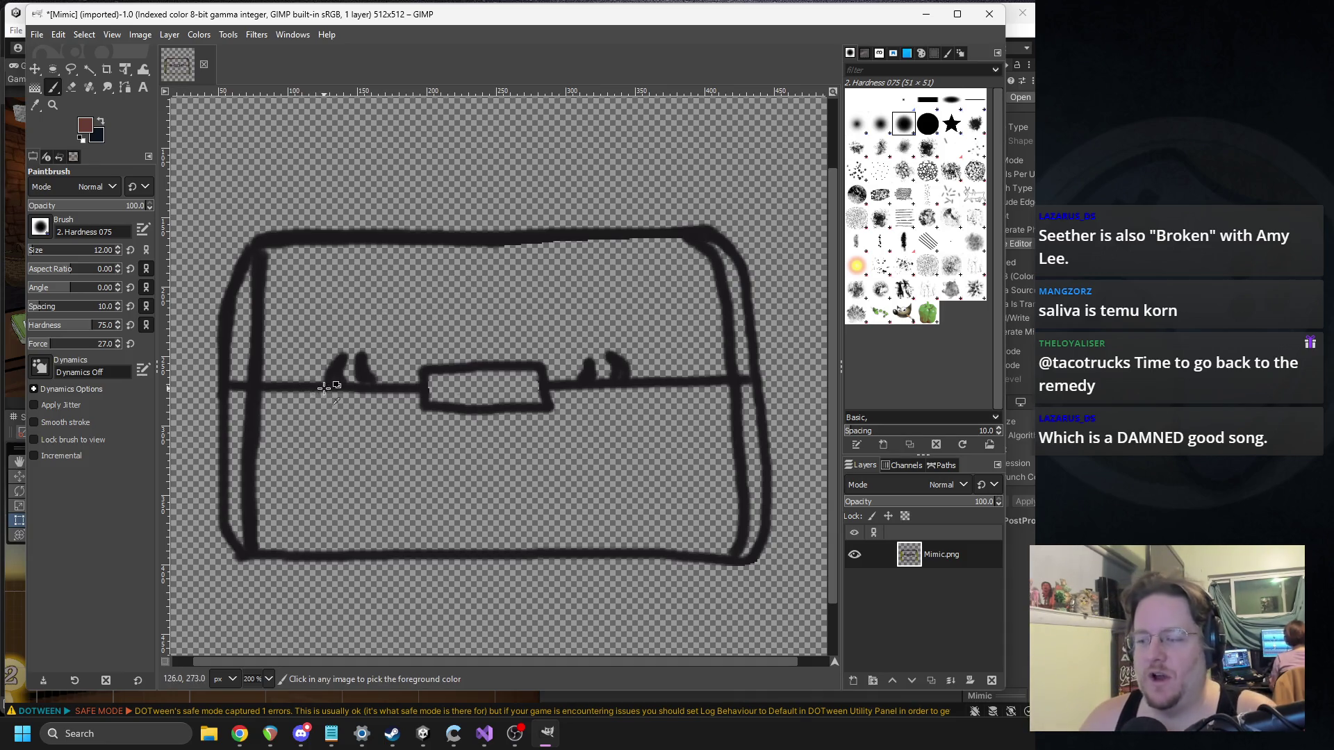
scroll(288, 473, up, 1)
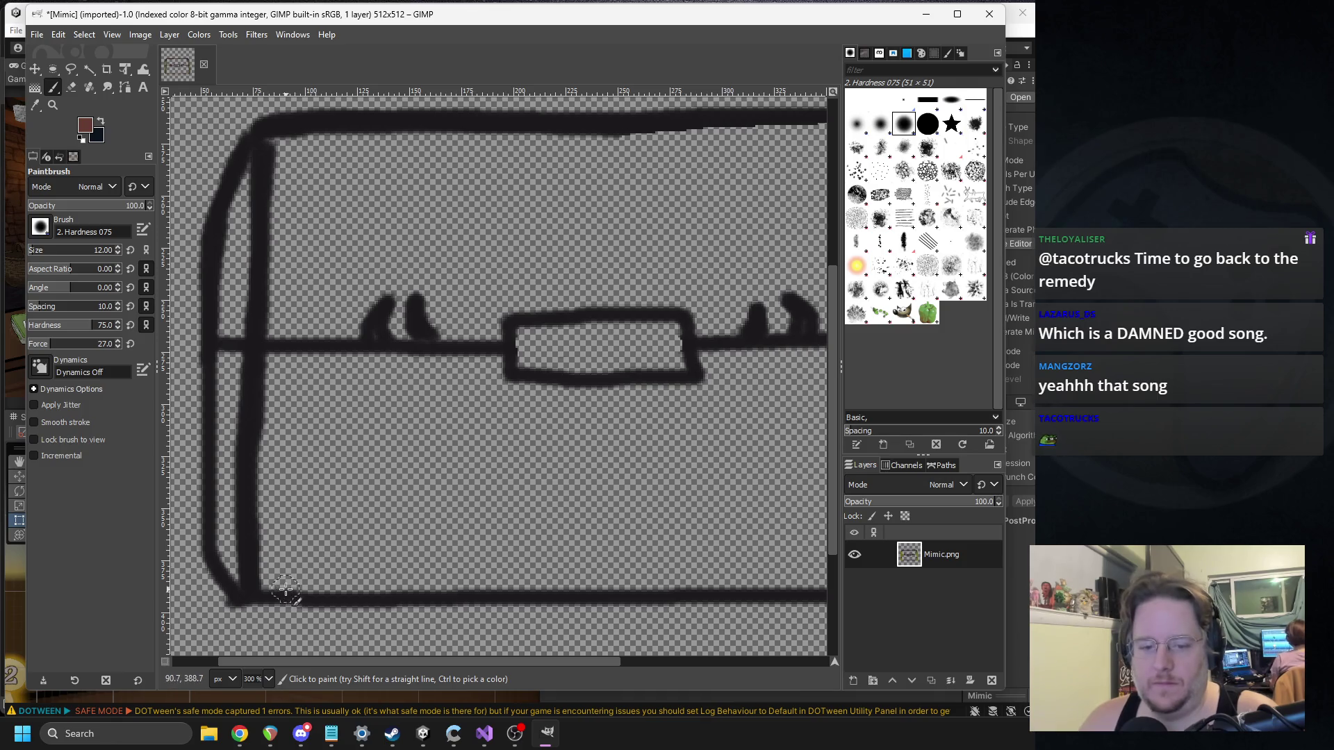
mouse_move(287, 584)
mouse_down()
mouse_move(295, 360)
mouse_move(465, 362)
mouse_up()
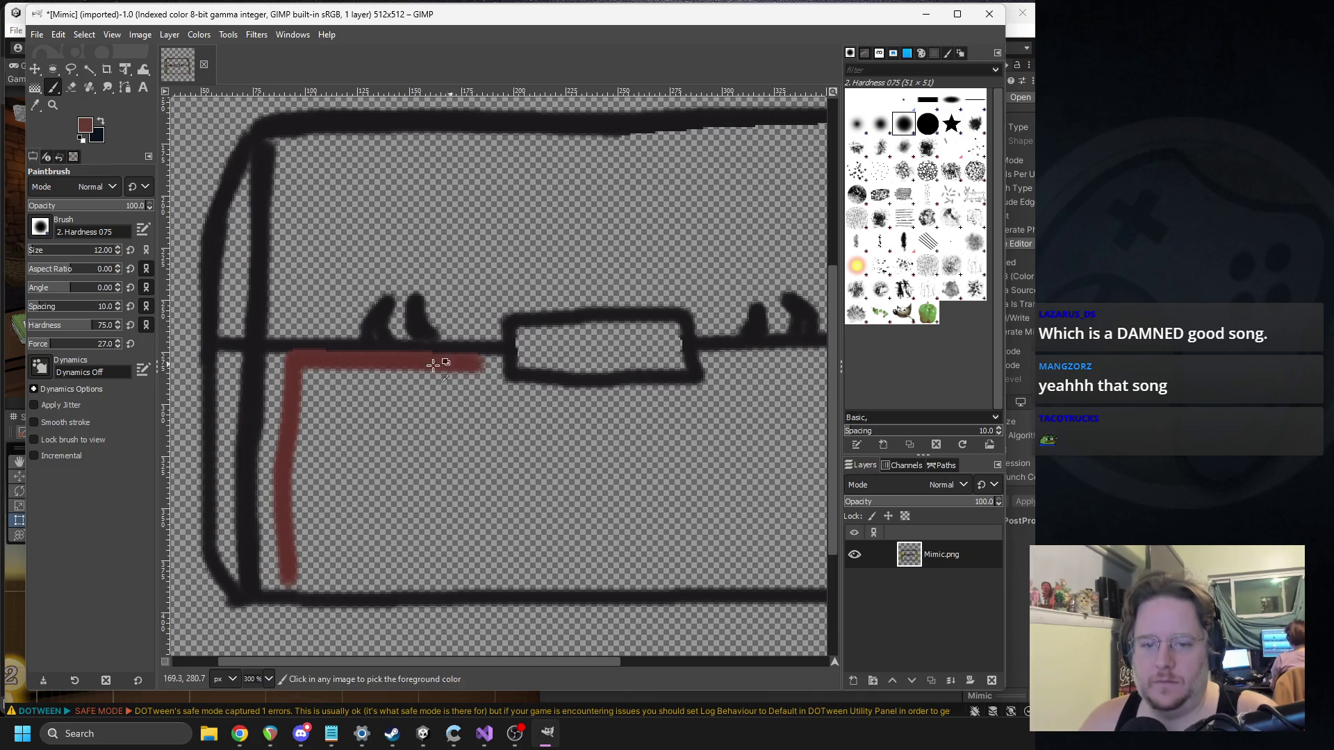
key(ctrl+z)
Step: Reset the foreground to 000000 and thicken the base of the inner left wall line
click(85, 124)
text(000000)
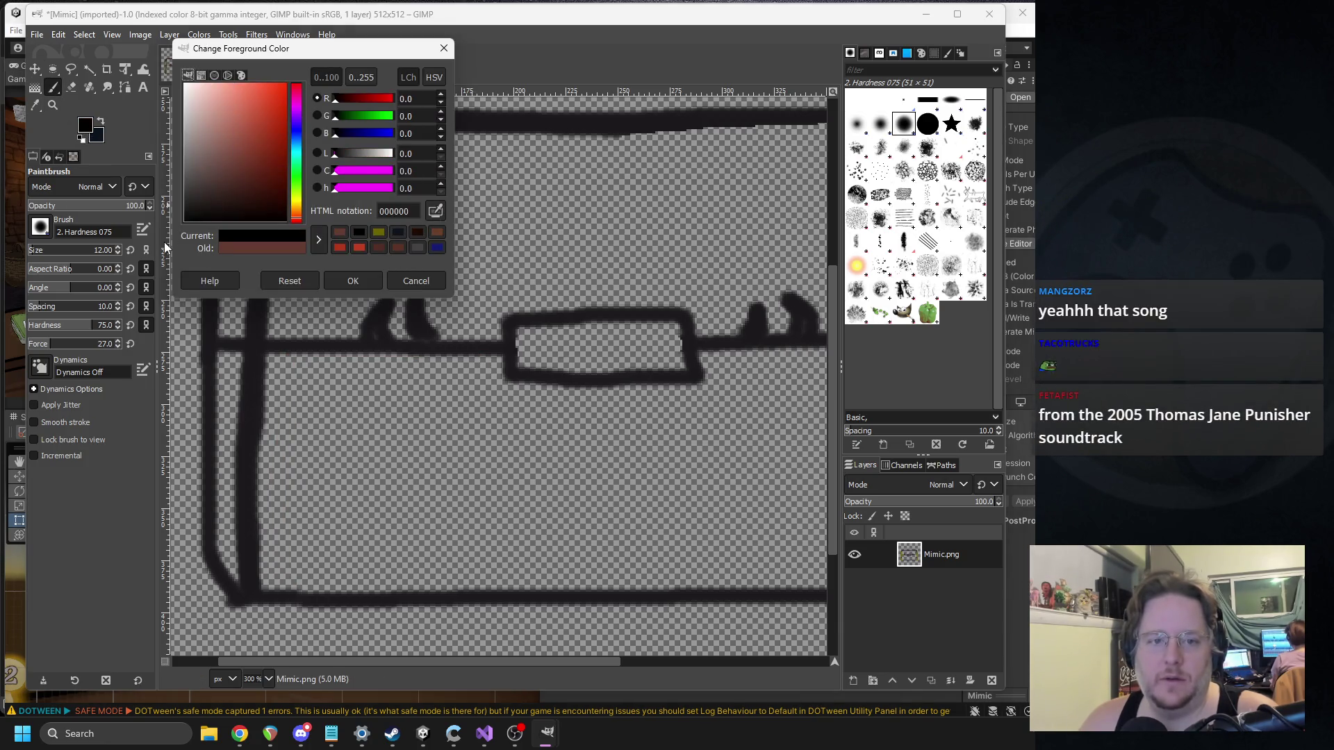
click(349, 281)
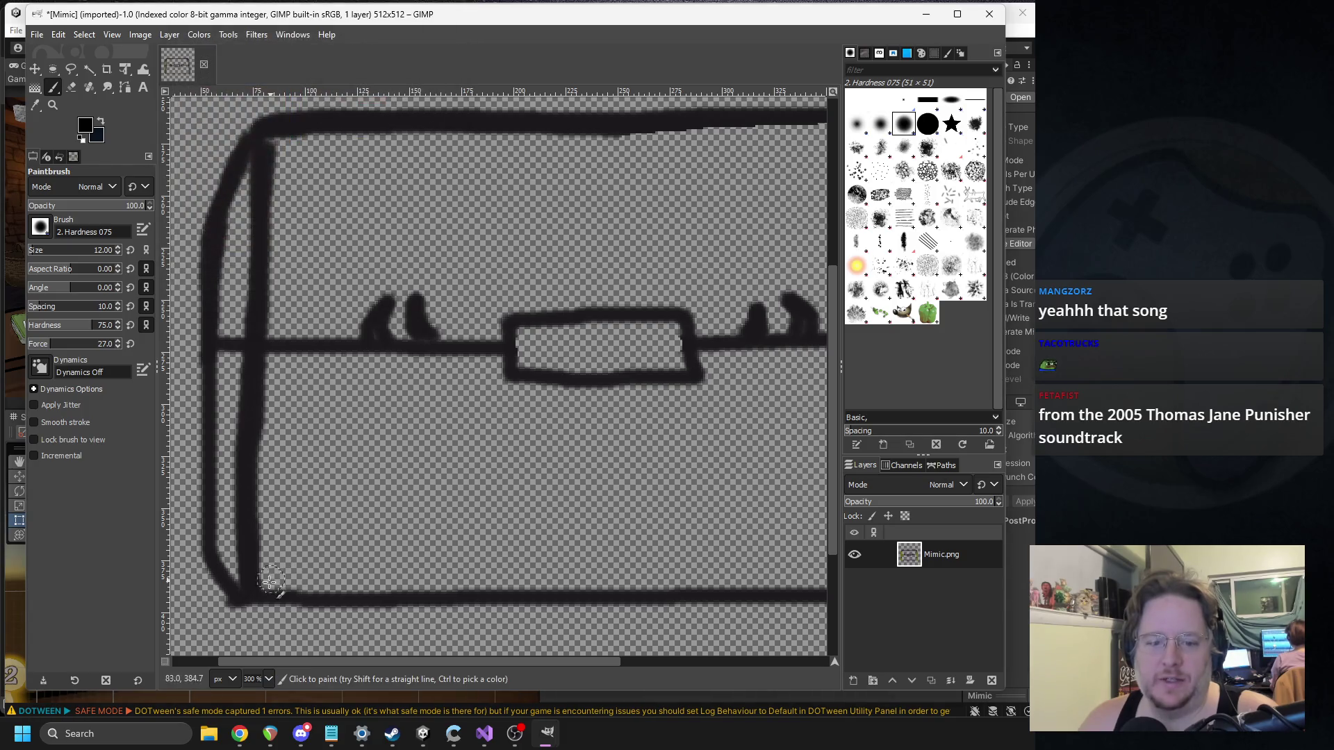
mouse_move(265, 584)
mouse_down()
mouse_move(268, 381)
mouse_move(251, 587)
mouse_up()
Step: Redraw the left wall's upper part, the seam line and the inner right line's bottom end thicker
key(ctrl+z)
mouse_move(280, 182)
mouse_down()
mouse_move(278, 139)
mouse_move(273, 327)
mouse_move(369, 356)
mouse_move(696, 352)
mouse_up()
scroll(493, 358, right, 5)
key(ctrl+z)
mouse_move(436, 353)
mouse_down()
mouse_move(687, 343)
mouse_move(644, 235)
mouse_move(649, 275)
mouse_up()
scroll(441, 347, up, 2)
scroll(653, 348, down, 4)
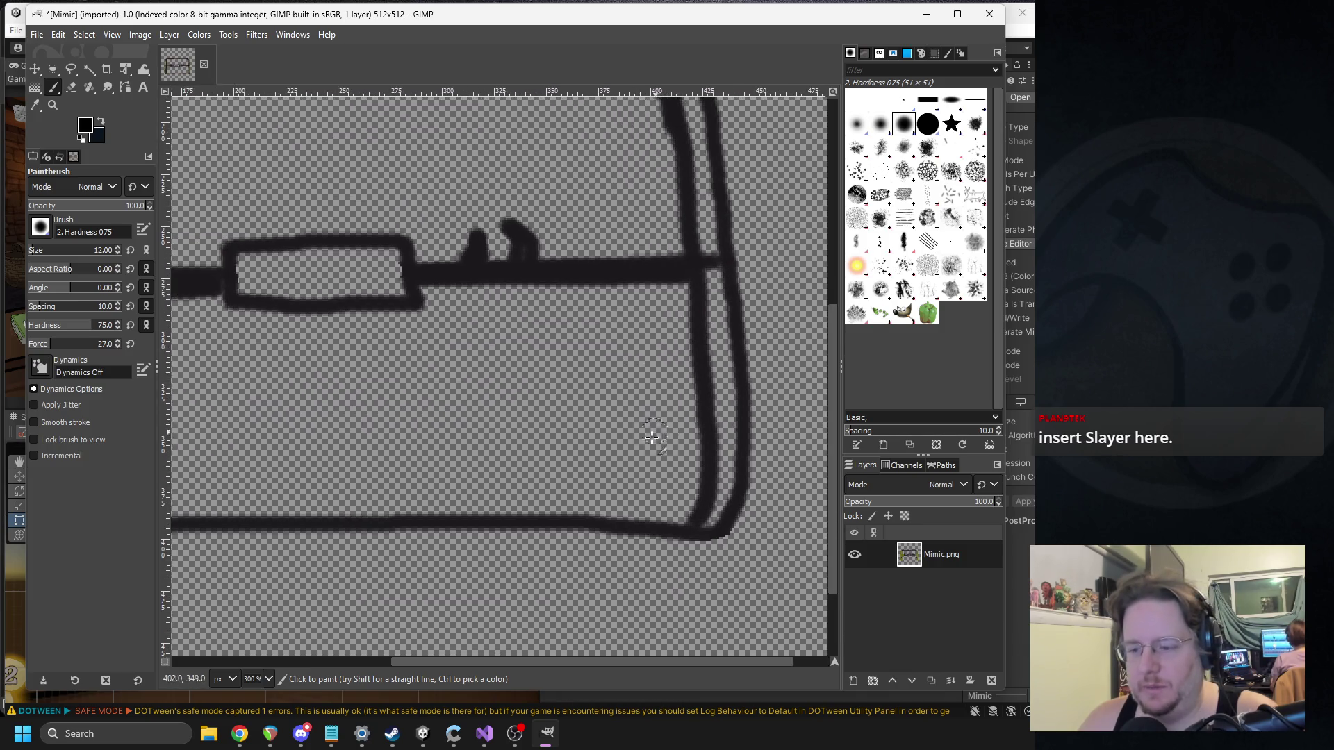
drag(697, 478, 683, 540)
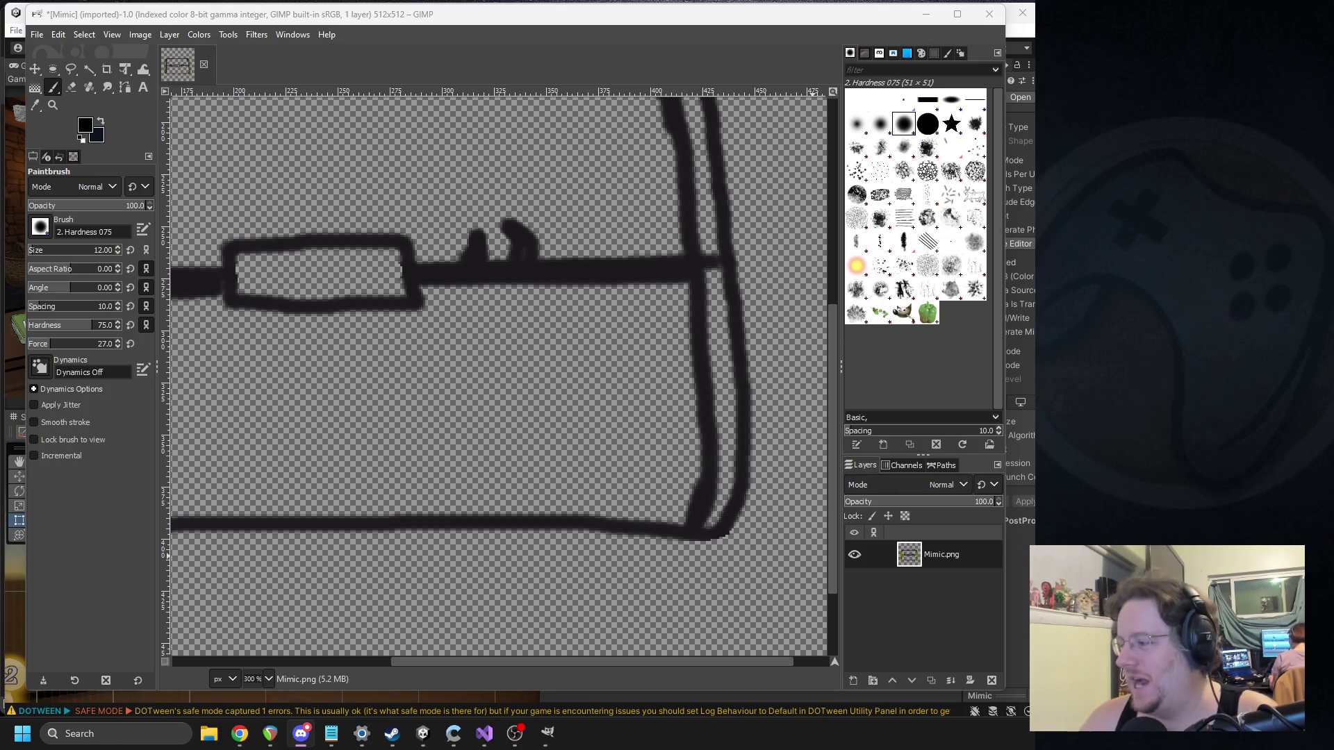
Step: Thicken the chest's left side and bottom-left corner outline
mouse_move(276, 405)
mouse_down()
mouse_move(544, 522)
mouse_move(485, 485)
mouse_up()
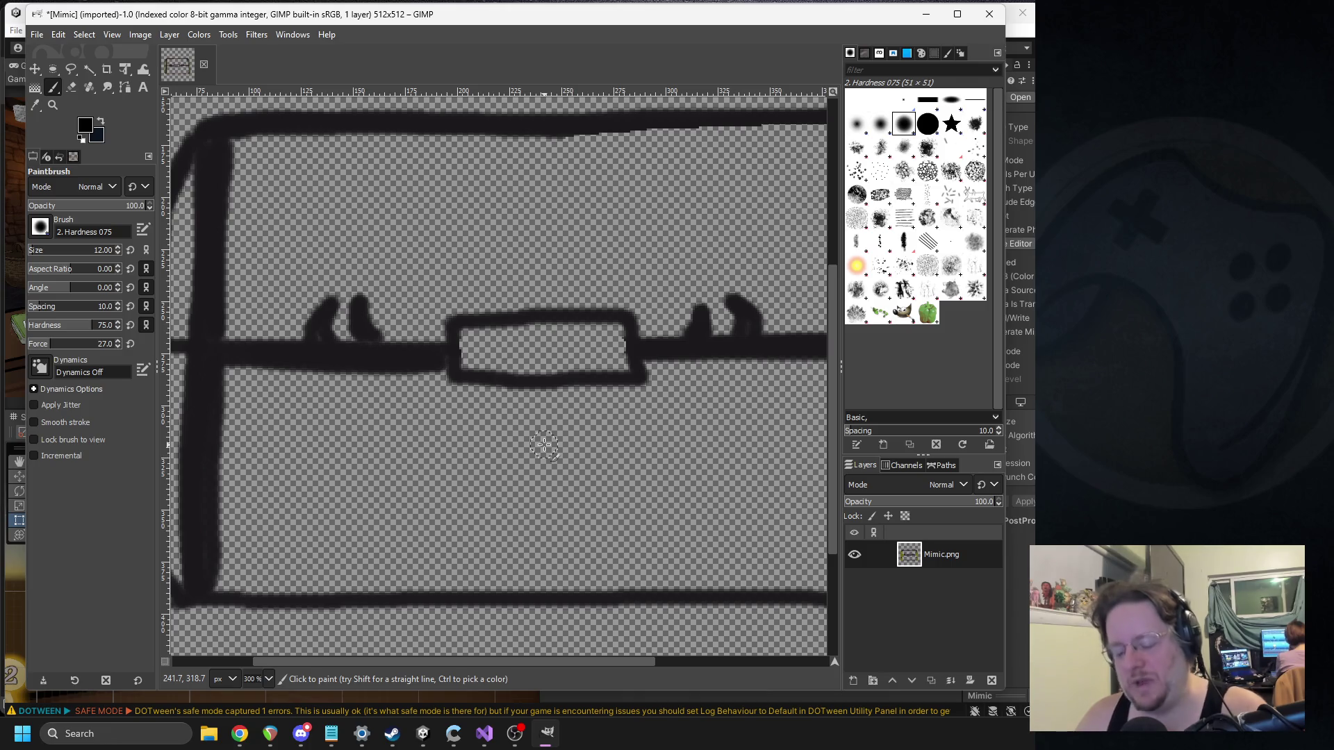
drag(452, 314, 448, 377)
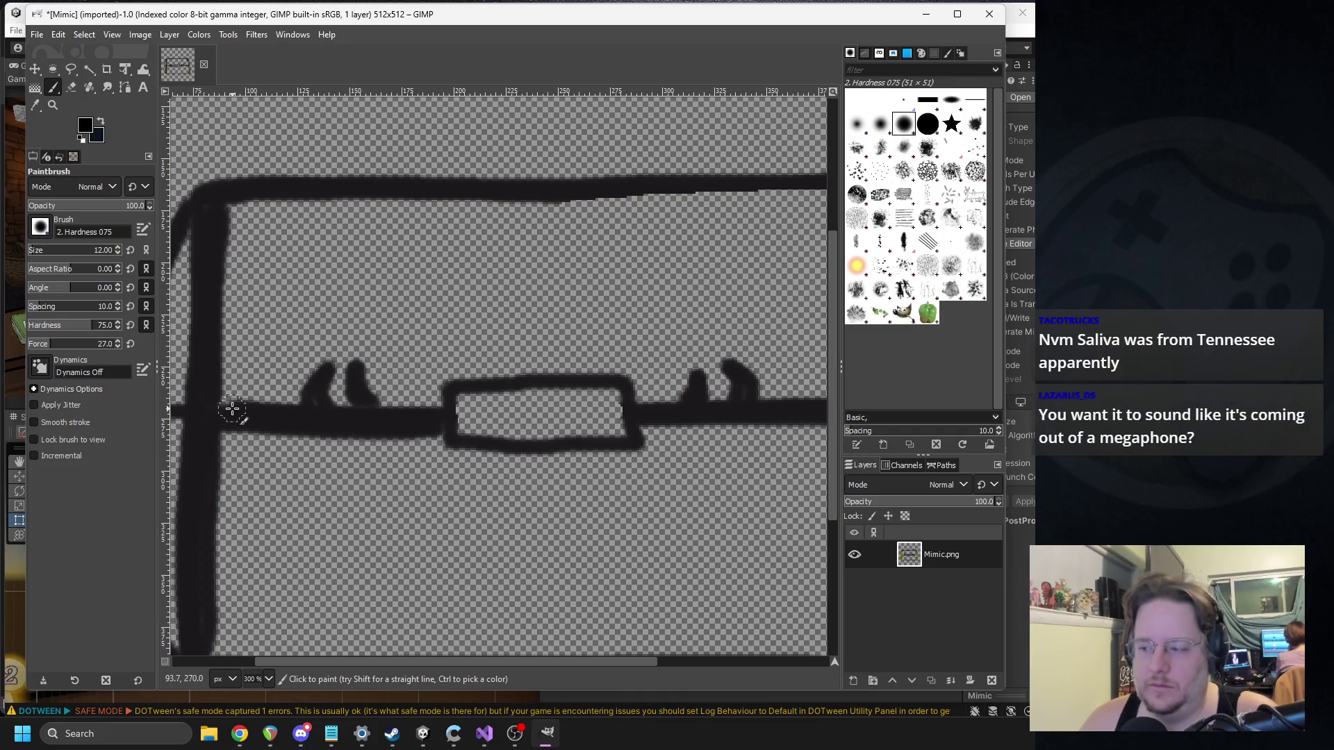
scroll(556, 424, right, 4)
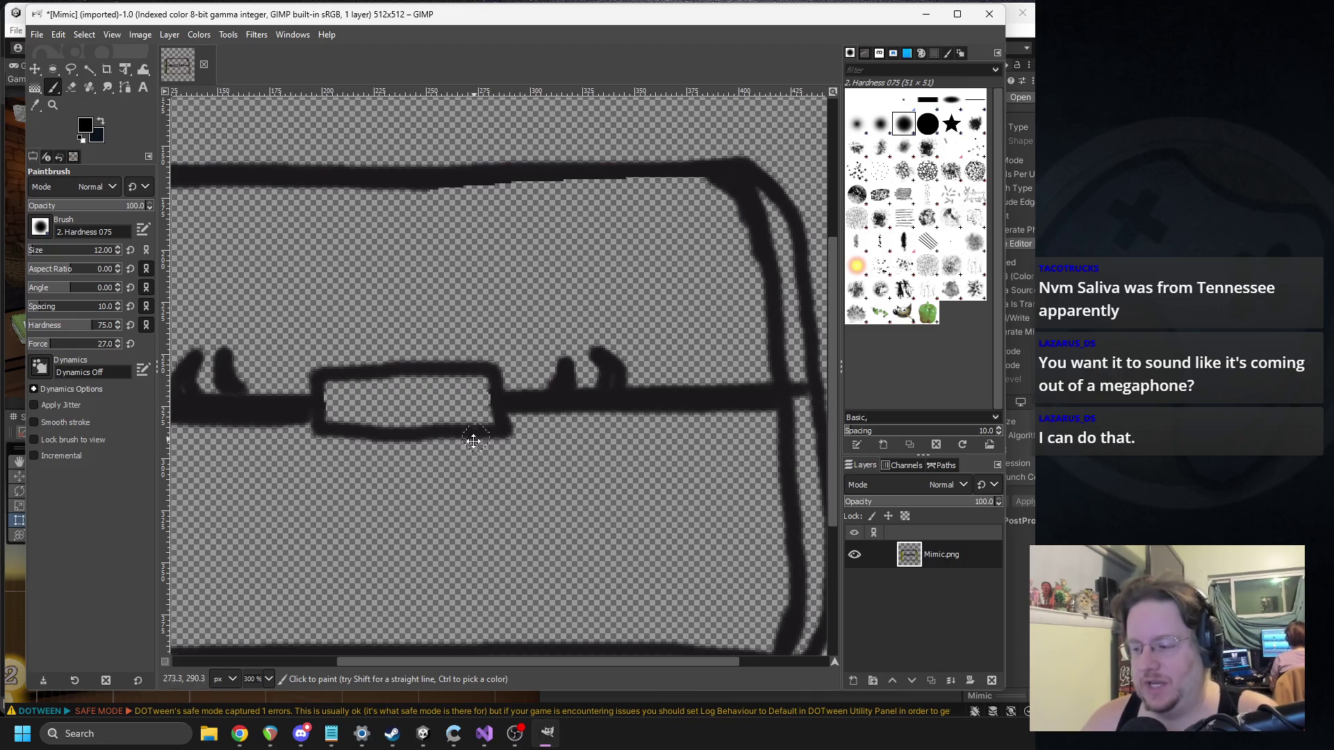
scroll(570, 430, left, 4)
mouse_move(481, 369)
mouse_down()
mouse_move(455, 398)
mouse_move(459, 427)
mouse_move(622, 438)
mouse_move(643, 414)
mouse_move(636, 375)
mouse_move(465, 373)
mouse_move(459, 410)
mouse_up()
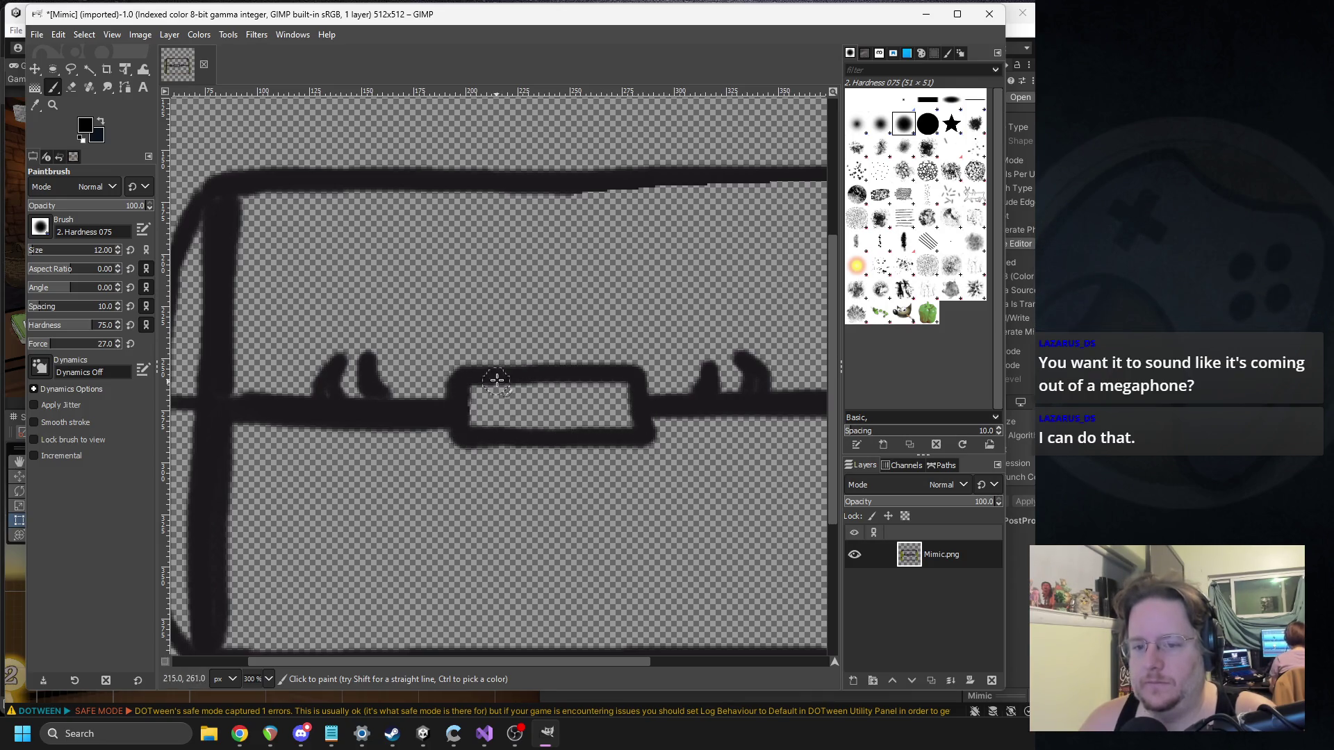
scroll(471, 381, left, 3)
scroll(470, 380, up, 1)
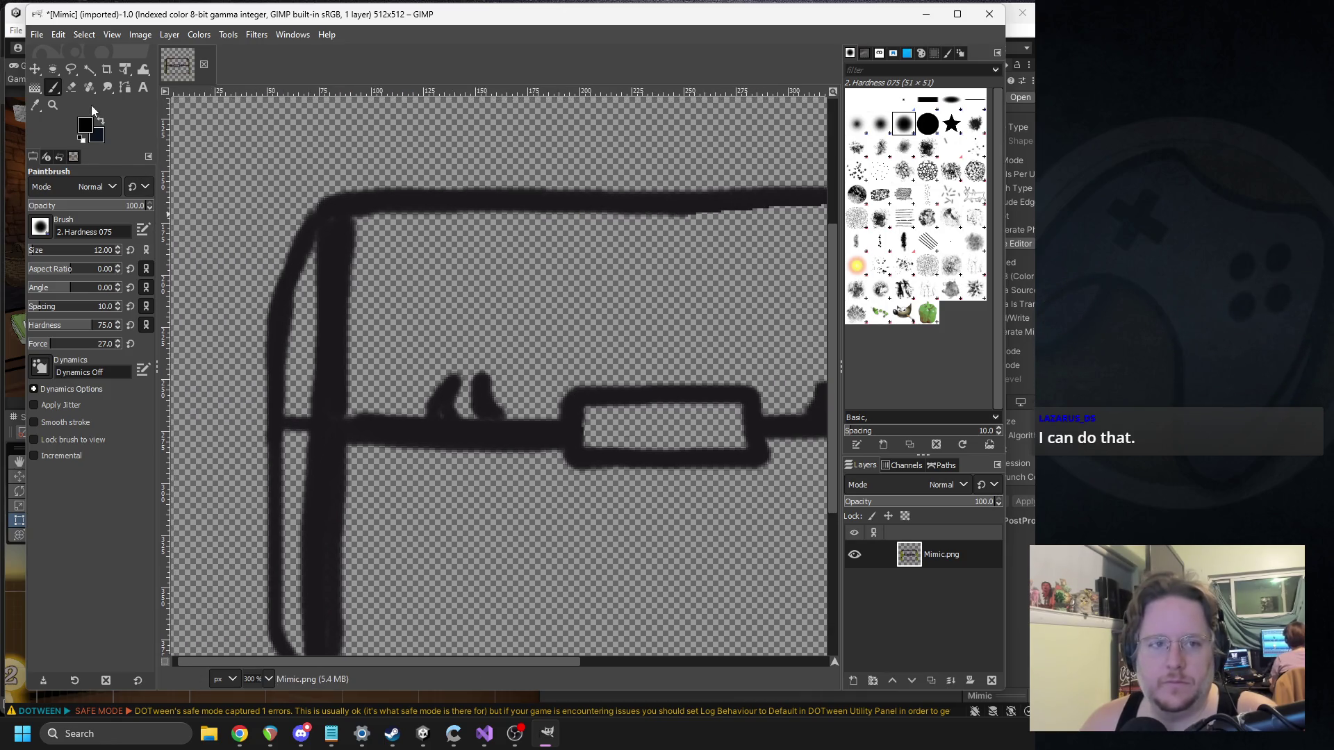
Step: Select the Gradient tool and set the foreground colour to reddish-brown 69382d
click(35, 88)
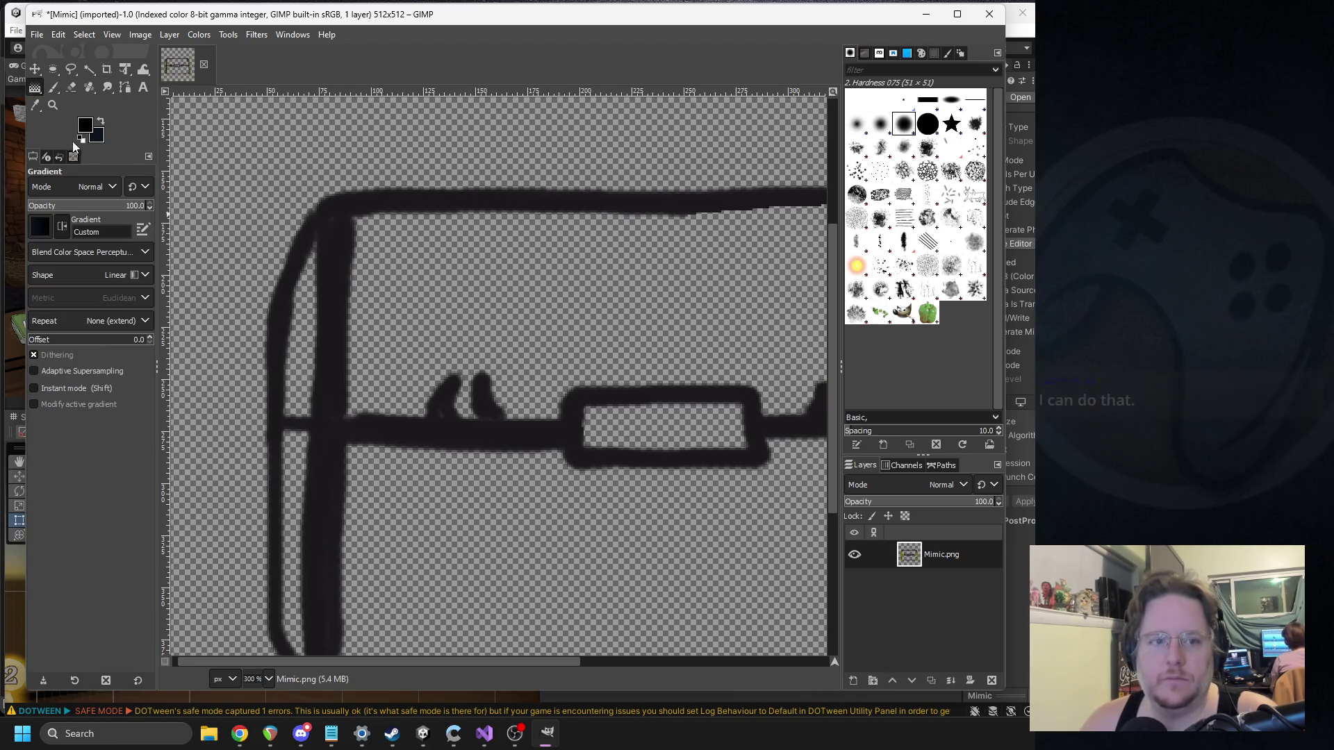
click(40, 225)
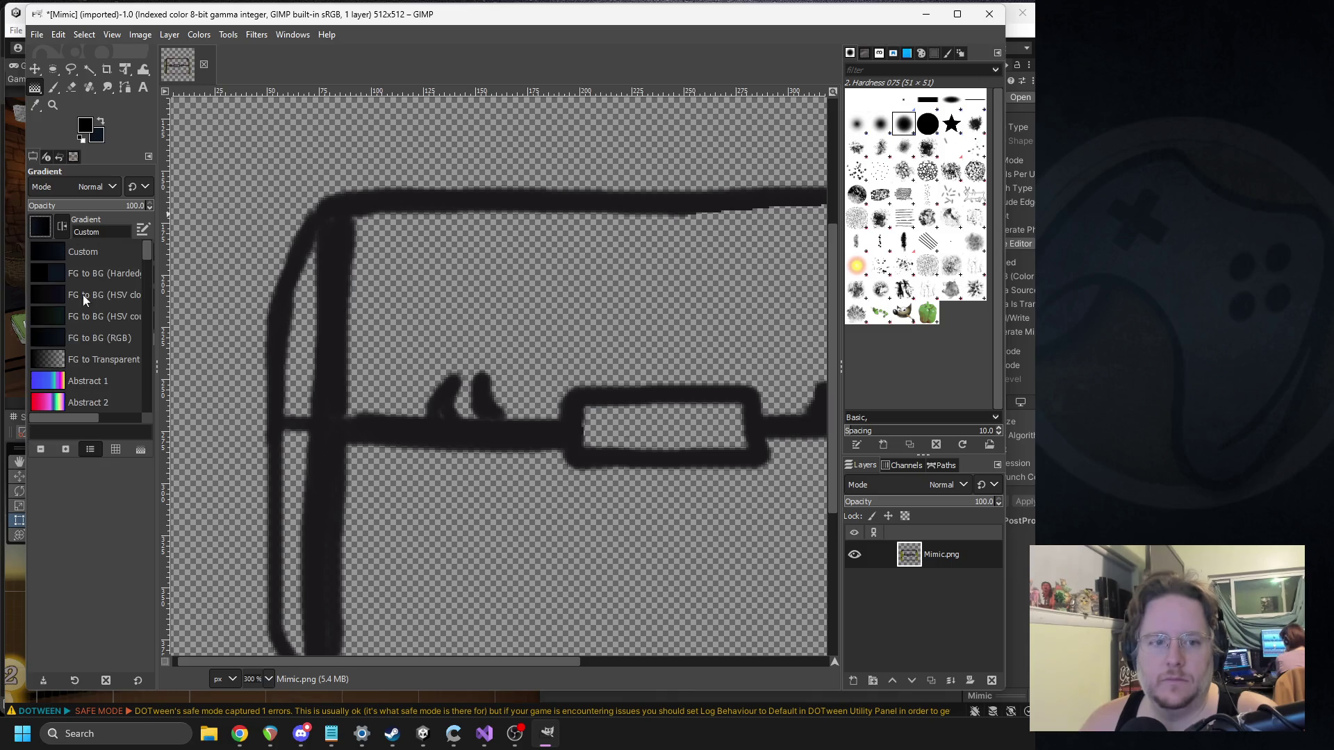
click(86, 136)
click(86, 136)
mouse_move(270, 164)
mouse_down()
mouse_move(253, 181)
mouse_move(227, 160)
mouse_move(235, 168)
mouse_up()
click(358, 232)
click(347, 275)
Step: Set the background colour to a darker brown, 3e2620
click(97, 136)
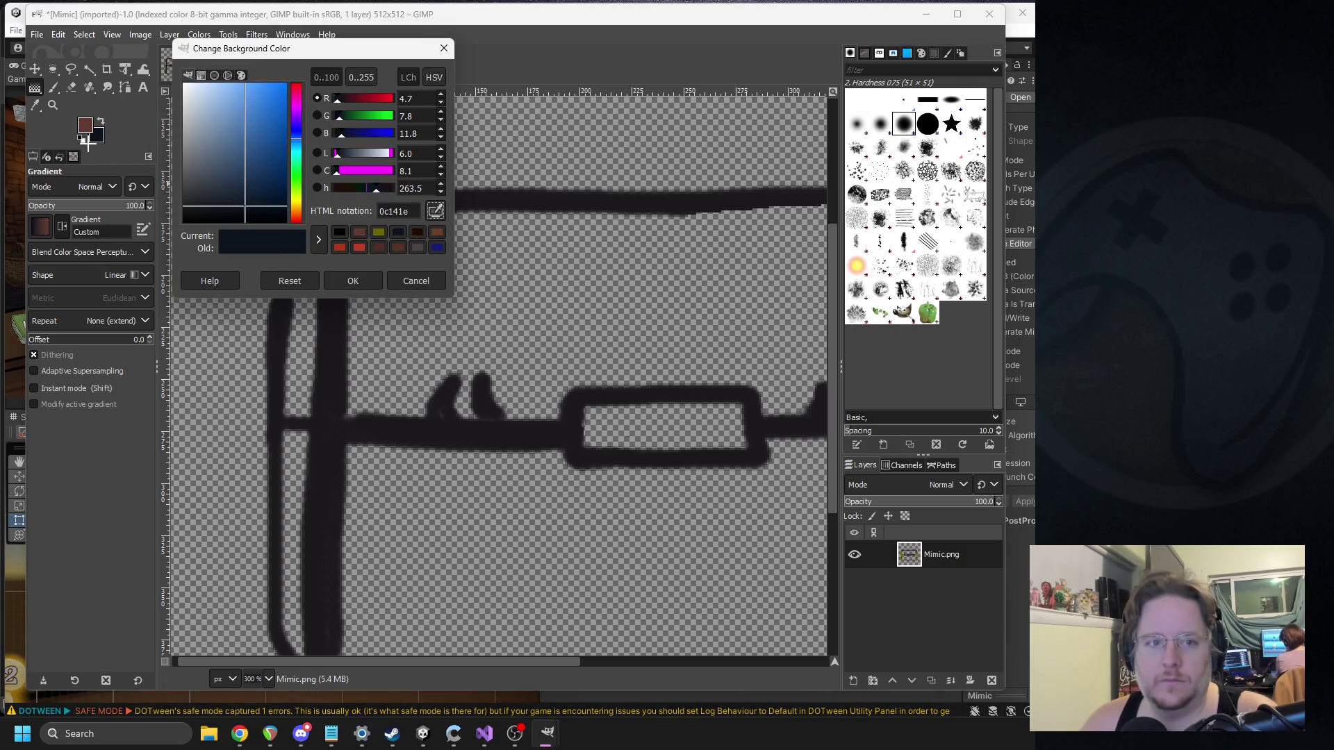
drag(88, 146, 262, 237)
drag(235, 169, 233, 188)
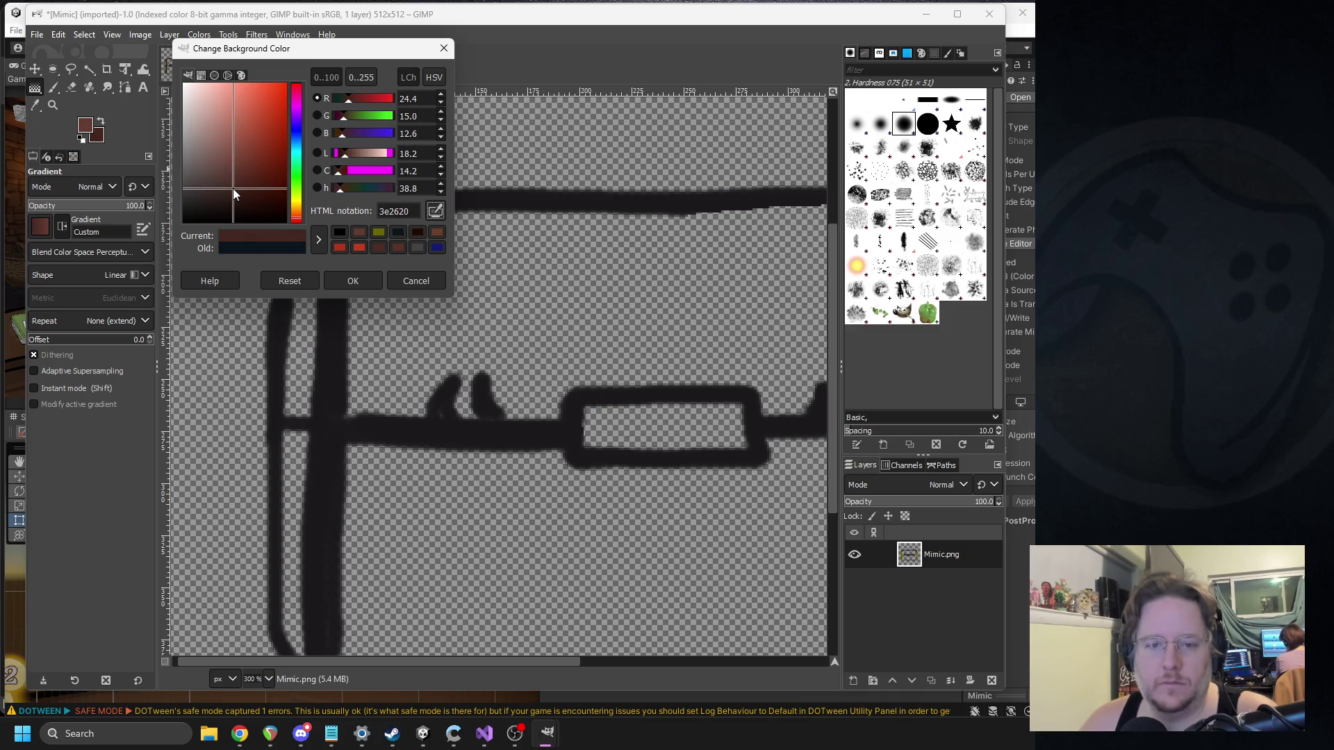
click(344, 276)
scroll(375, 333, down, 2)
scroll(389, 339, left, 1)
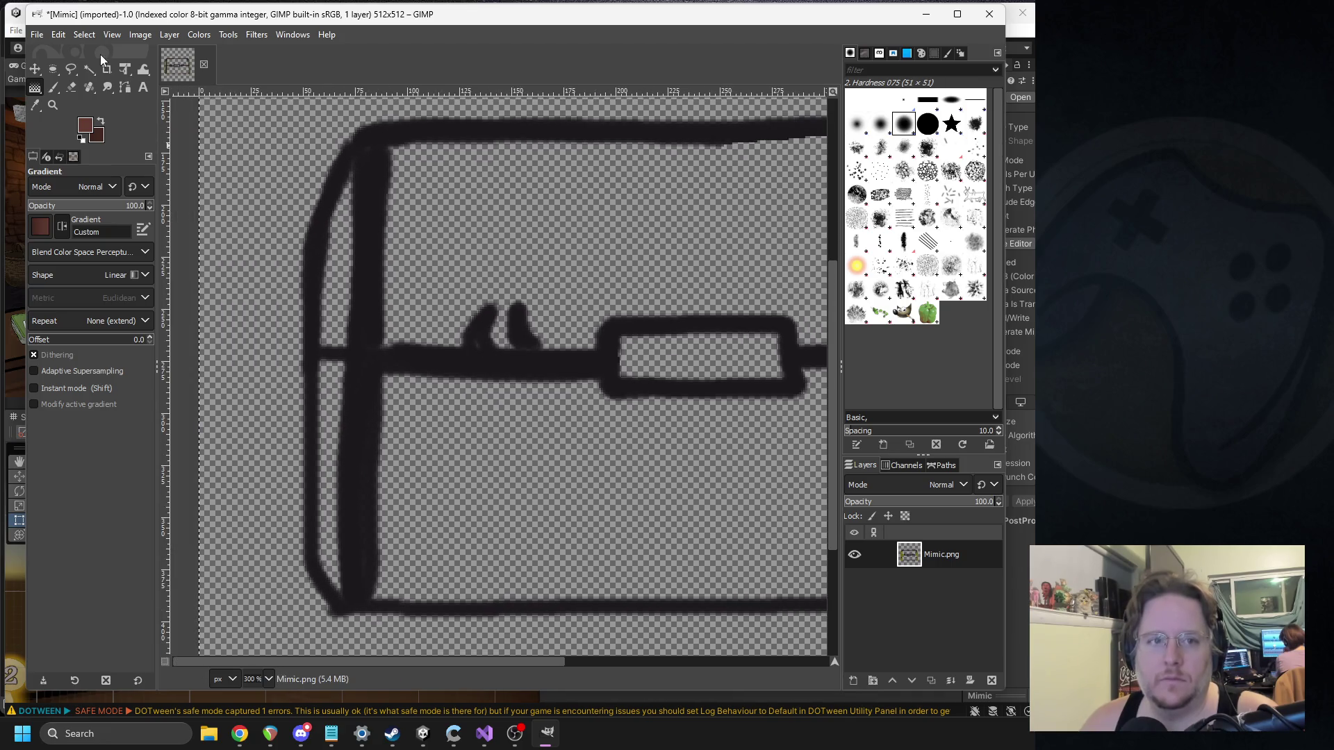
Step: Erase a gap in the left wall near the seam, then fuzzy-select the empty left strip
click(88, 69)
mouse_move(338, 264)
mouse_down()
mouse_move(472, 280)
mouse_move(412, 281)
mouse_up()
click(82, 35)
click(108, 52)
click(71, 87)
mouse_move(323, 344)
mouse_down()
mouse_move(327, 360)
mouse_move(345, 348)
mouse_move(330, 366)
mouse_up()
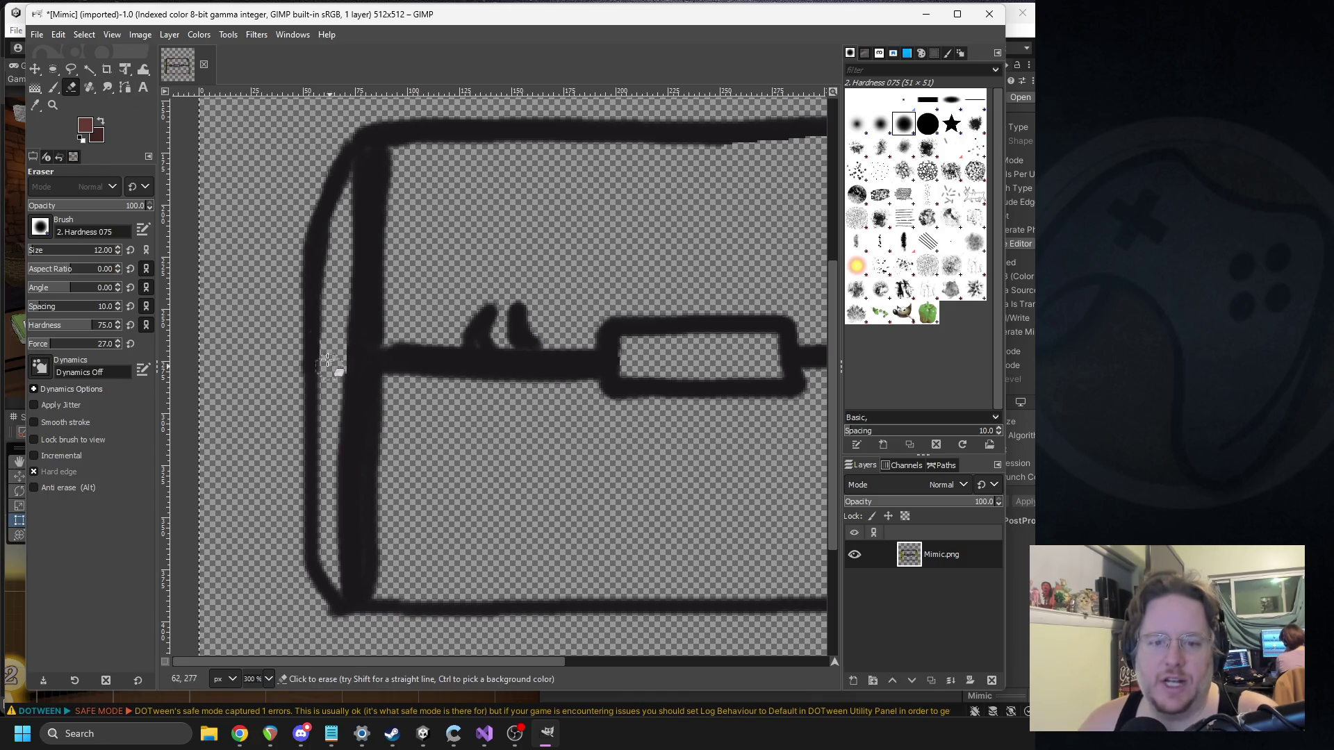
click(89, 68)
mouse_move(341, 258)
mouse_down()
mouse_move(500, 285)
mouse_move(1111, 333)
mouse_move(389, 274)
mouse_move(410, 295)
mouse_move(398, 256)
mouse_move(406, 273)
mouse_up()
Step: Lay a linear brown gradient across the left strip, repositioning its endpoints
click(35, 88)
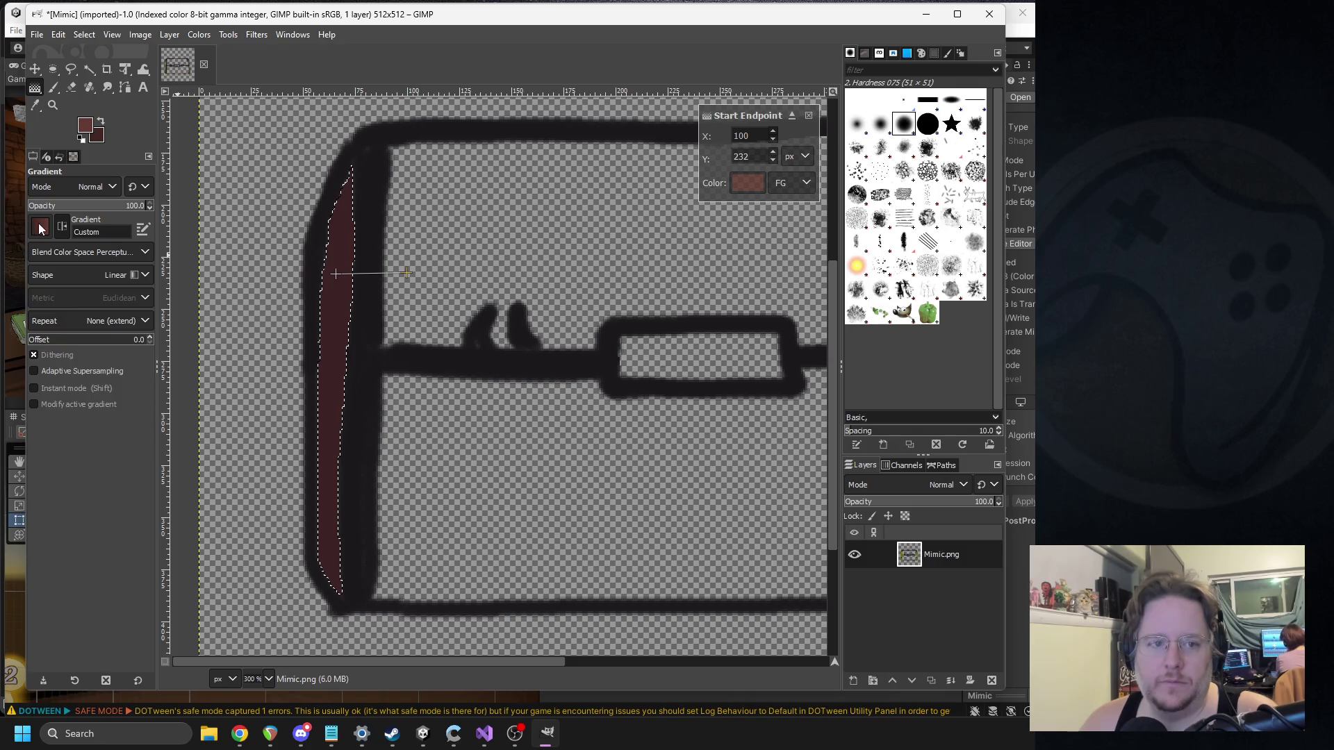
click(38, 226)
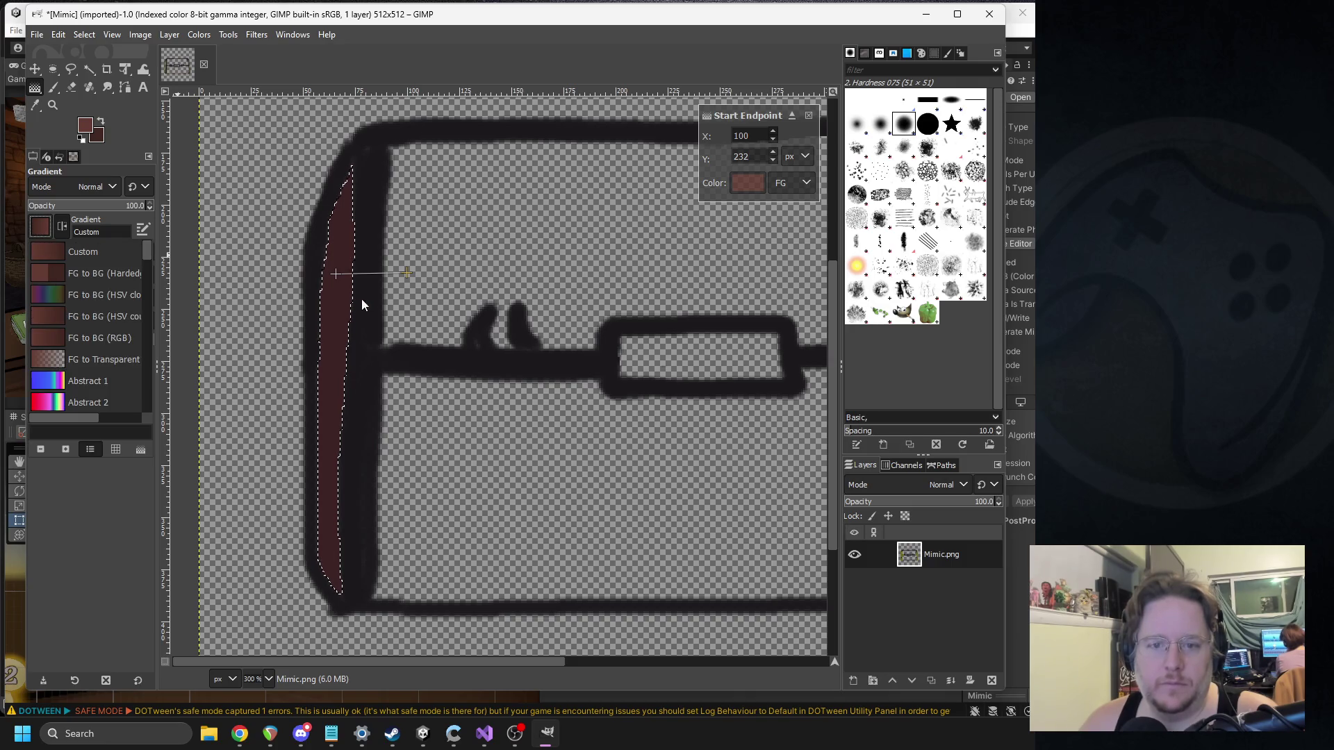
click(336, 273)
drag(336, 273, 297, 278)
mouse_move(406, 273)
mouse_down()
mouse_move(420, 301)
mouse_move(404, 284)
mouse_move(349, 280)
mouse_up()
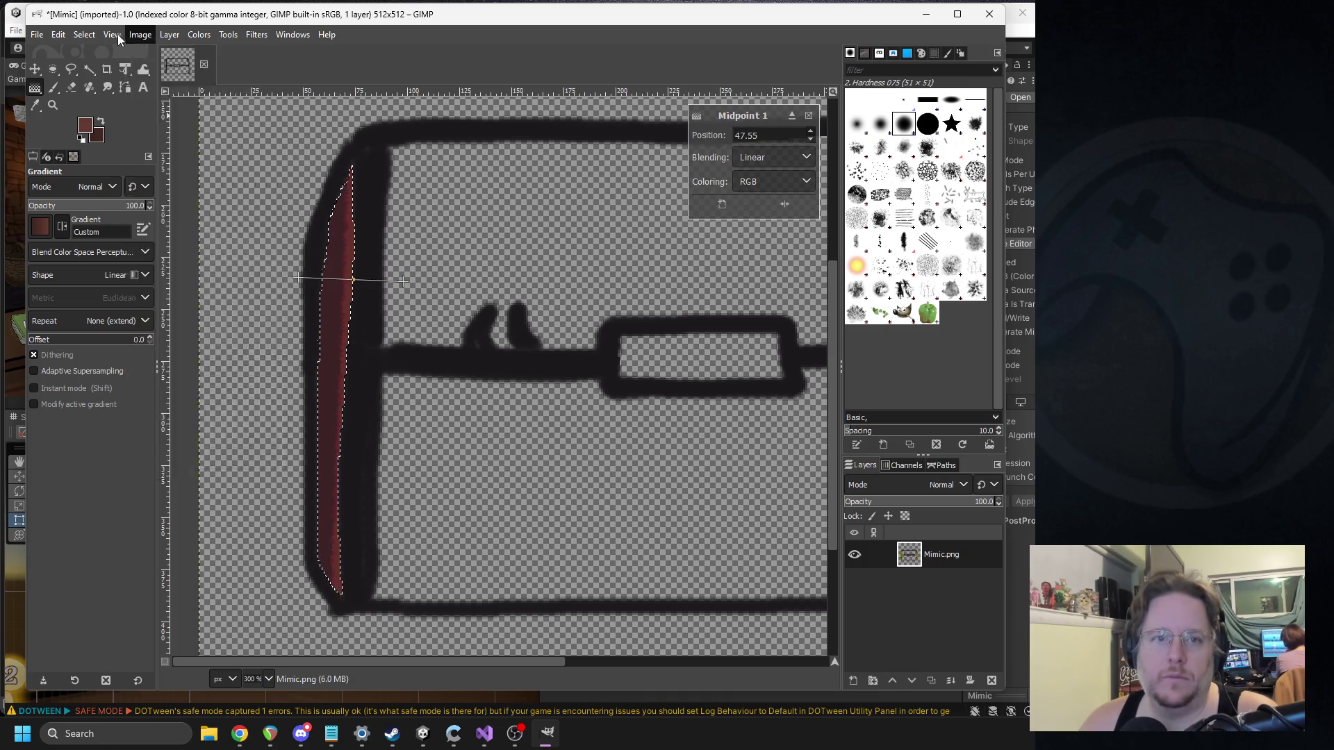
Step: Convert the image to indexed mode with a 10-colour optimum palette and no dithering
click(114, 34)
mouse_move(140, 34)
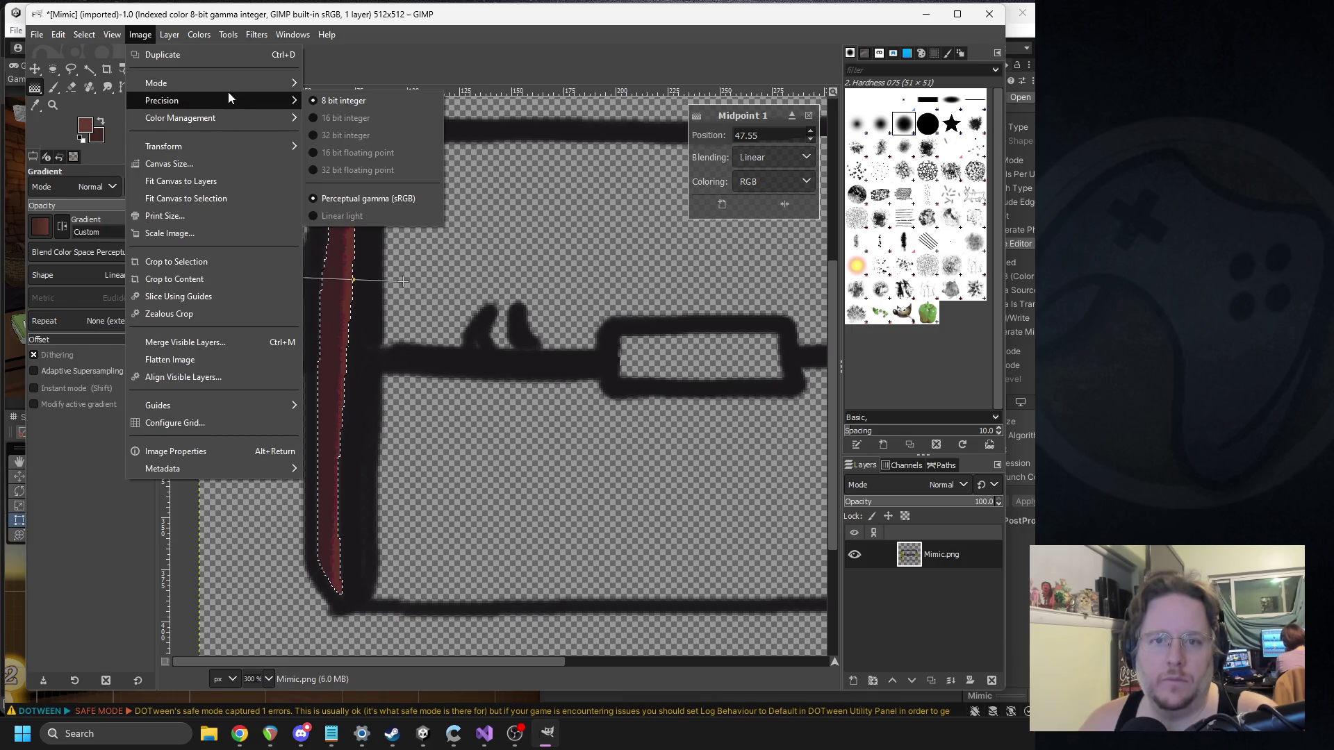
mouse_move(235, 84)
click(312, 83)
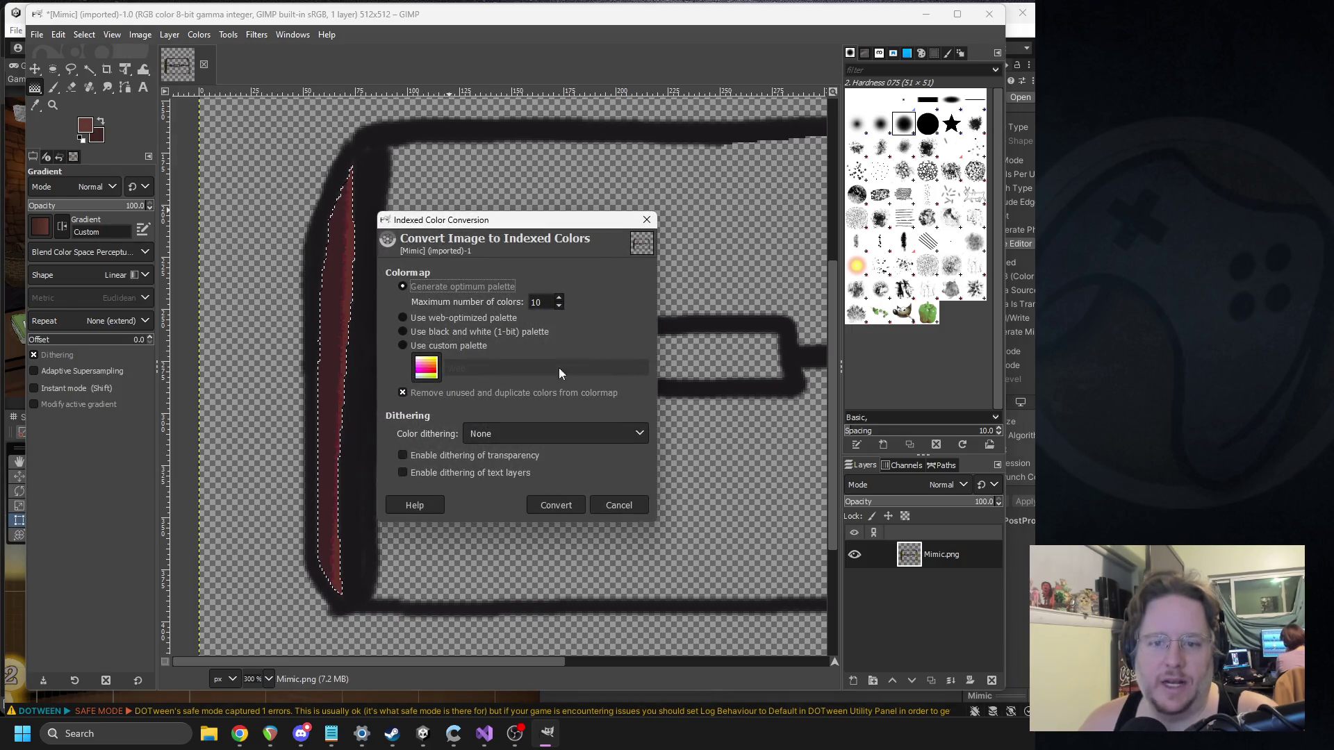
click(555, 506)
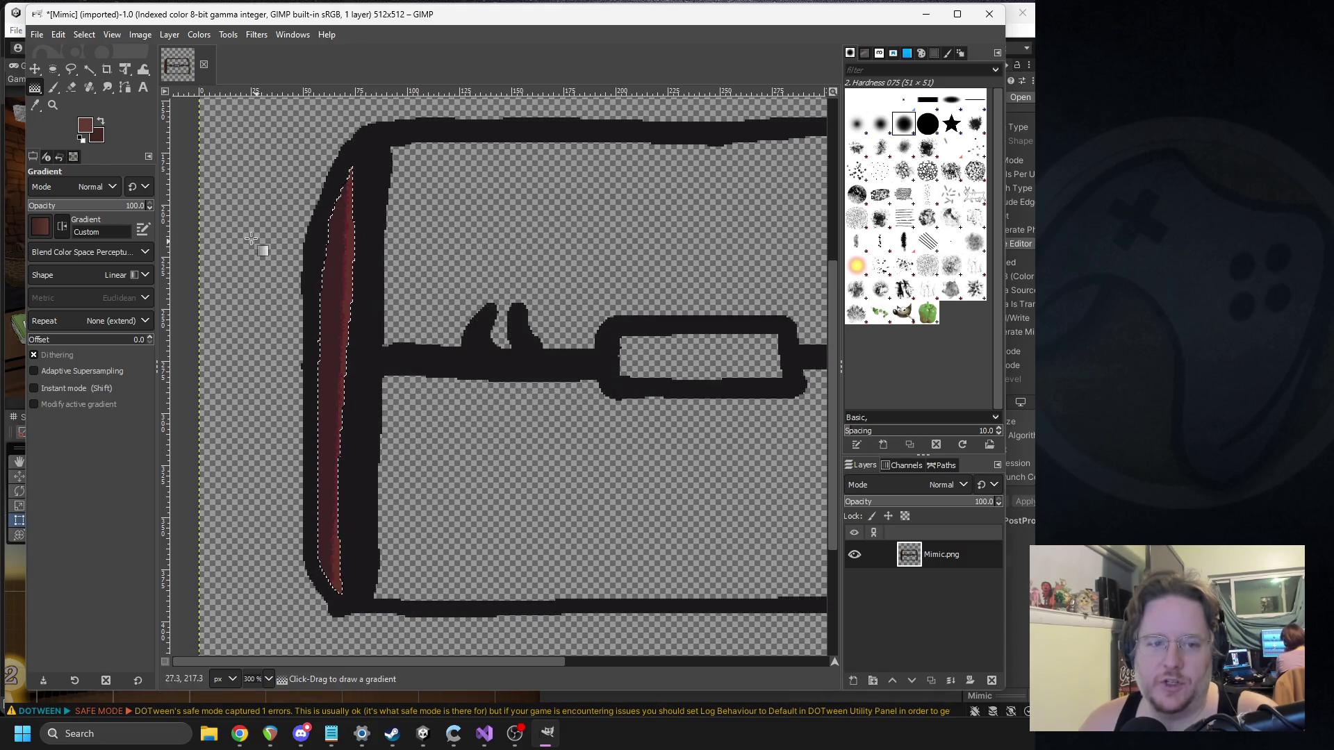
click(325, 327)
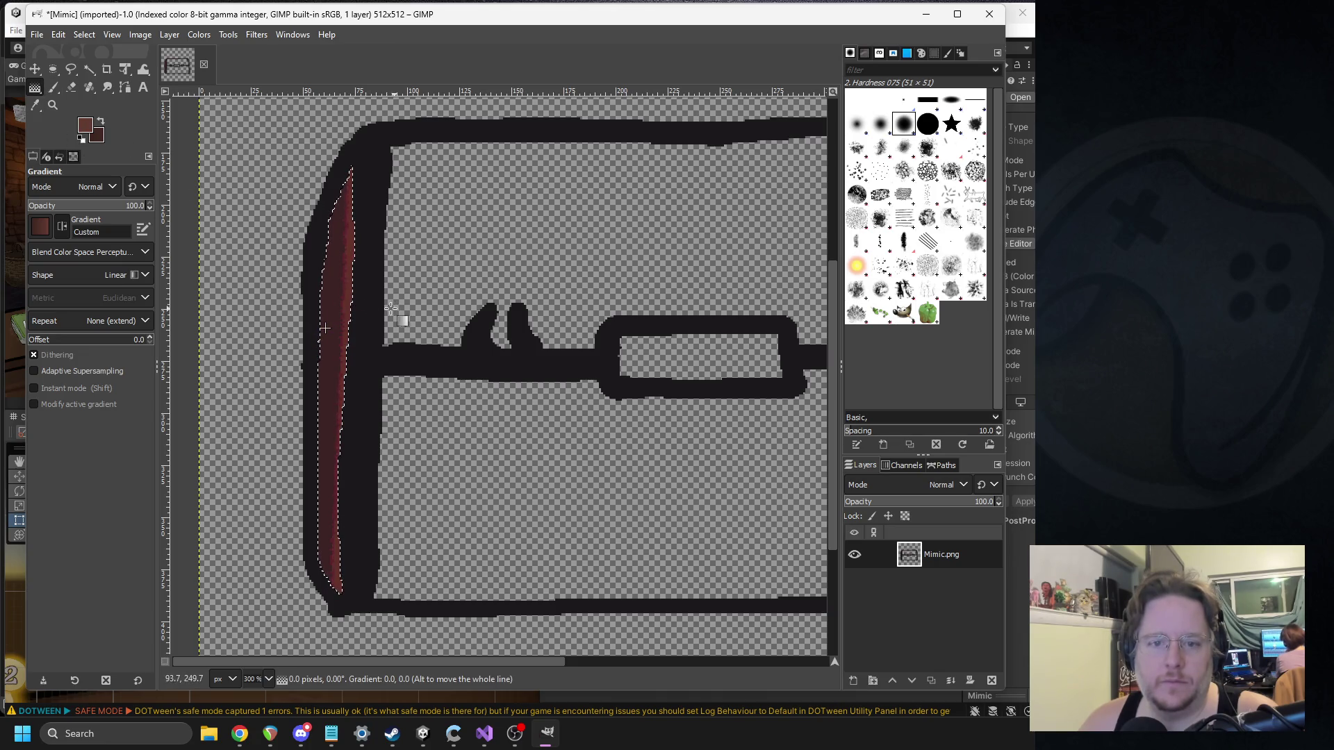
Step: Redraw the reddish-brown gradient across the left strip, adjusting its endpoint and setting the midpoint to 57.76
mouse_move(290, 298)
mouse_down()
mouse_move(476, 318)
mouse_move(398, 314)
mouse_up()
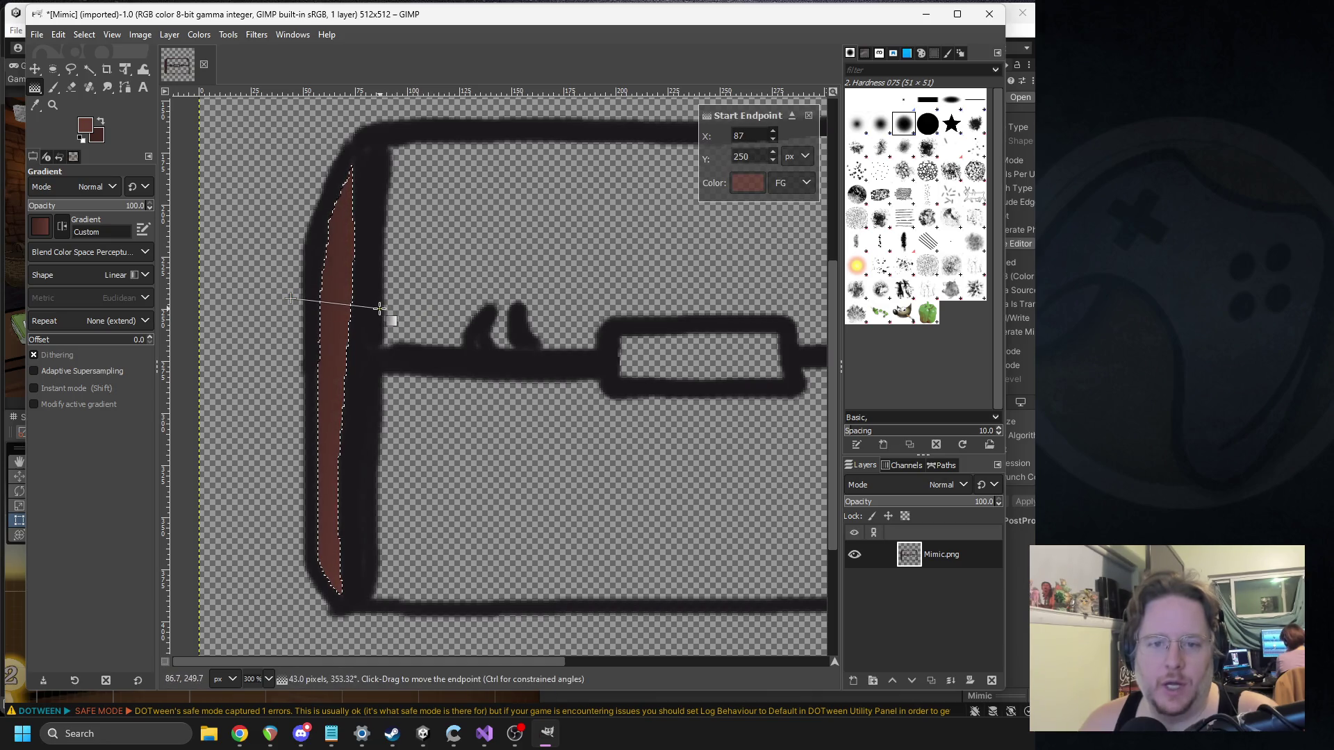
drag(376, 301, 383, 308)
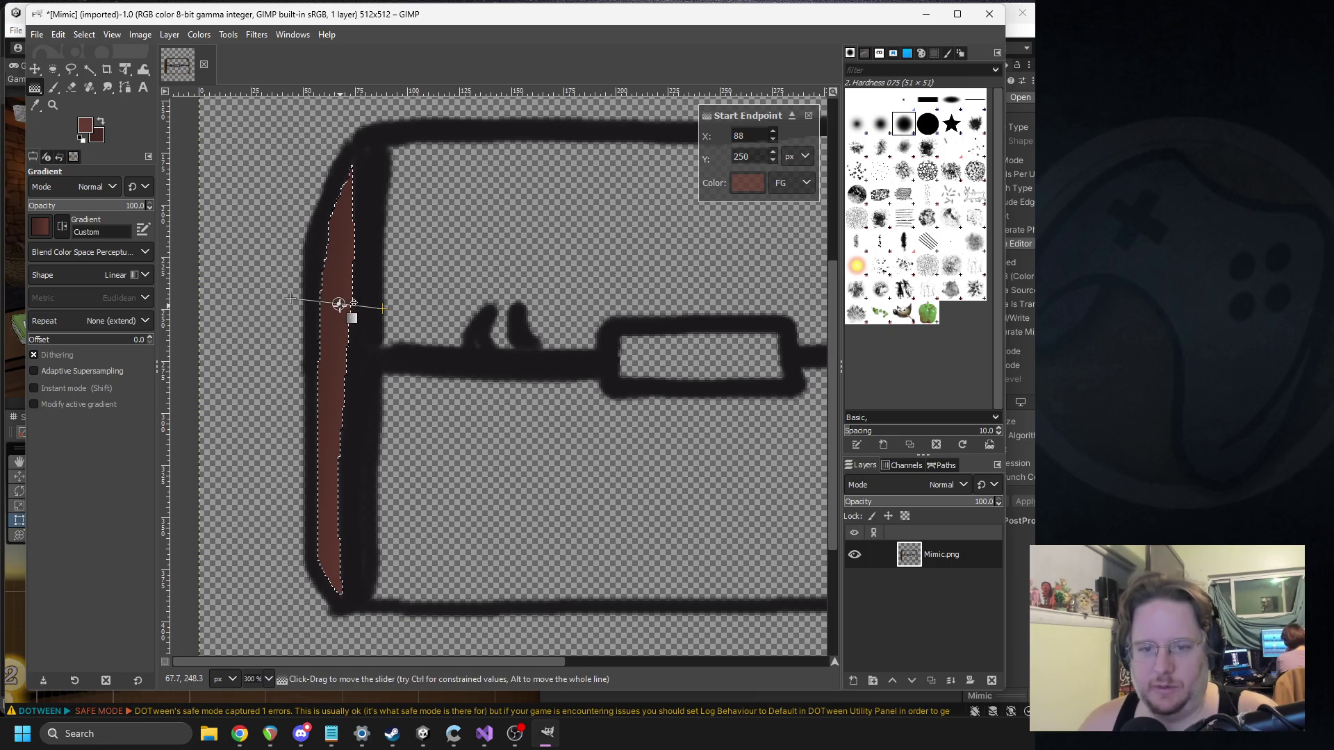
click(325, 307)
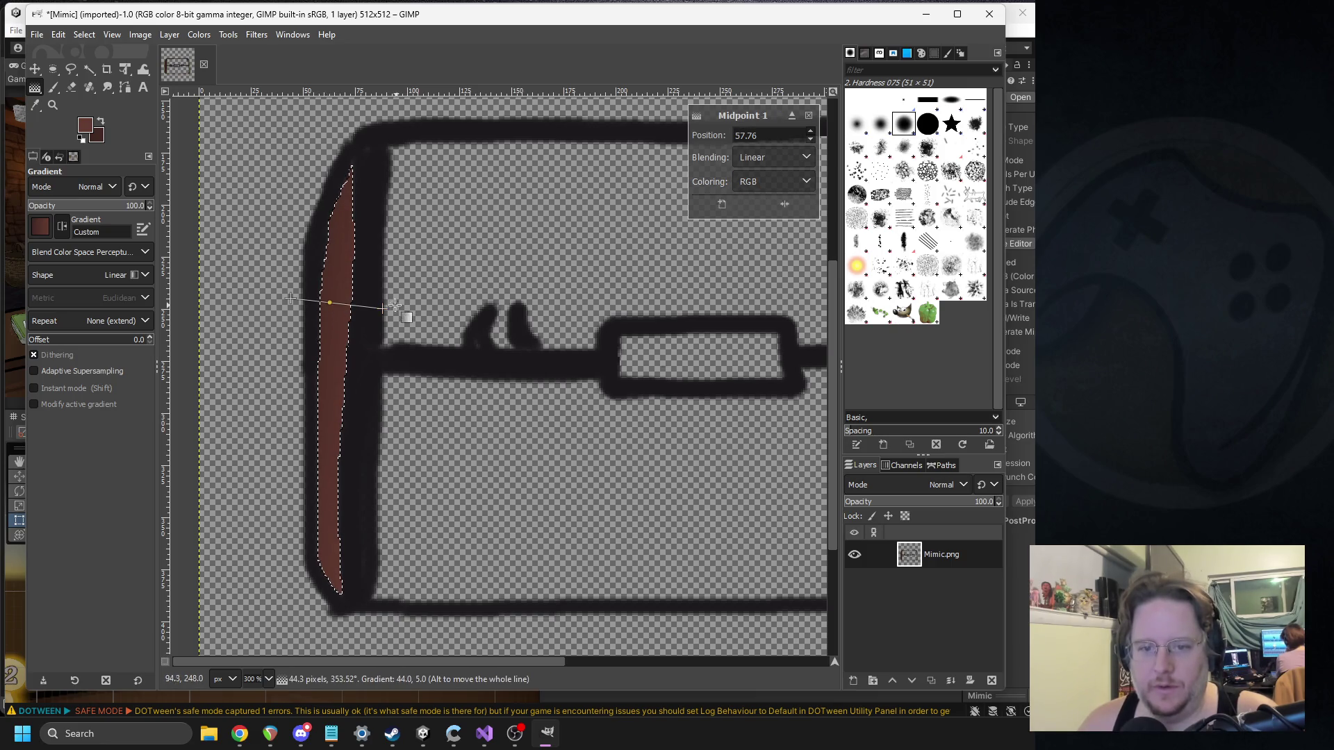
drag(382, 307, 386, 301)
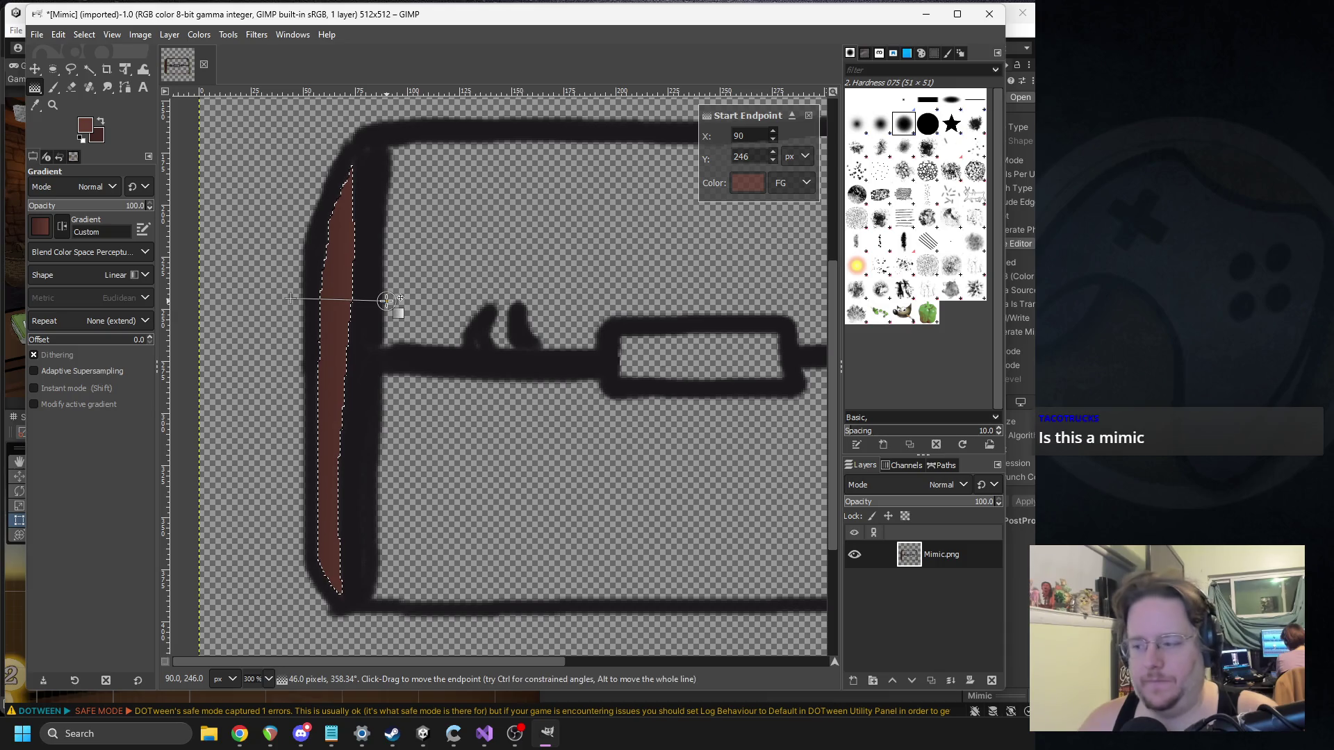
scroll(473, 306, right, 2)
scroll(472, 306, up, 1)
scroll(486, 320, right, 2)
scroll(487, 320, down, 1)
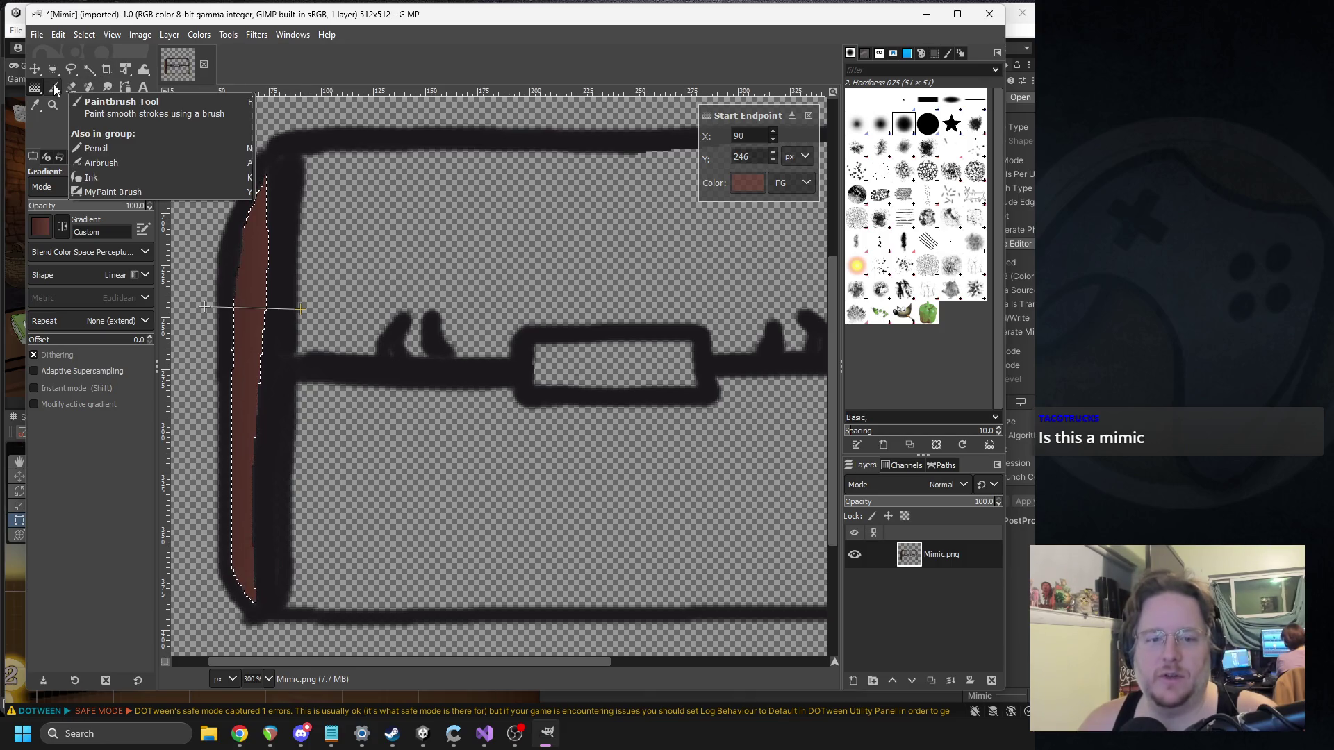
Step: Fuzzy-select the chest's lower front panel, raising the threshold to cover all of it
click(89, 69)
scroll(453, 323, right, 3)
scroll(453, 323, down, 2)
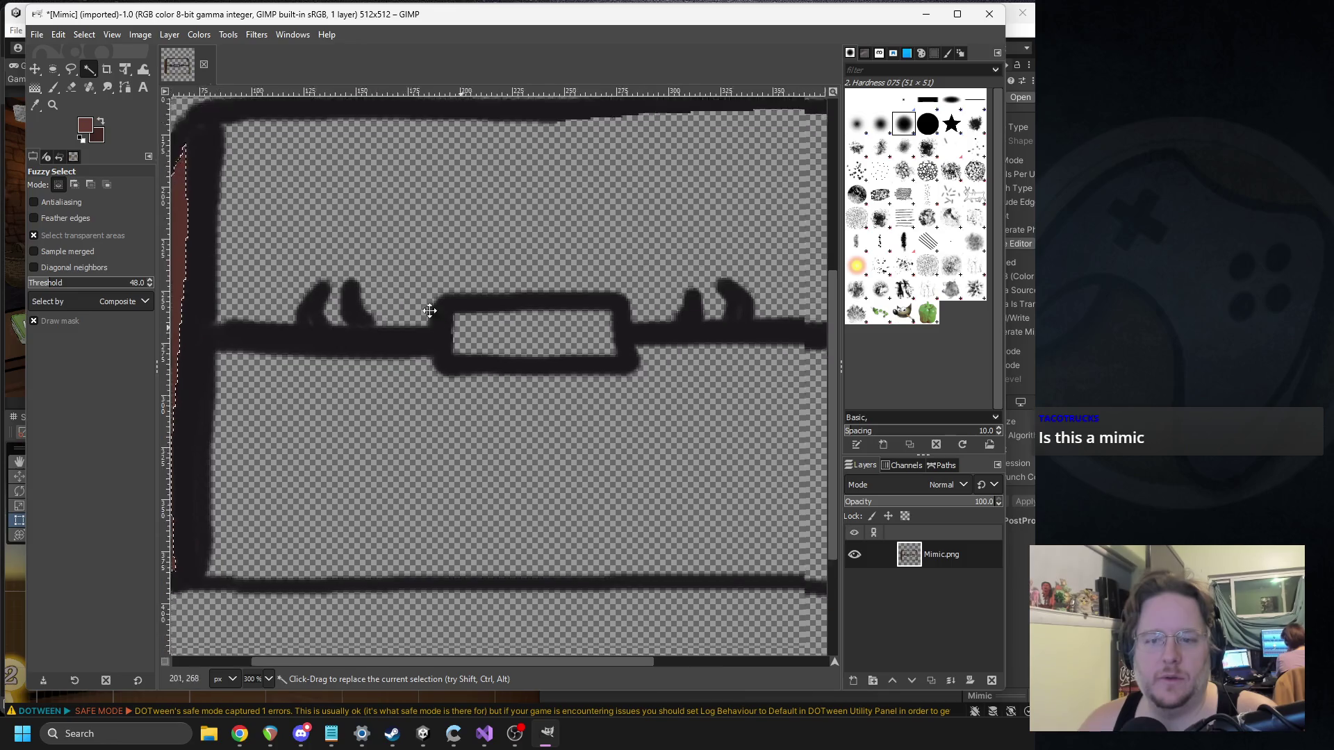
scroll(417, 347, down, 1)
ctrl+scroll(372, 363, down, 1)
click(350, 394)
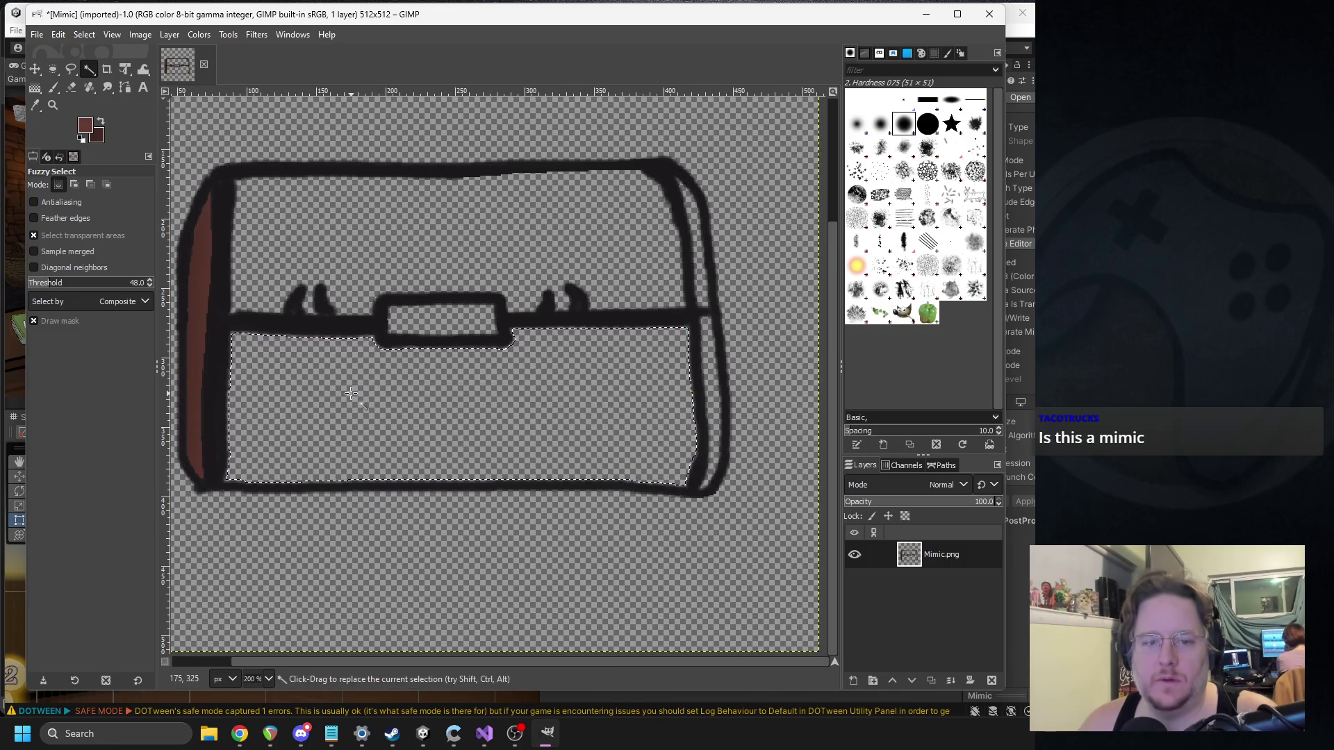
drag(351, 394, 436, 397)
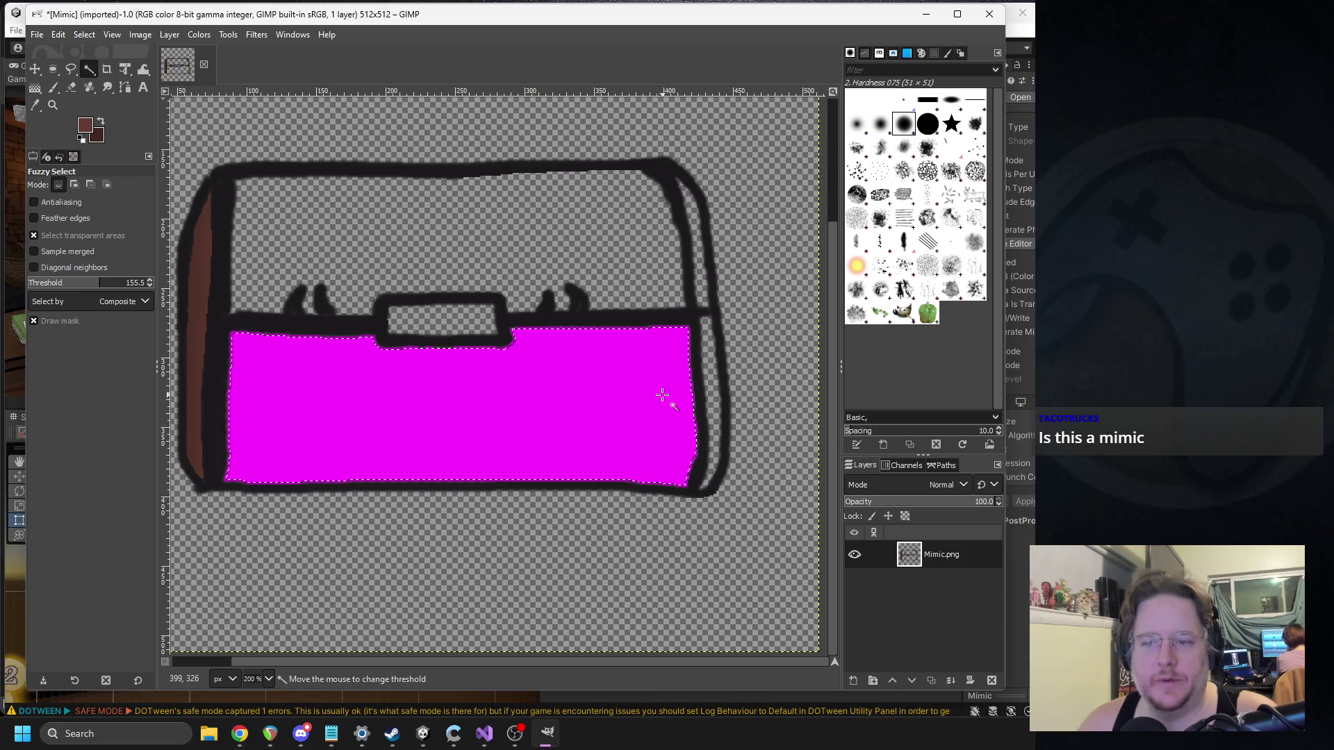
mouse_move(692, 396)
mouse_down()
mouse_move(776, 402)
mouse_move(743, 401)
mouse_up()
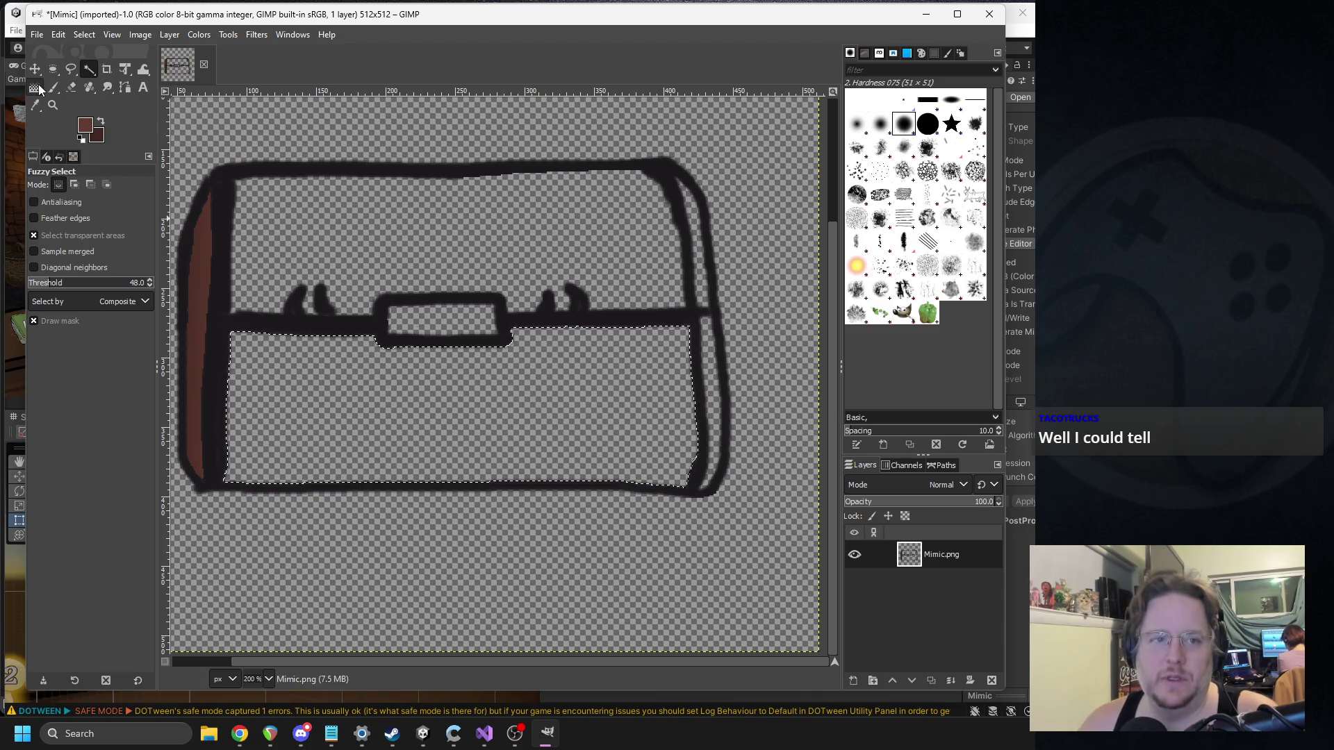
Step: Fill the lower panel with a vertical brown gradient darkening toward the bottom, adjusting its endpoints
key(g)
drag(421, 358, 411, 436)
mouse_move(421, 358)
mouse_down()
mouse_move(453, 361)
mouse_move(431, 329)
mouse_up()
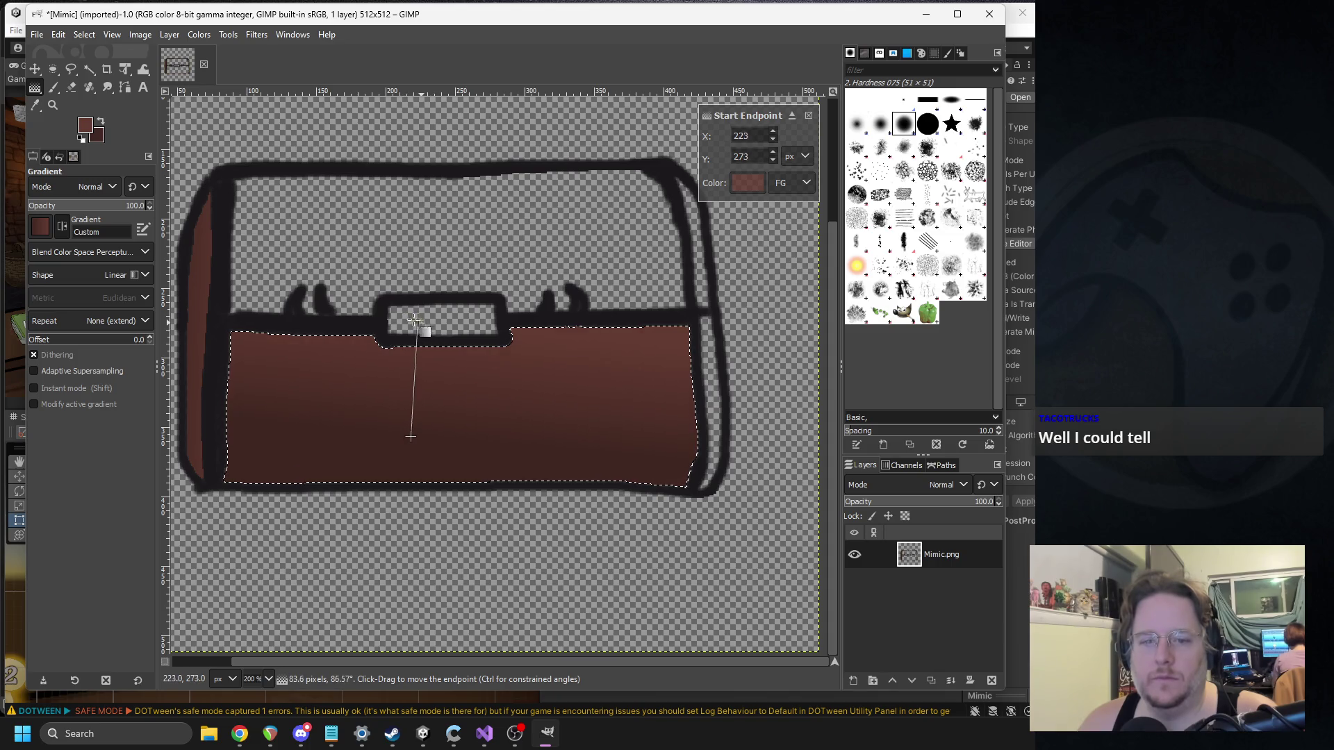
drag(390, 306, 392, 360)
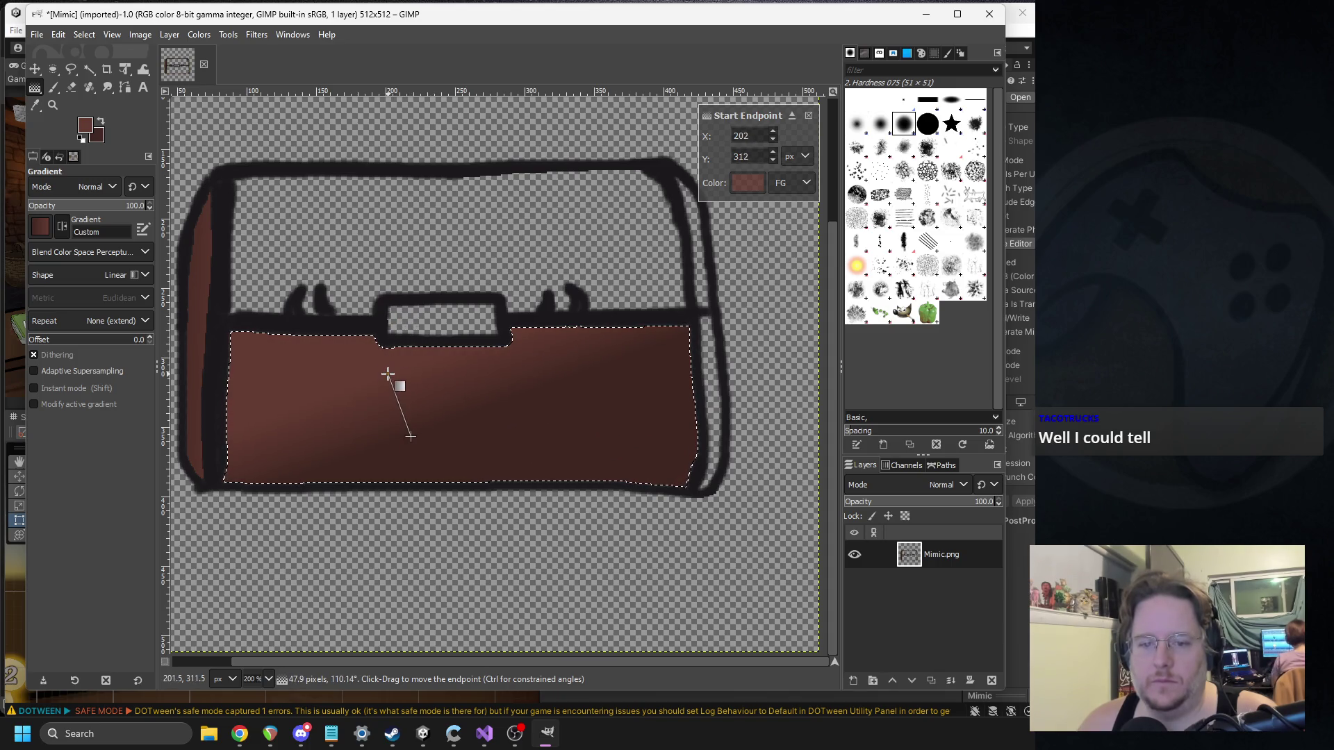
mouse_move(410, 436)
mouse_down()
mouse_move(422, 455)
mouse_move(614, 491)
mouse_move(411, 479)
mouse_move(407, 518)
mouse_up()
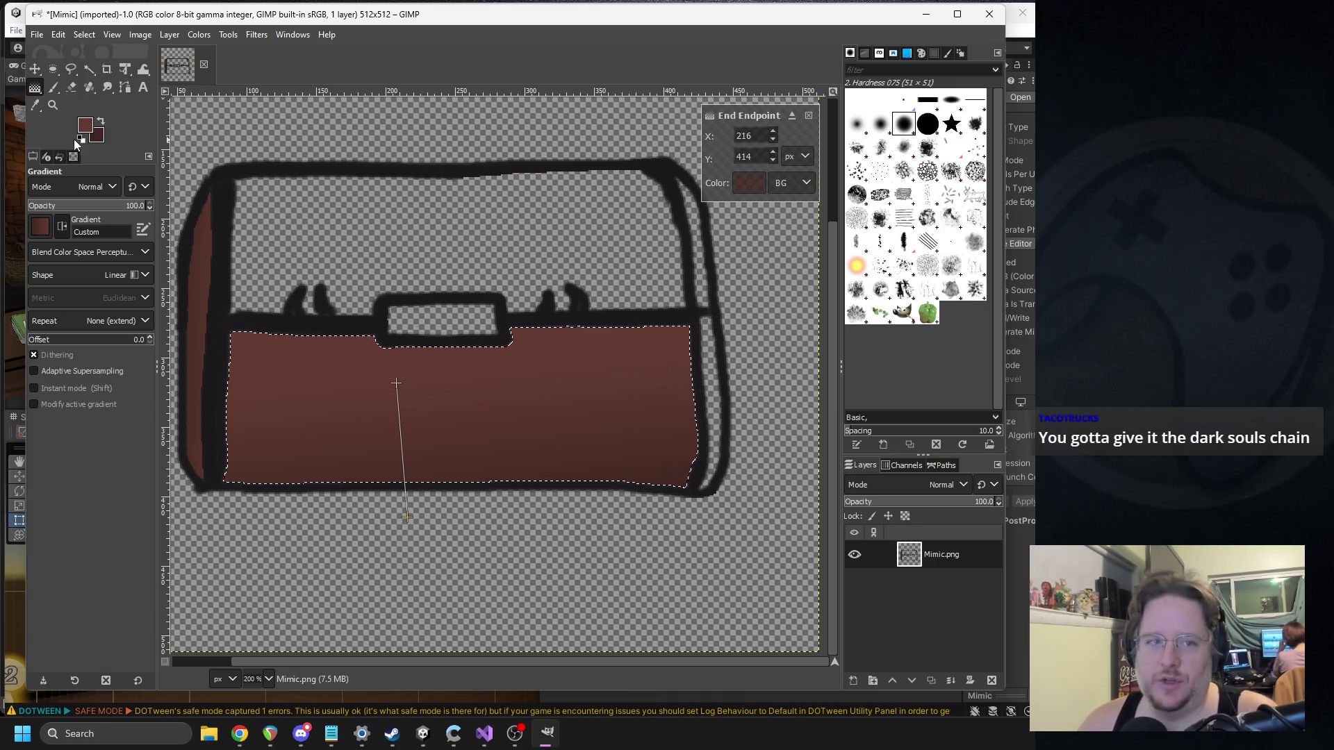
click(89, 68)
click(400, 238)
Step: Keep the reddish-brown foreground and adjust the background to a slightly different brown shade
key(g)
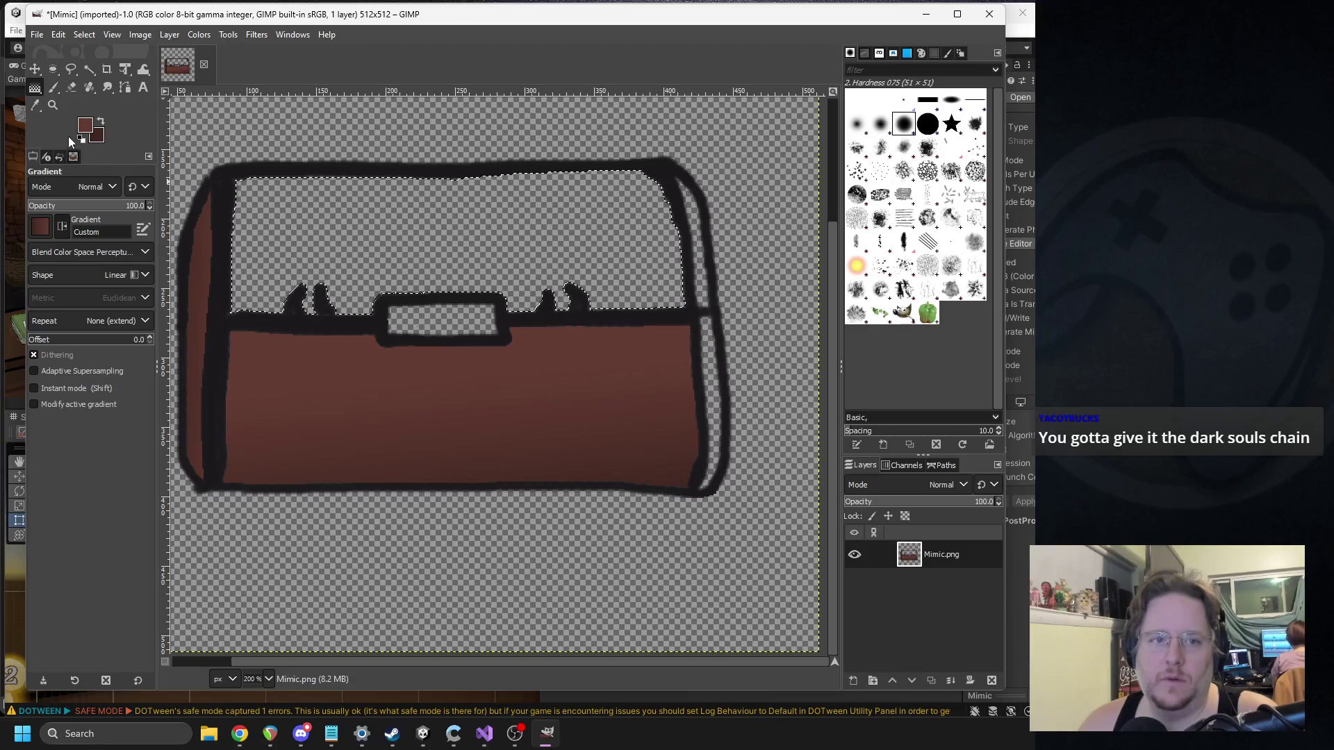
click(84, 129)
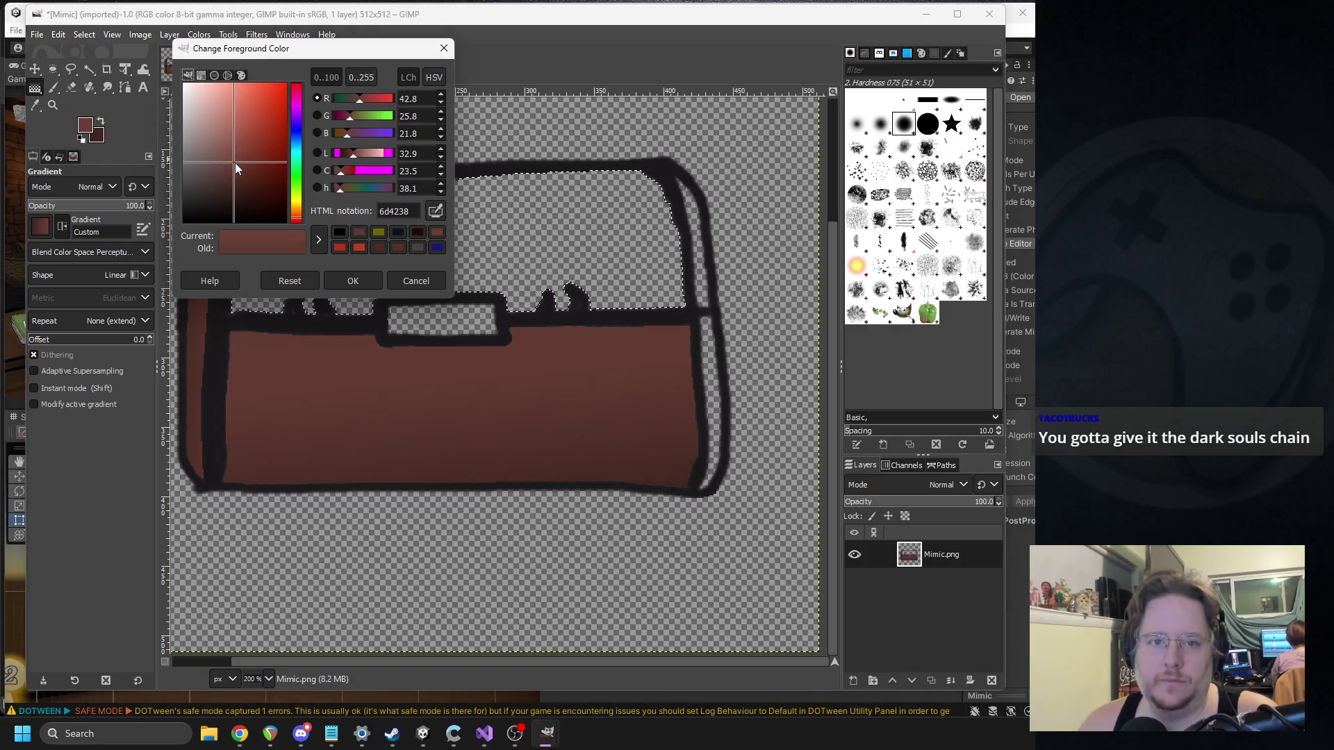
click(351, 281)
click(97, 136)
click(235, 180)
click(353, 281)
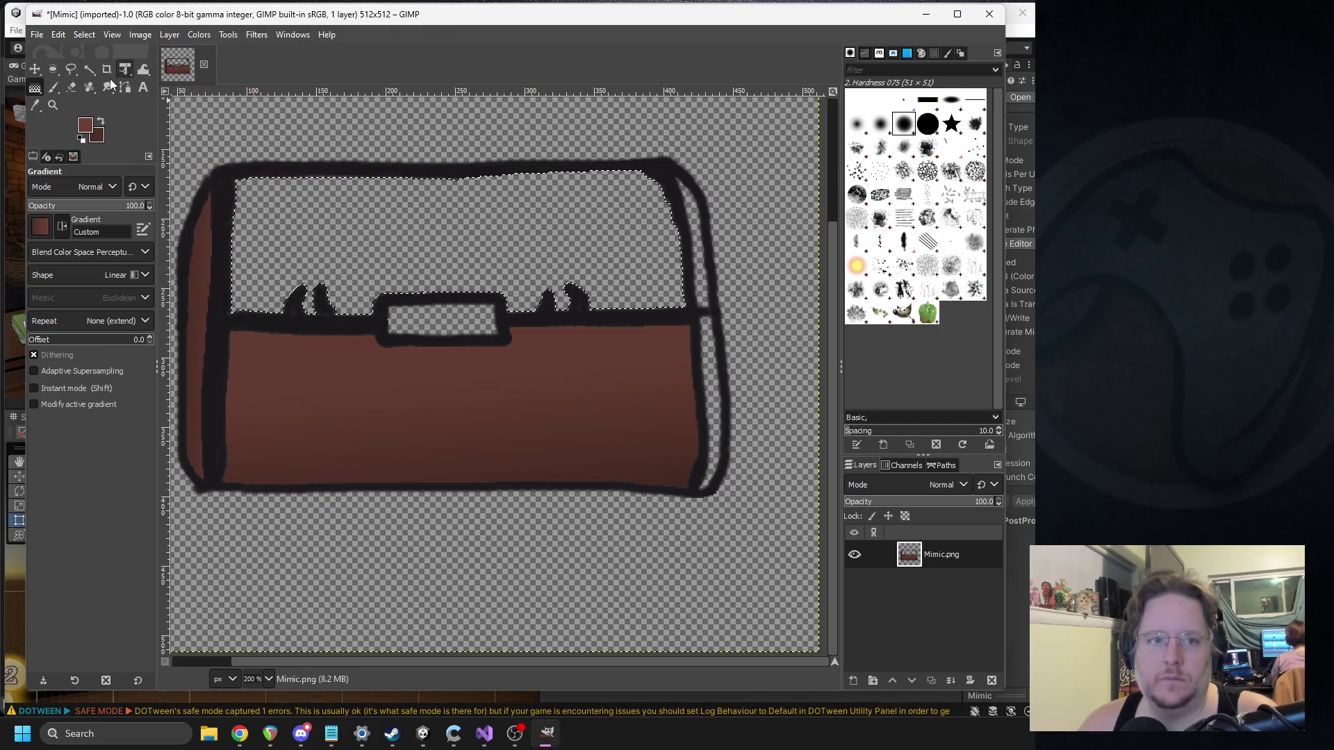
Step: Fill the lid with the brown gradient, then clear the selection with Select > None
click(89, 69)
key(g)
mouse_move(436, 269)
mouse_down()
mouse_move(407, 221)
mouse_move(452, 200)
mouse_move(435, 184)
mouse_move(436, 276)
mouse_up()
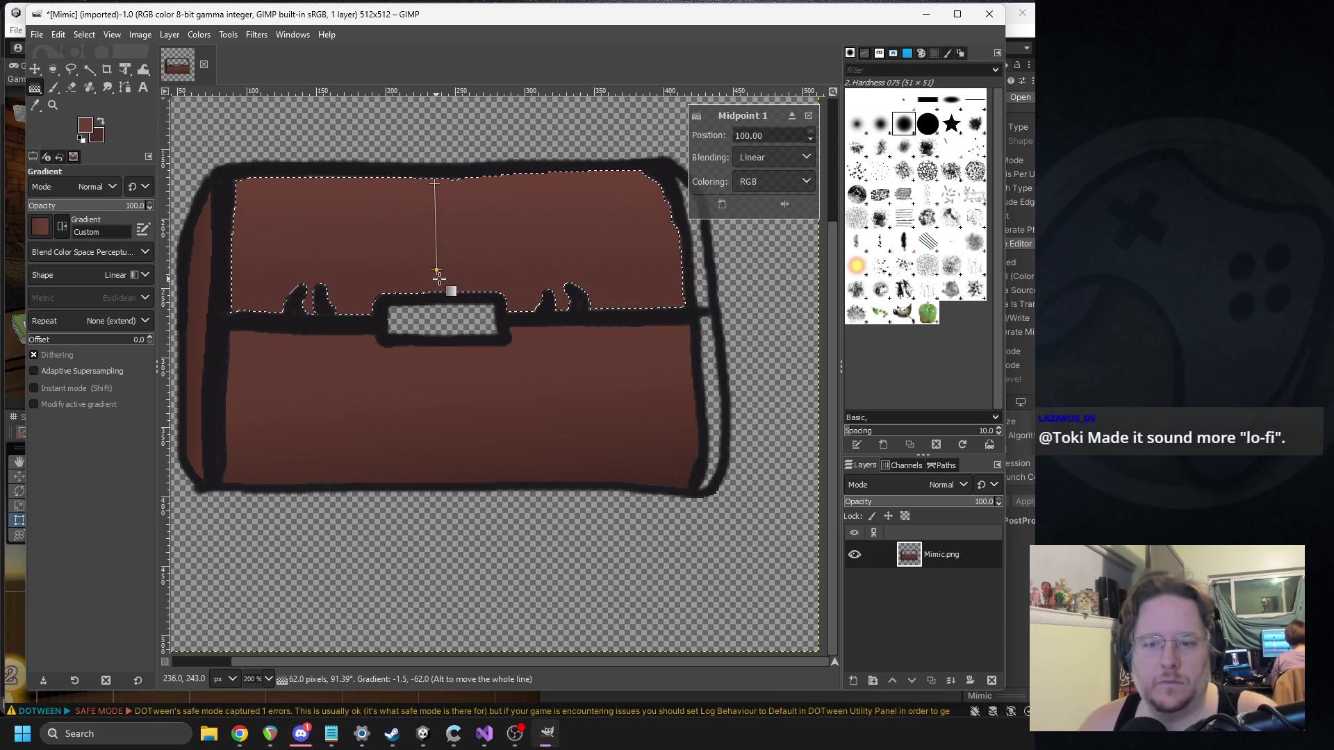
click(54, 87)
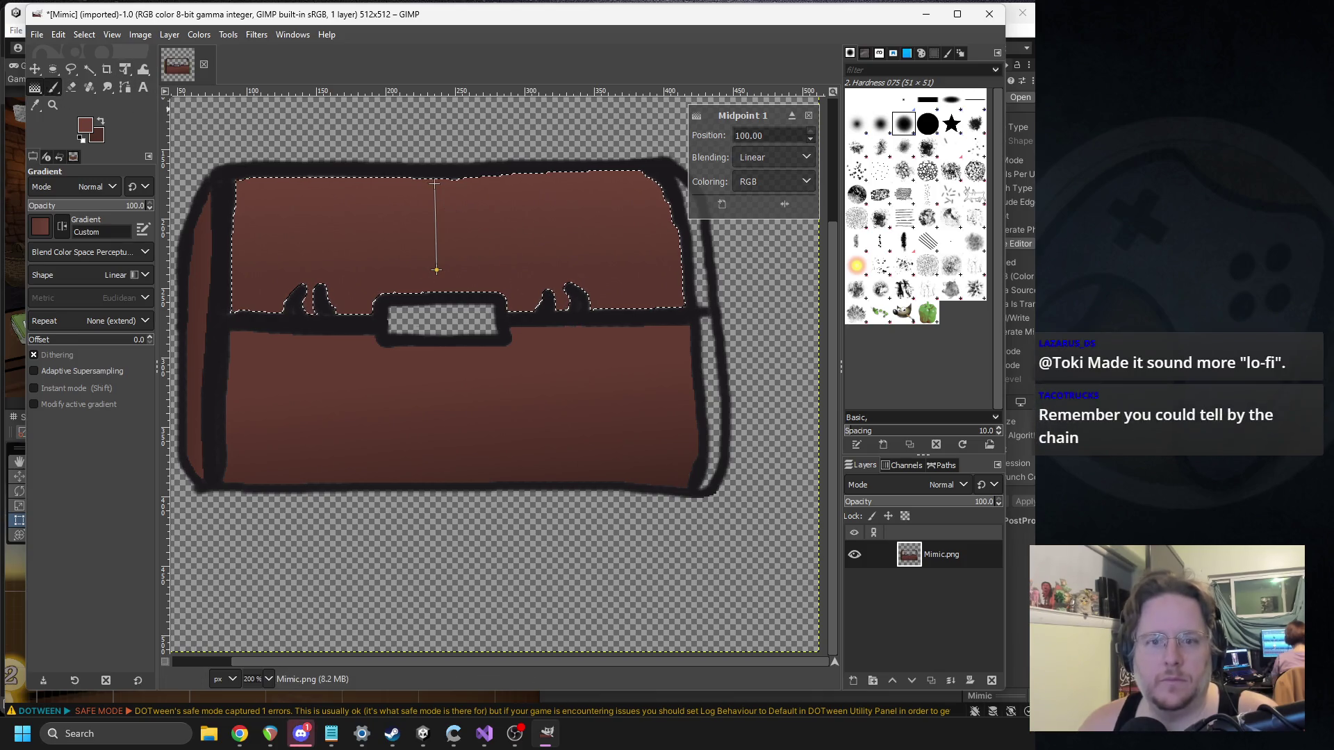
click(78, 34)
click(130, 57)
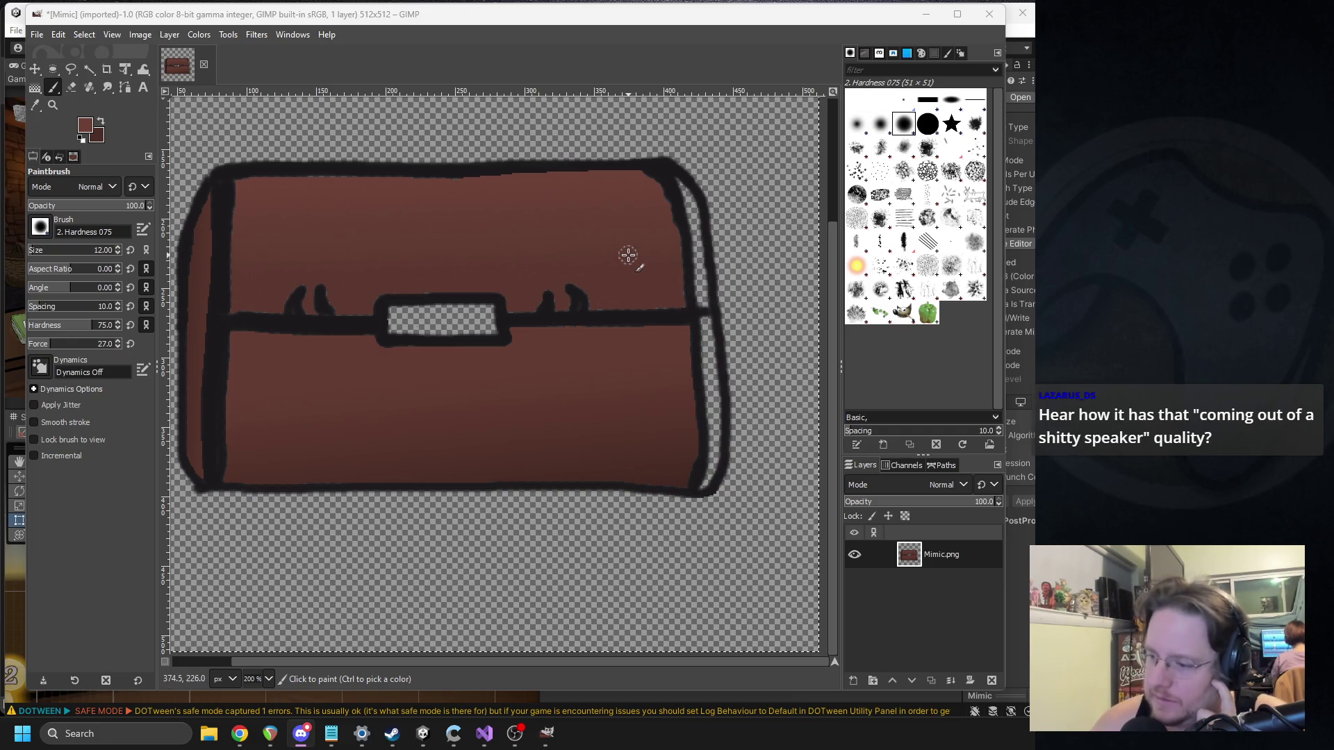
mouse_move(539, 316)
mouse_down()
mouse_move(587, 363)
mouse_move(592, 338)
mouse_up()
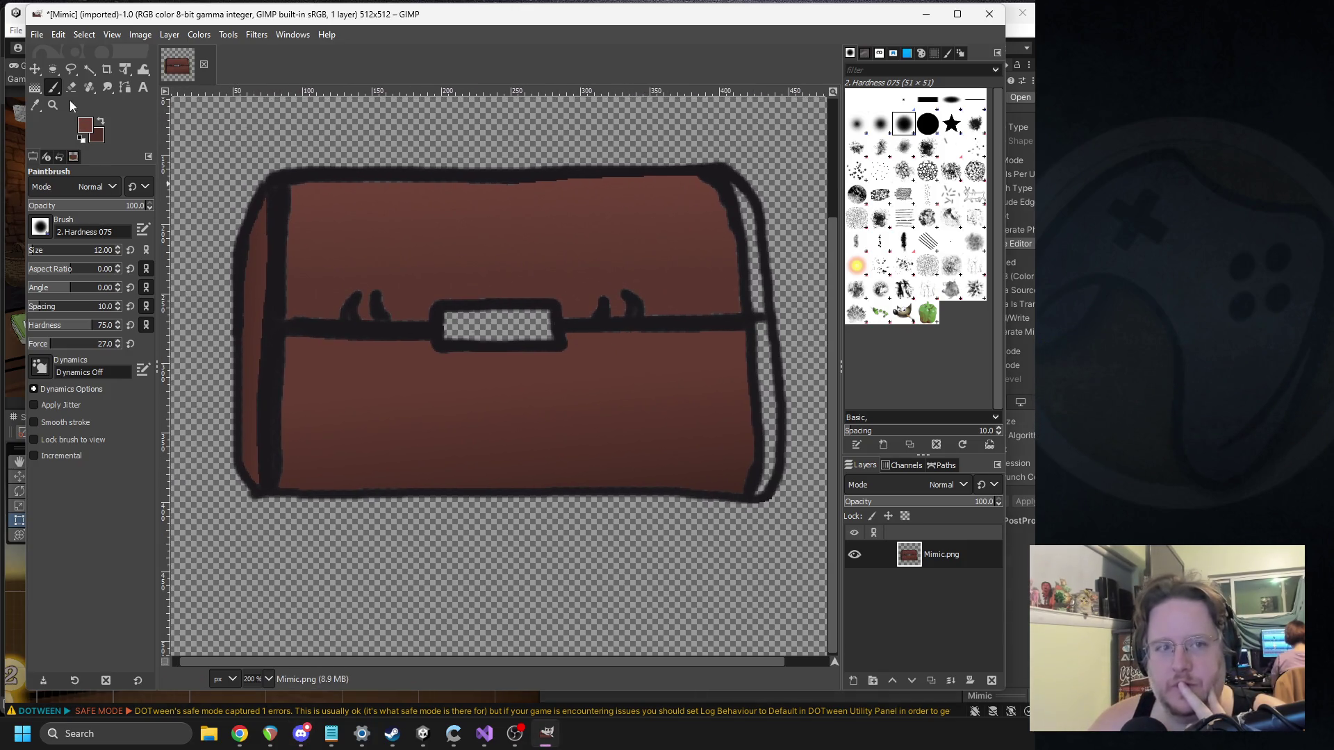
key(alt+Tab)
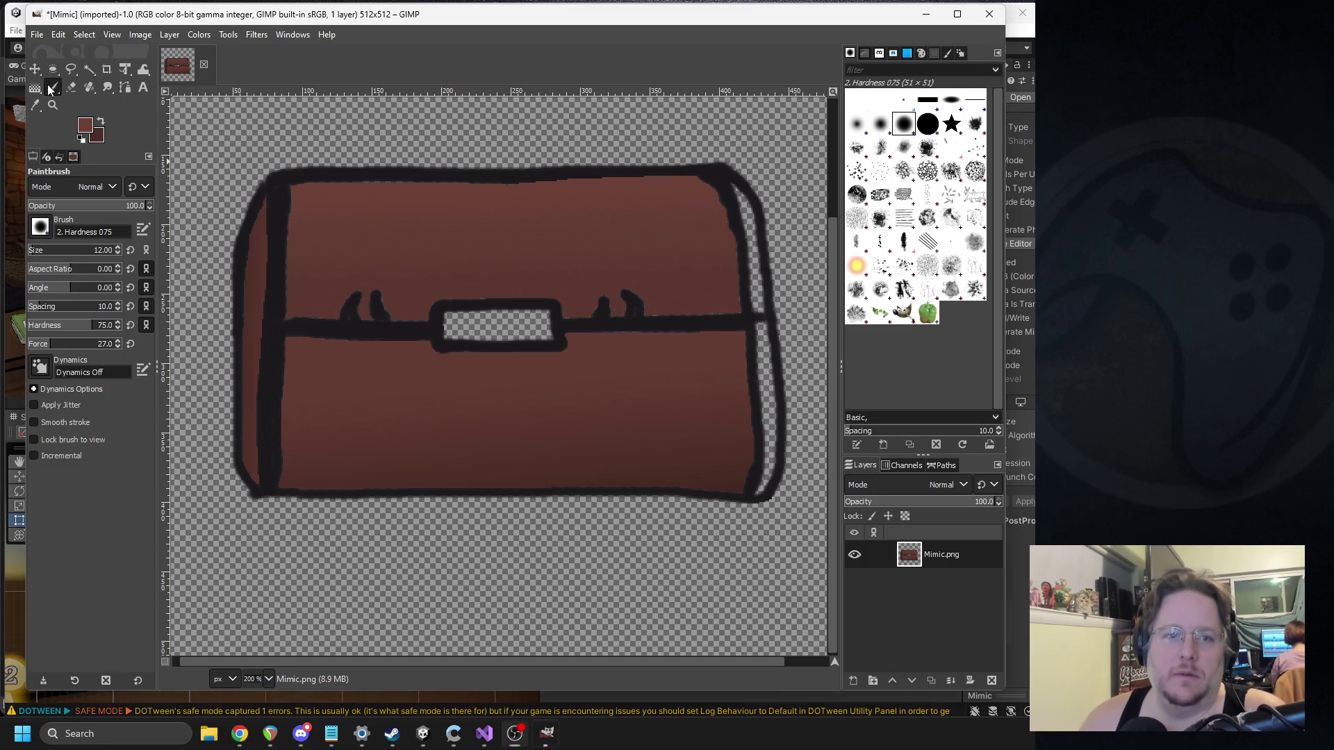
Step: Shrink the eraser and erase a short patch at the bottom of the inner left outline
scroll(357, 419, up, 4)
scroll(426, 398, down, 3)
scroll(328, 417, left, 3)
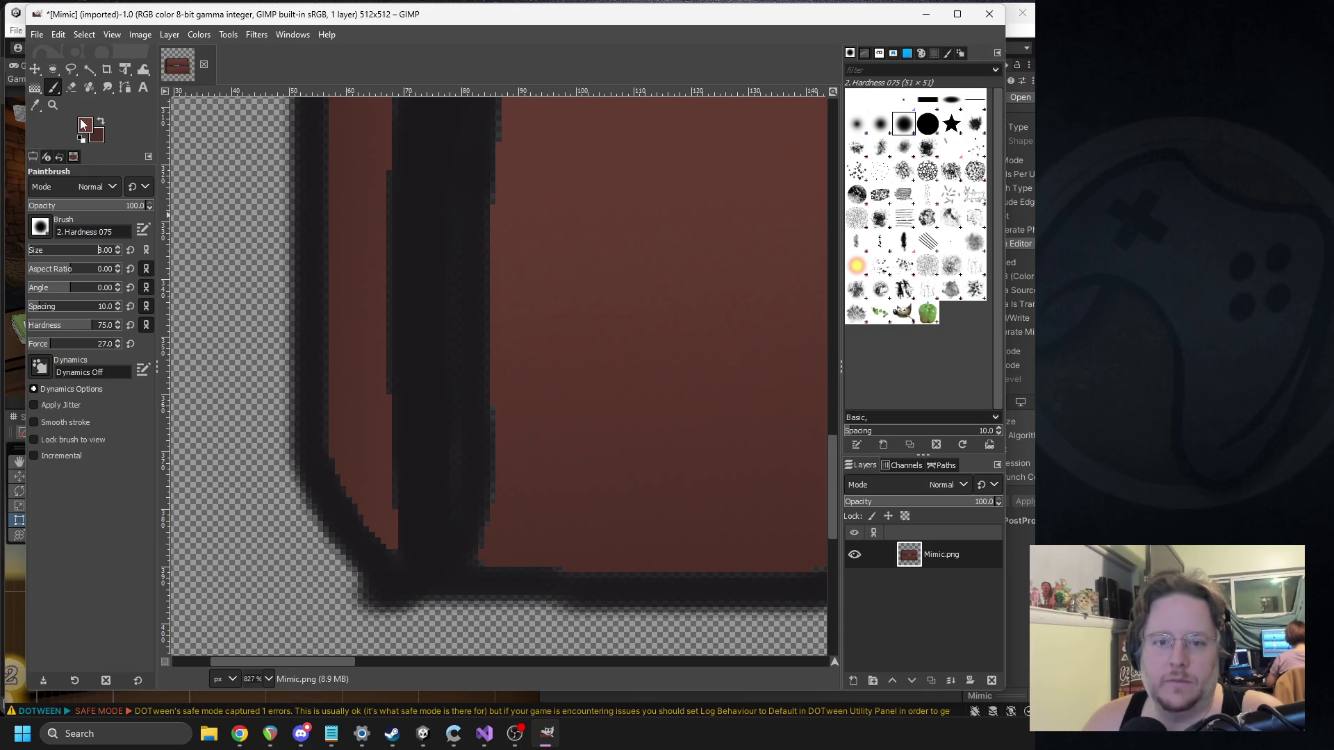
click(72, 88)
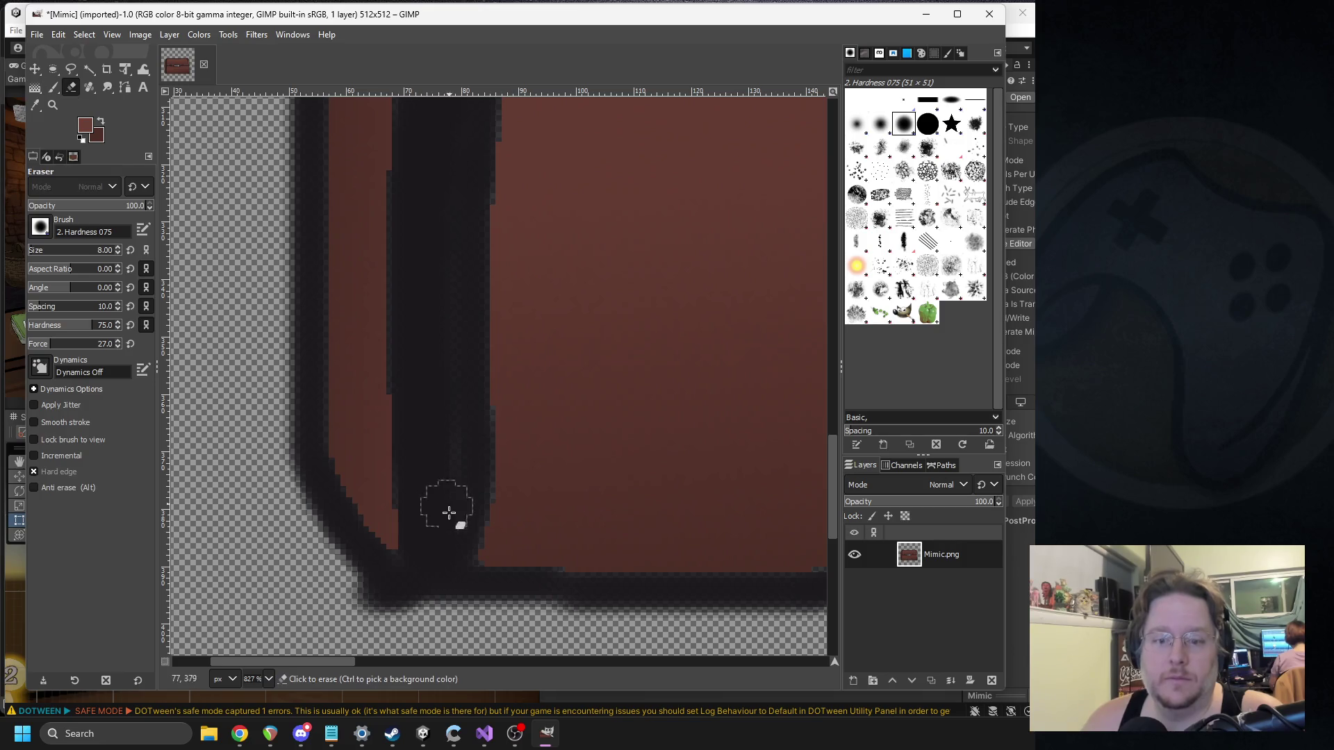
drag(435, 551, 431, 492)
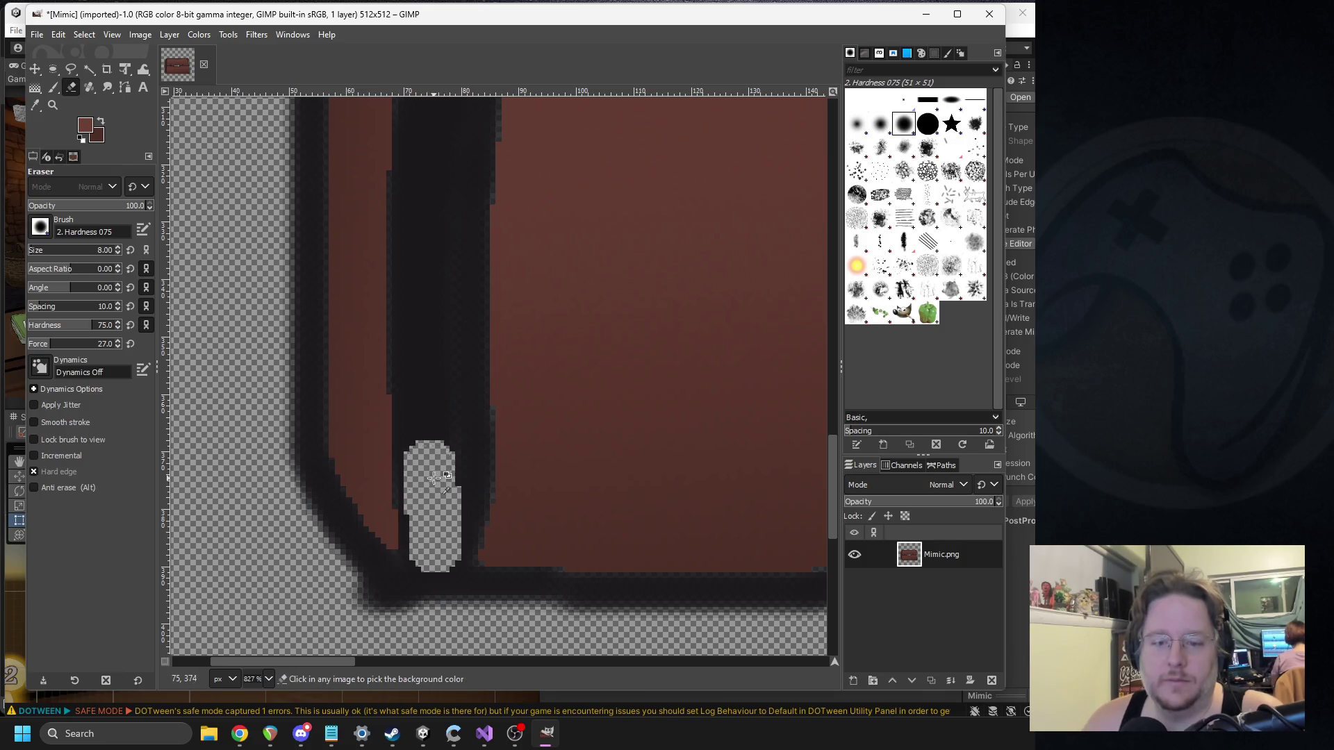
key(ctrl+z)
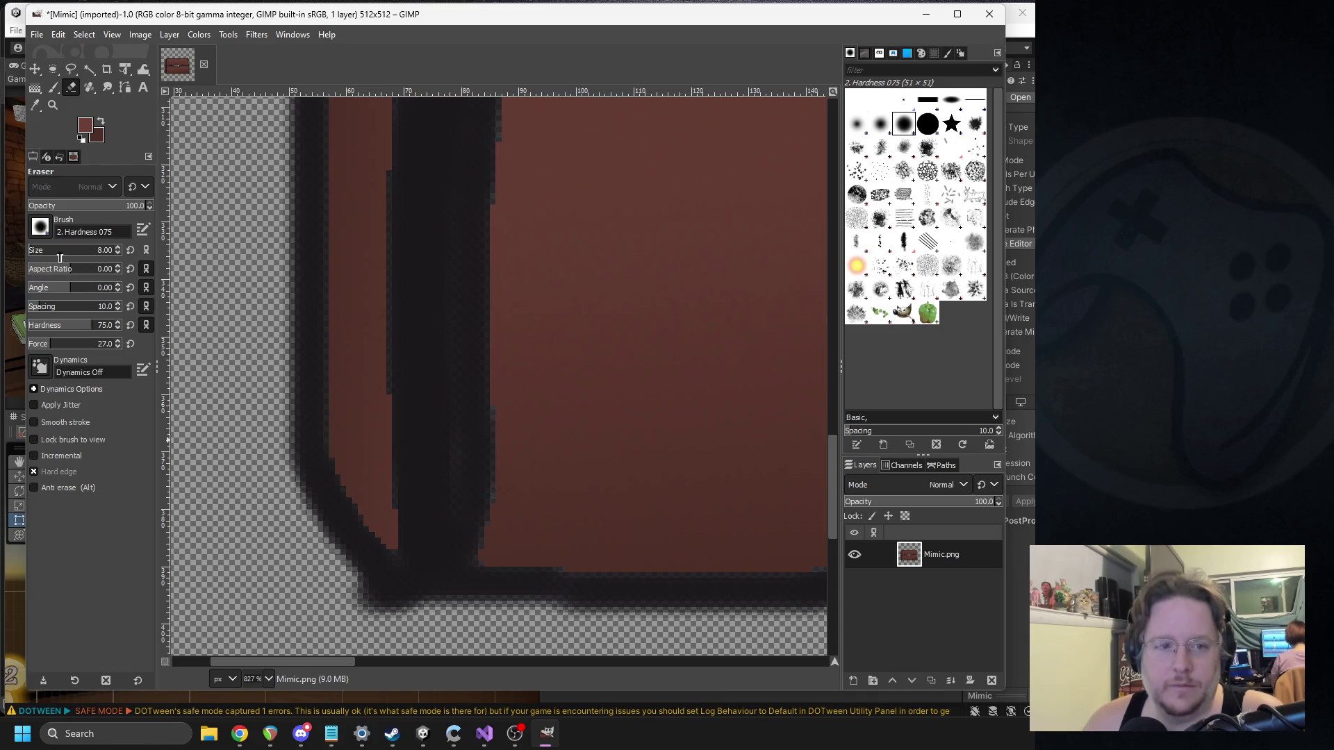
click(118, 253)
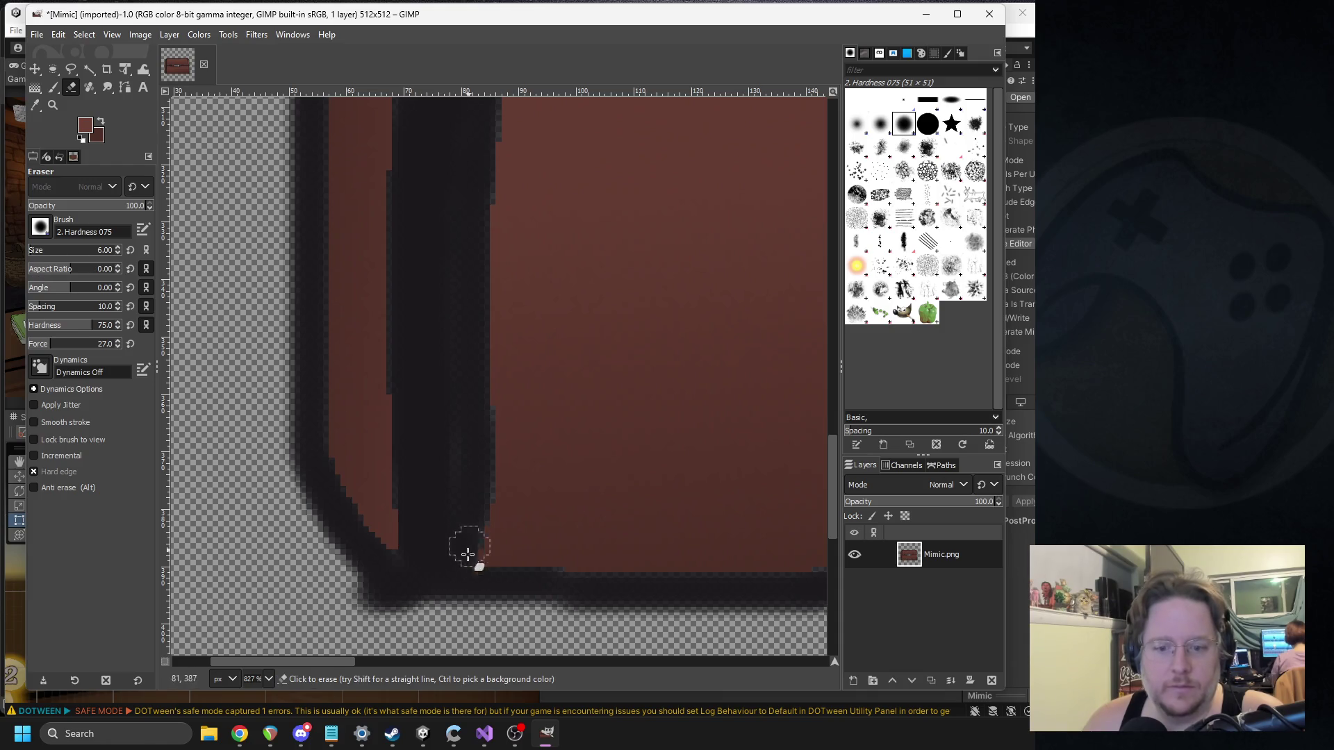
mouse_move(438, 555)
mouse_down()
mouse_move(440, 352)
mouse_move(452, 387)
mouse_up()
key(ctrl+z)
mouse_move(444, 556)
mouse_down()
mouse_move(448, 381)
mouse_move(444, 476)
mouse_up()
Step: Extend and widen the erased transparent strip up the chest's left edge
scroll(456, 514, up, 3)
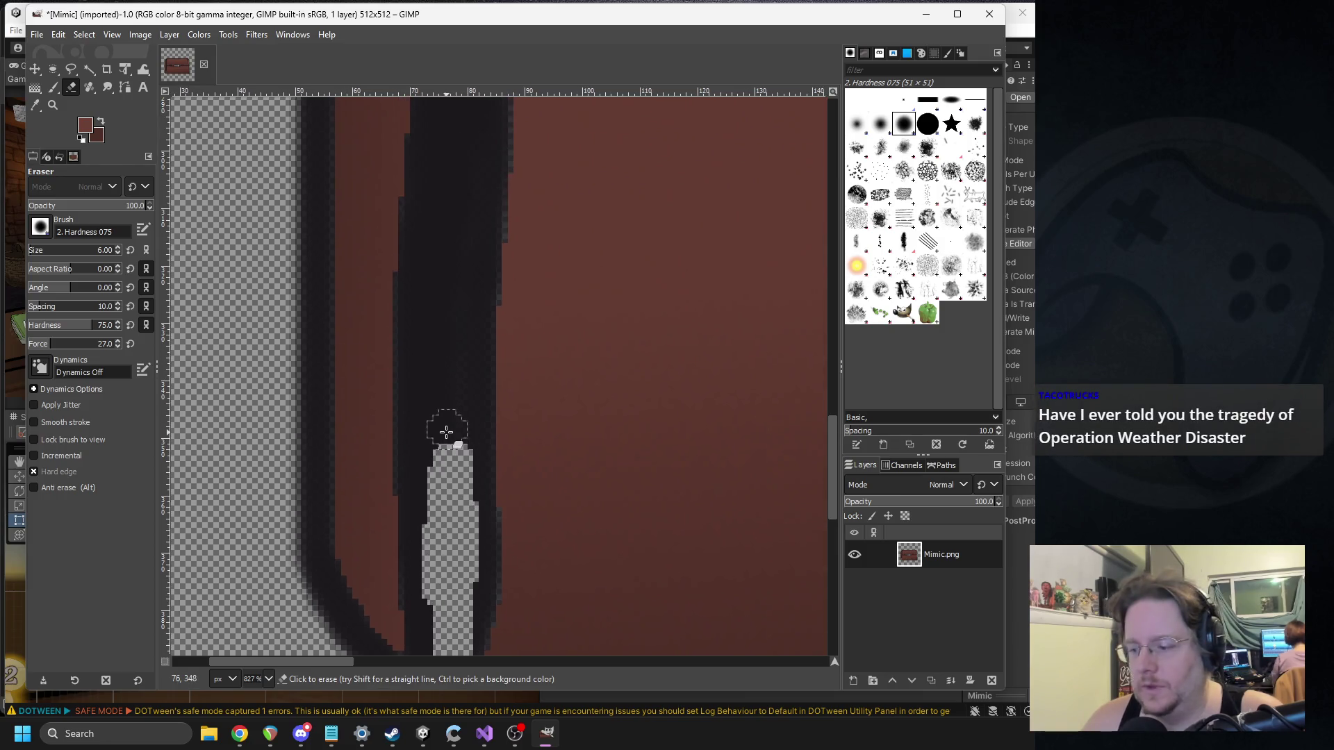
drag(470, 373, 492, 419)
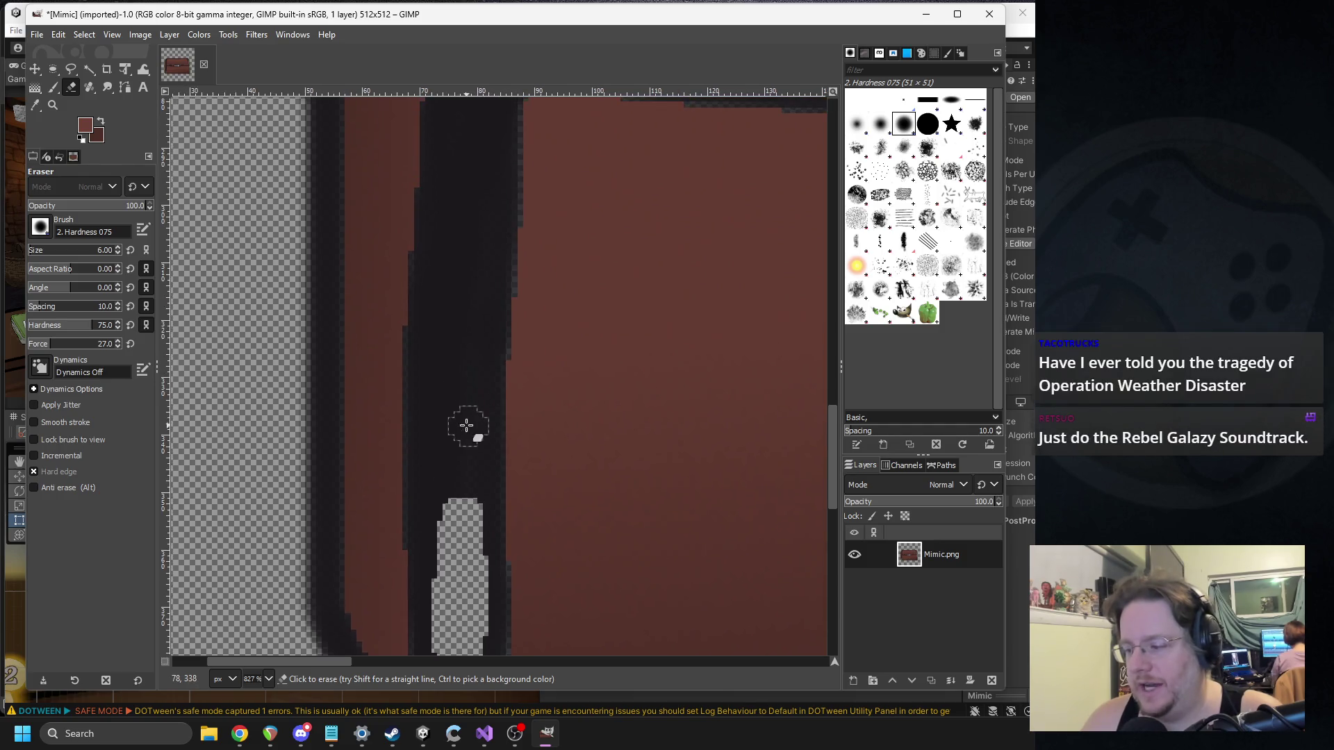
mouse_move(460, 531)
mouse_down()
mouse_move(452, 431)
mouse_move(476, 506)
mouse_move(464, 292)
mouse_move(452, 391)
mouse_up()
scroll(452, 391, up, 4)
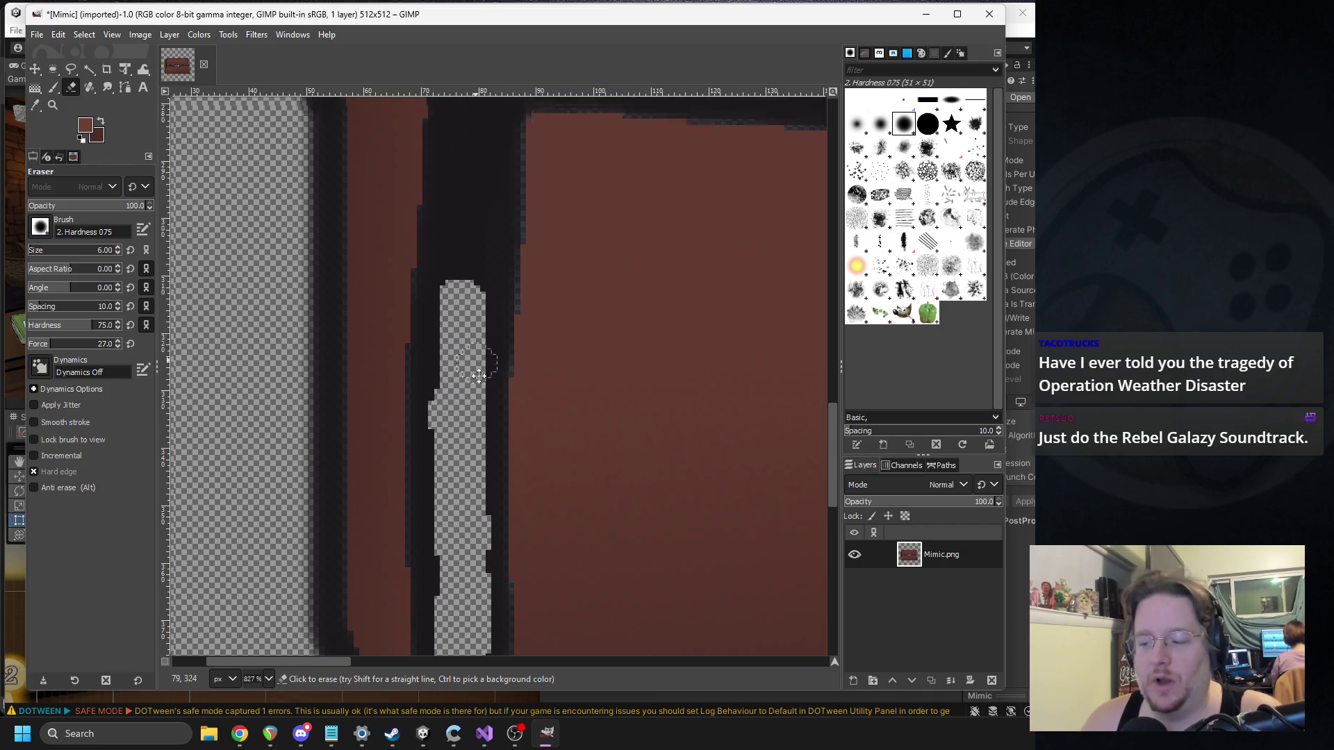
mouse_move(438, 473)
mouse_down()
mouse_move(466, 455)
mouse_move(490, 212)
mouse_move(444, 424)
mouse_up()
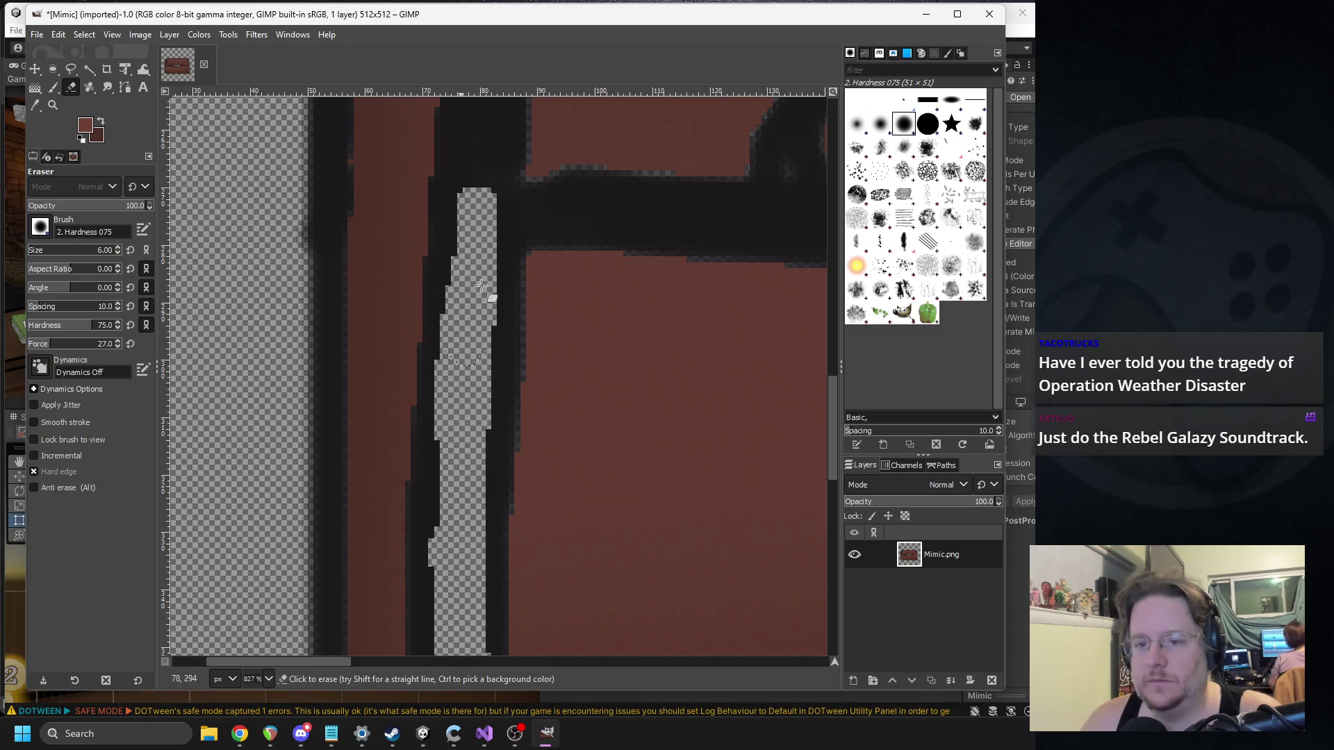
scroll(482, 477, up, 5)
mouse_move(482, 477)
mouse_down()
mouse_move(465, 438)
mouse_move(470, 238)
mouse_move(468, 313)
mouse_up()
scroll(453, 453, up, 5)
mouse_move(453, 453)
mouse_down()
mouse_move(468, 447)
mouse_move(462, 163)
mouse_move(464, 330)
mouse_up()
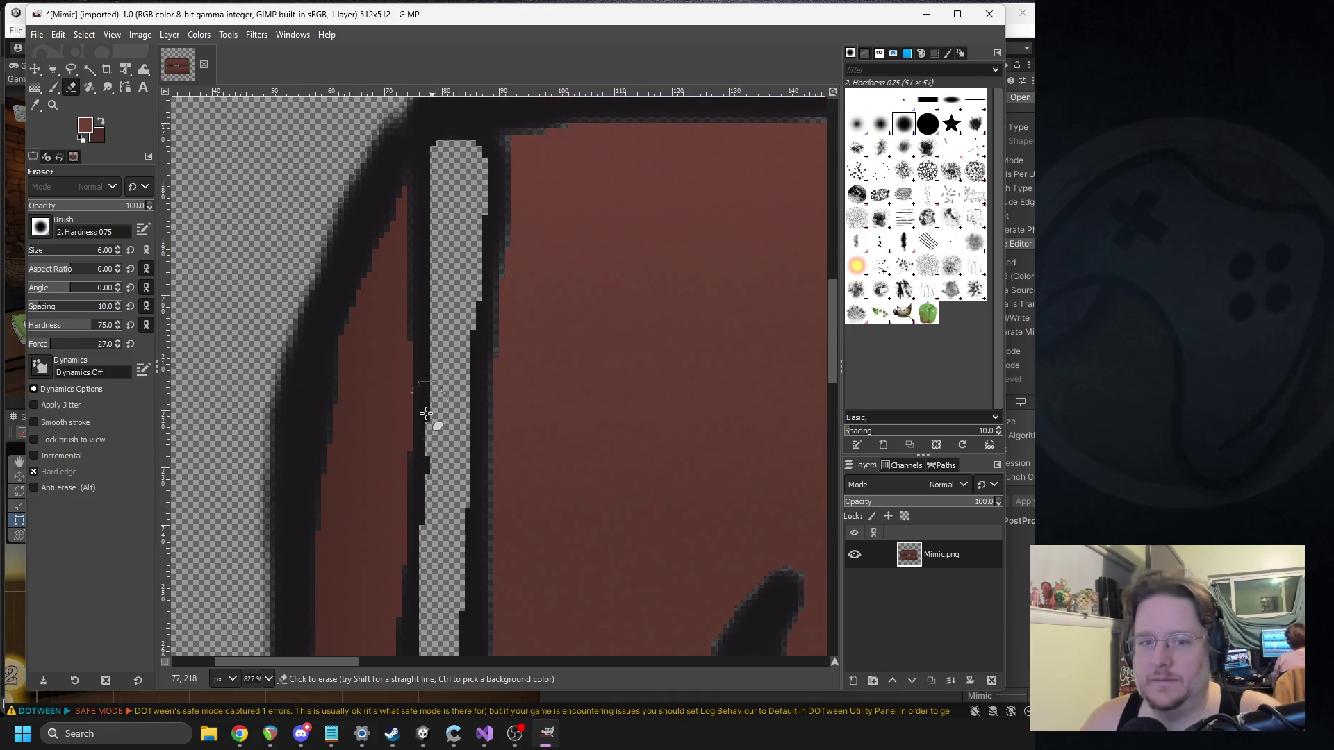
scroll(445, 361, down, 5)
Step: Fuzzy-select the transparent left strip and pick grey 626262 as the foreground colour
click(89, 70)
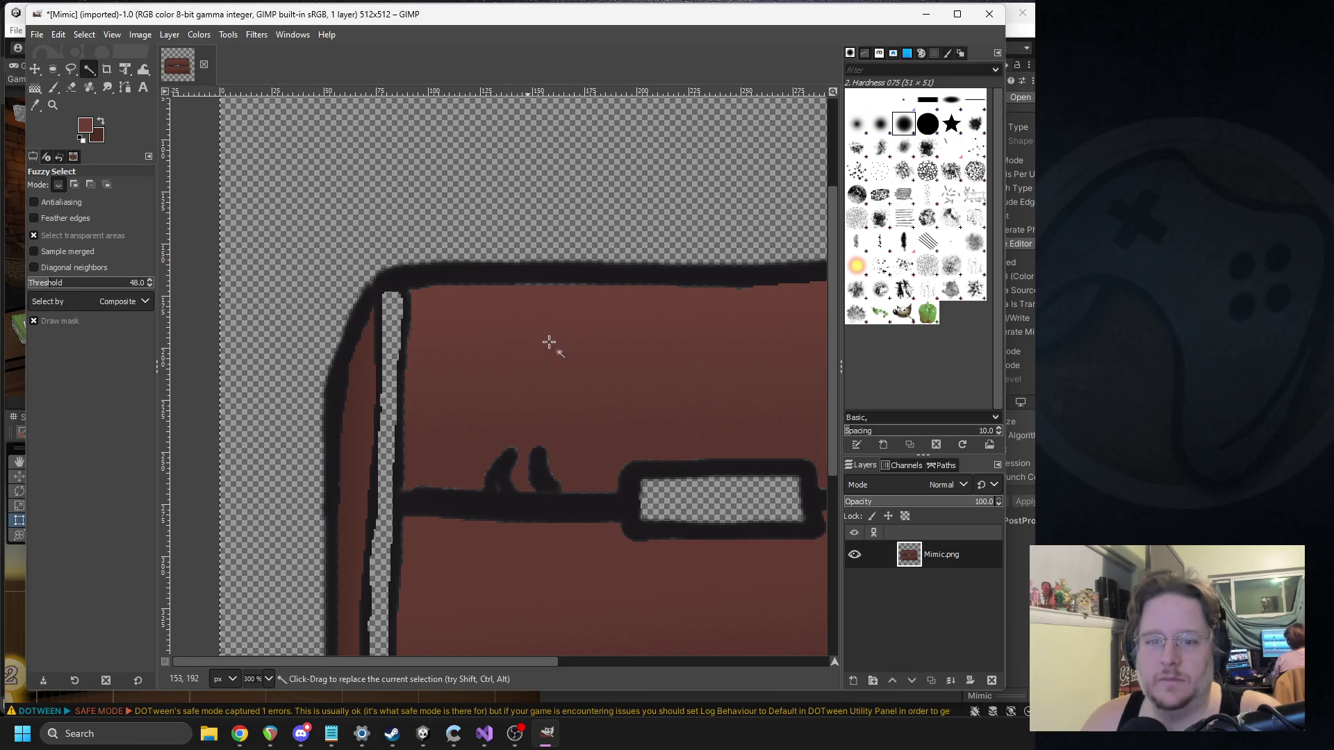
scroll(542, 336, down, 2)
drag(390, 401, 542, 425)
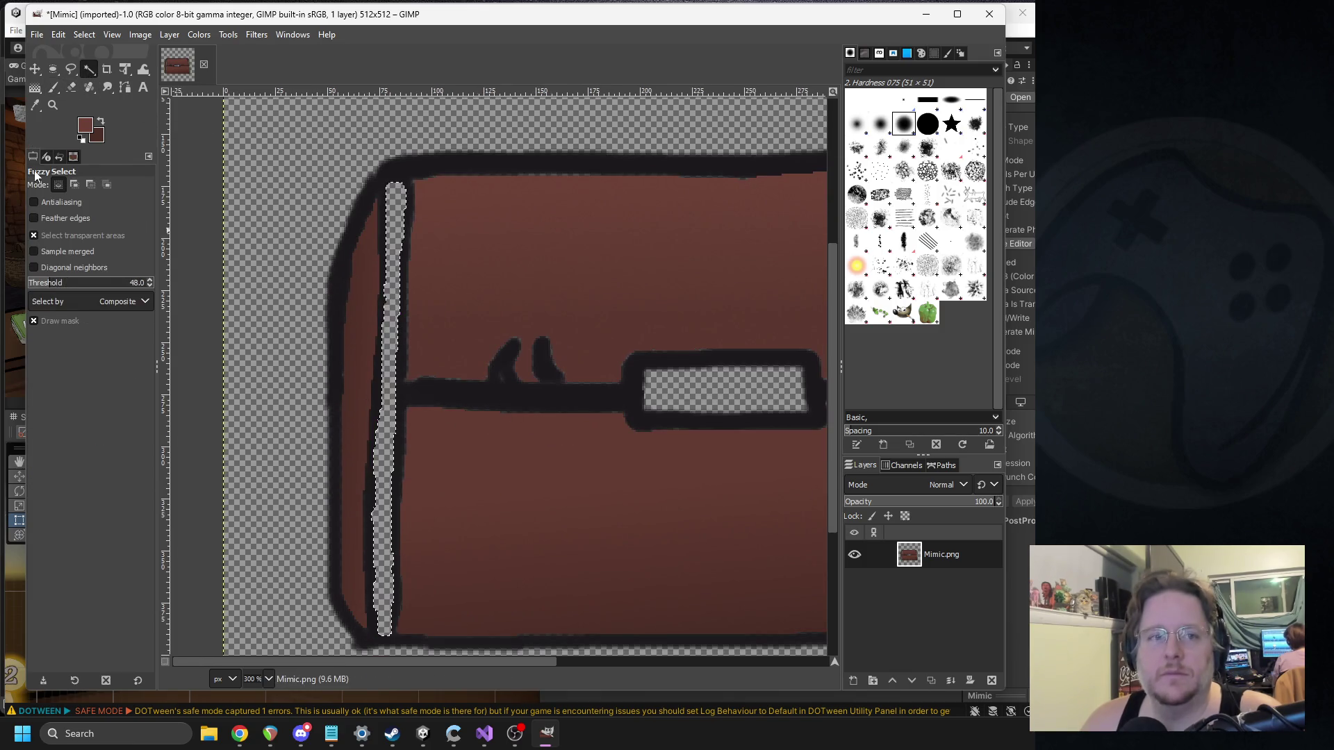
click(41, 90)
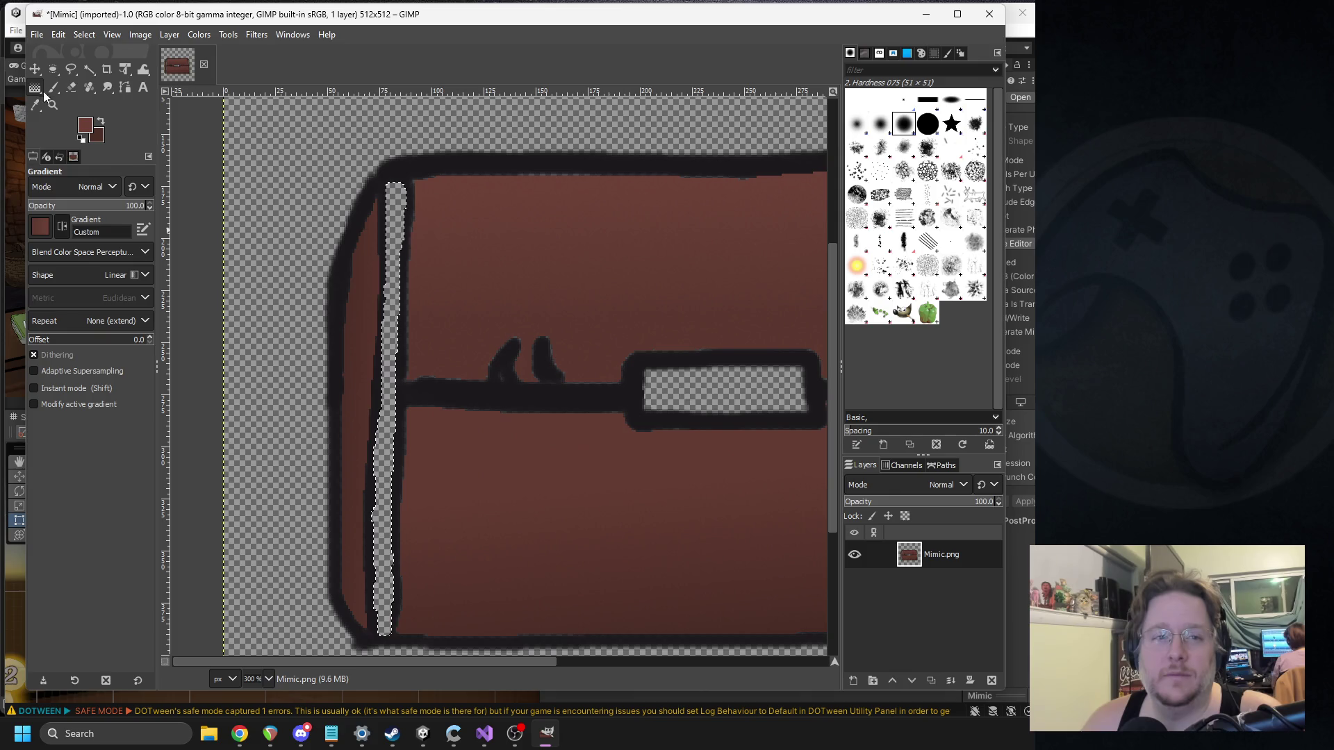
click(87, 132)
mouse_move(274, 184)
mouse_down()
mouse_move(191, 111)
mouse_move(179, 168)
mouse_up()
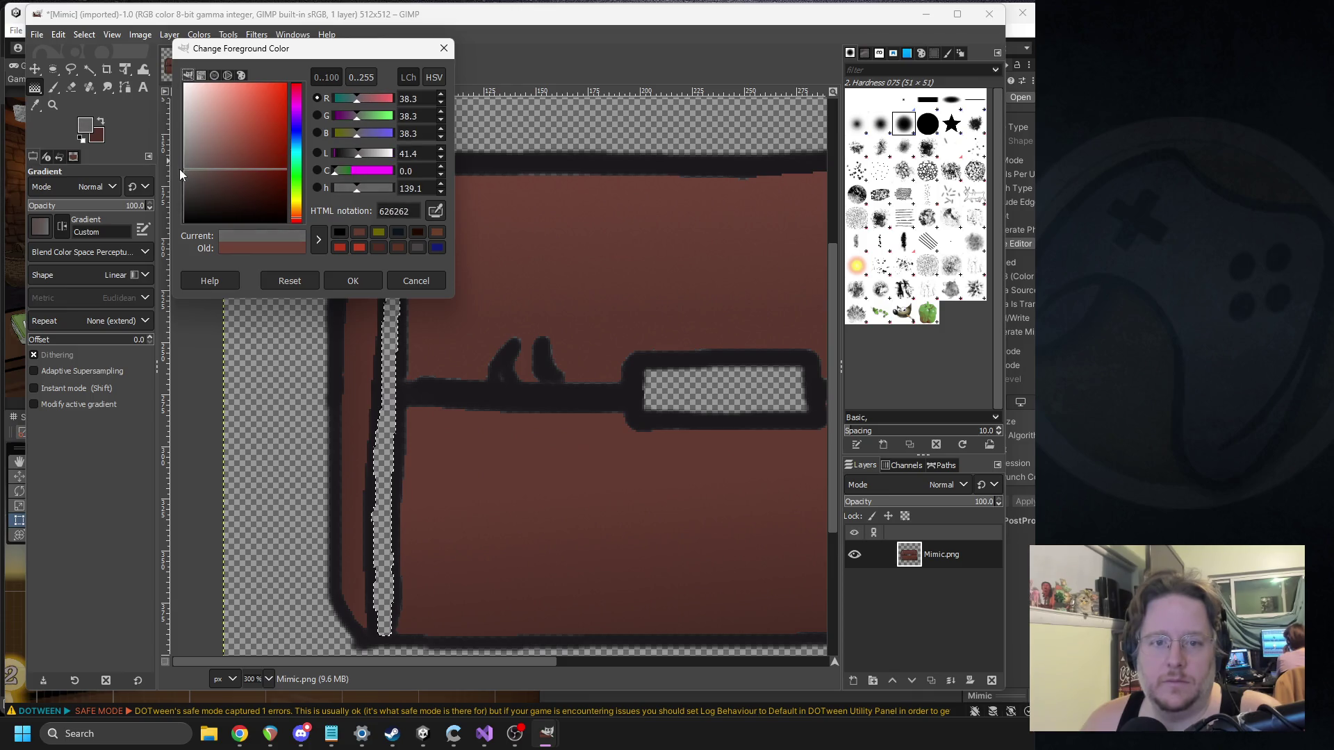
Step: Set the background to grey 505050 and lay a short grey gradient across the selected strip
click(347, 284)
click(97, 135)
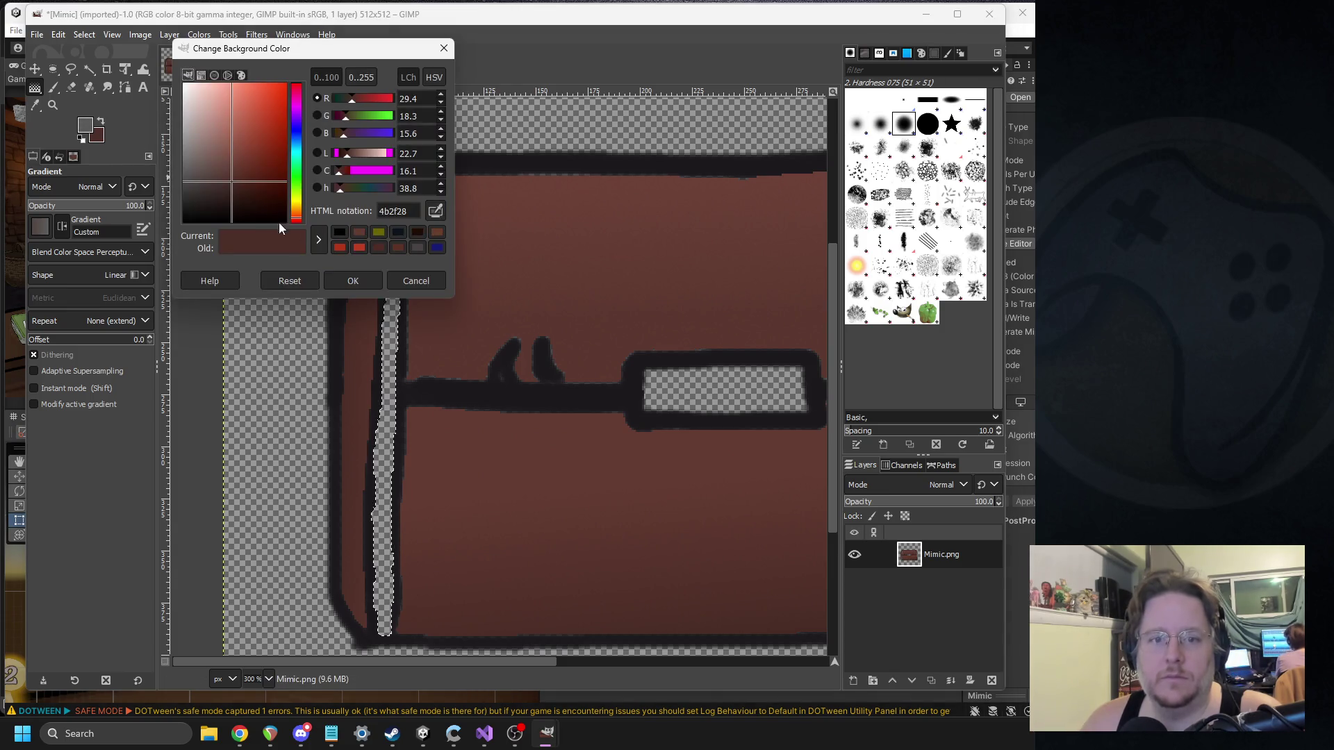
click(184, 172)
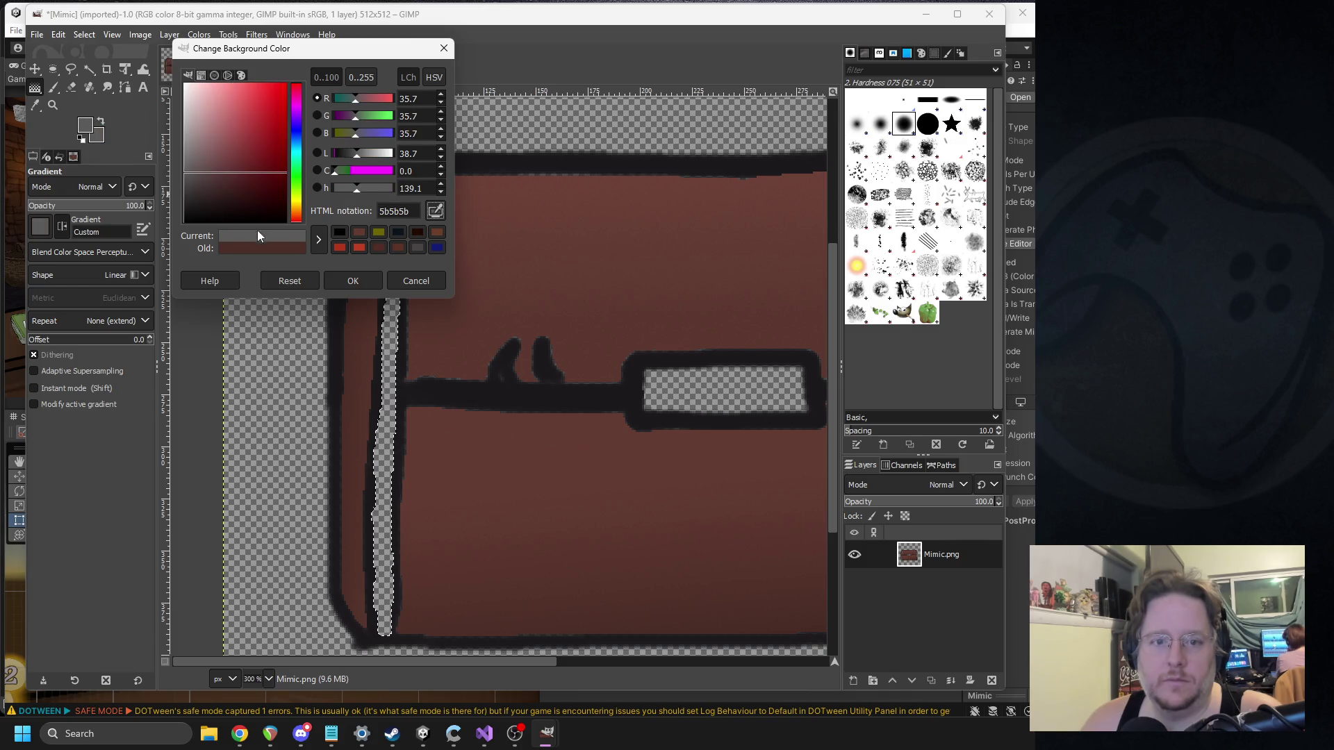
drag(183, 182, 178, 177)
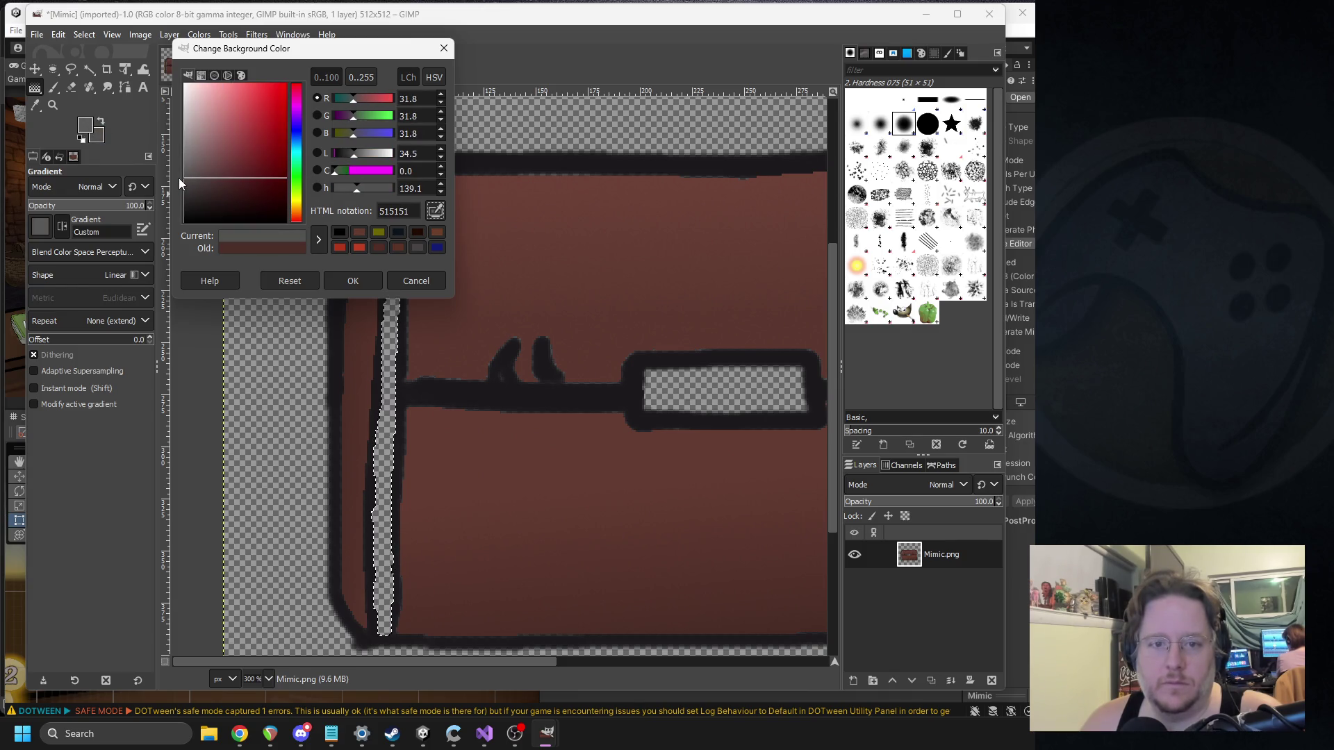
click(339, 281)
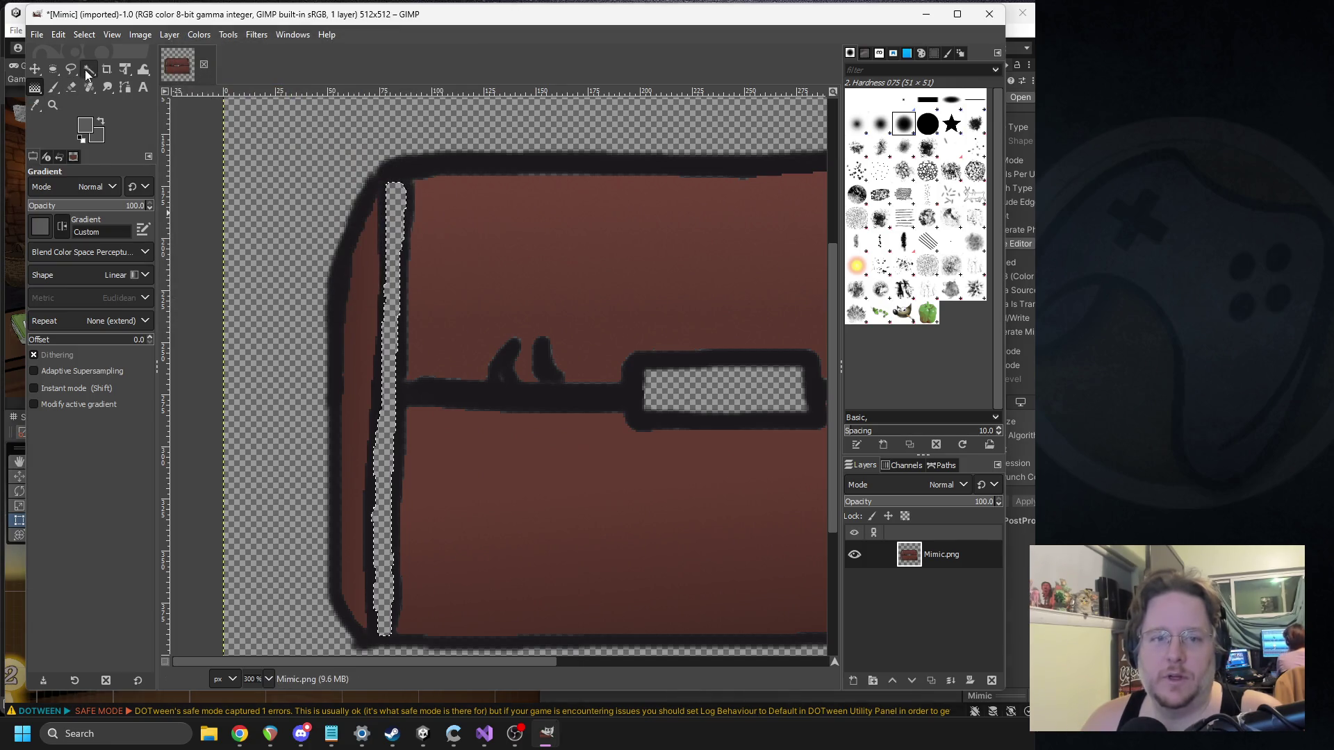
mouse_move(394, 354)
mouse_down()
mouse_move(461, 355)
mouse_move(359, 371)
mouse_move(445, 357)
mouse_move(408, 358)
mouse_up()
click(44, 223)
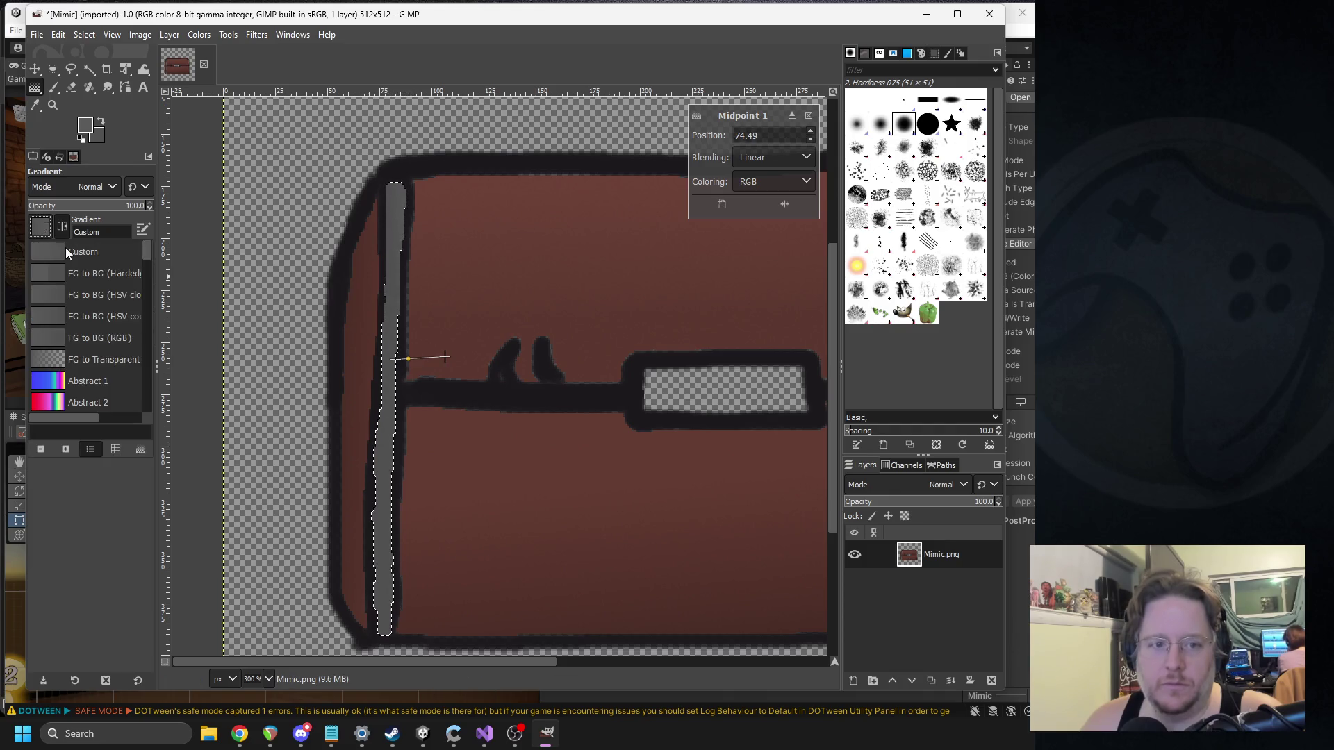
Step: Change the background to grey 3d3d3d and reposition the grey gradient's endpoints and midpoint
click(399, 358)
mouse_move(399, 358)
mouse_down()
mouse_move(270, 363)
mouse_move(409, 357)
mouse_up()
click(96, 134)
click(185, 190)
click(336, 279)
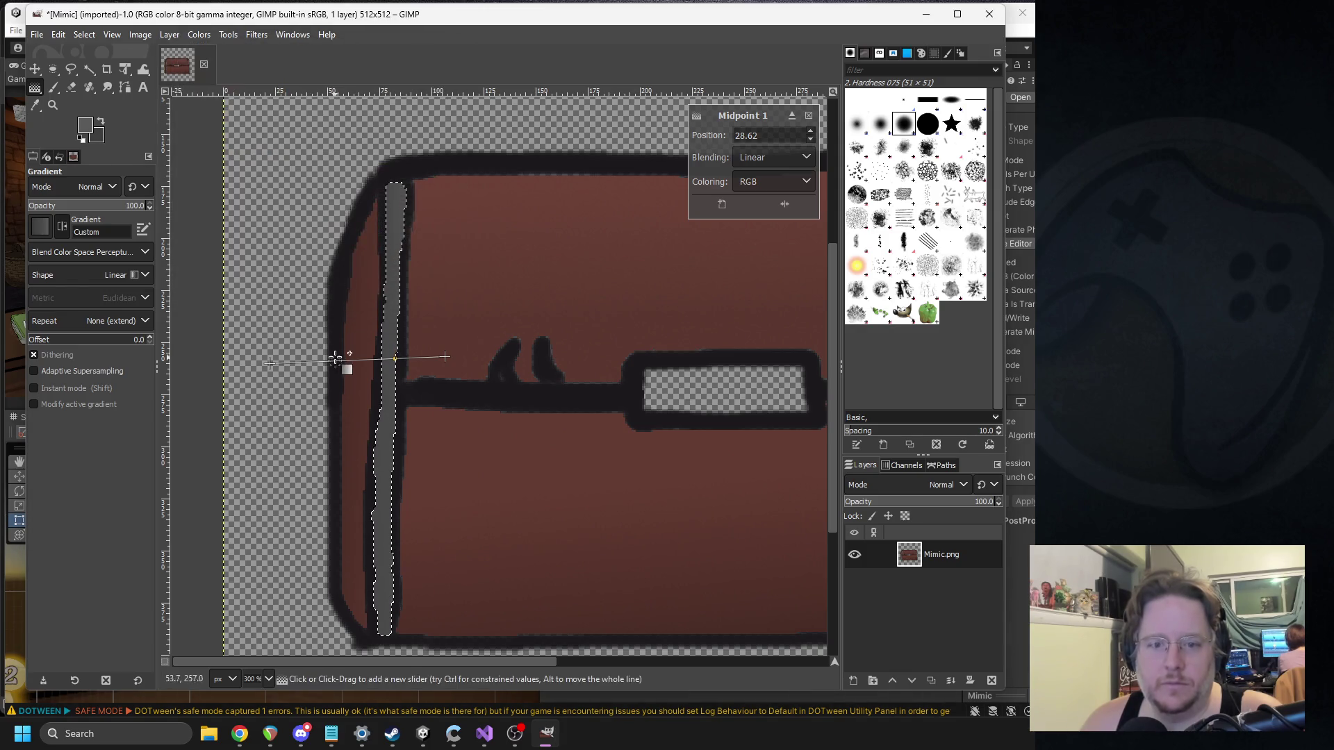
mouse_move(394, 359)
mouse_down()
mouse_move(271, 363)
mouse_move(407, 359)
mouse_up()
mouse_move(292, 361)
mouse_down()
mouse_move(447, 361)
mouse_move(394, 360)
mouse_up()
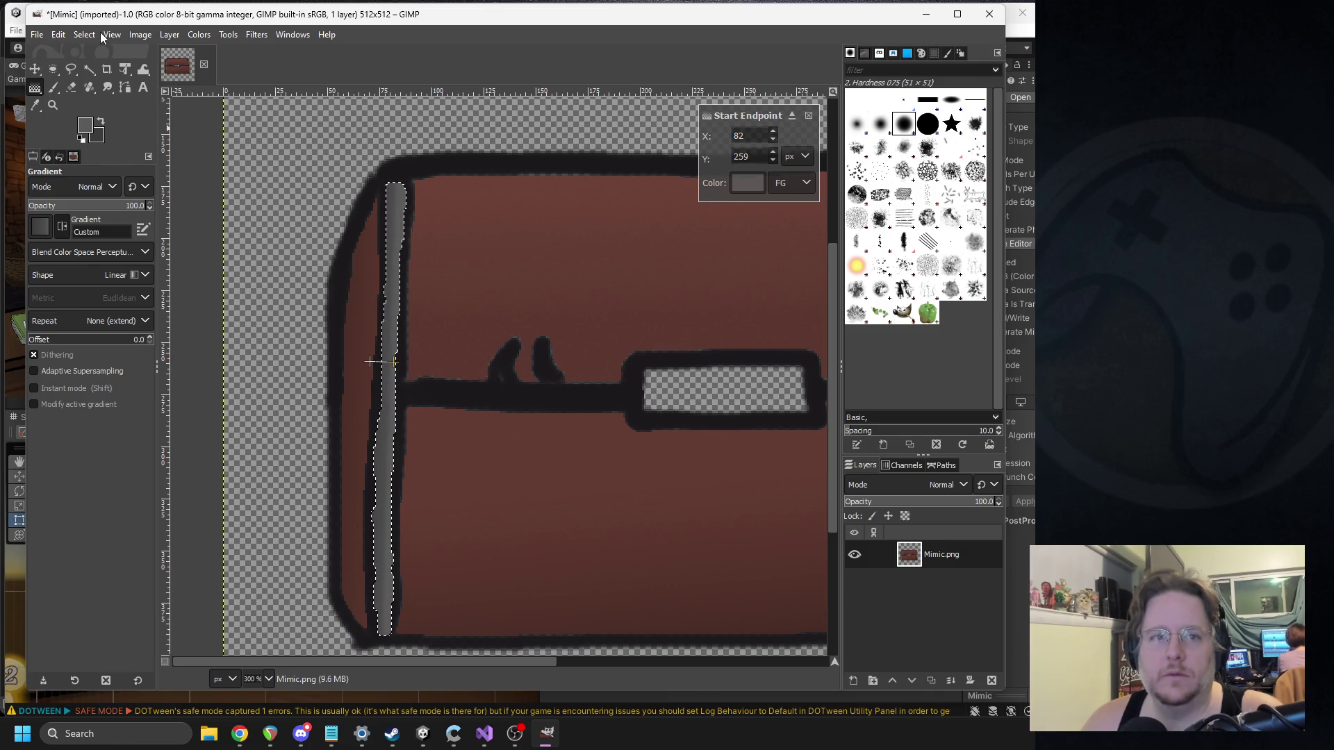
Step: Select the whole image, then press Escape to drop the pending grey gradient
click(81, 34)
click(90, 53)
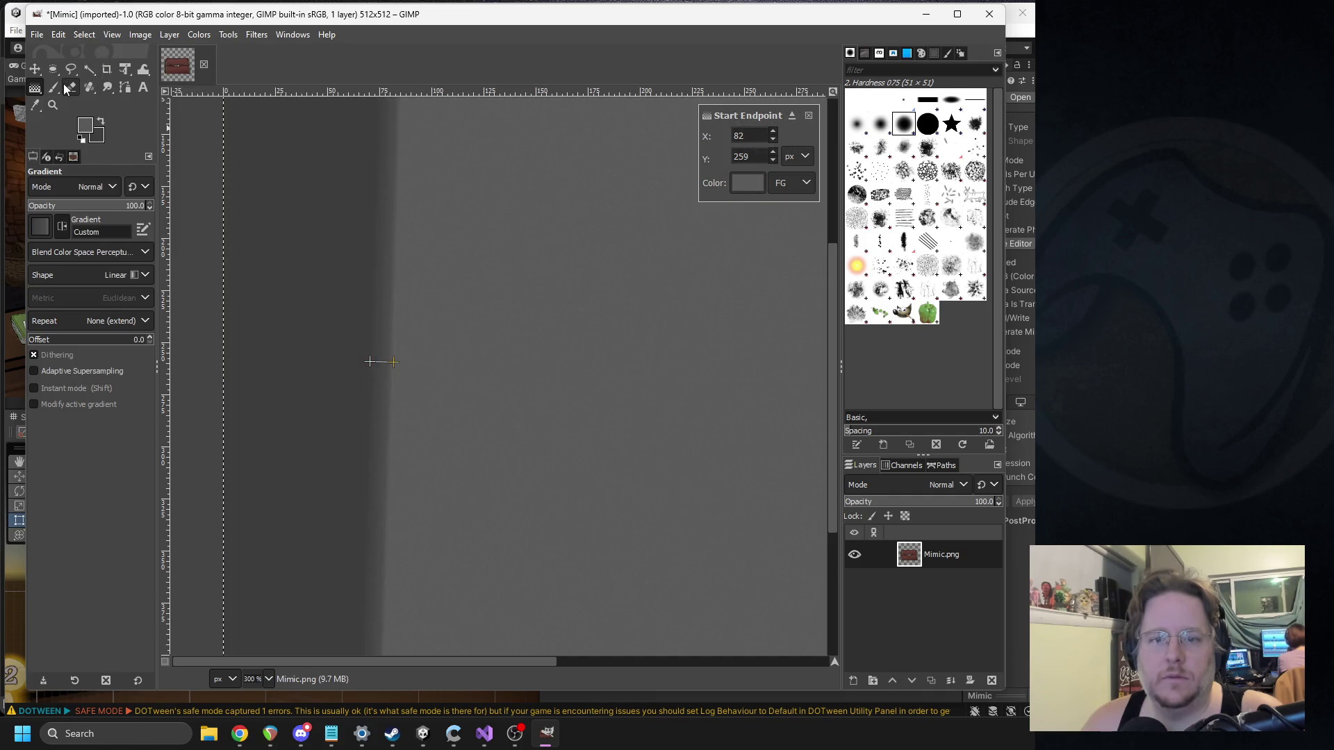
scroll(355, 412, down, 5)
scroll(464, 316, up, 1)
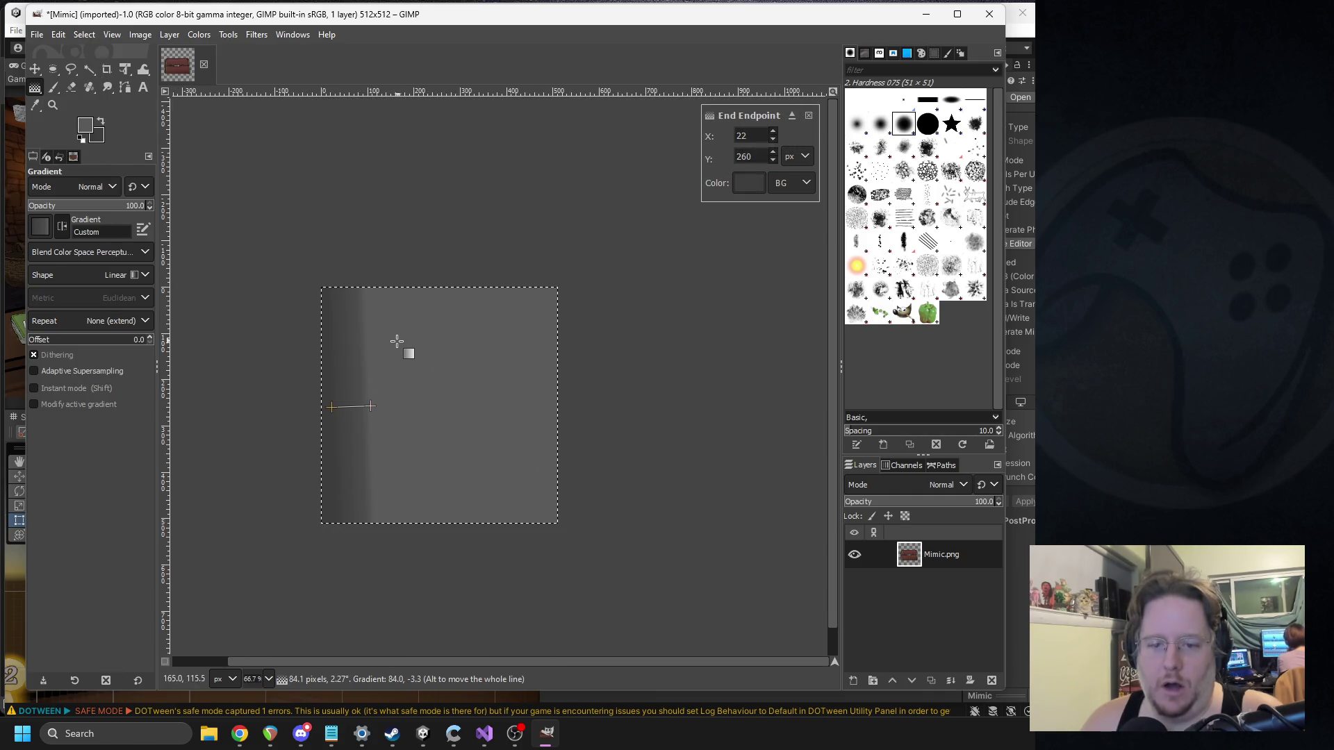
key(Escape)
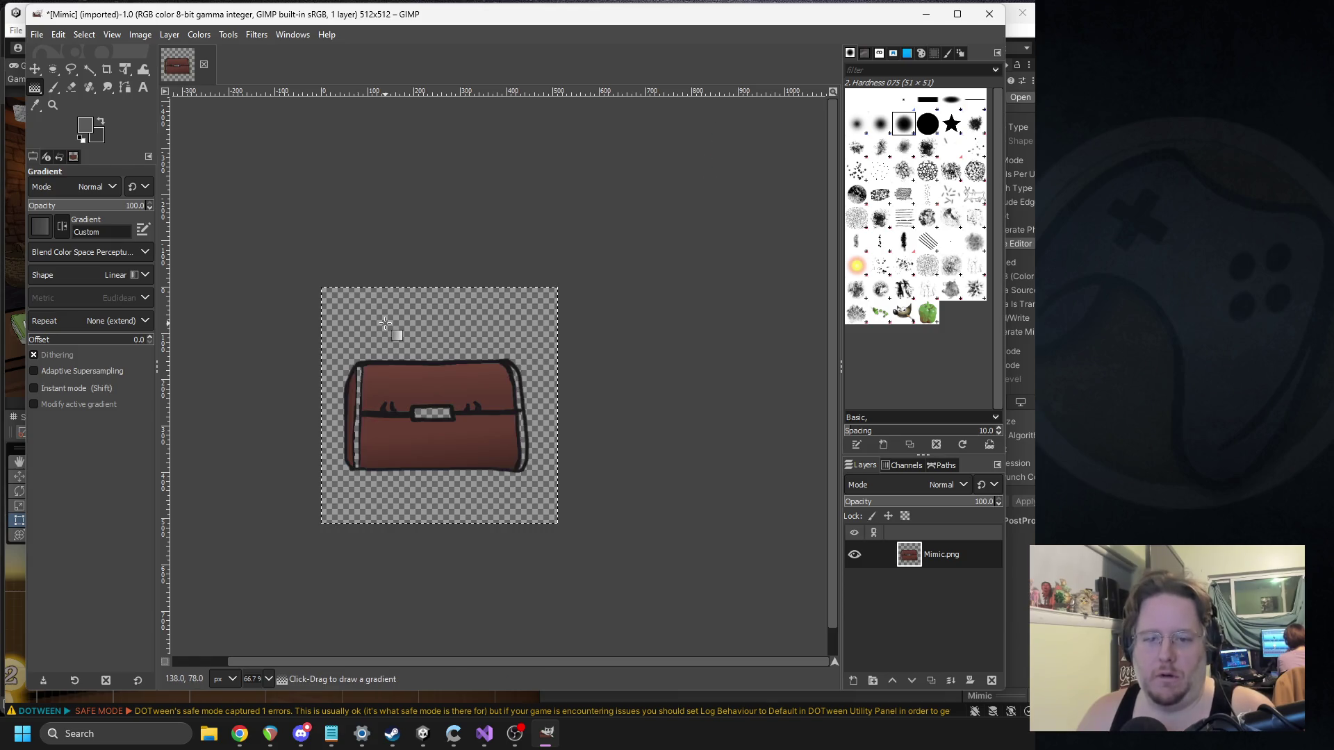
scroll(334, 378, up, 5)
scroll(333, 378, down, 2)
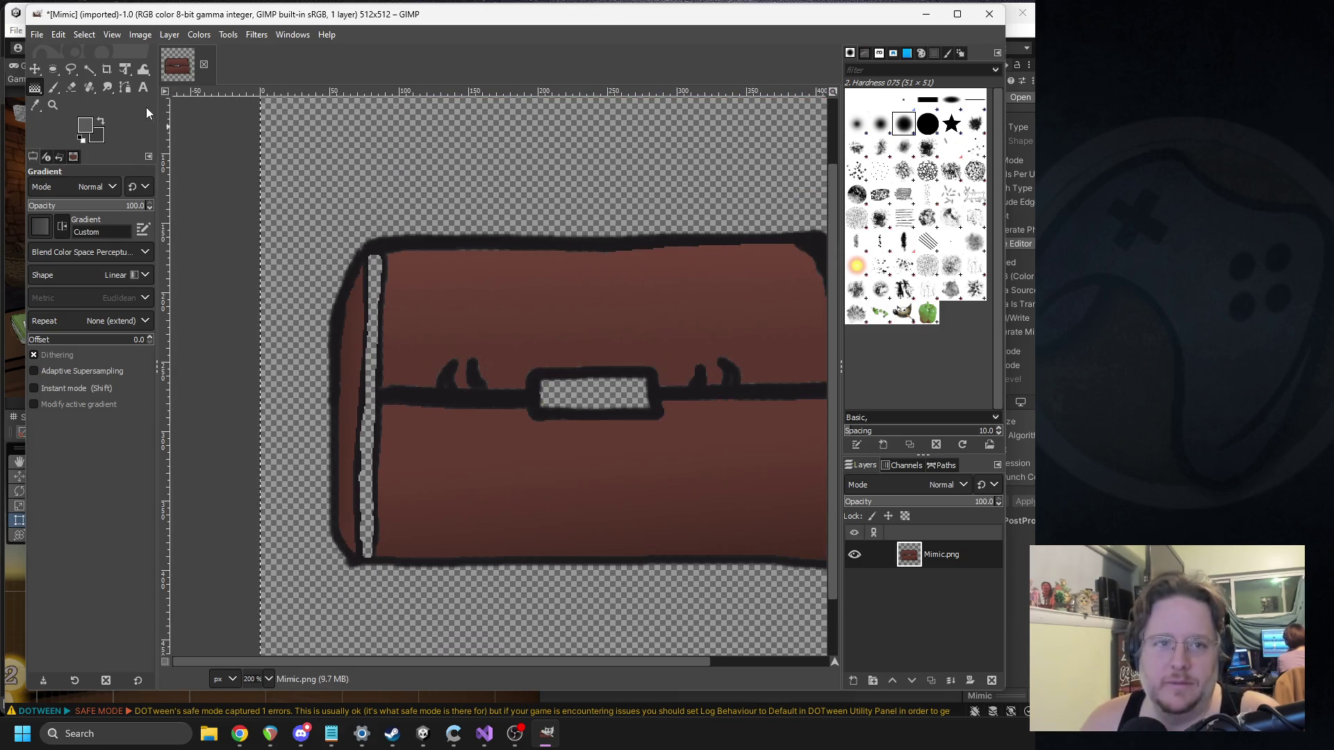
click(94, 68)
Step: Fuzzy-select the chest's left strip, fill it with a darker grey gradient, and nudge its midpoint
click(375, 358)
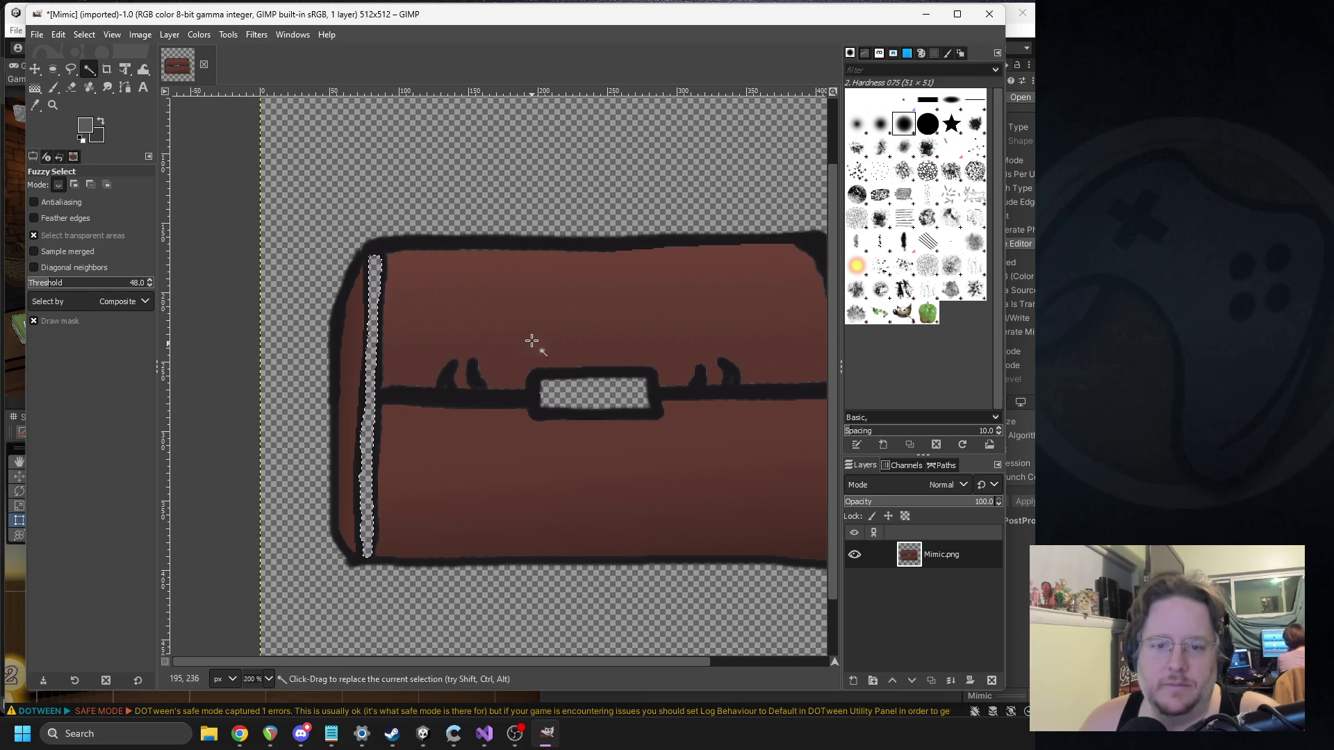
click(35, 88)
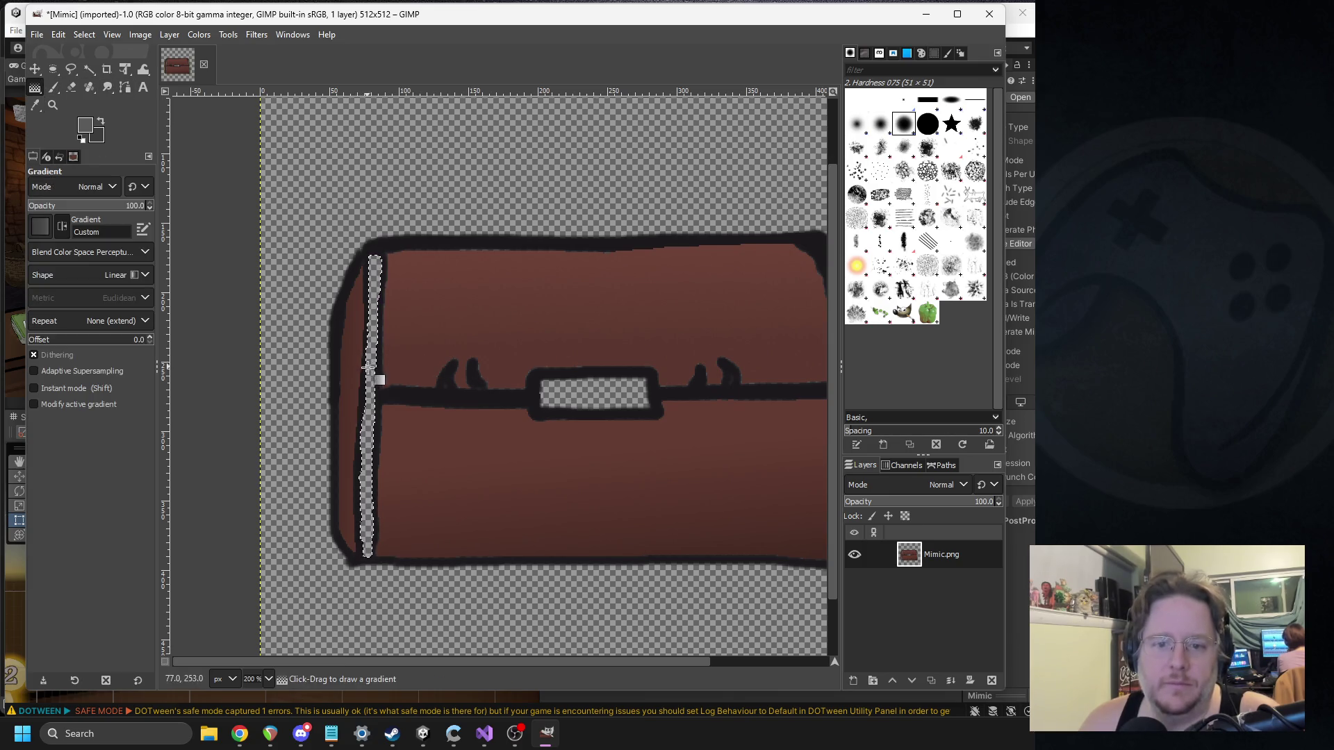
drag(368, 373, 386, 375)
scroll(386, 379, up, 3)
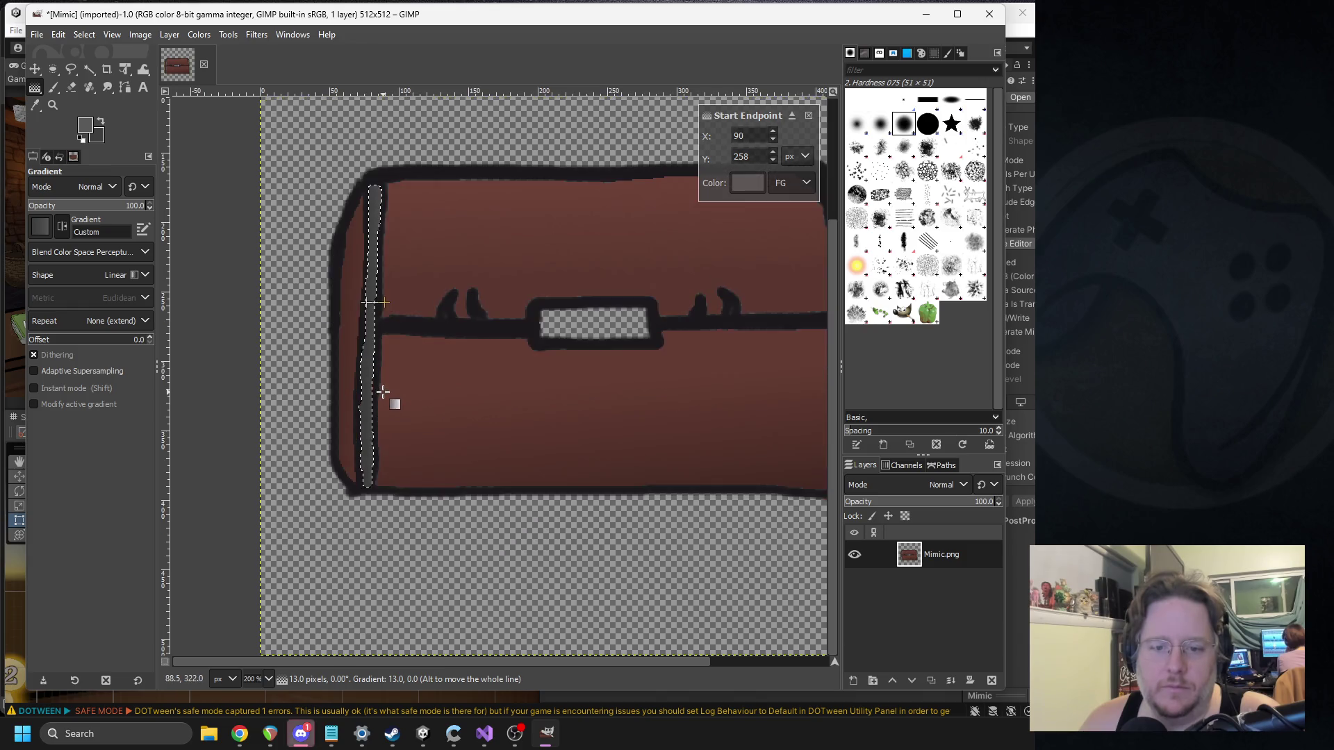
scroll(387, 334, up, 3)
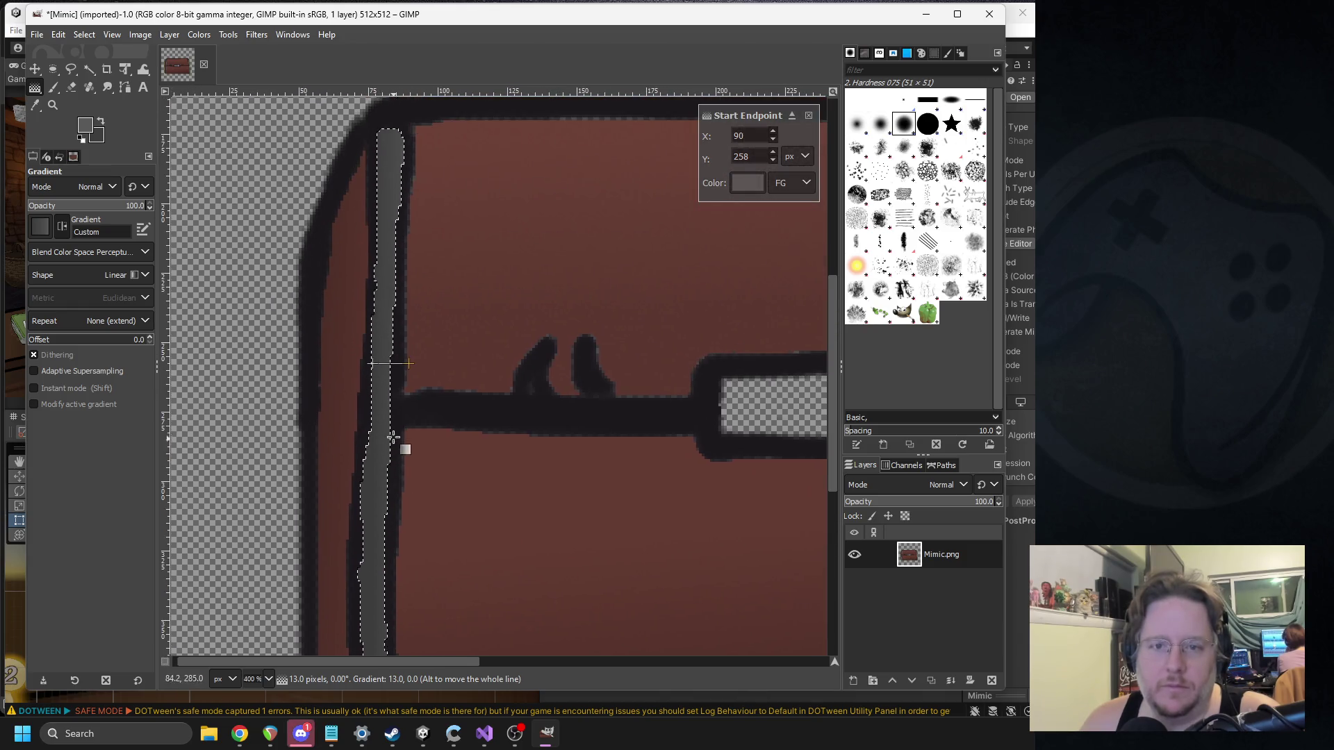
scroll(401, 364, up, 2)
click(382, 357)
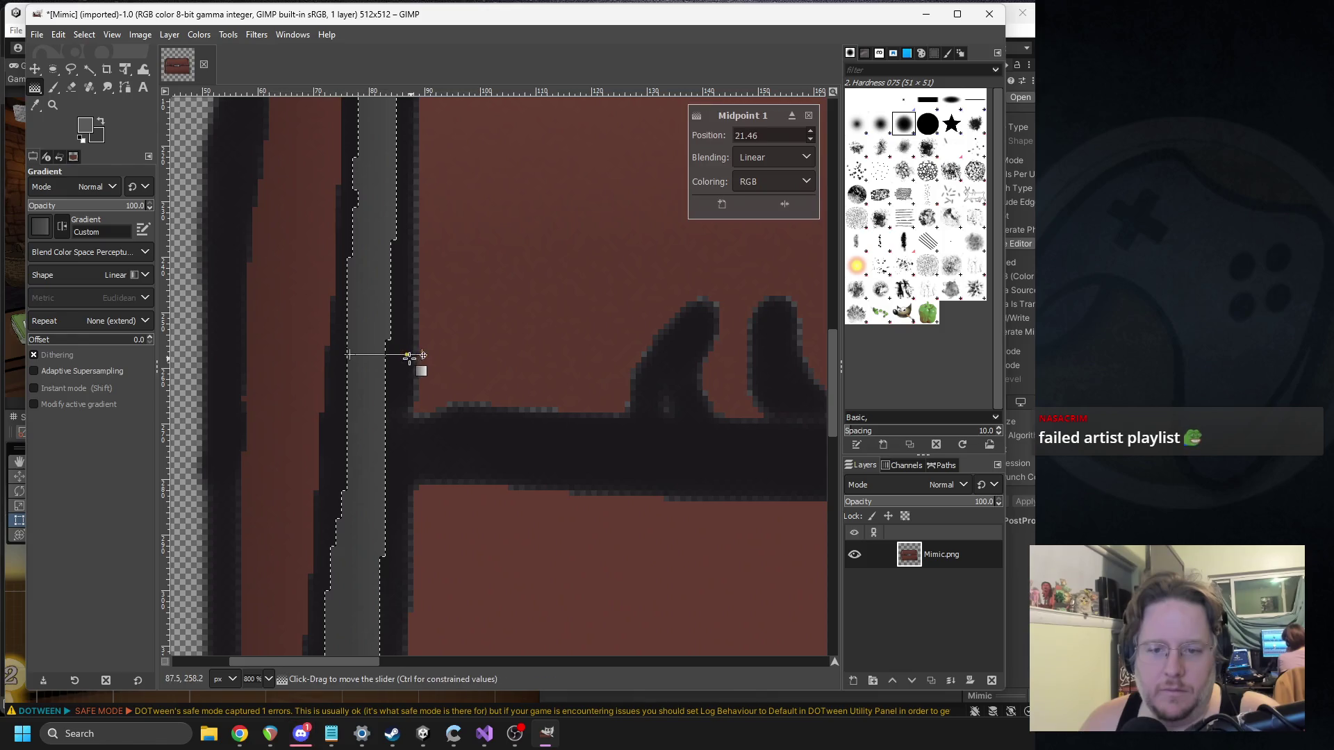
drag(382, 357, 383, 357)
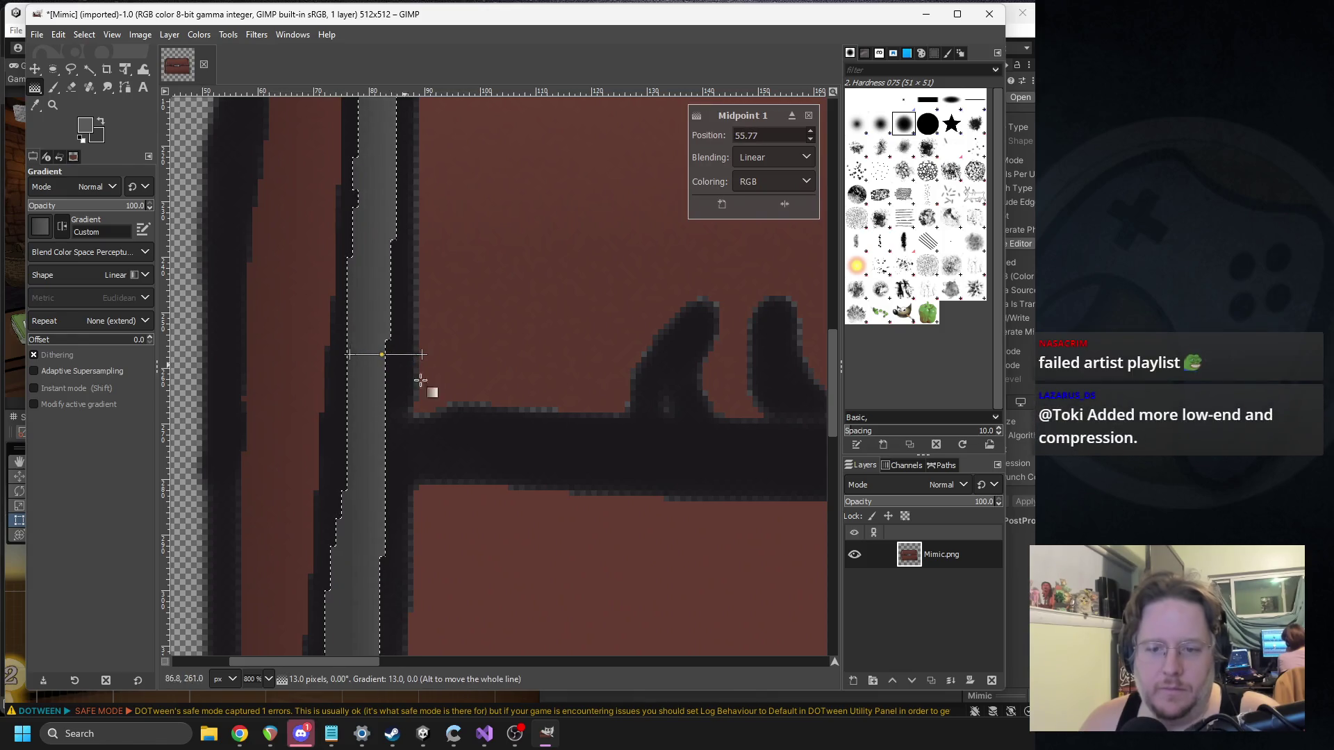
click(310, 232)
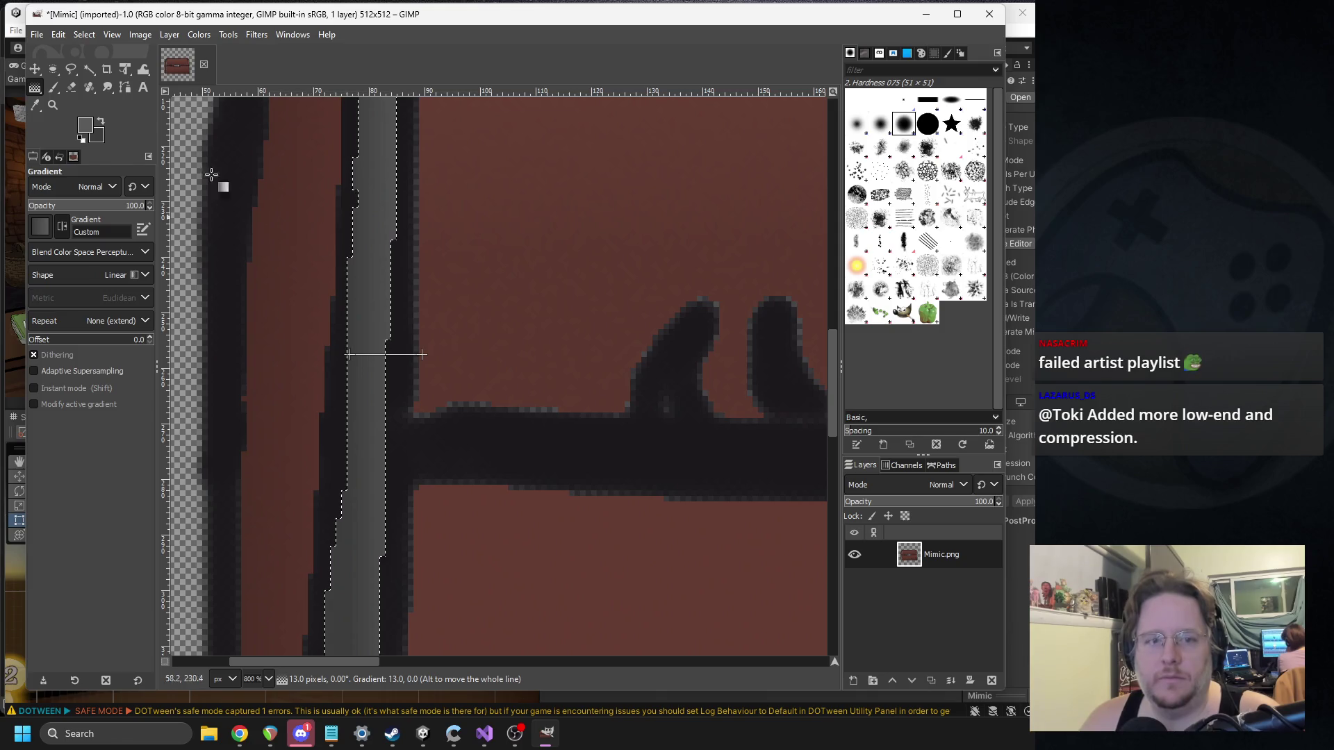
click(53, 86)
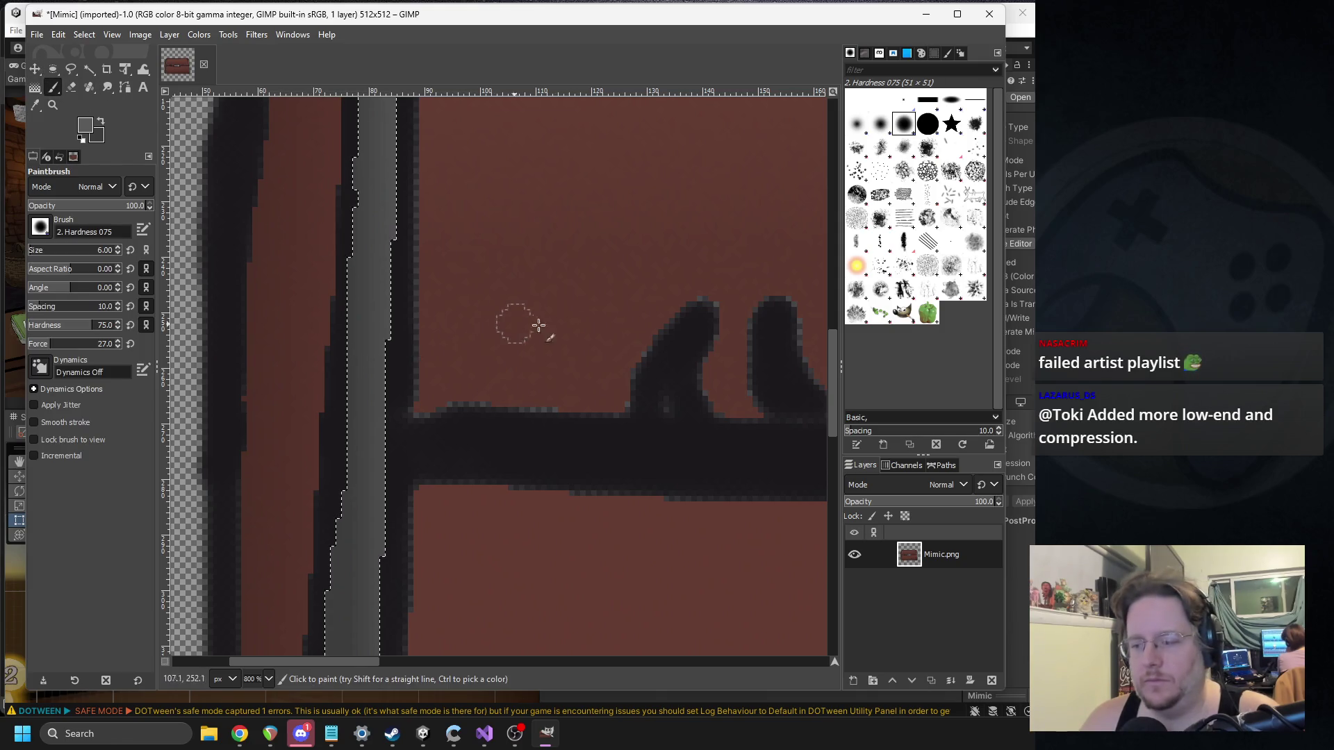
ctrl+scroll(594, 342, down, 1)
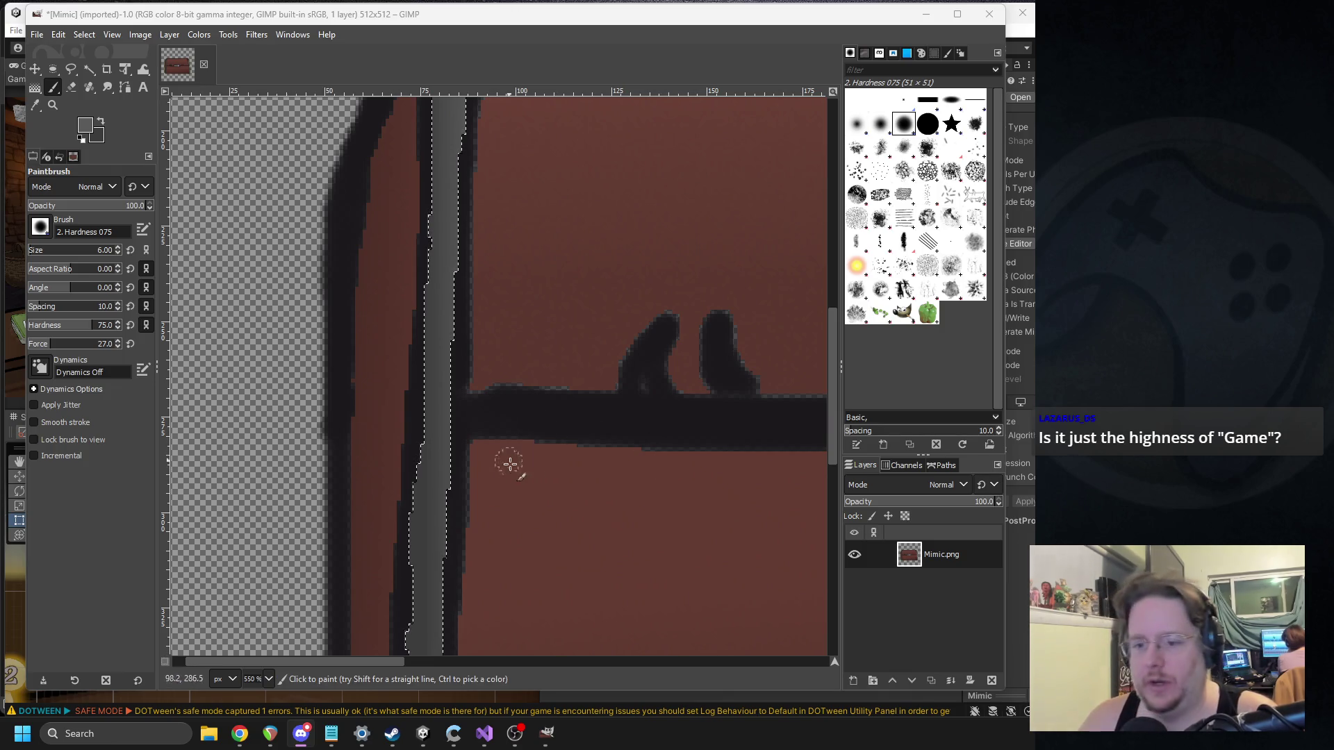
Step: Clear the selection with Select > None so the whole image is editable
drag(509, 461, 593, 446)
scroll(590, 452, down, 2)
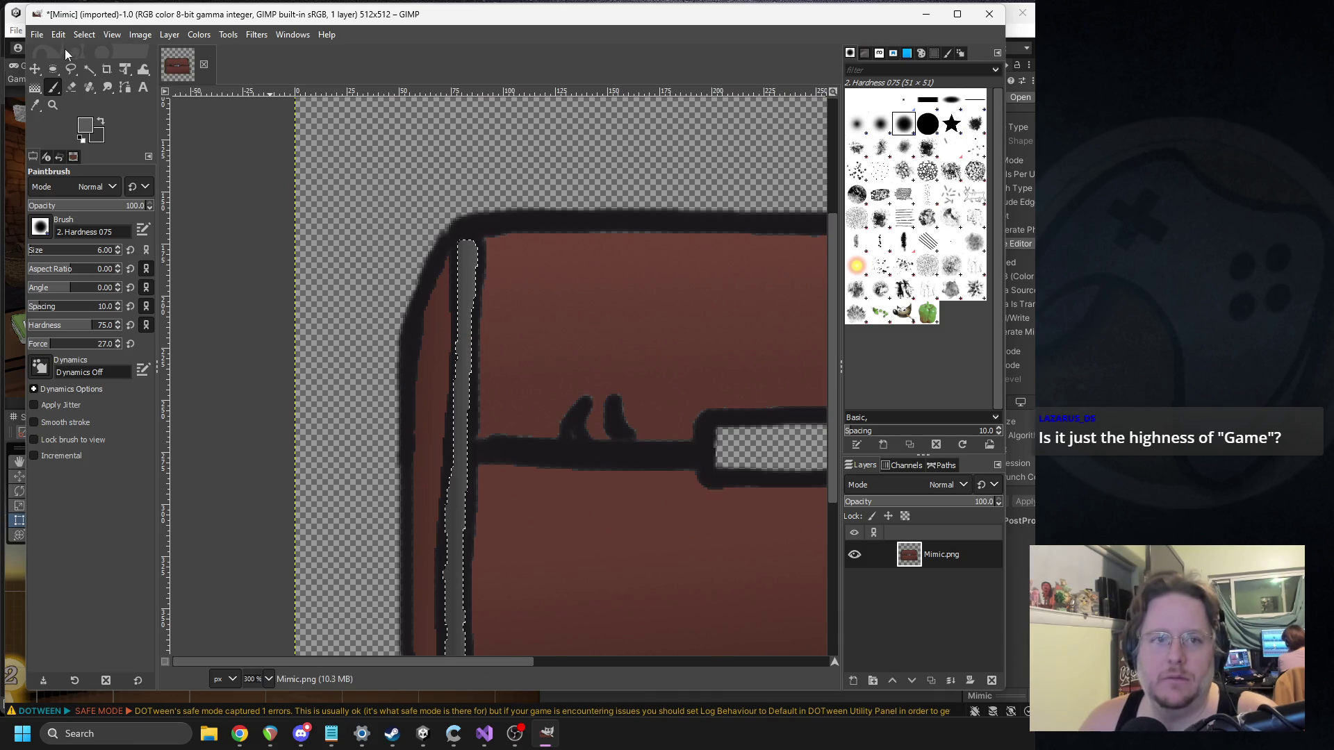
click(89, 68)
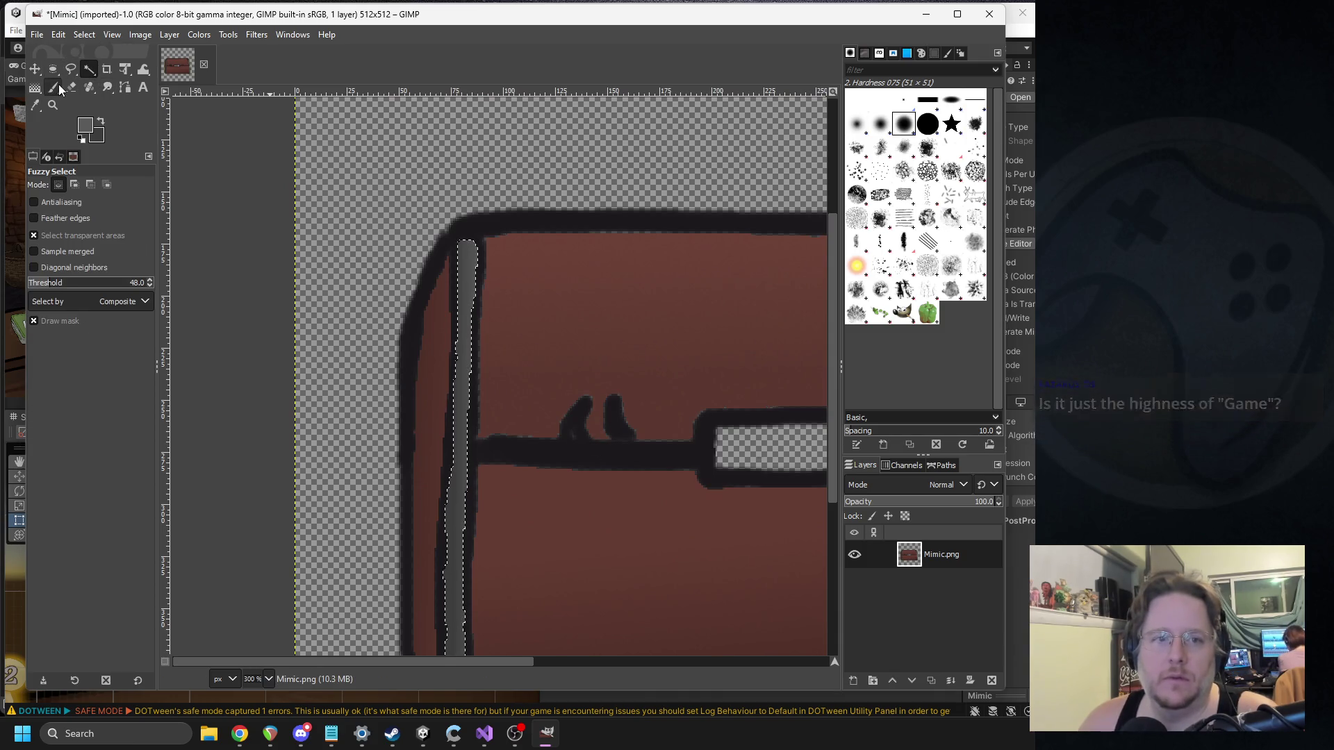
click(71, 87)
scroll(530, 417, up, 3)
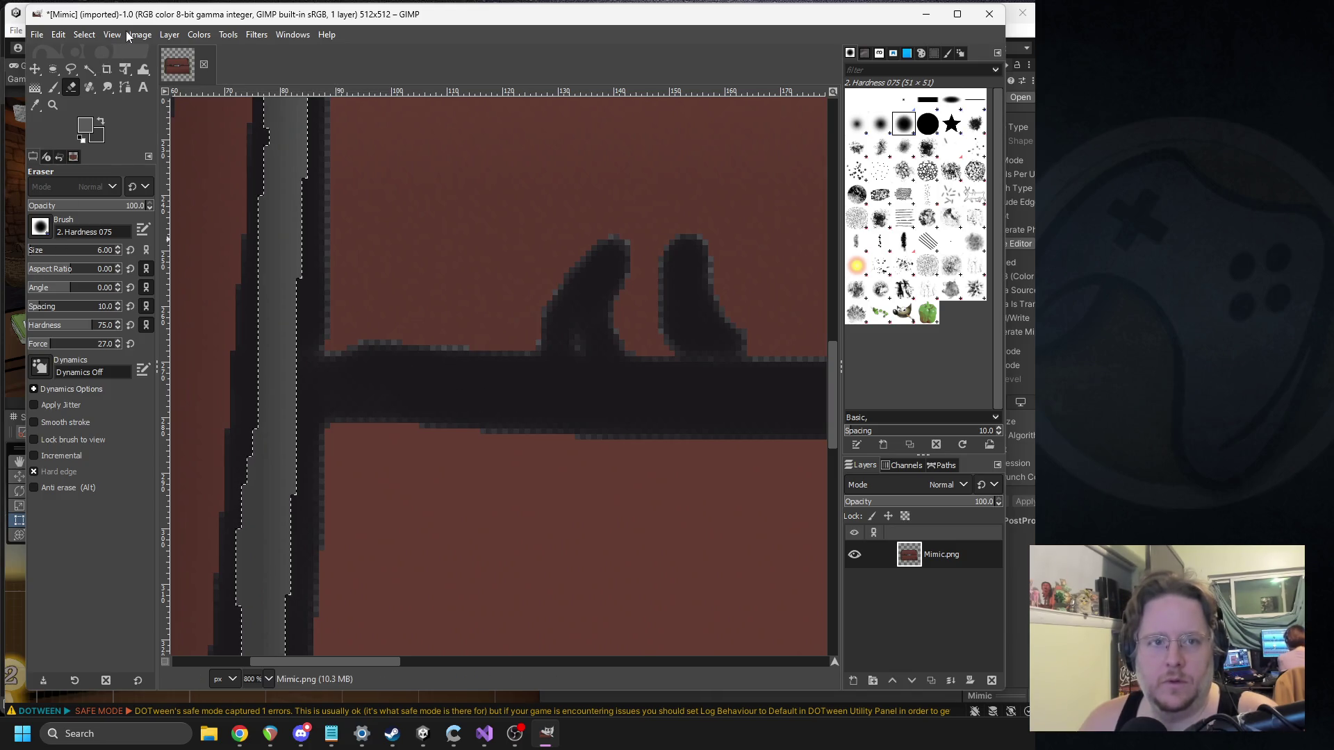
click(85, 35)
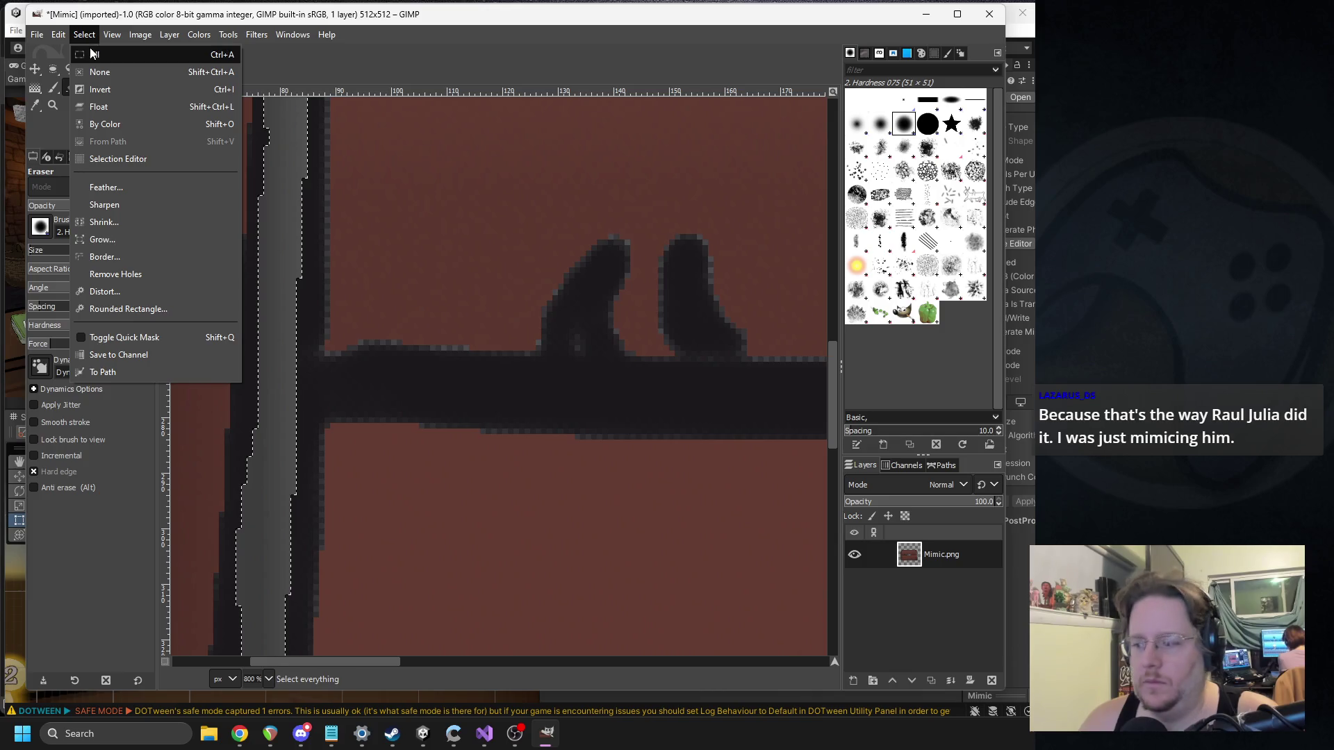
click(98, 55)
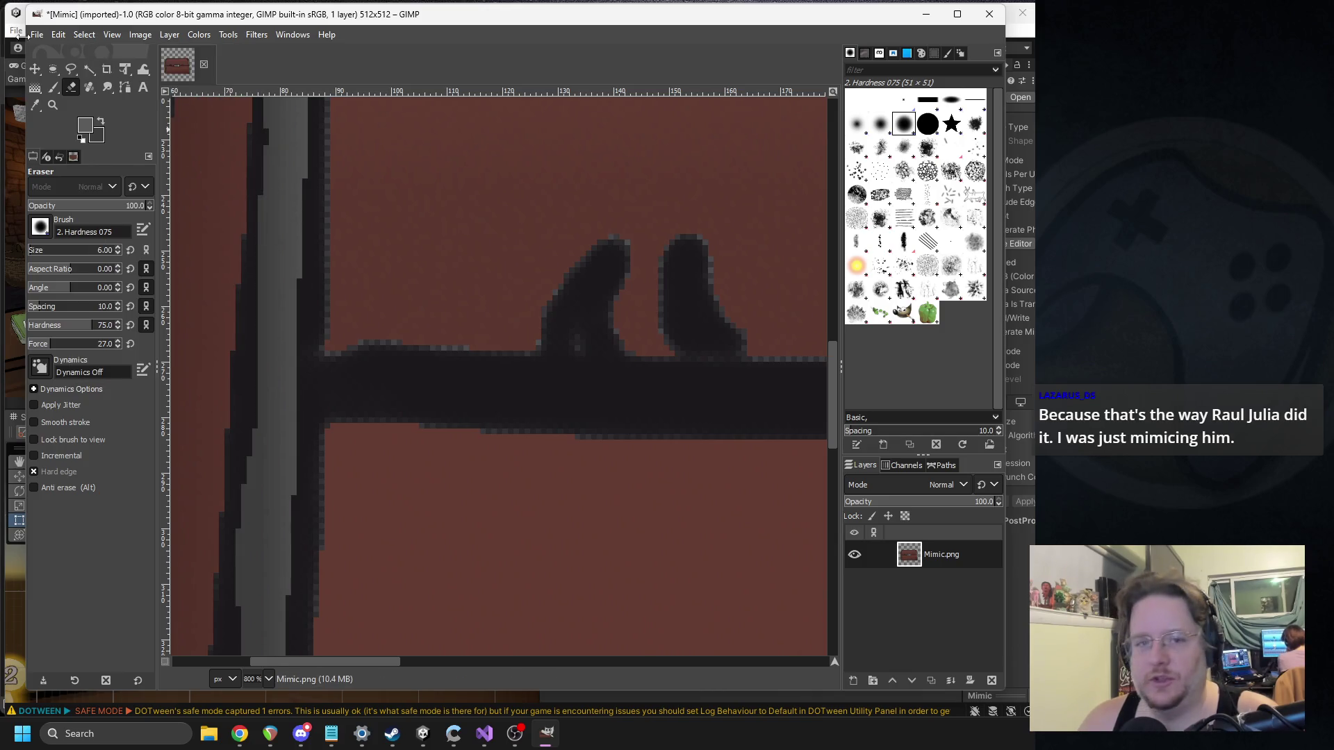
Step: Erase a thin transparent strip along the black seam line on both sides of the latch
click(58, 35)
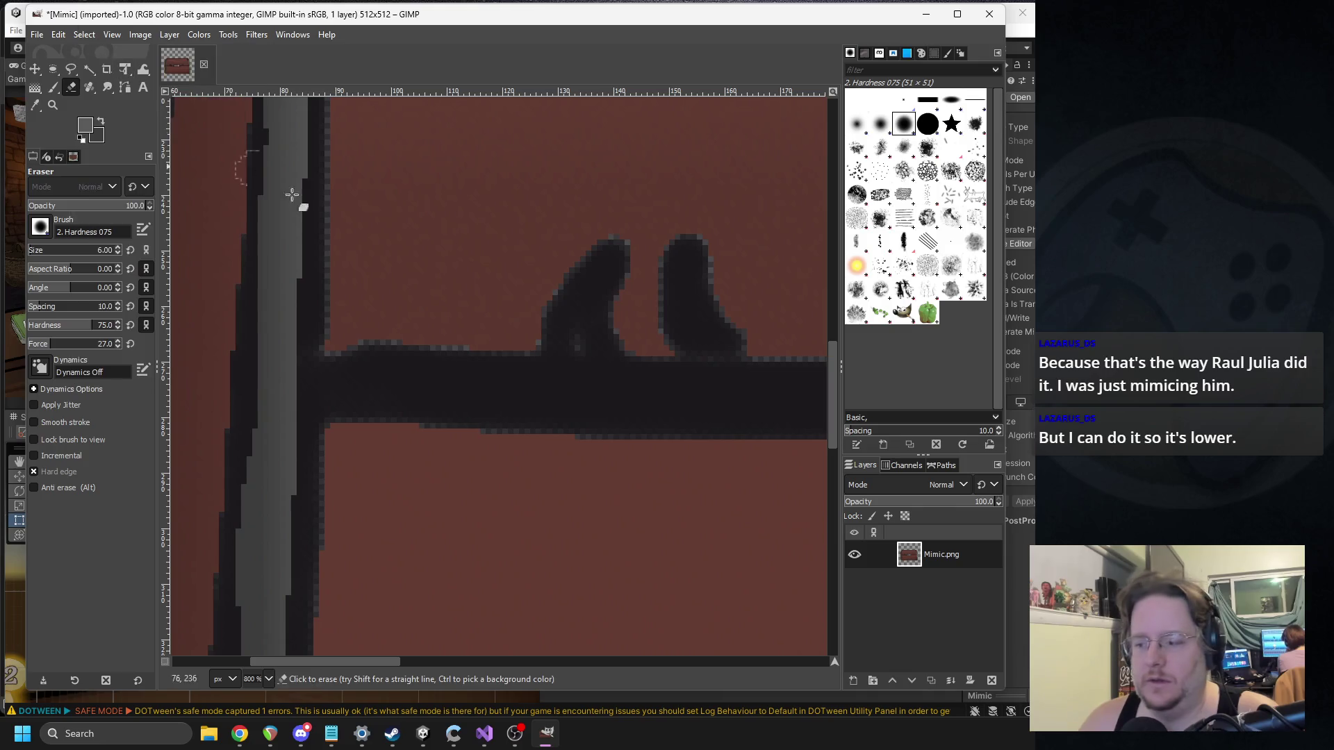
scroll(533, 374, down, 1)
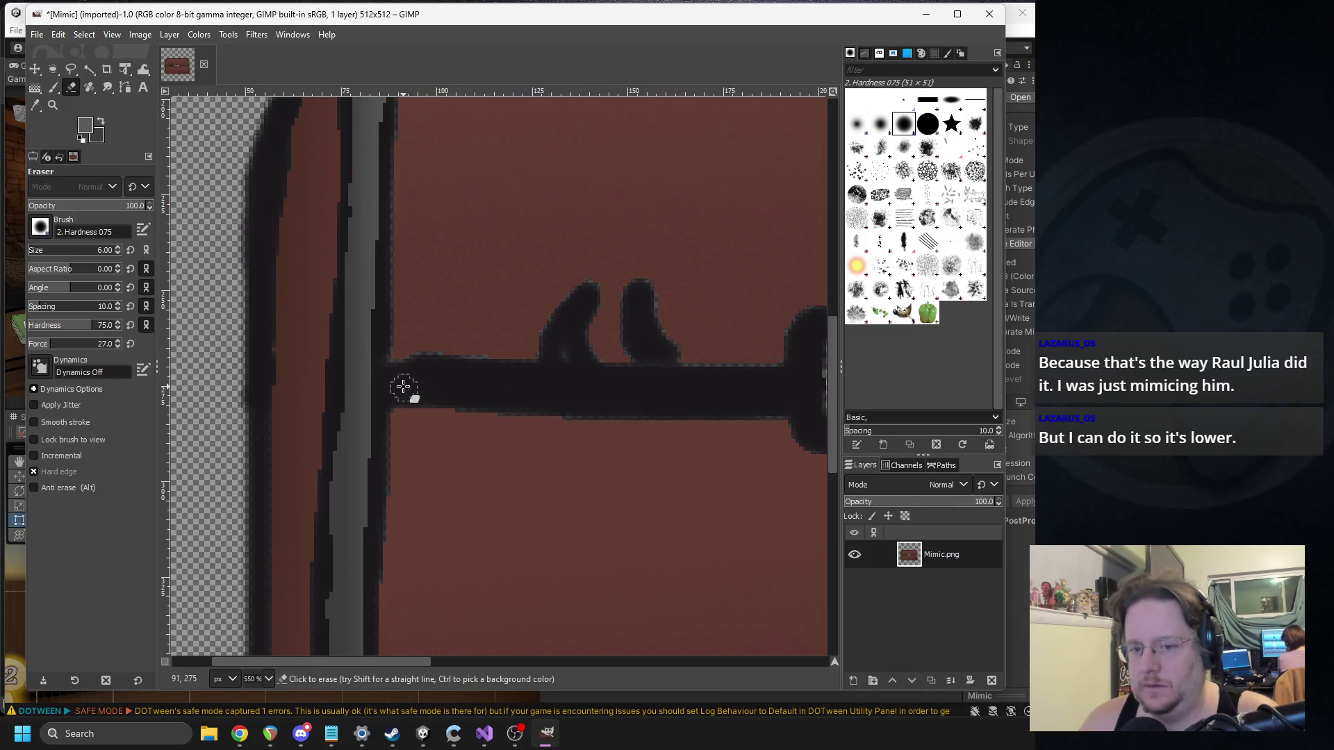
drag(400, 382, 734, 394)
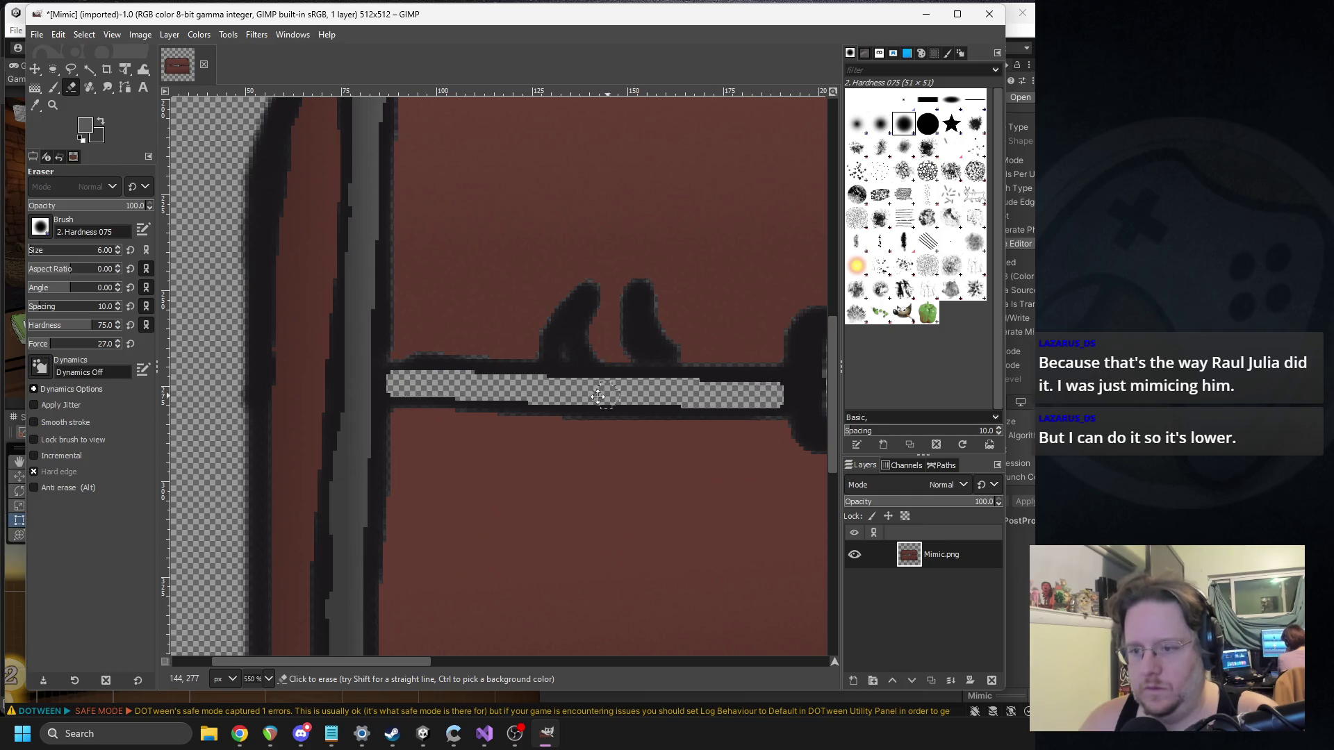
scroll(604, 394, right, 8)
drag(471, 385, 759, 385)
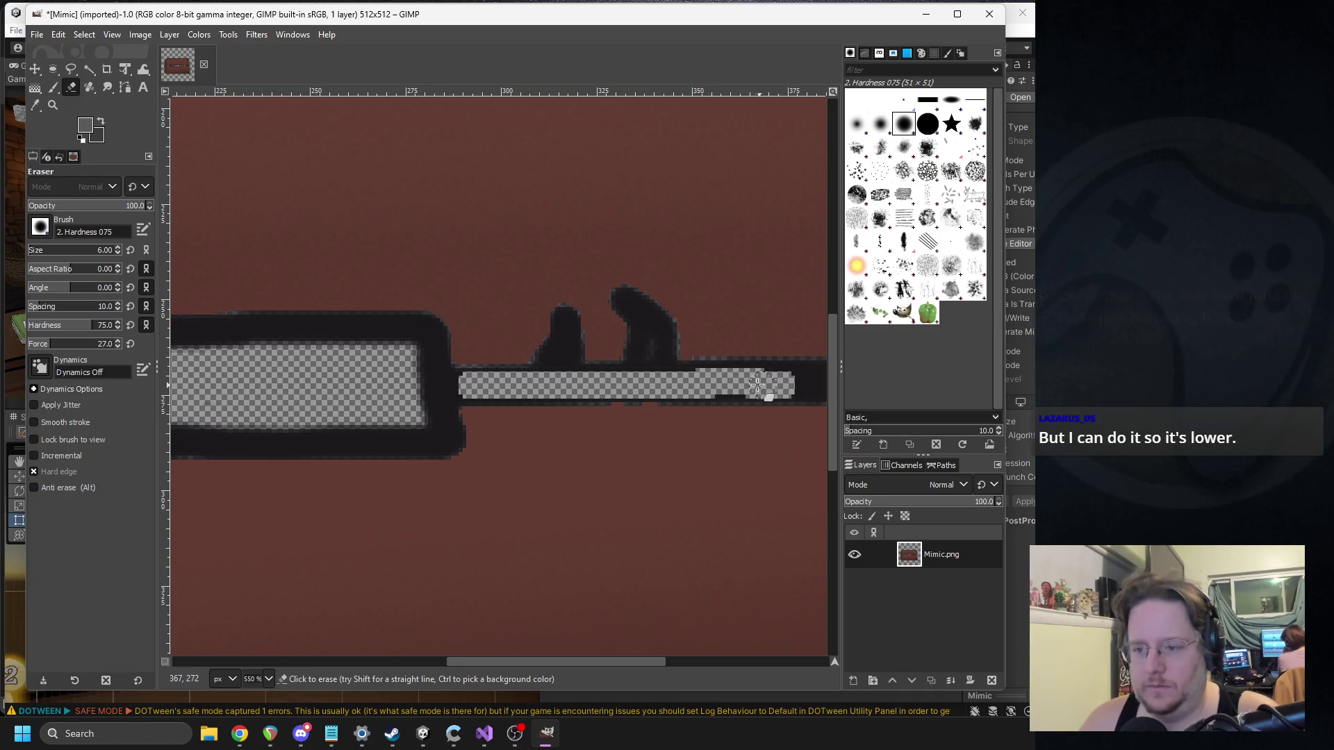
scroll(721, 386, right, 4)
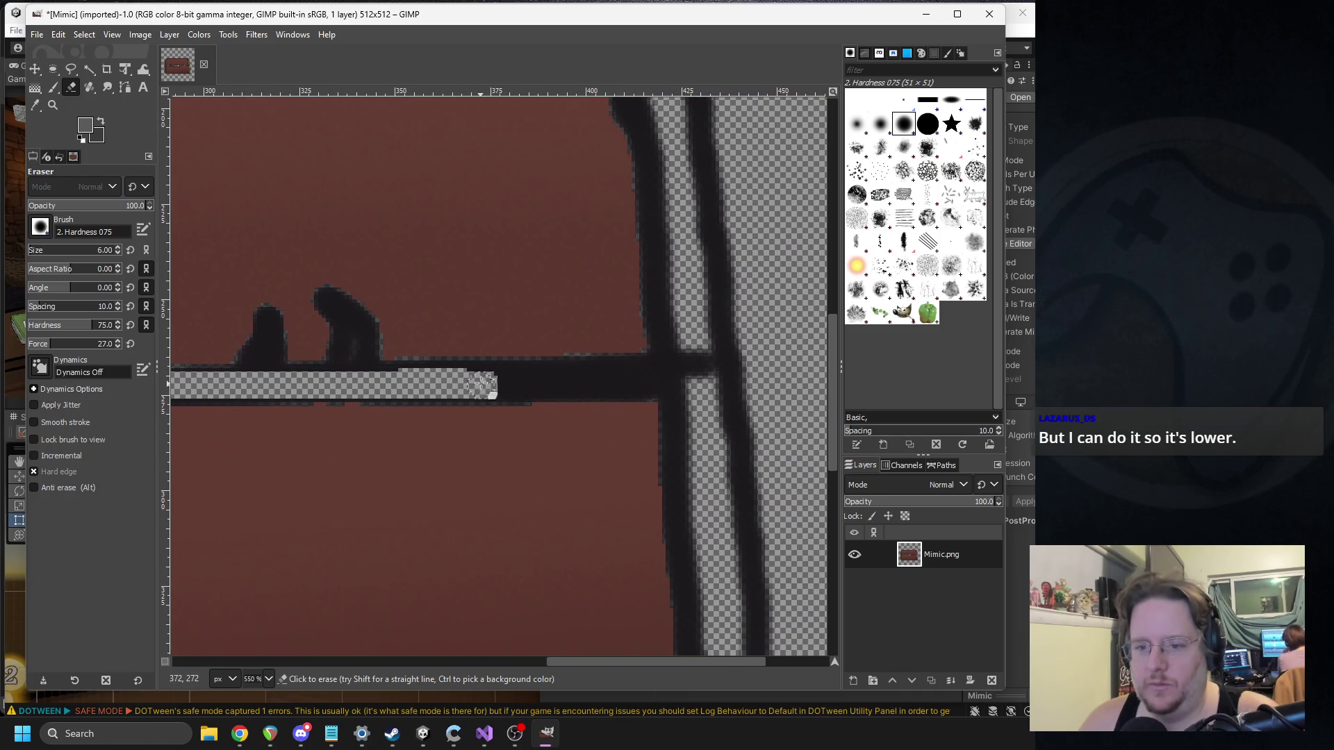
drag(477, 387, 624, 386)
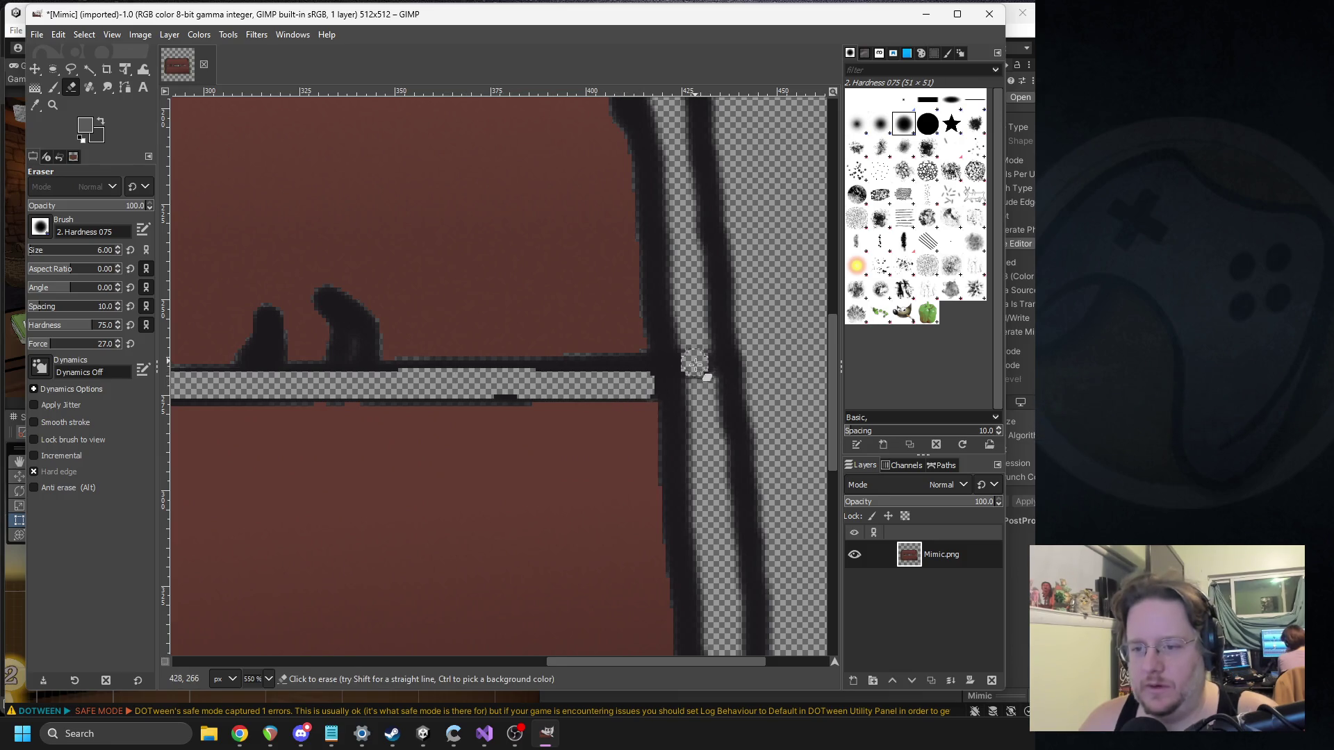
scroll(698, 358, down, 4)
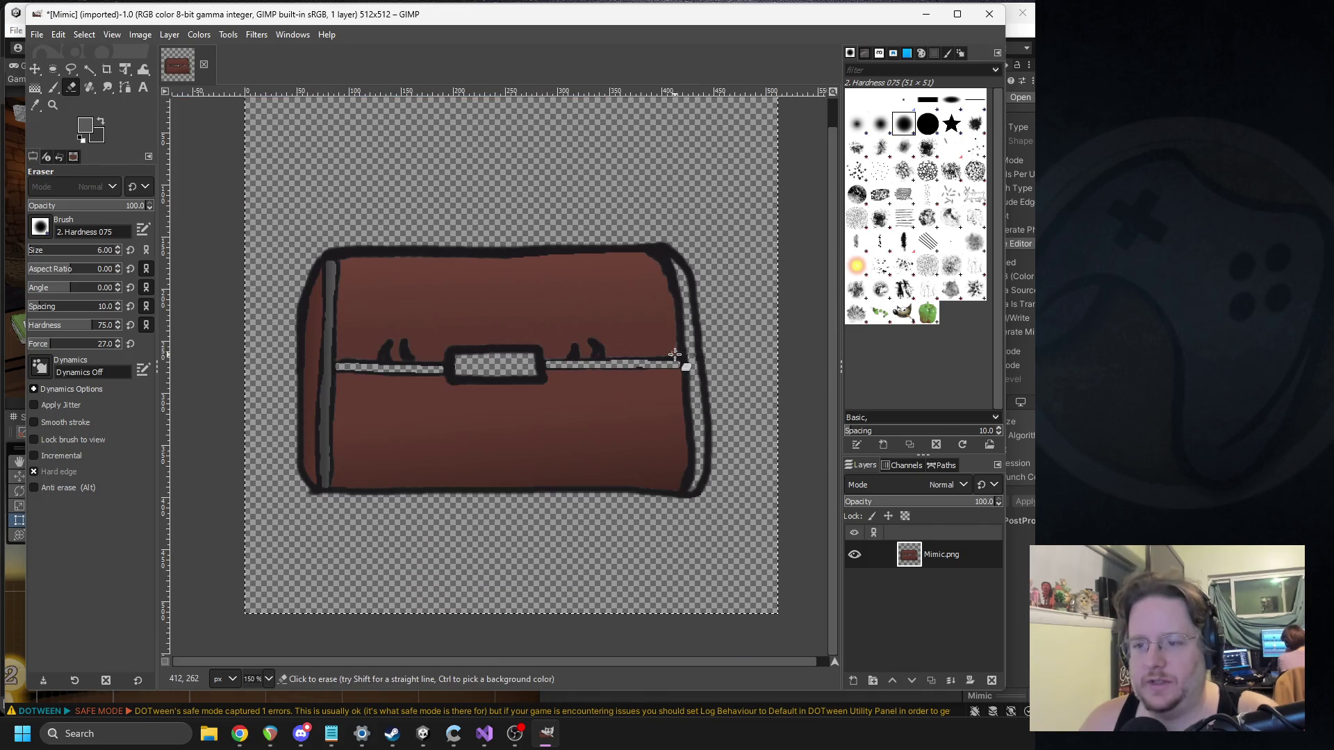
scroll(349, 295, up, 1)
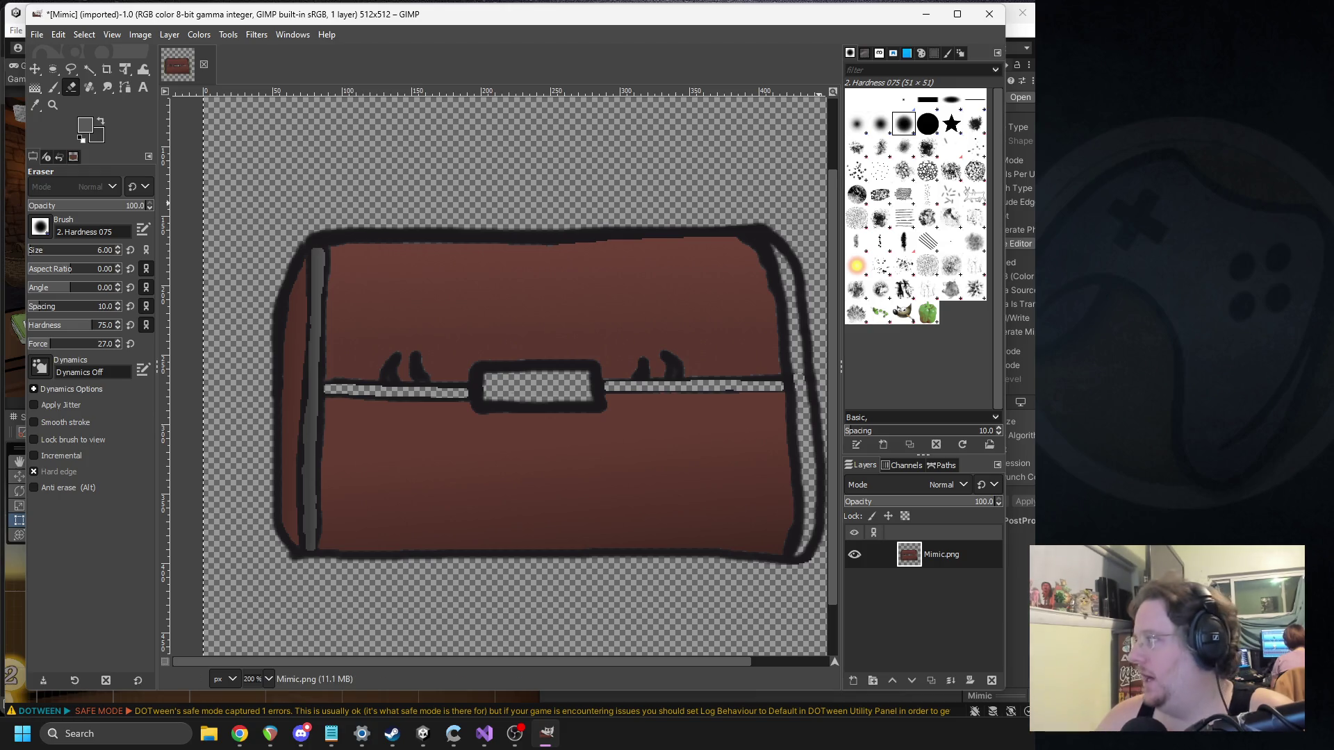
Step: Leave GIMP and bring the Unity editor to the front from the taskbar
key(alt+Tab)
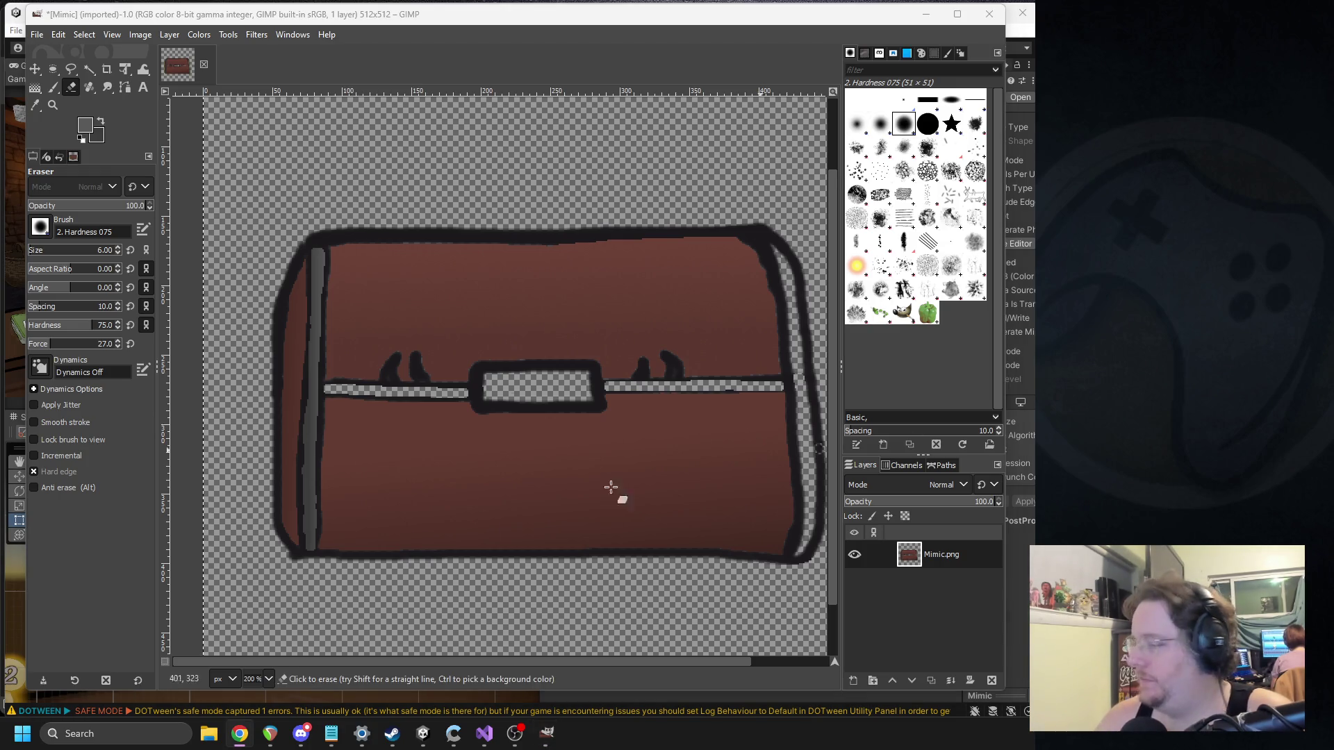
click(431, 738)
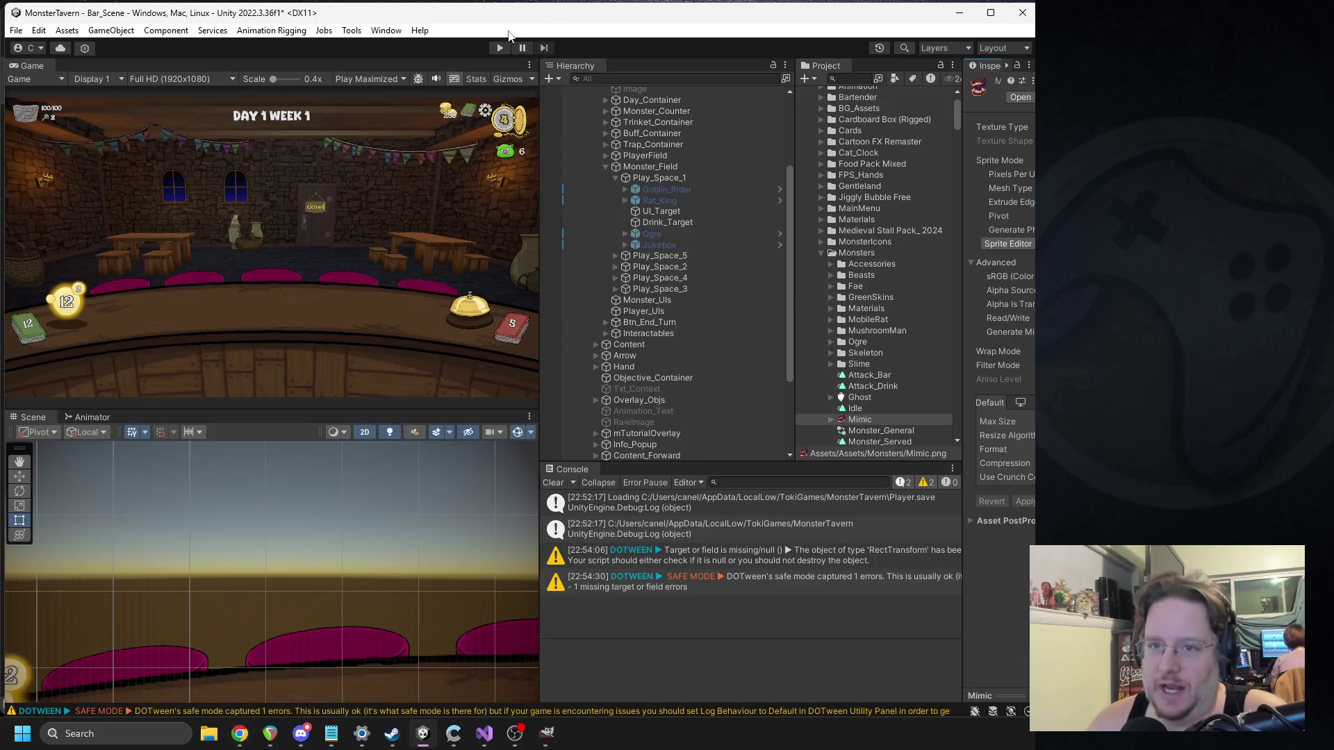
Step: Enter Play mode and ring the bell through several turns of the first day
click(499, 47)
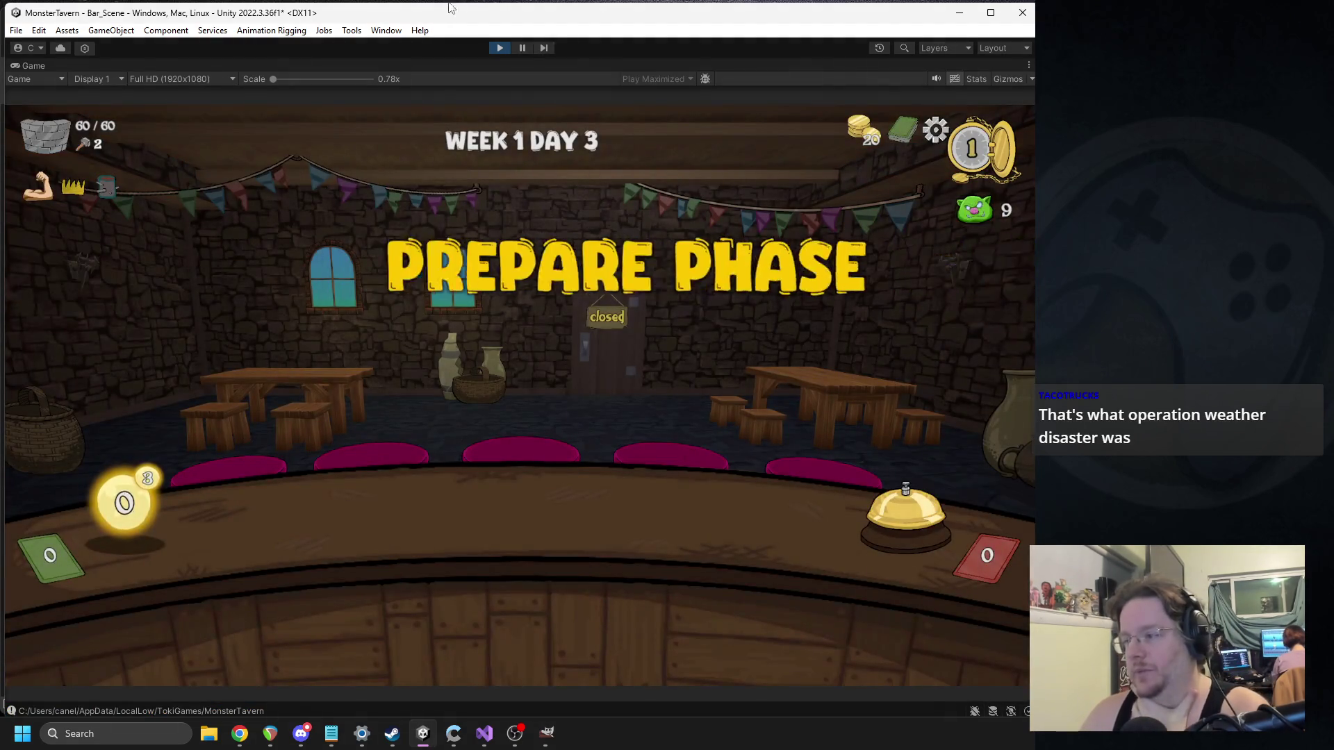
click(912, 508)
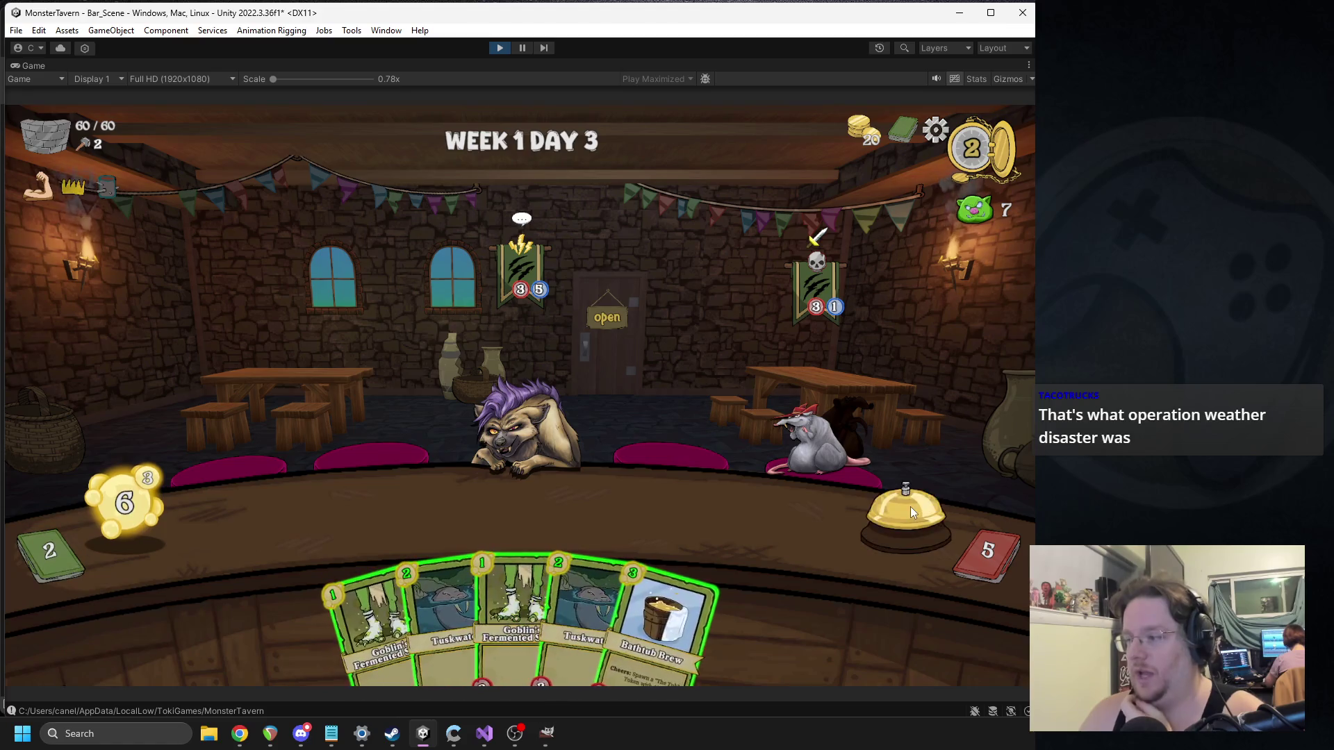
click(911, 507)
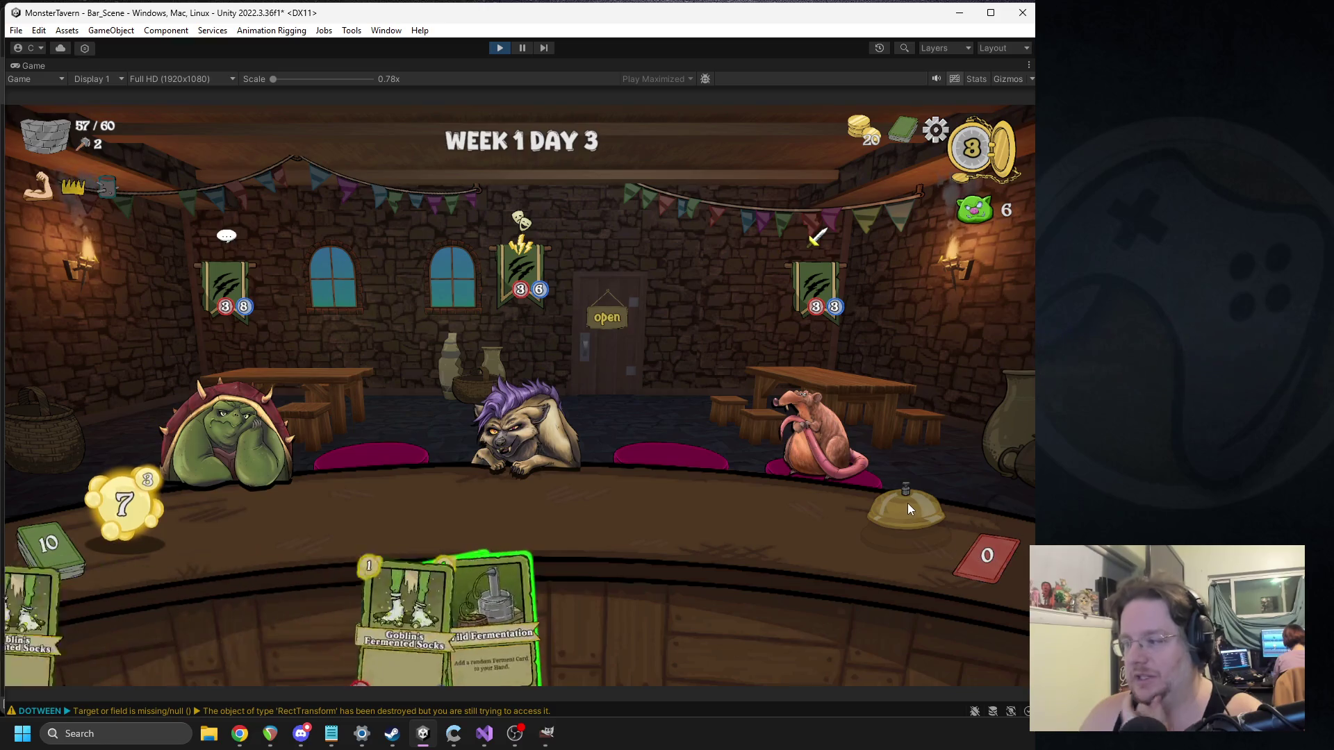
click(908, 503)
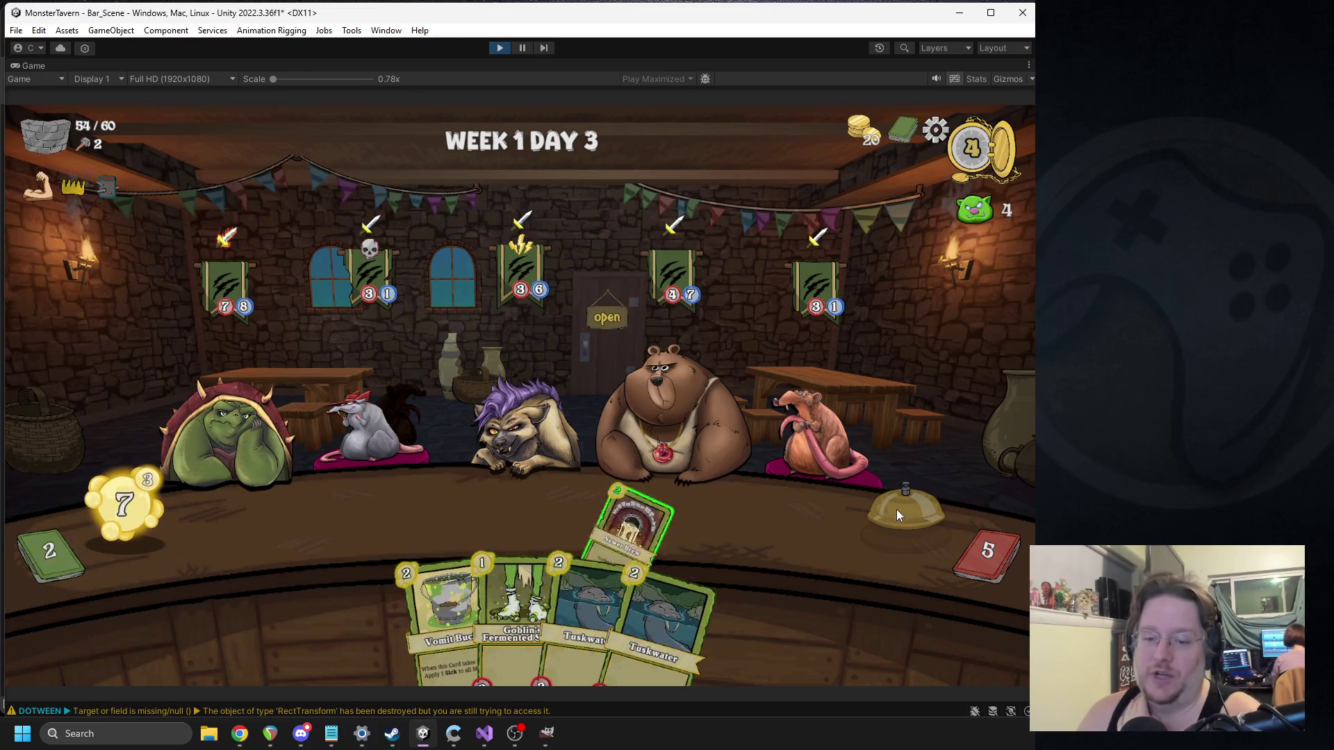
click(896, 510)
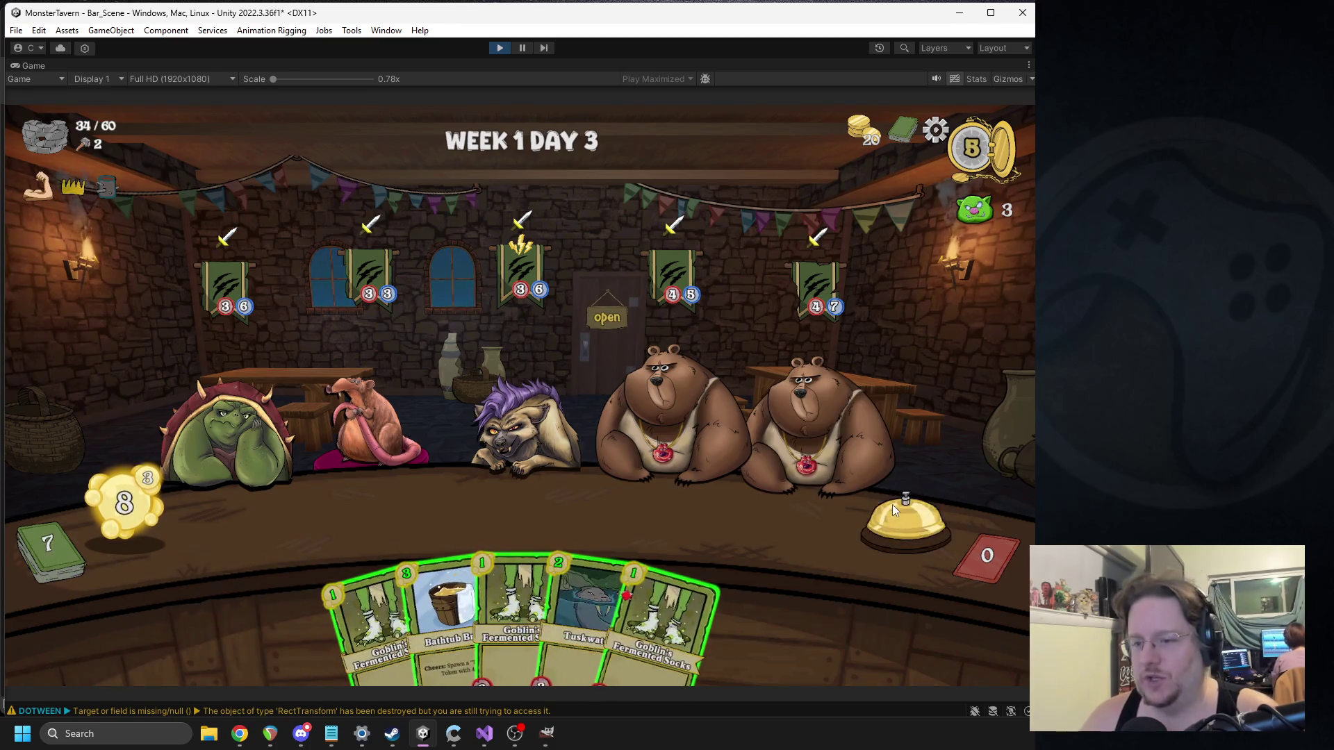
click(892, 506)
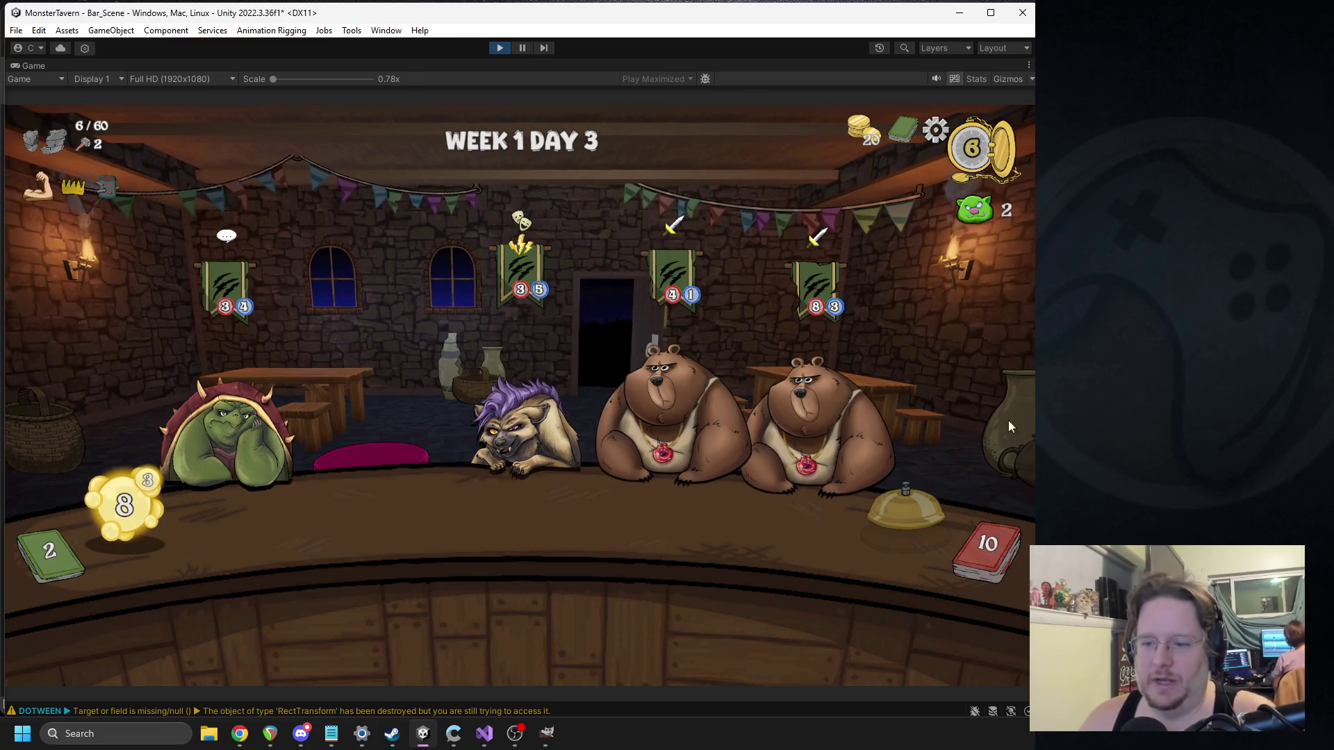
click(902, 515)
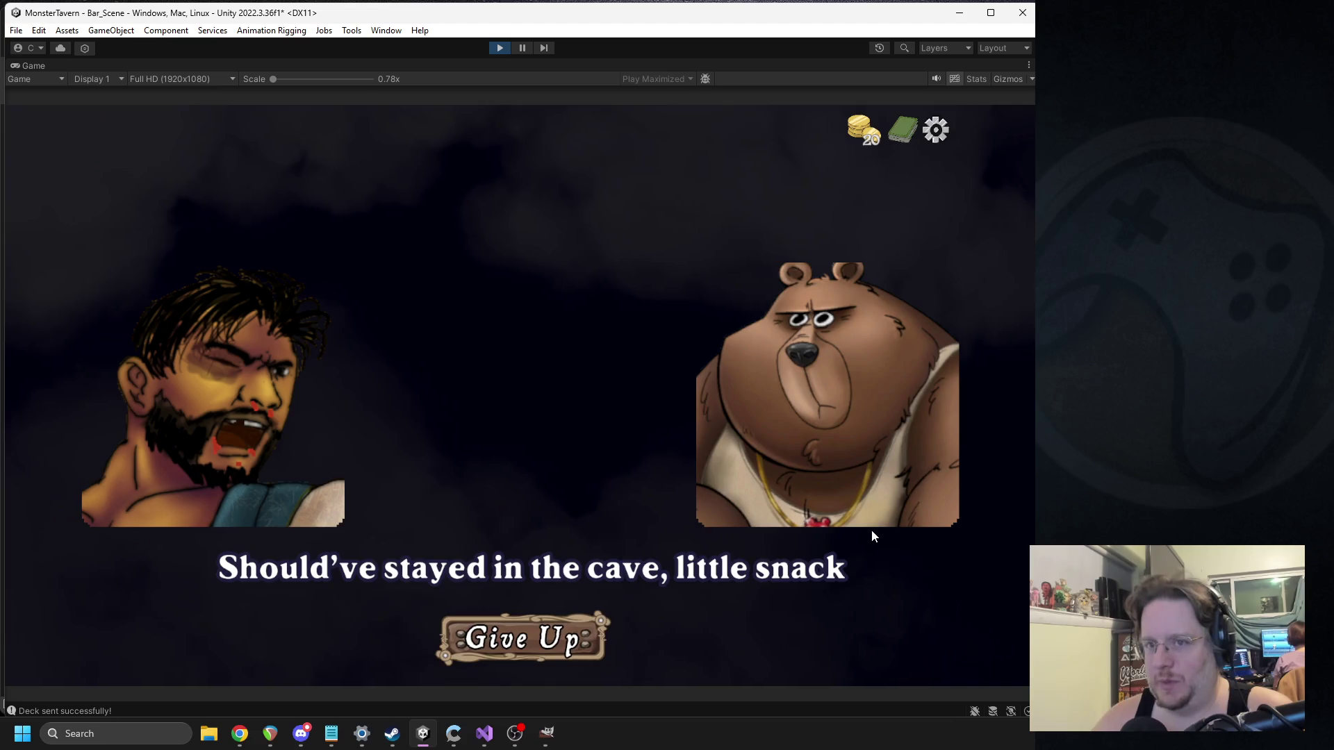
Step: Give up the lost run, start a New Run and Begin, then return to GIMP
click(518, 598)
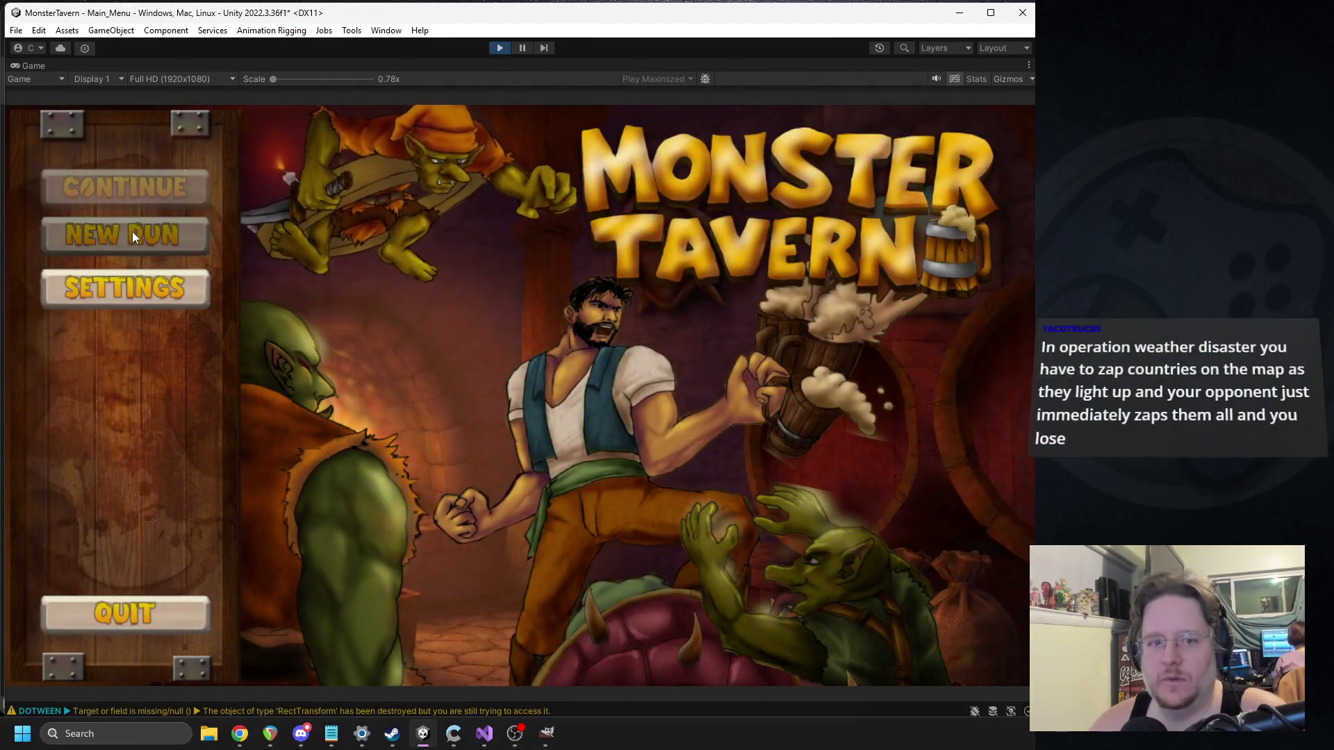
click(132, 231)
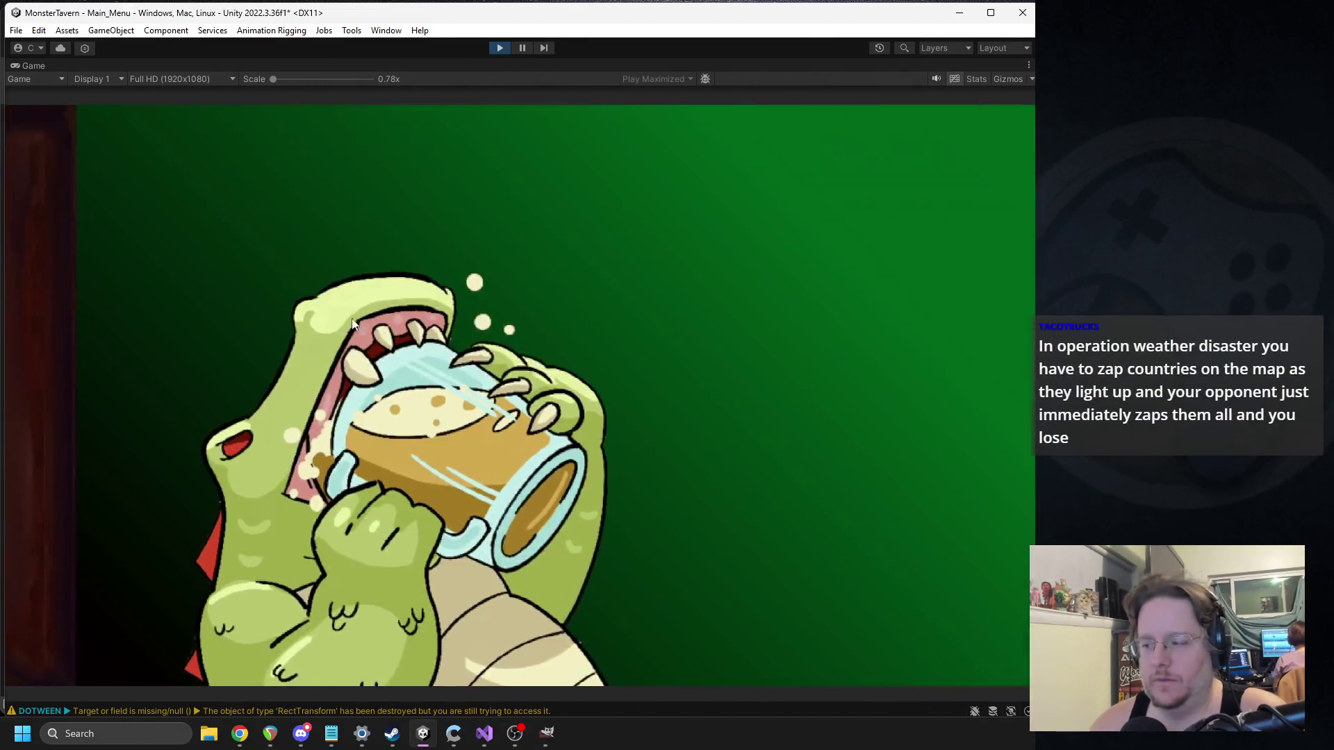
click(924, 603)
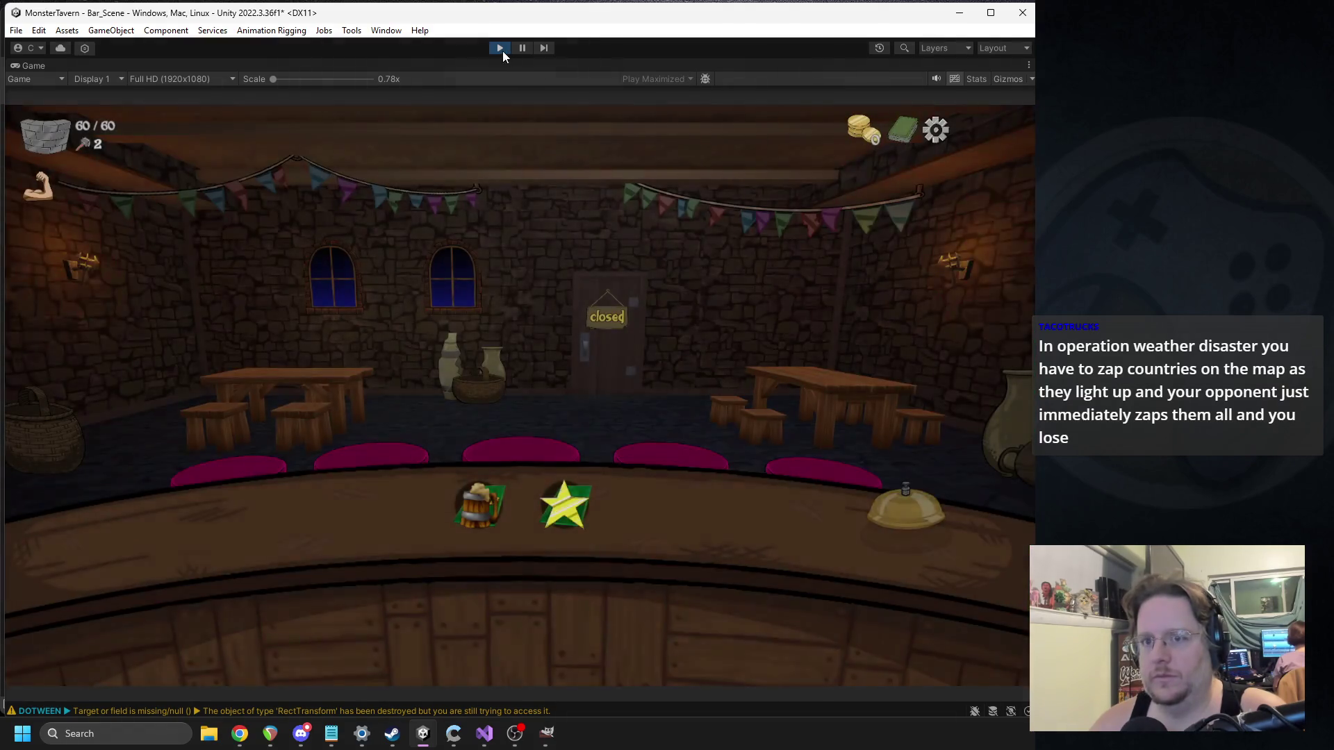
key(alt+Tab)
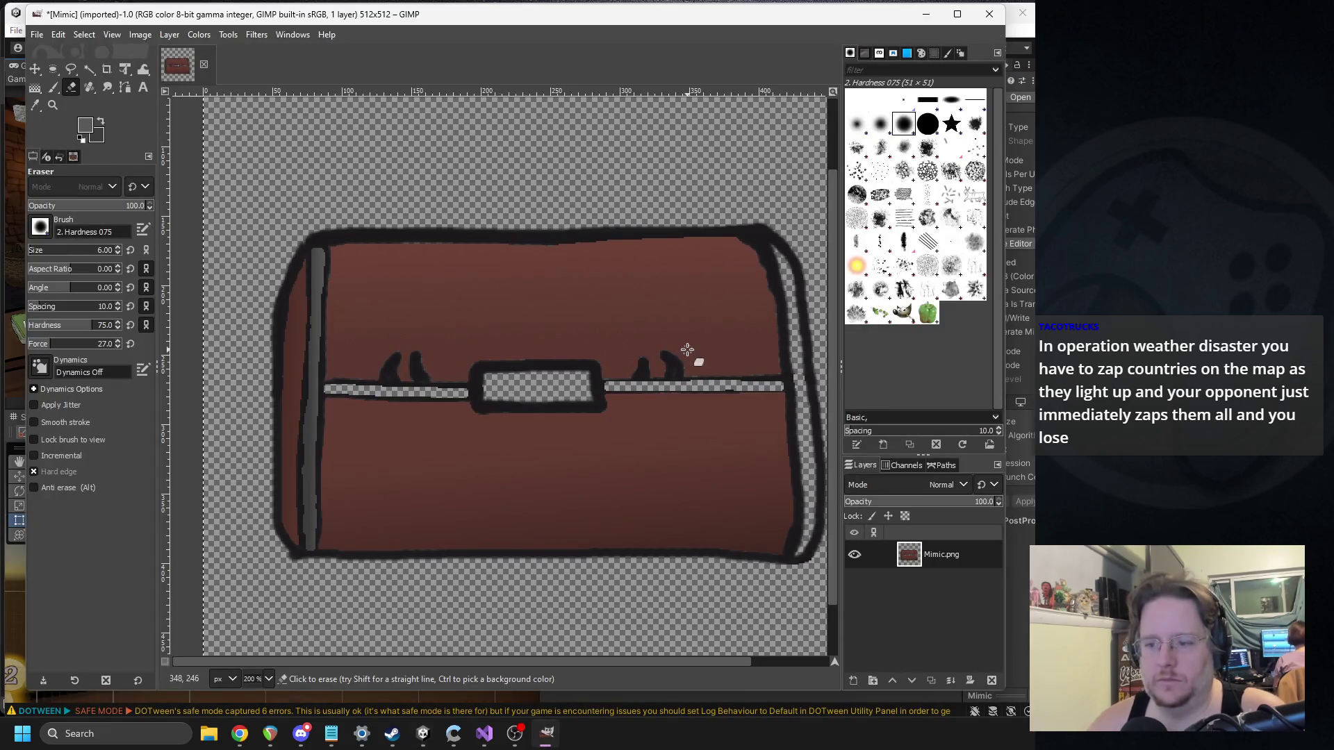
Step: Erase a thin transparent strip inside the lid's top outline, starting from the left corner
scroll(381, 278, up, 2)
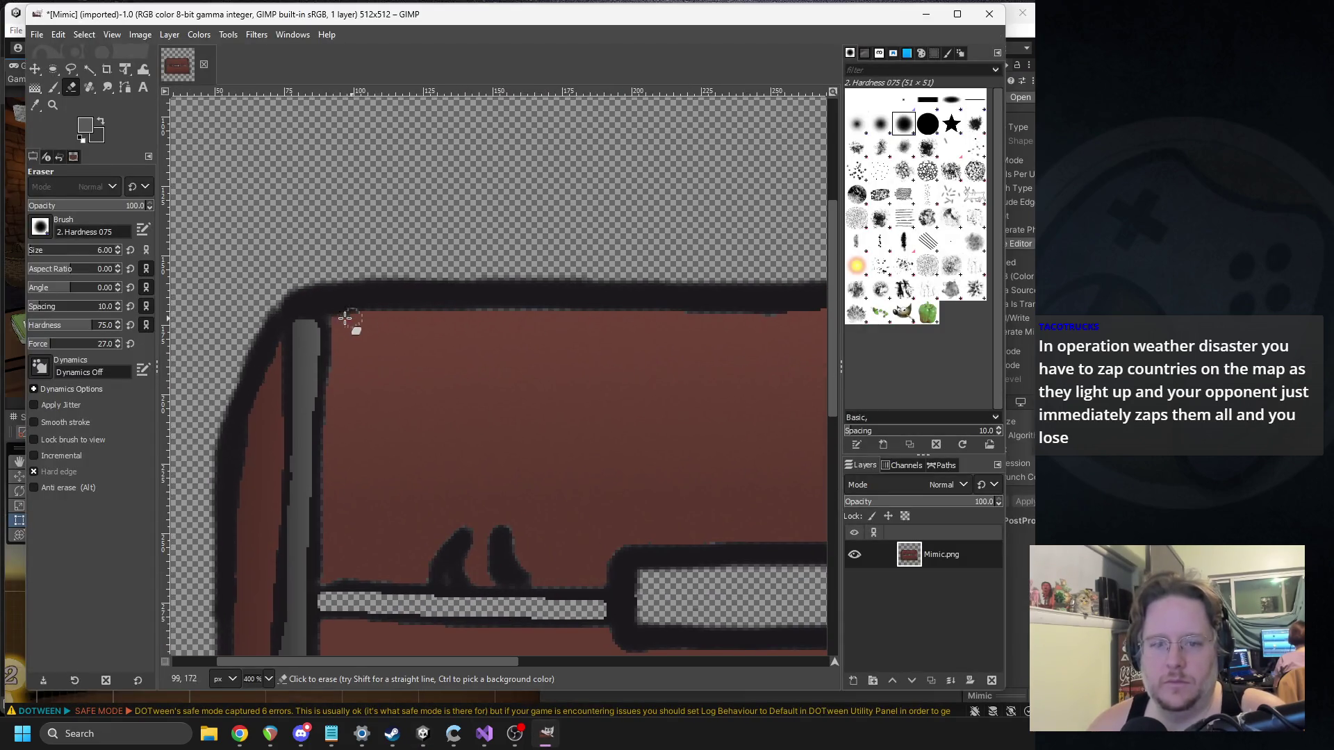
drag(322, 292, 419, 289)
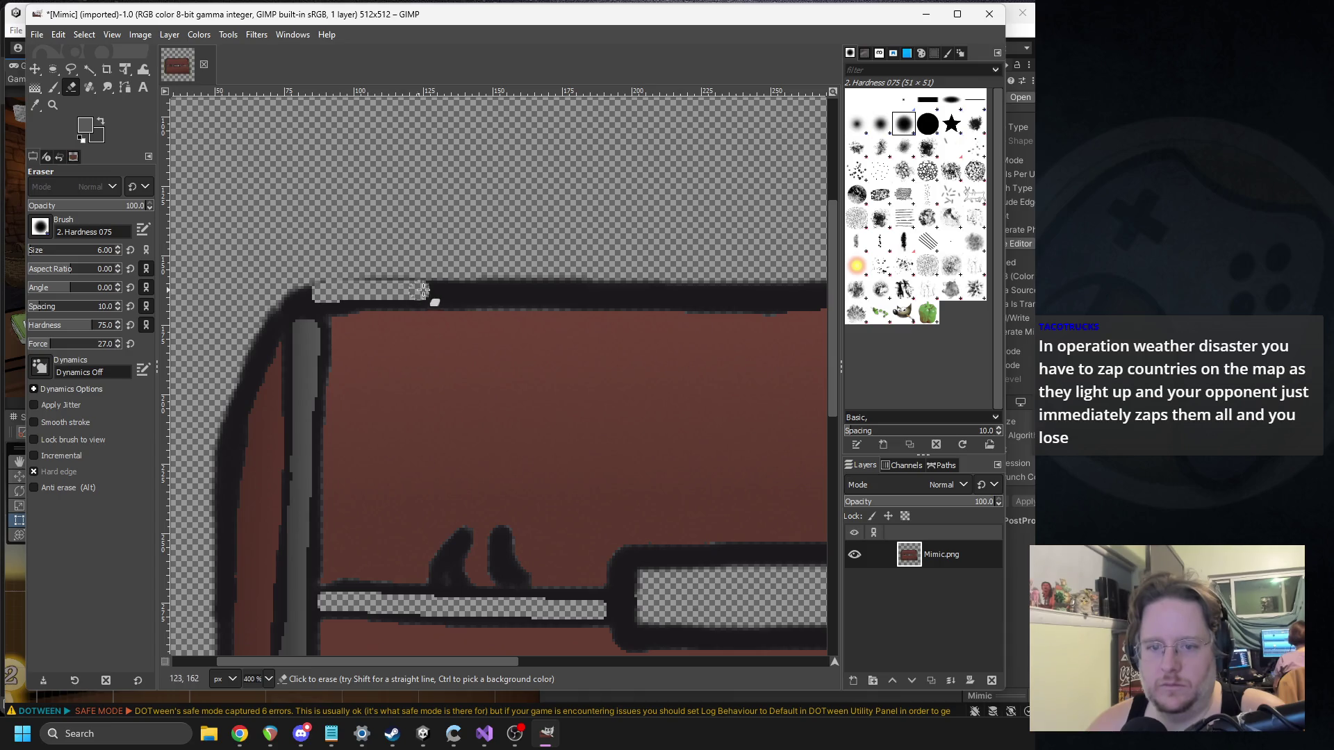
key(ctrl+z)
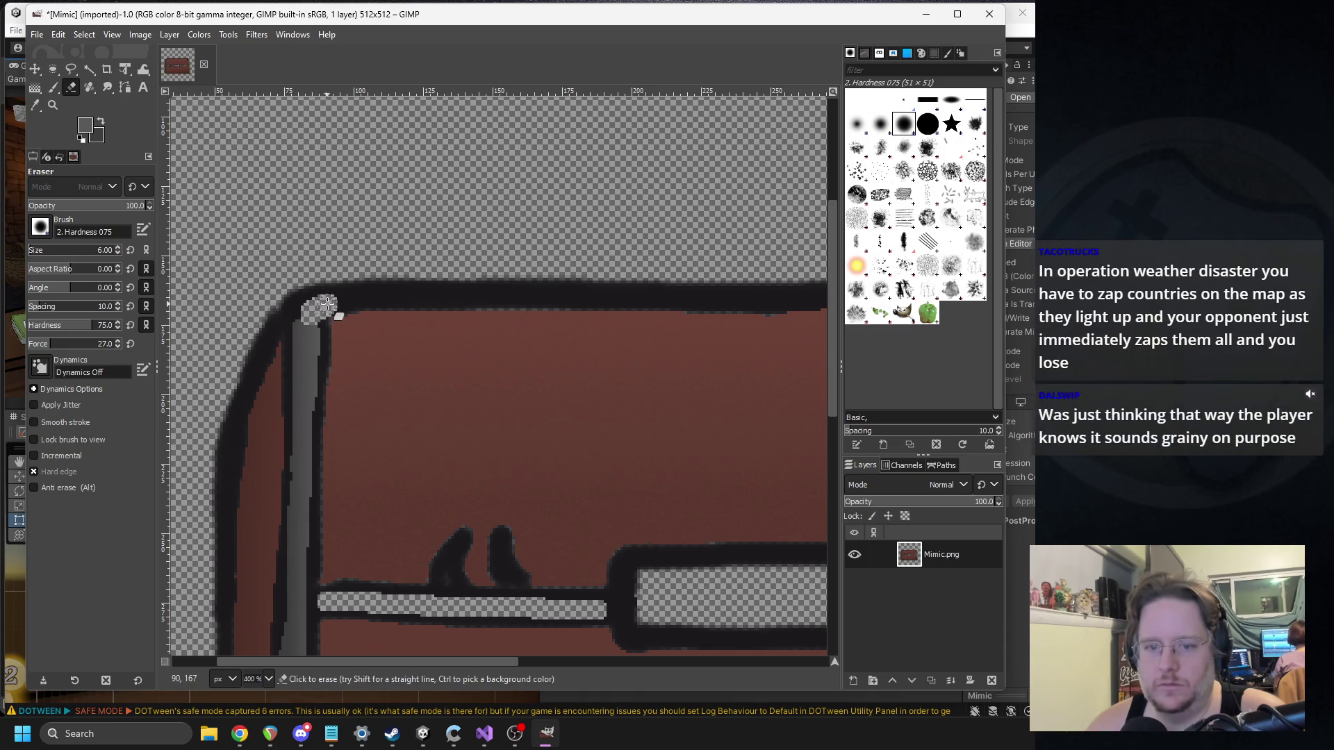
drag(314, 303, 526, 300)
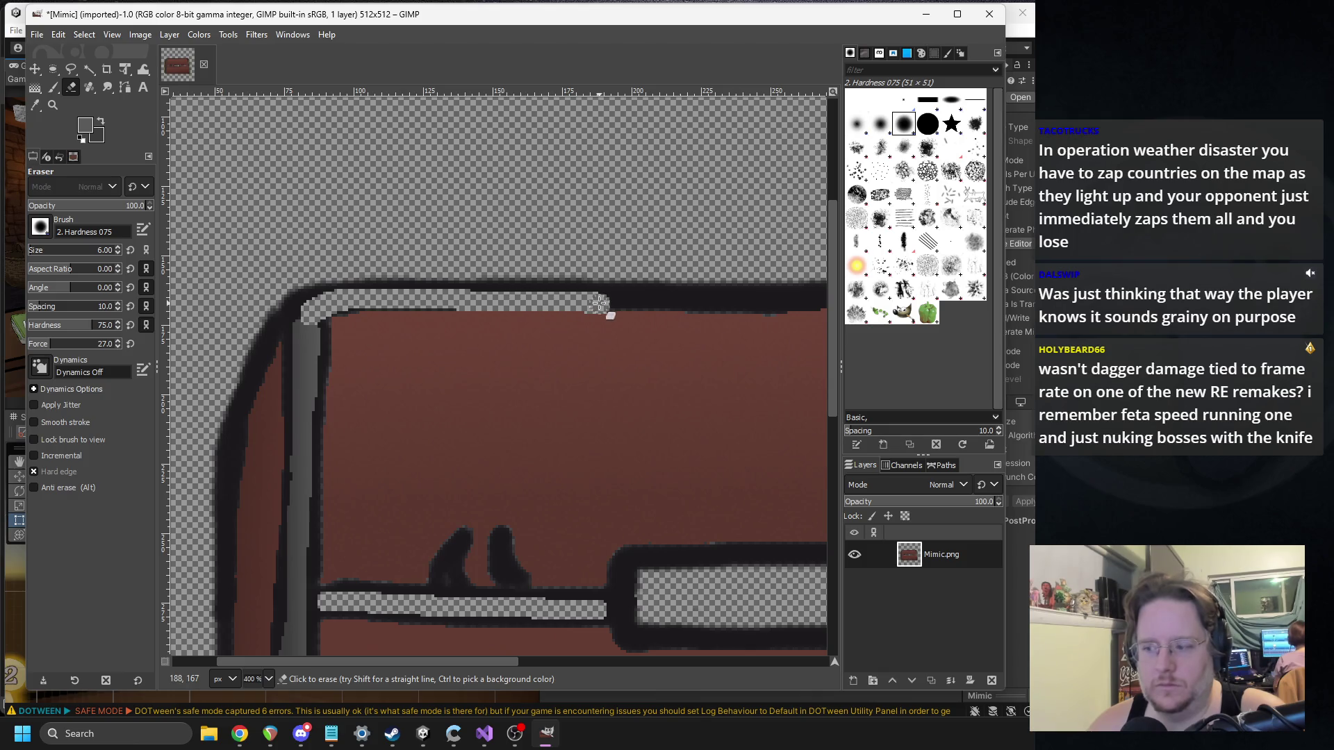
scroll(598, 303, right, 4)
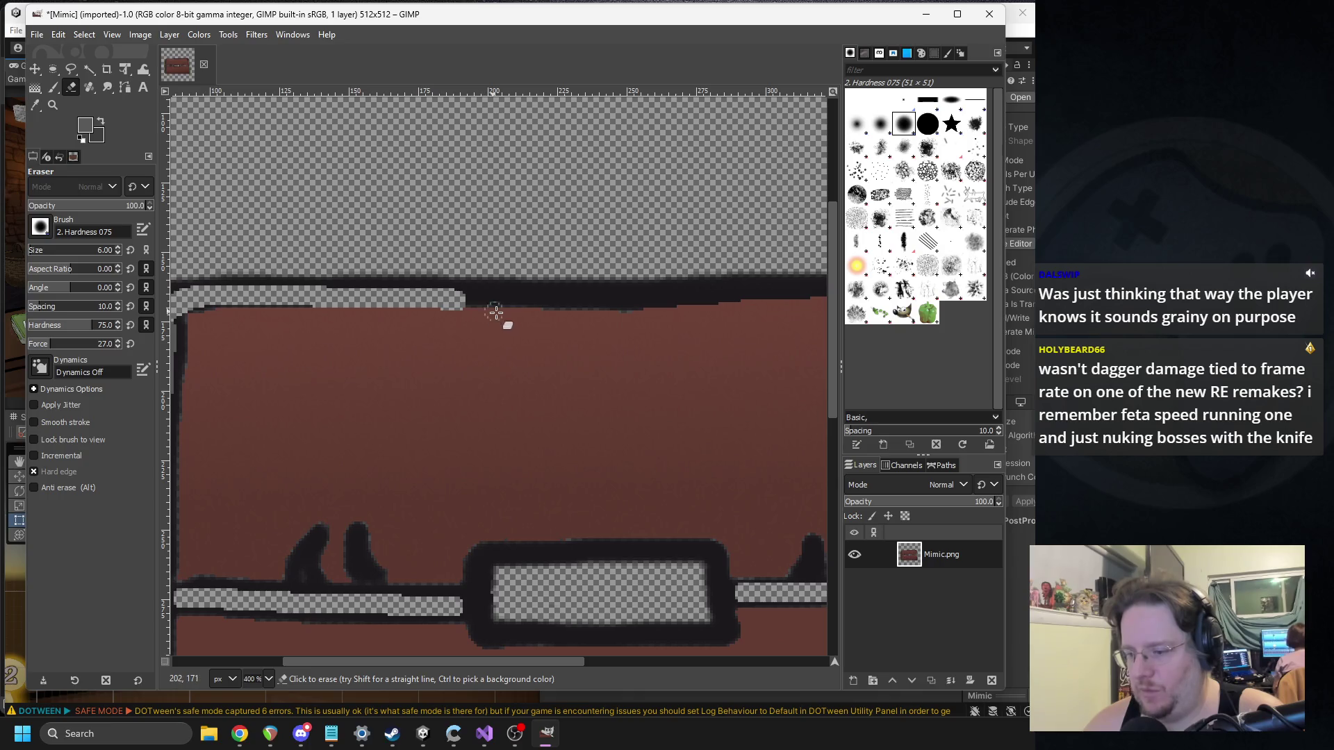
drag(453, 299, 519, 301)
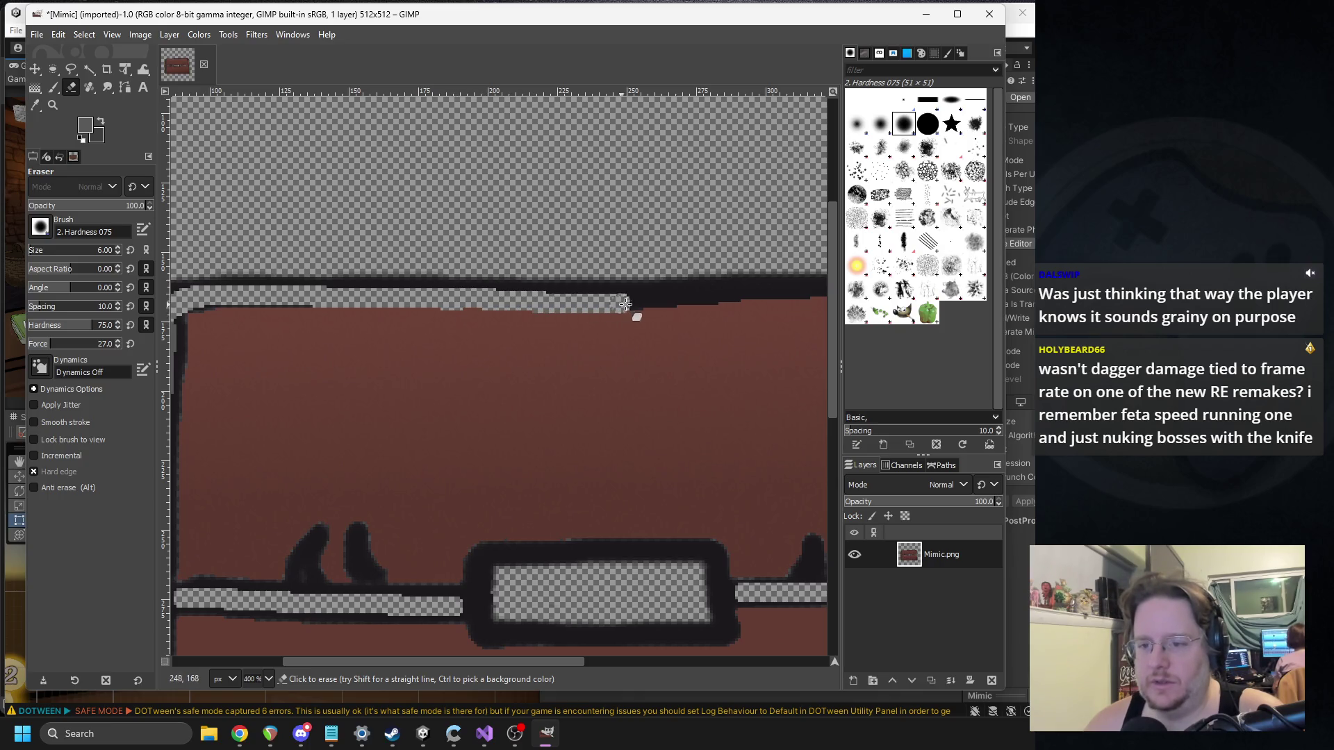
Step: Extend the erased strip toward the top-right corner, undoing strokes that cut into the corner
drag(710, 302, 771, 301)
scroll(526, 285, right, 5)
drag(612, 291, 728, 302)
scroll(728, 301, right, 5)
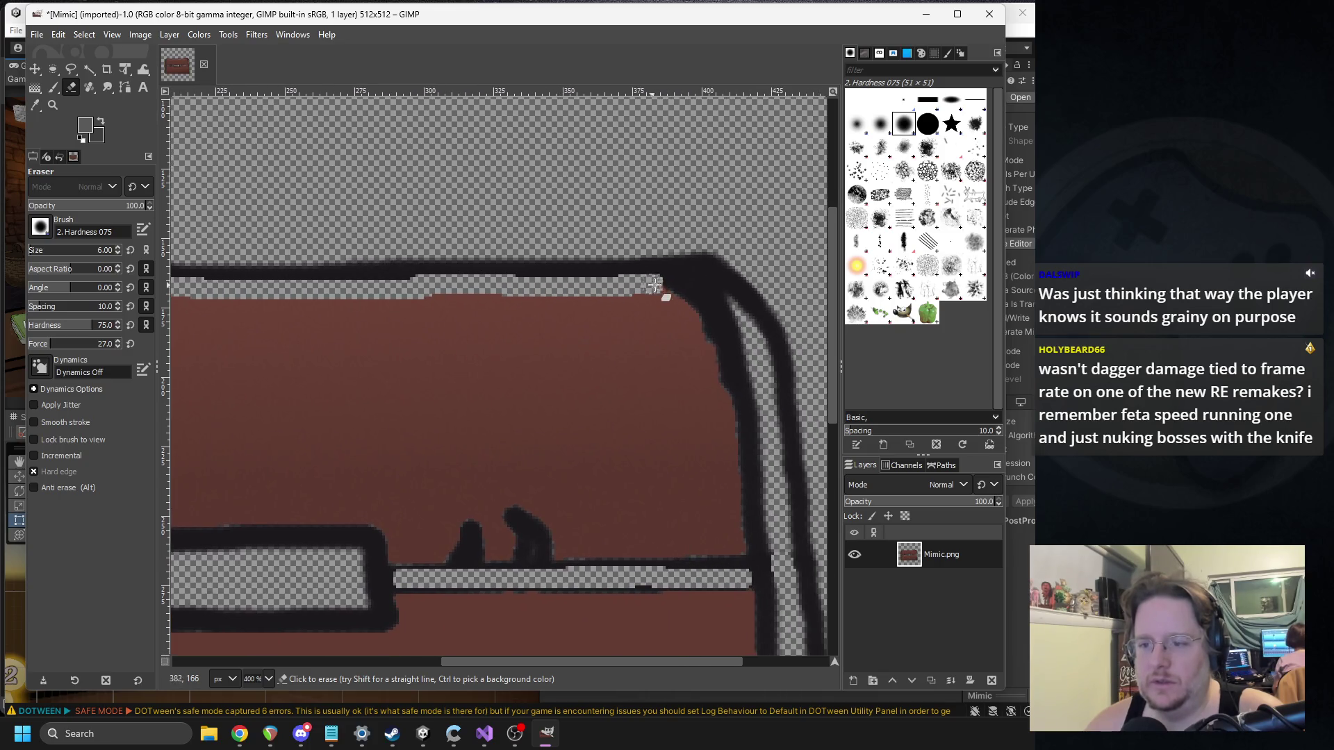
key(ctrl+z)
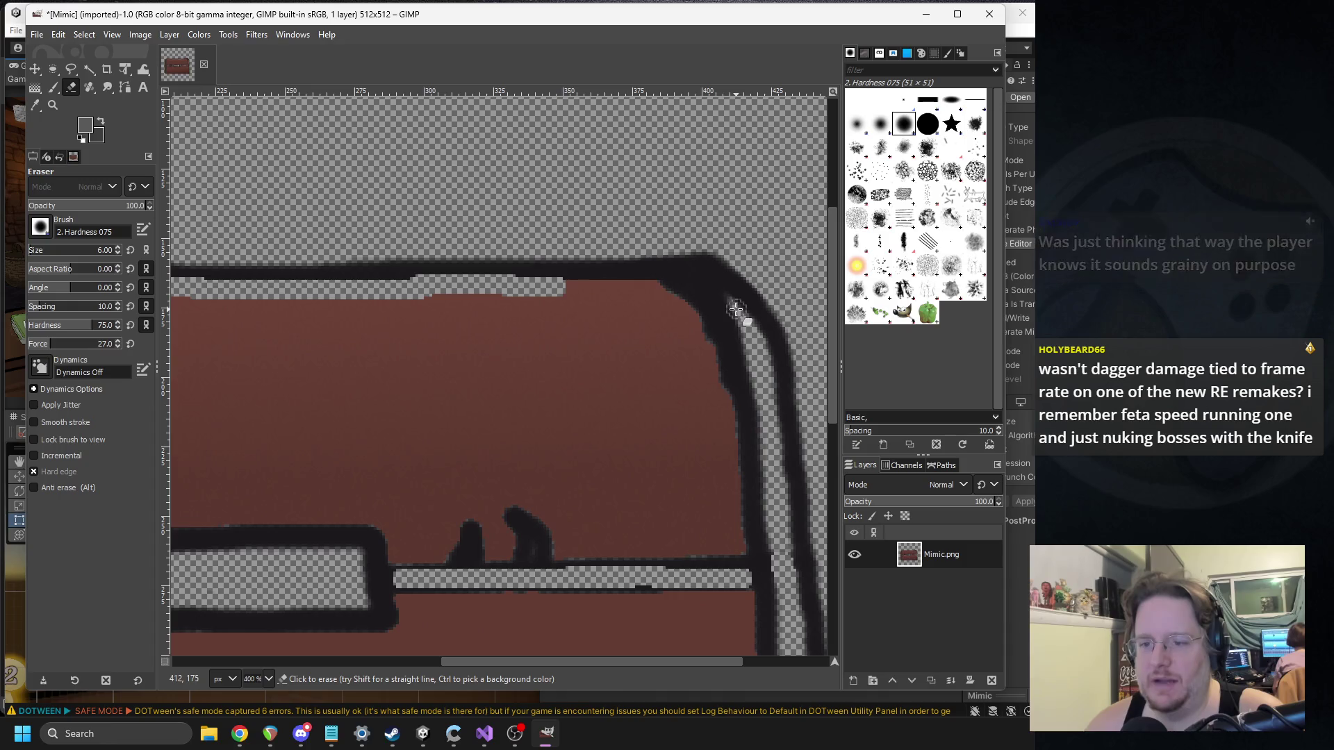
drag(563, 278, 711, 277)
key(ctrl+z)
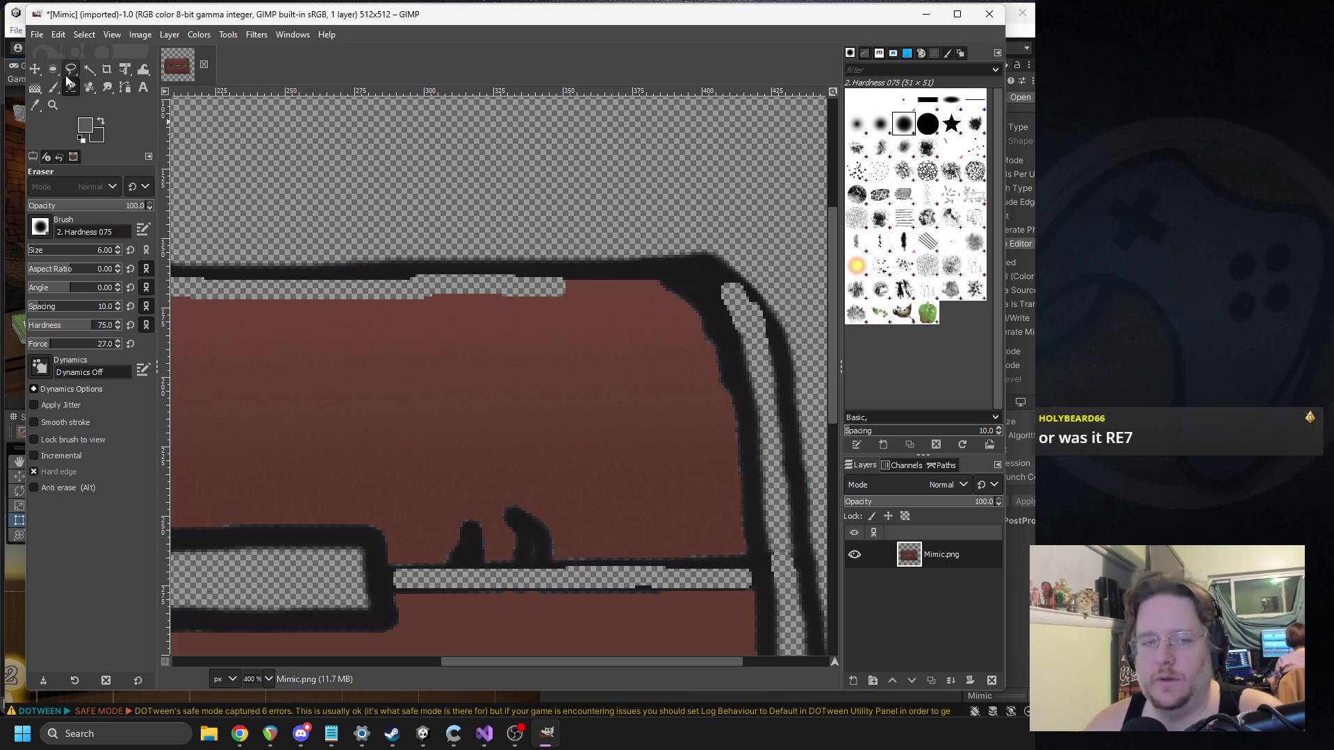
Step: Fuzzy-select the narrow strip along the chest's right edge, raising the threshold to catch all of it
click(84, 72)
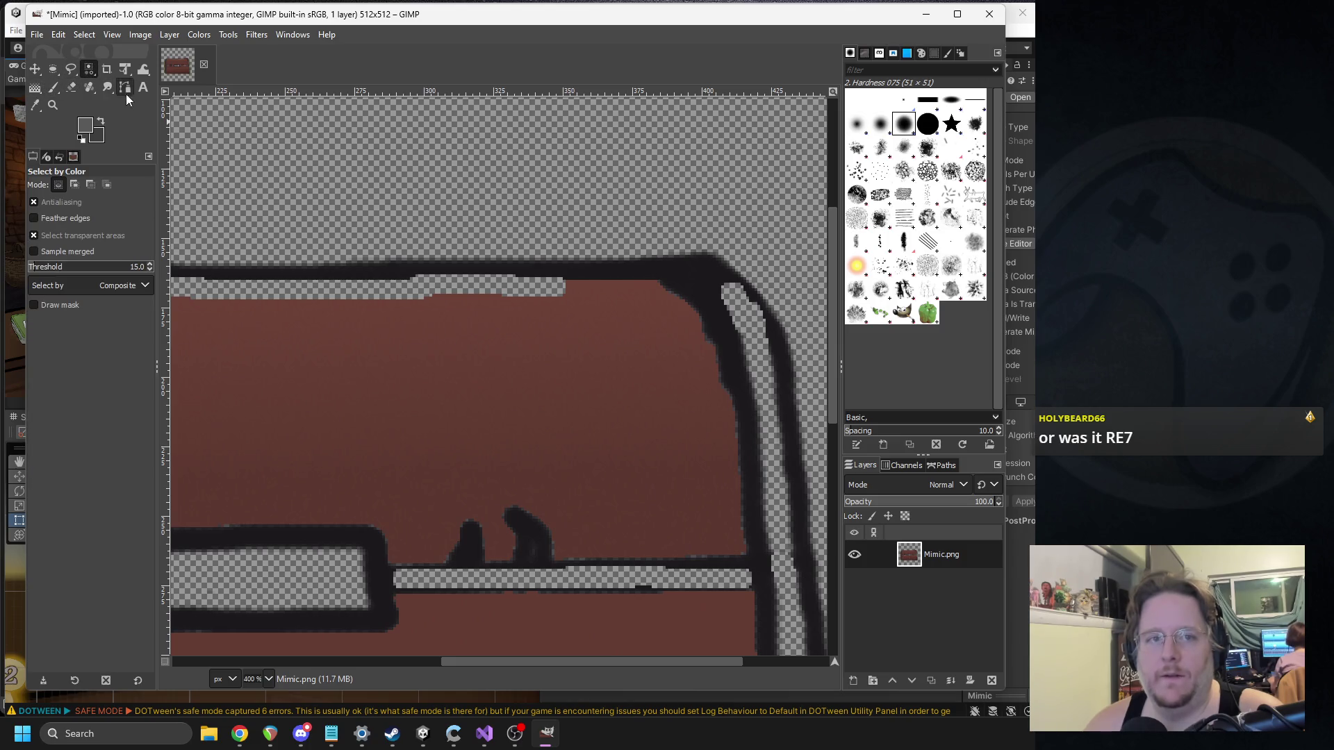
click(35, 88)
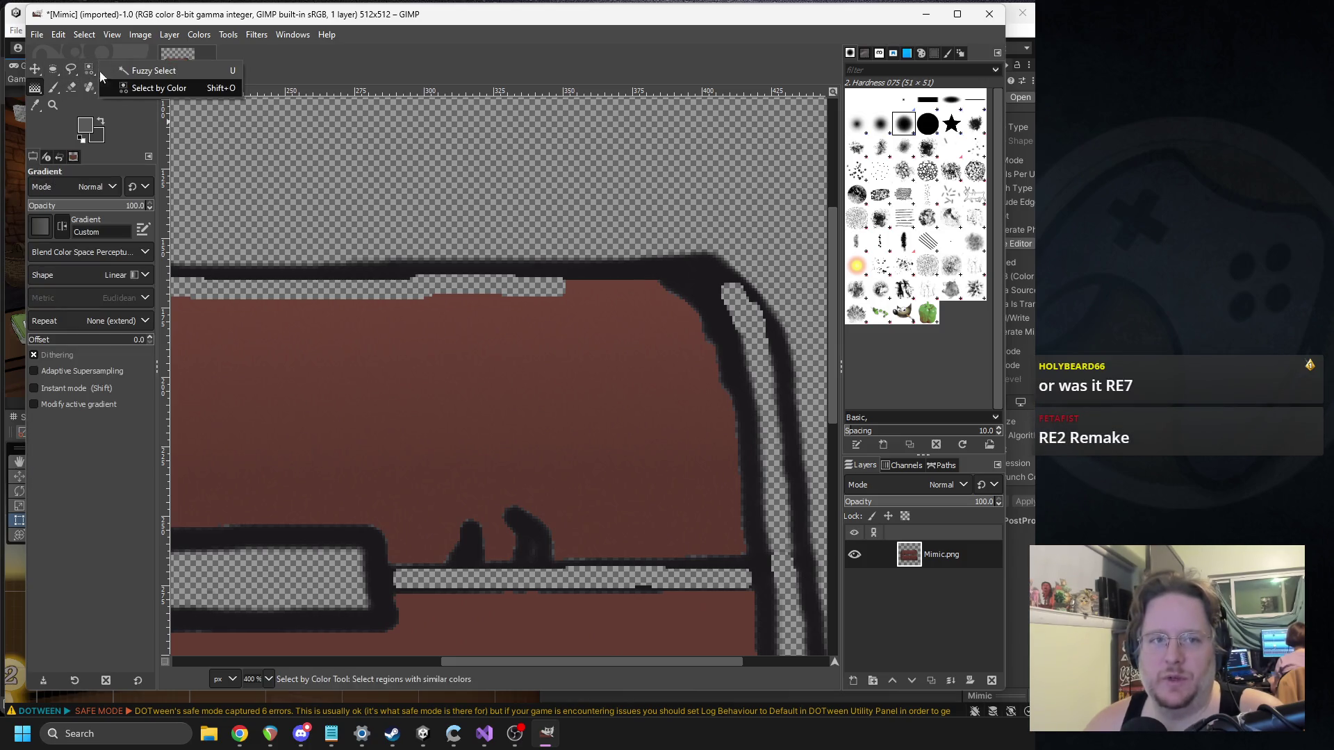
click(88, 69)
scroll(494, 307, down, 3)
scroll(499, 307, up, 1)
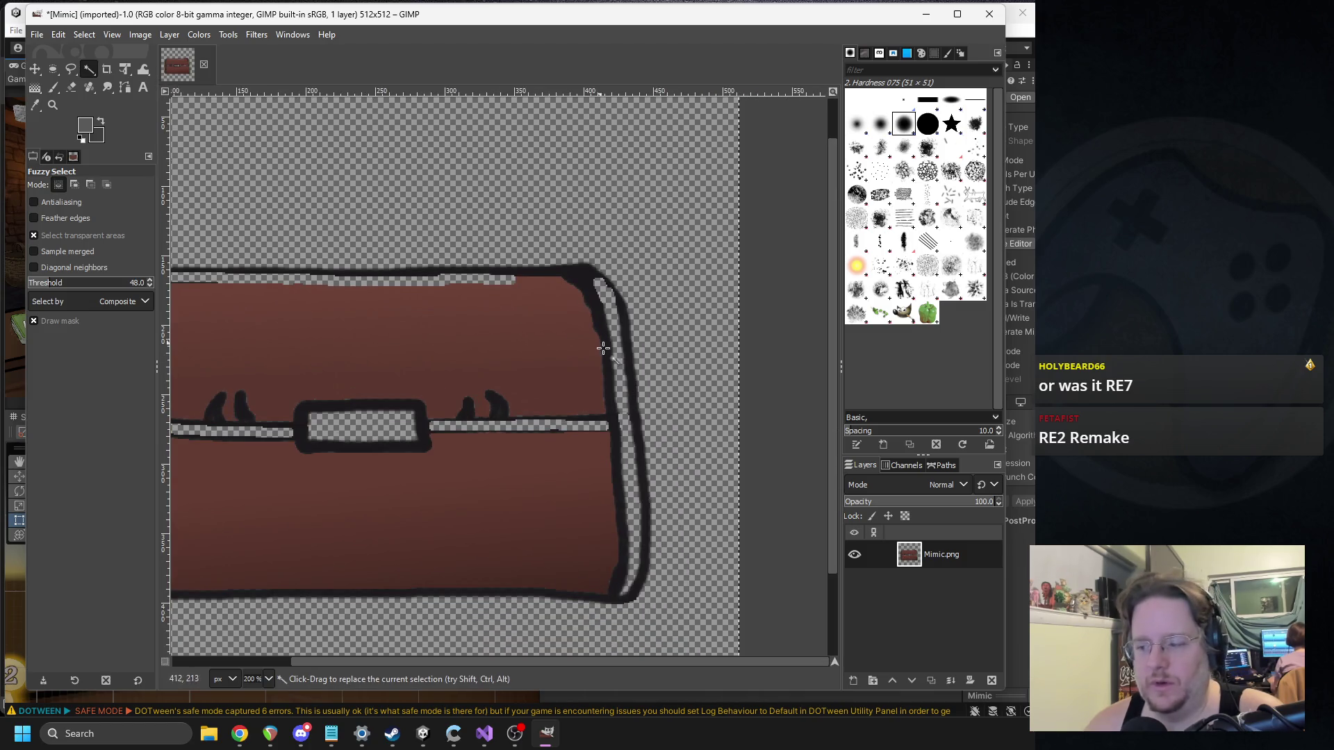
drag(623, 359, 640, 365)
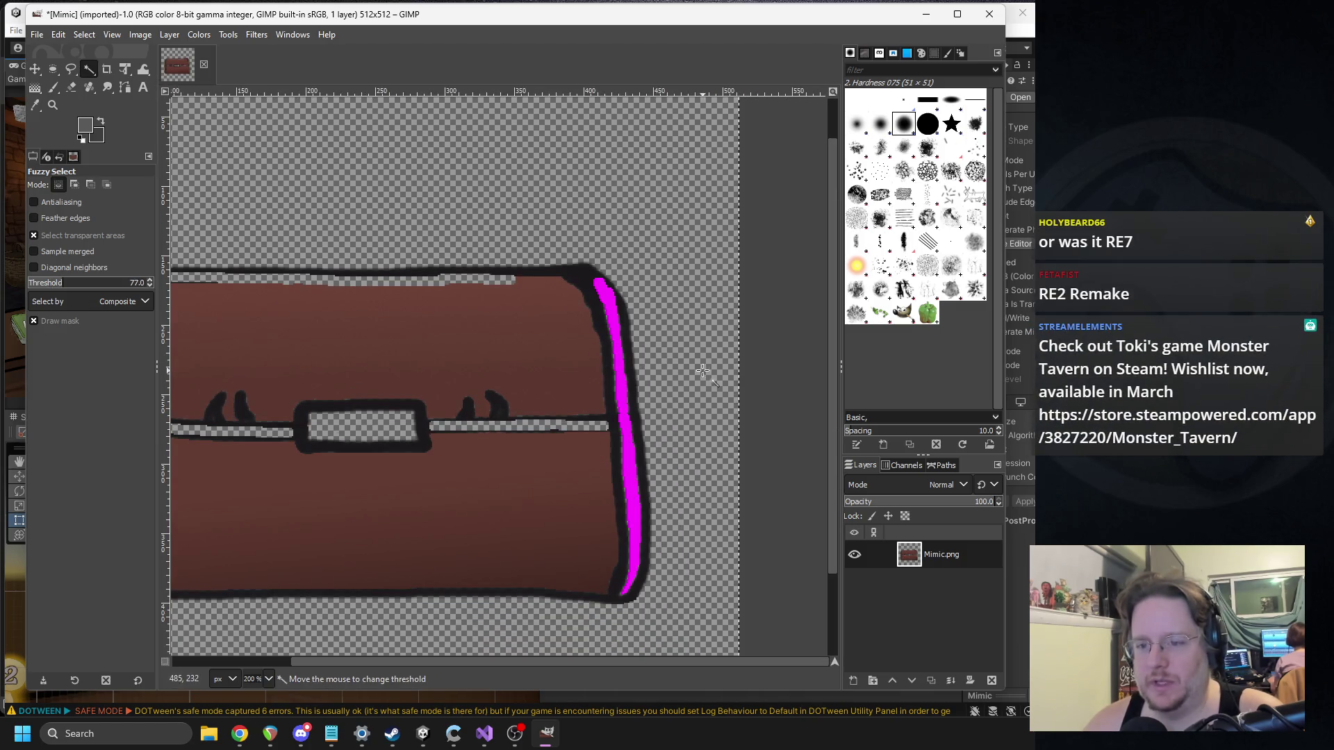
drag(744, 369, 861, 386)
scroll(467, 373, left, 2)
scroll(467, 372, down, 1)
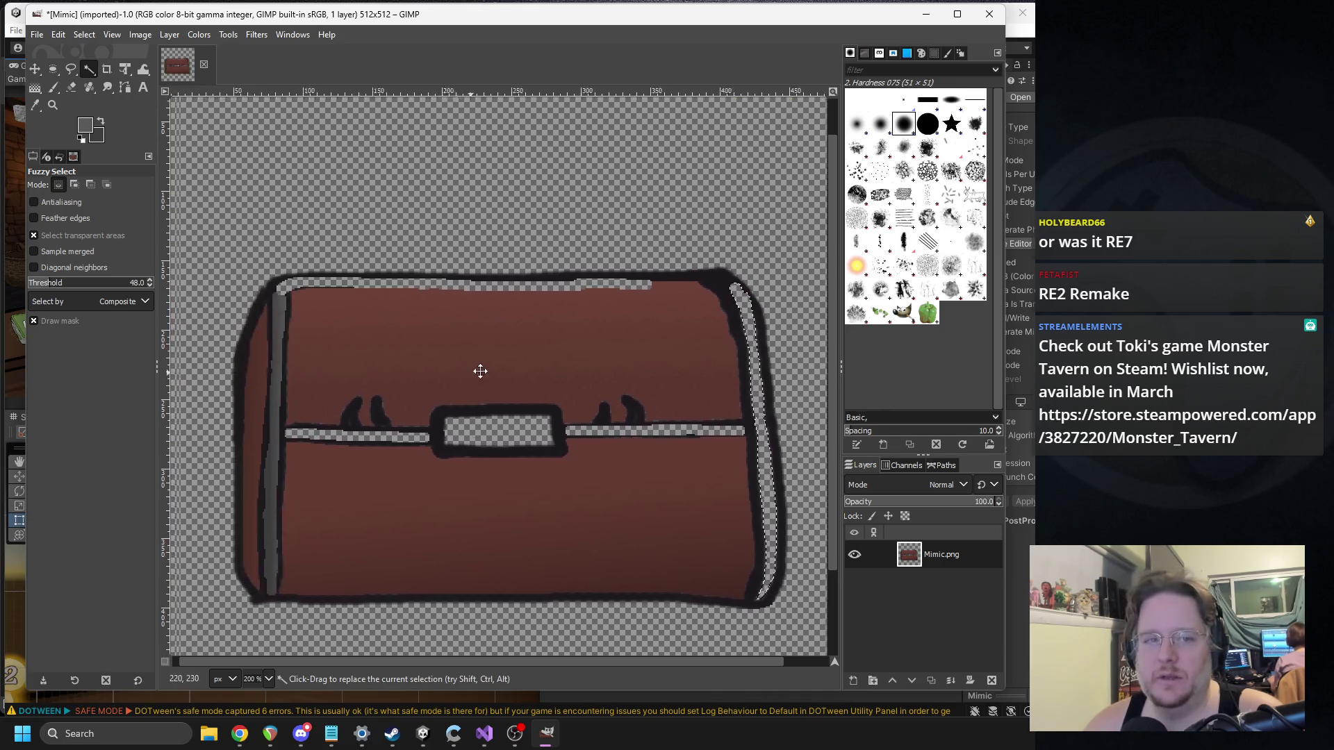
scroll(235, 195, right, 2)
scroll(235, 196, down, 1)
Step: Fill the strip with a grey gradient, shortening it and darkening the foreground to 3e3e3e
key(g)
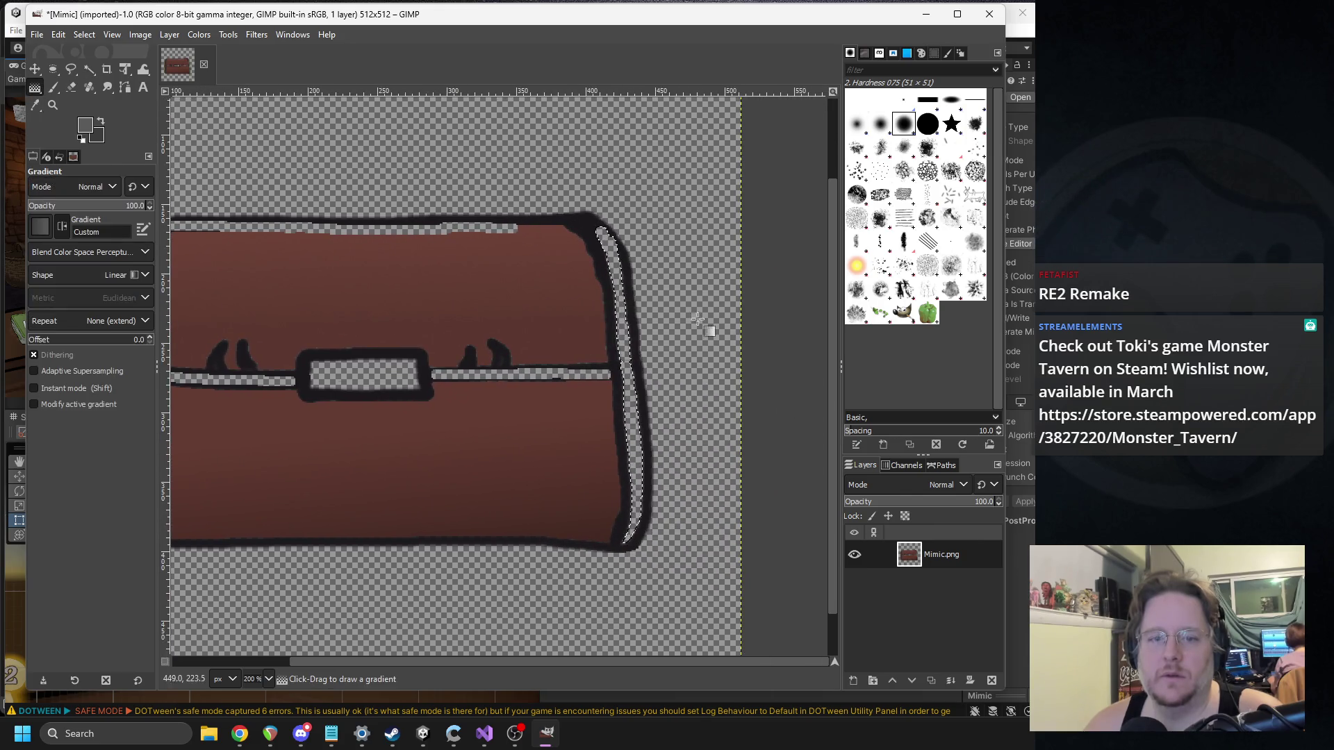
drag(628, 364, 620, 367)
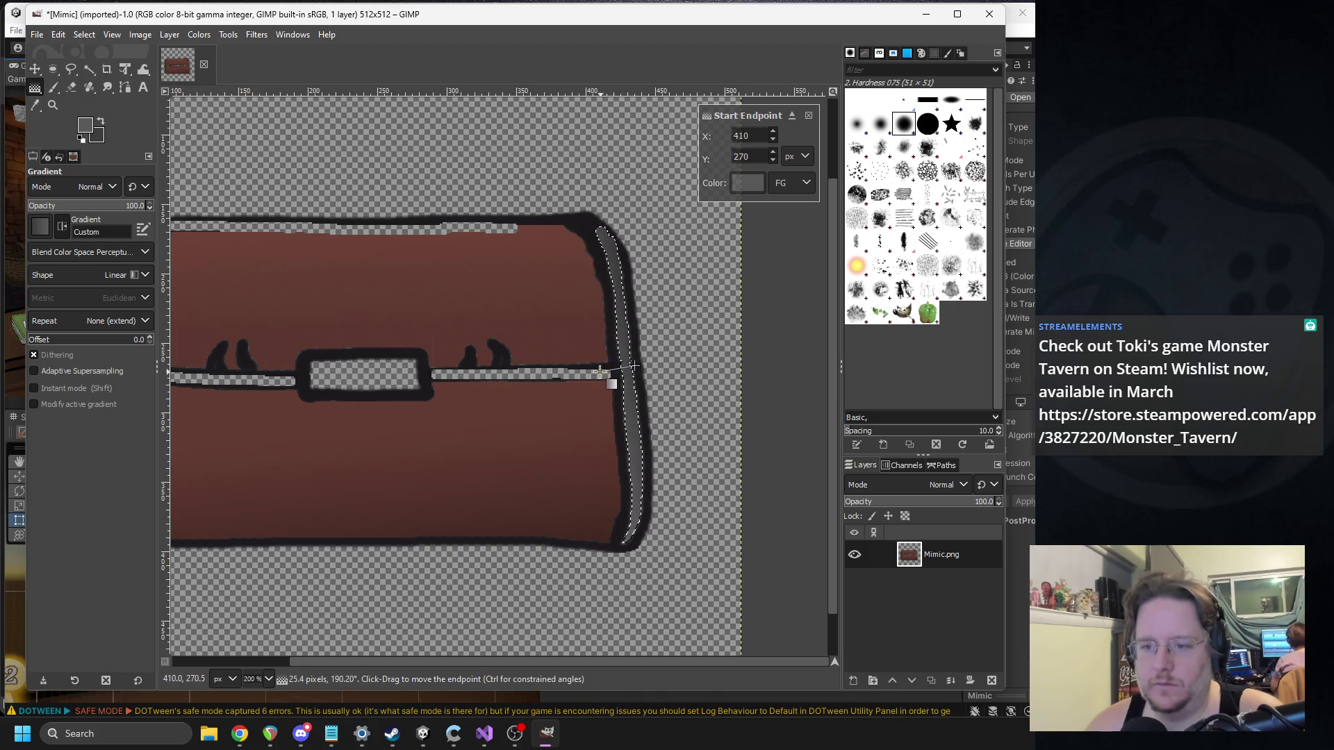
click(634, 375)
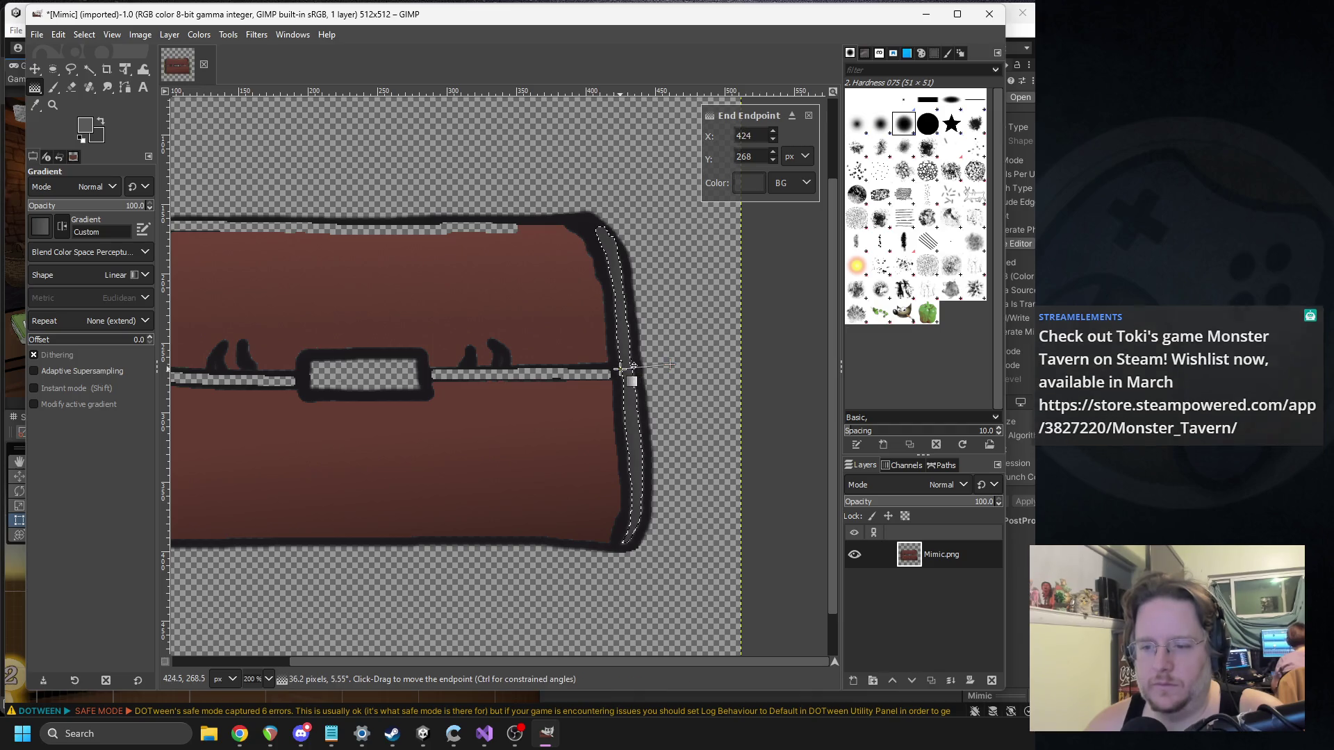
drag(669, 364, 639, 367)
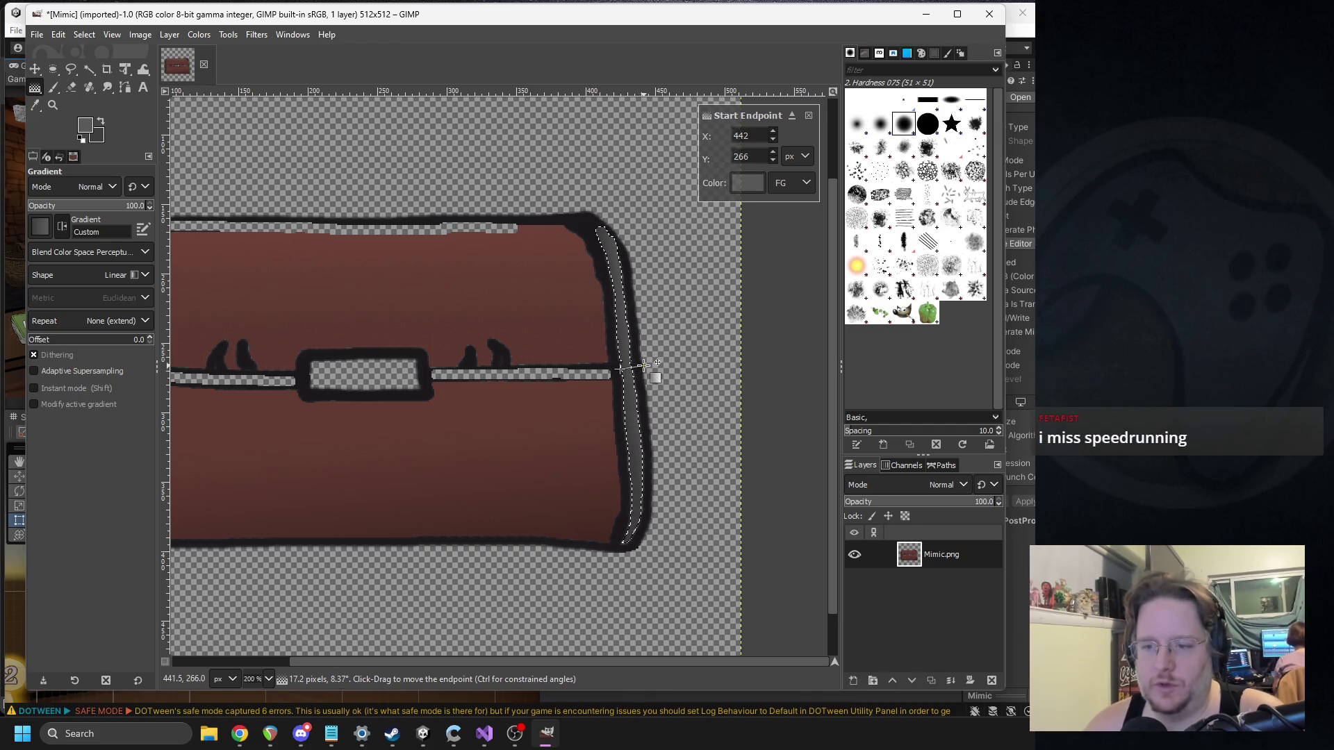
click(84, 125)
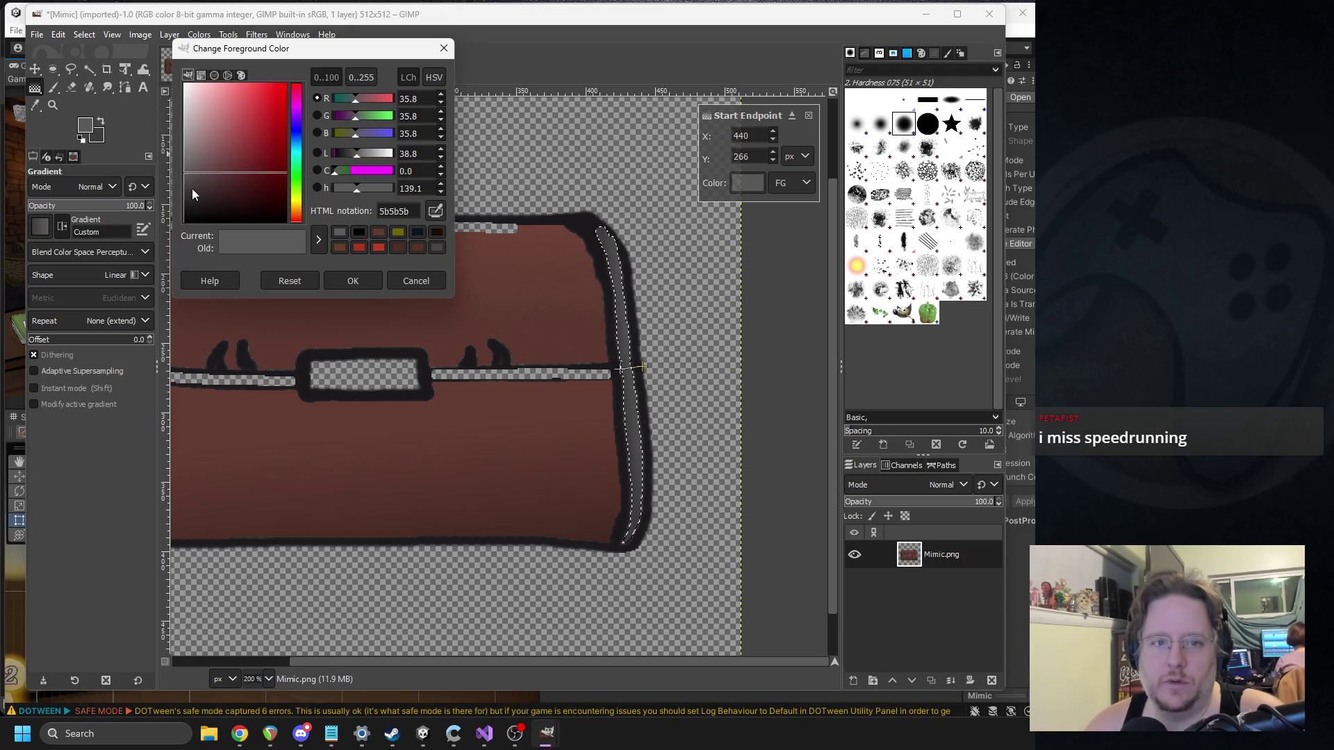
drag(193, 190, 184, 189)
click(353, 281)
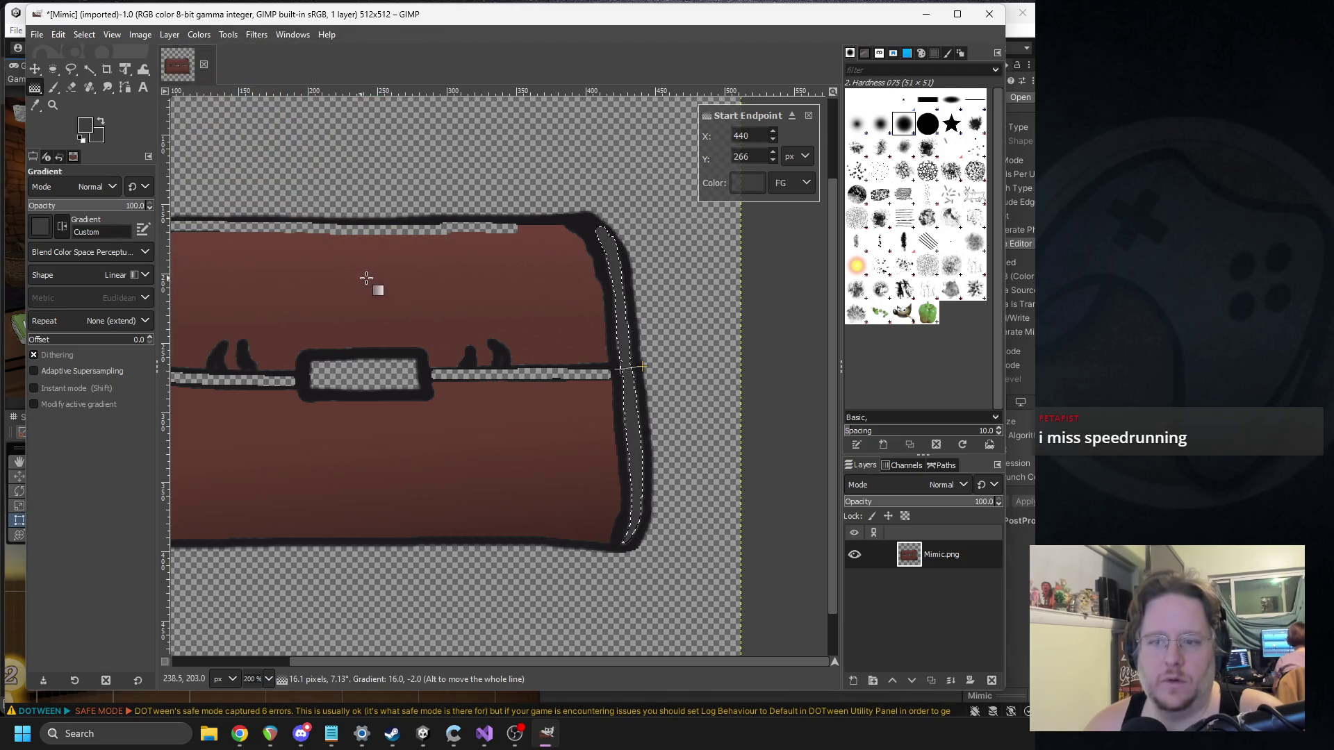
scroll(643, 358, up, 3)
scroll(642, 360, up, 4)
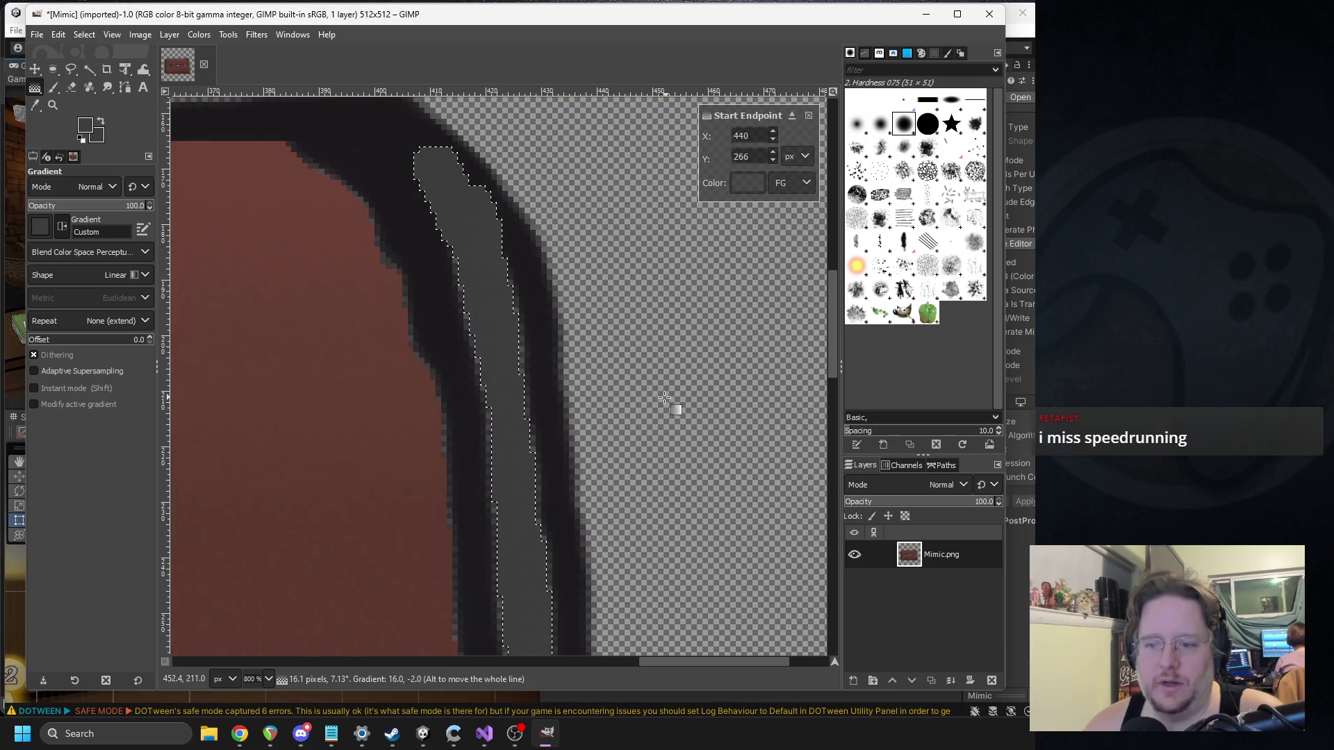
drag(611, 431, 539, 434)
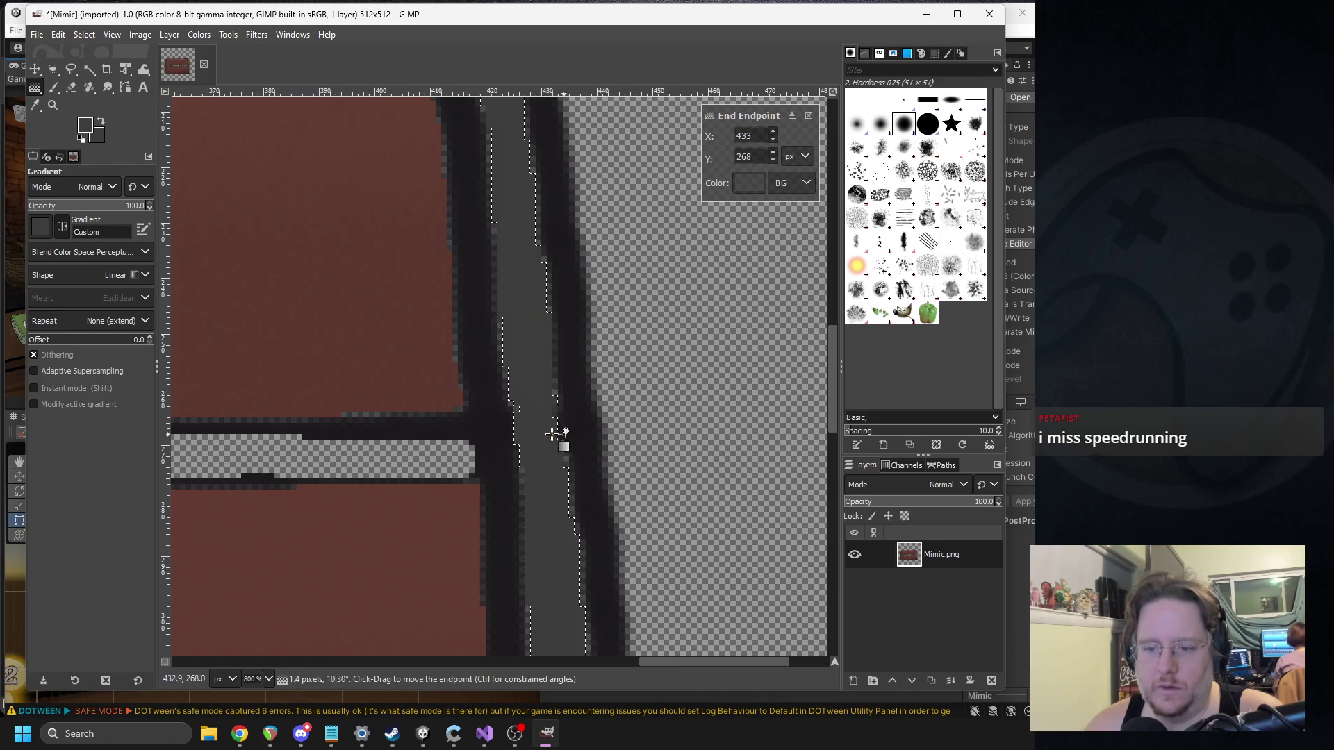
Step: Change the foreground to warm dark grey 474343 and reposition the gradient's start point
click(85, 128)
click(189, 184)
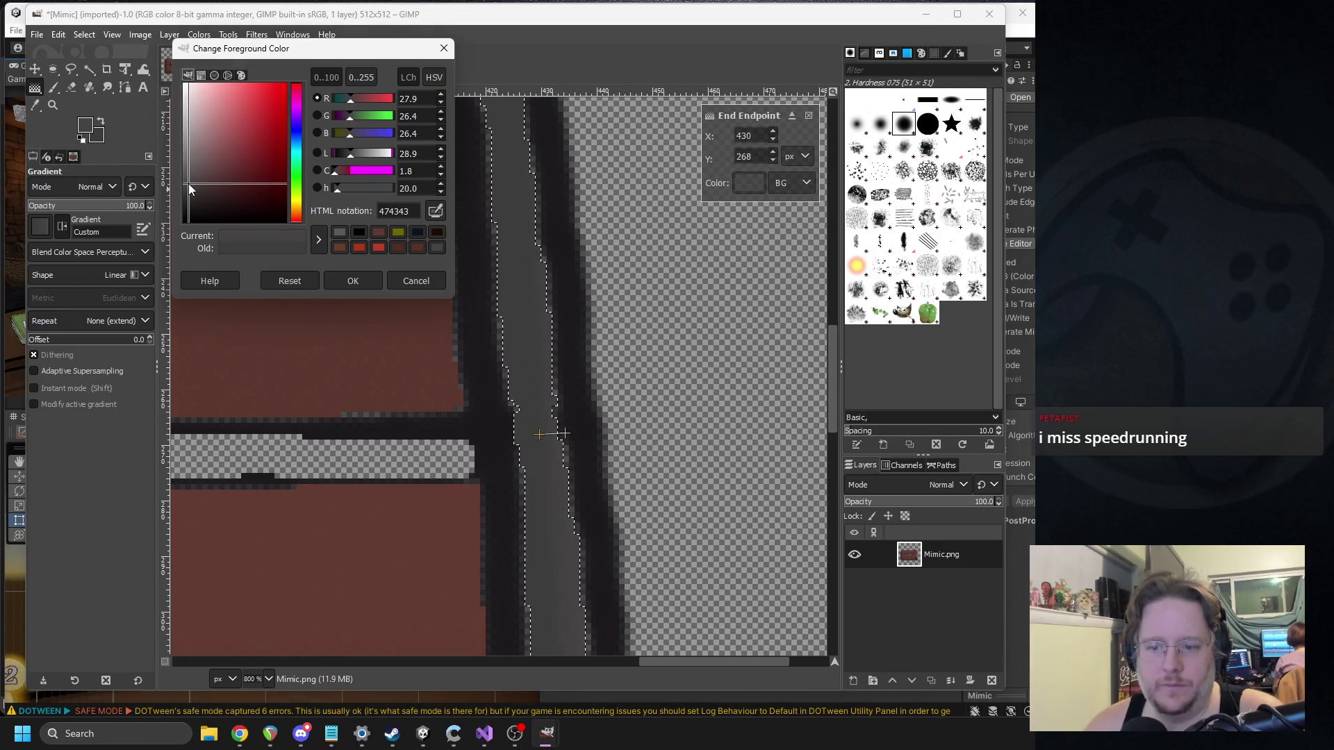
click(348, 281)
mouse_move(564, 433)
mouse_down()
mouse_move(512, 442)
mouse_move(550, 437)
mouse_up()
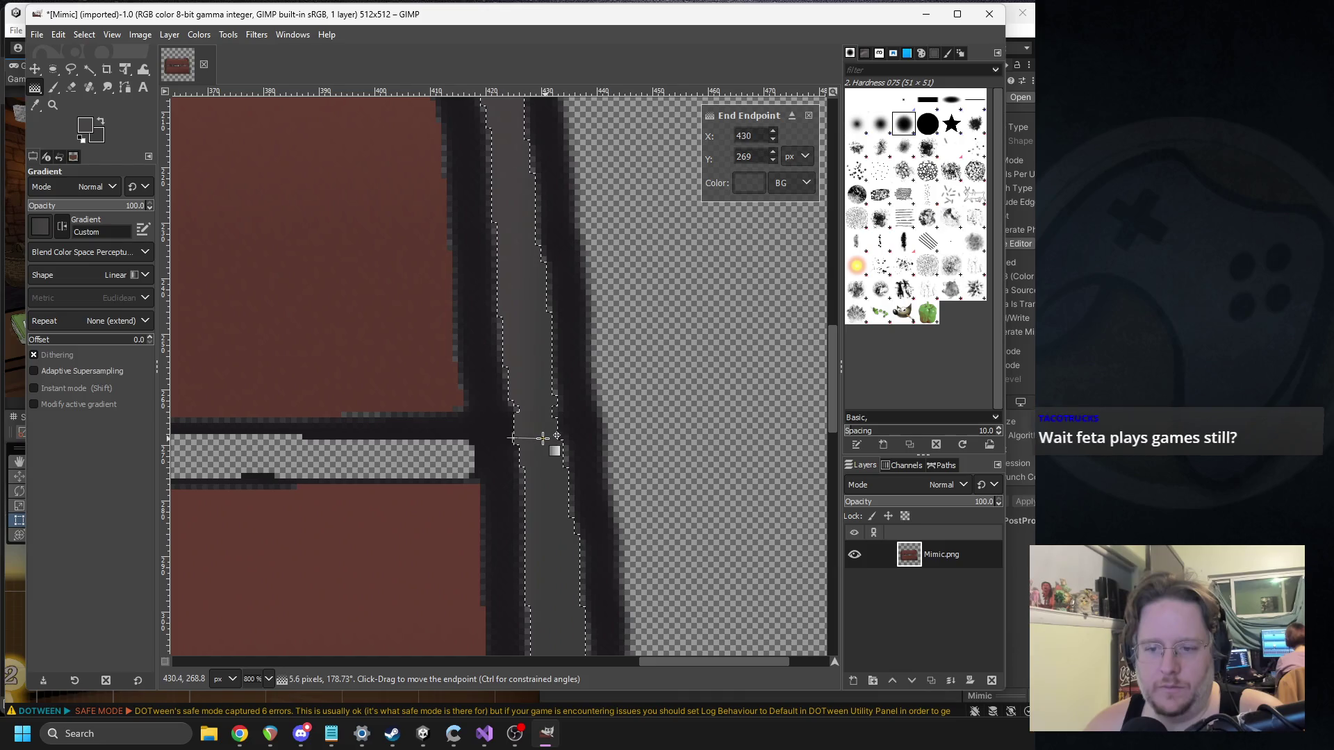
scroll(382, 363, down, 3)
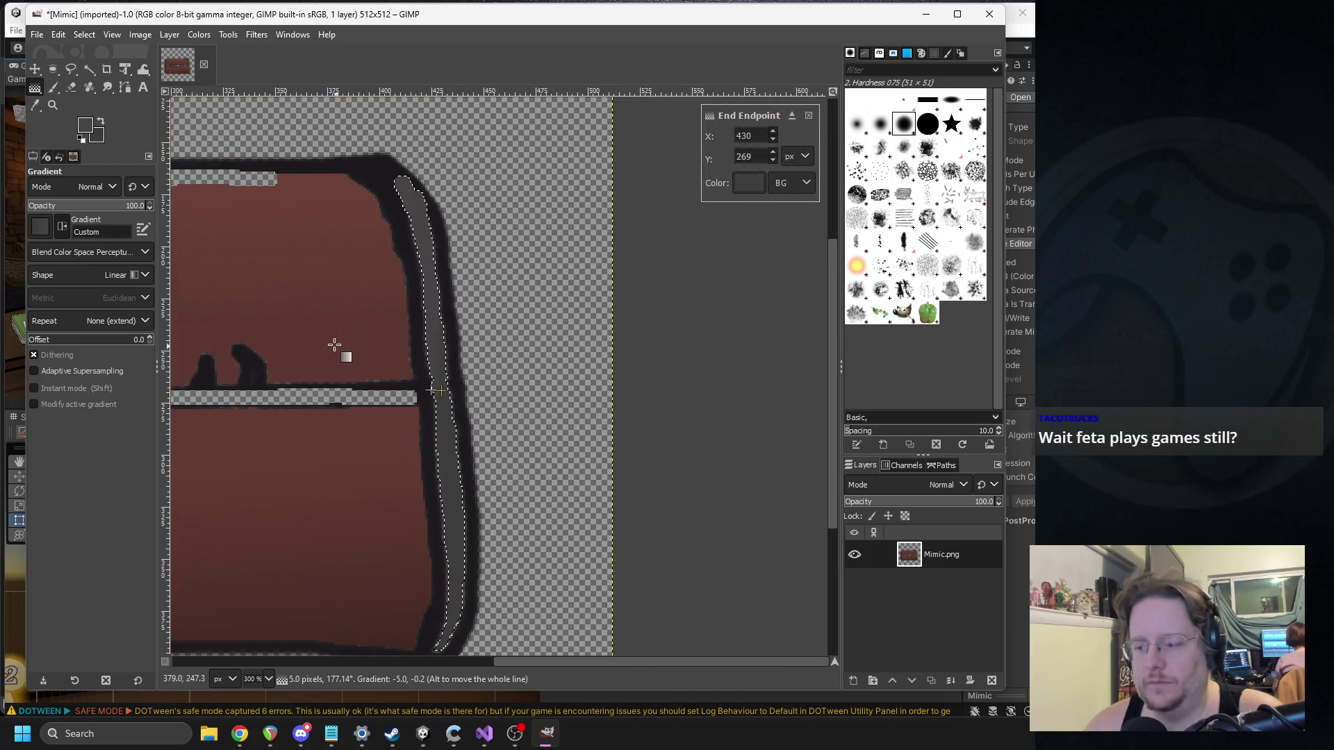
scroll(507, 321, left, 3)
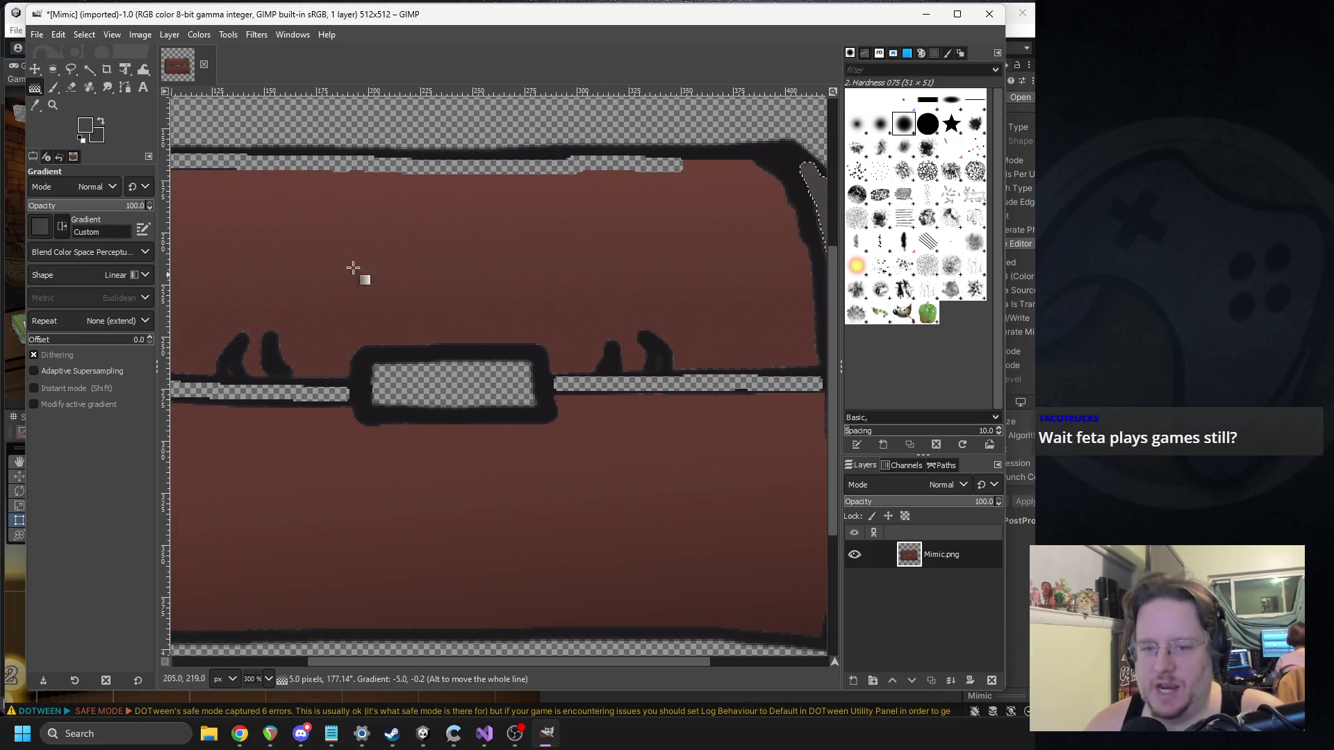
scroll(417, 298, left, 3)
scroll(445, 326, up, 2)
scroll(347, 323, right, 5)
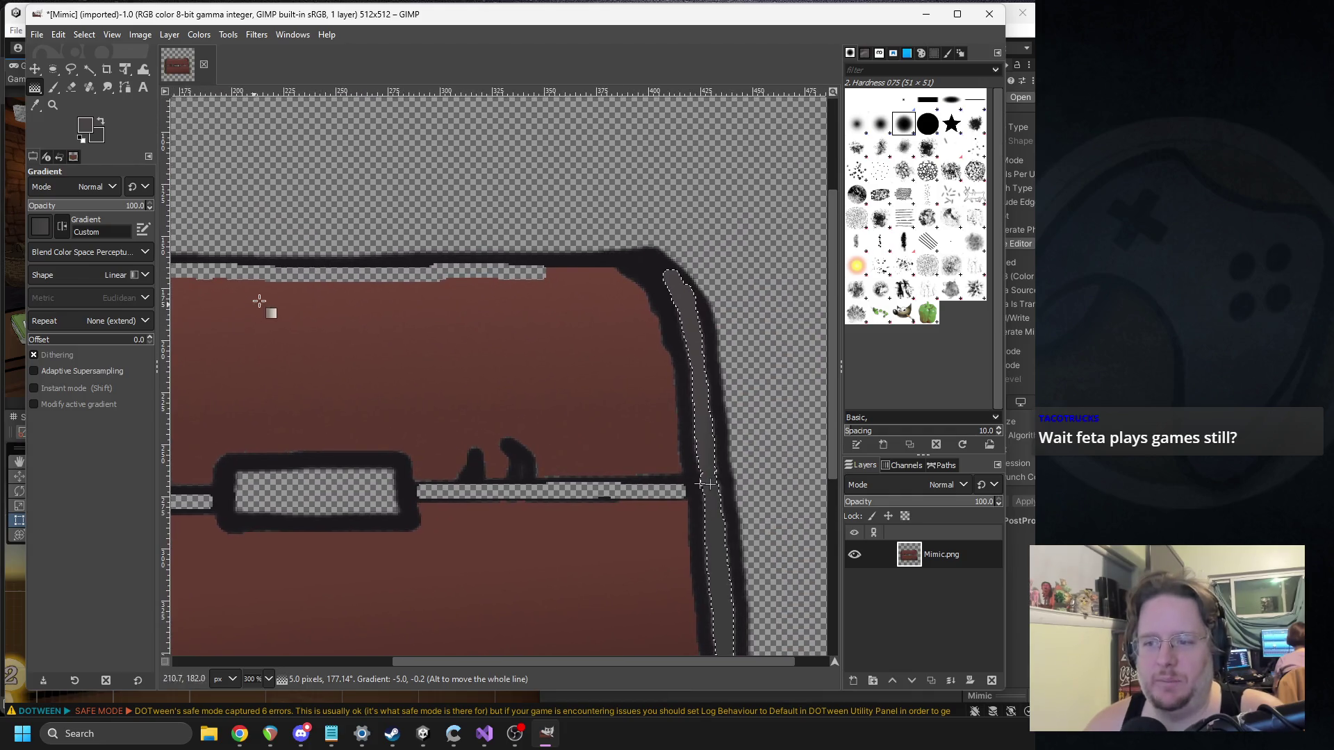
scroll(389, 299, left, 2)
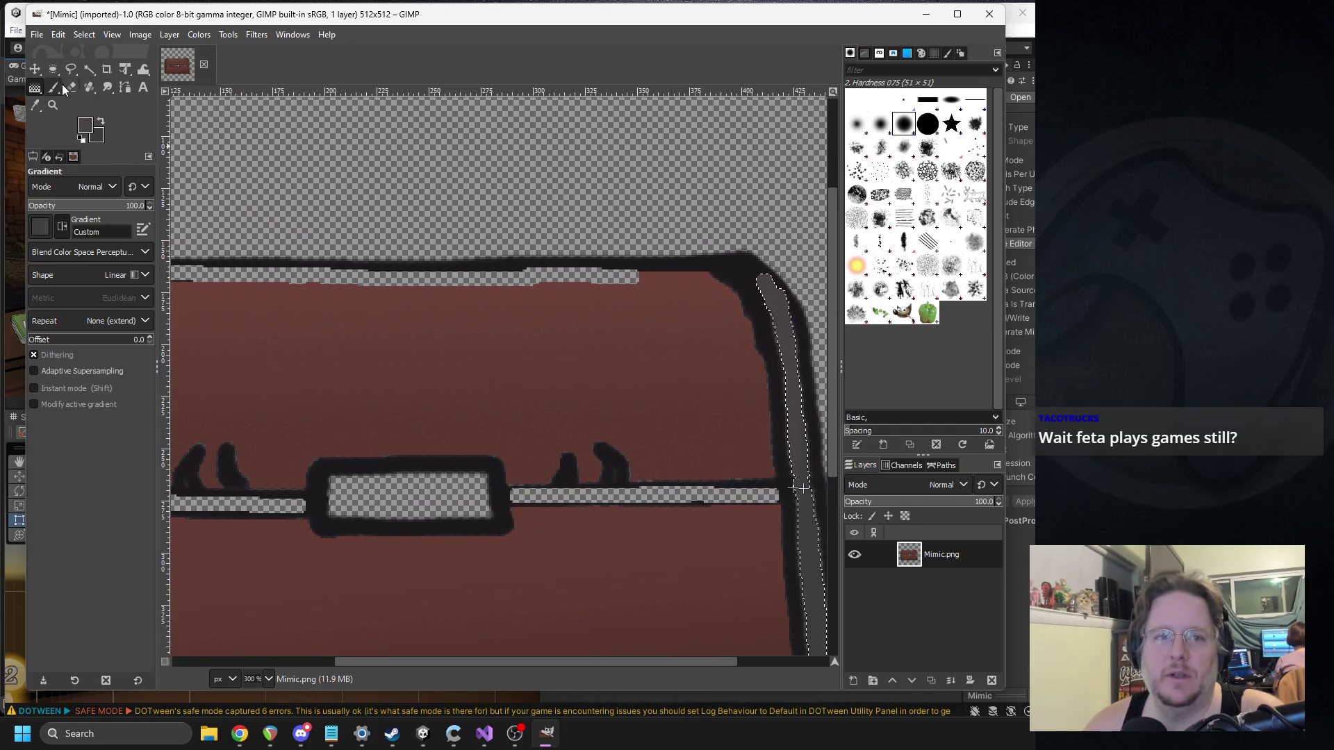
click(71, 86)
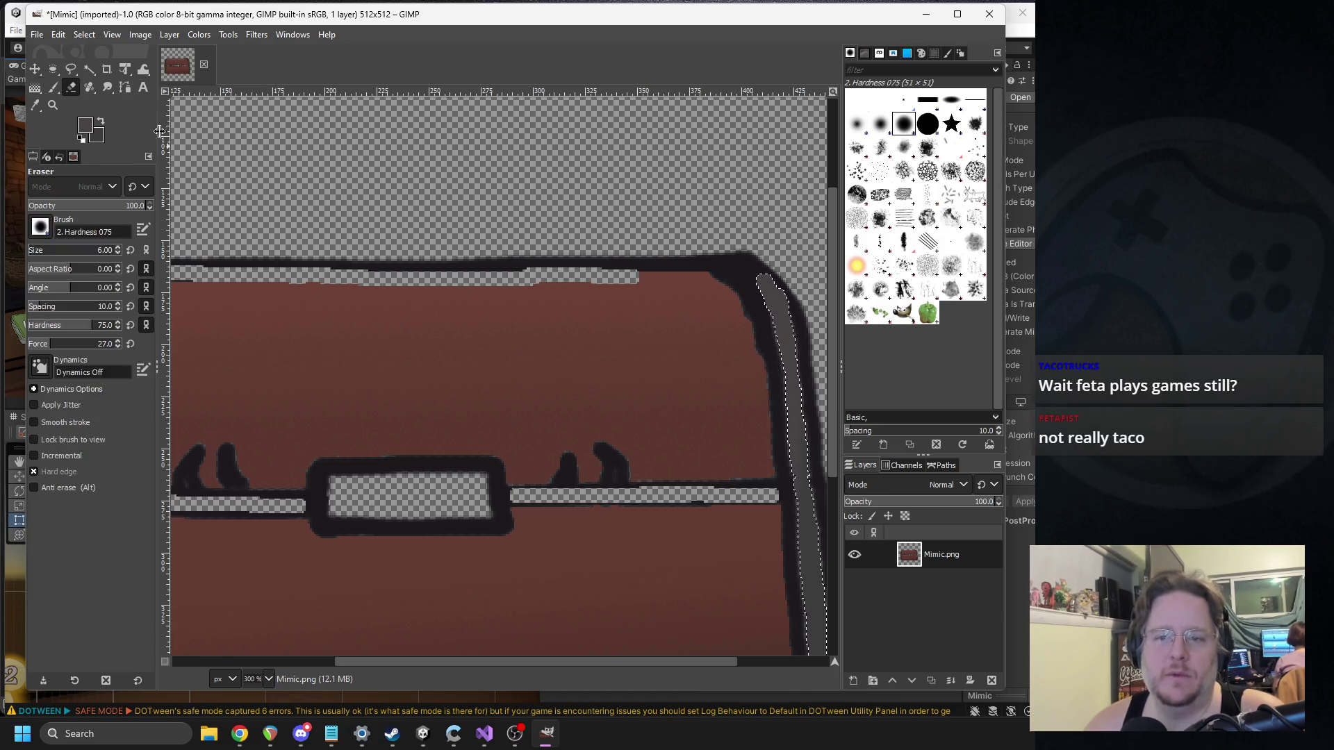
Step: Clear the selection and erase a thin strip out of the lid's dark top border
click(104, 34)
mouse_move(72, 32)
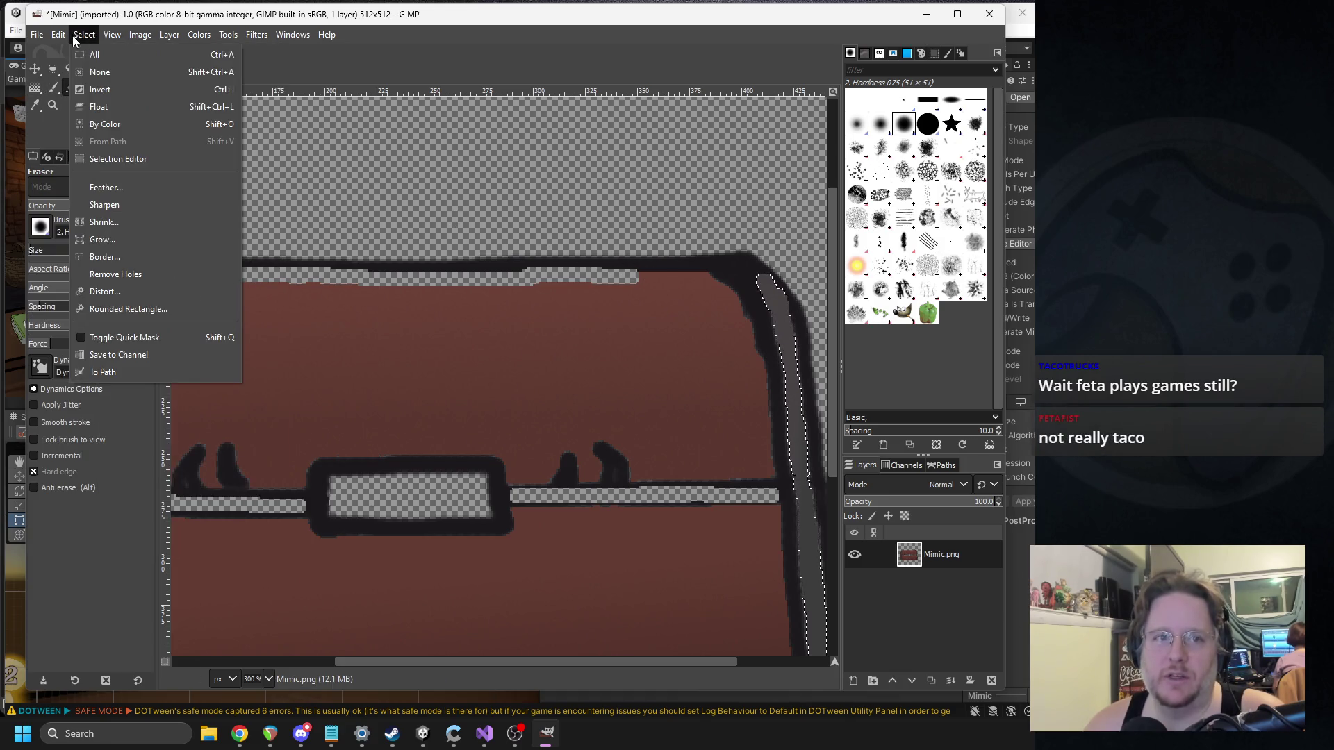
click(100, 72)
ctrl+scroll(609, 271, up, 3)
mouse_move(368, 226)
mouse_down()
mouse_move(449, 243)
mouse_move(703, 233)
mouse_move(609, 224)
mouse_up()
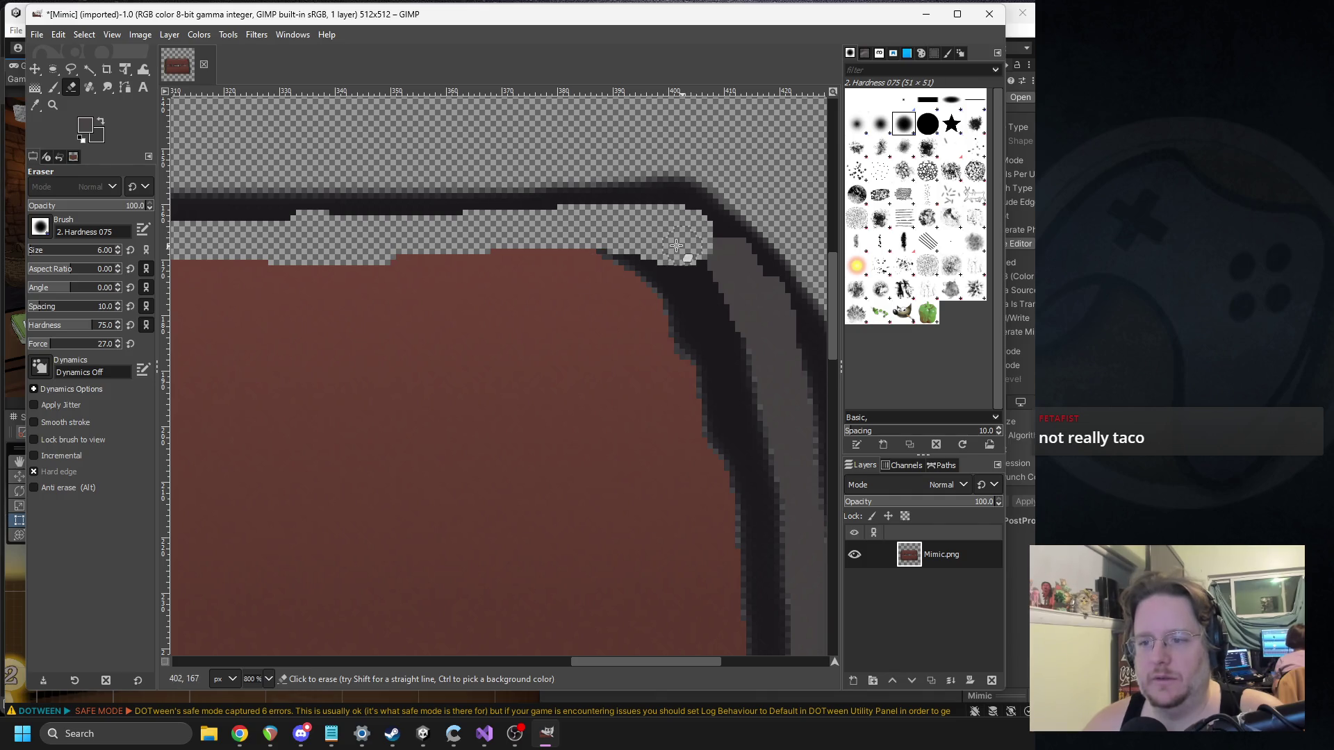
scroll(402, 229, down, 5)
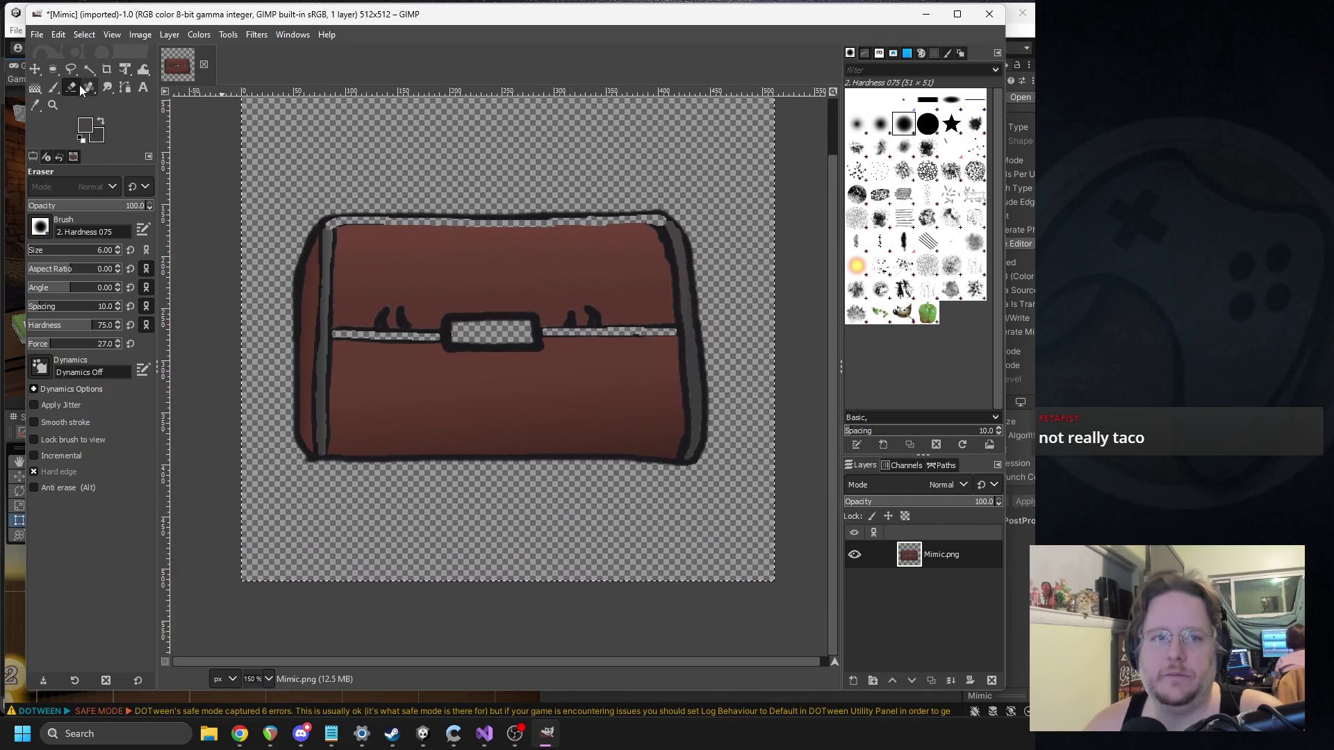
Step: Fuzzy-select the erased top-edge strip and draw a gradient across it
click(88, 69)
drag(390, 221, 469, 236)
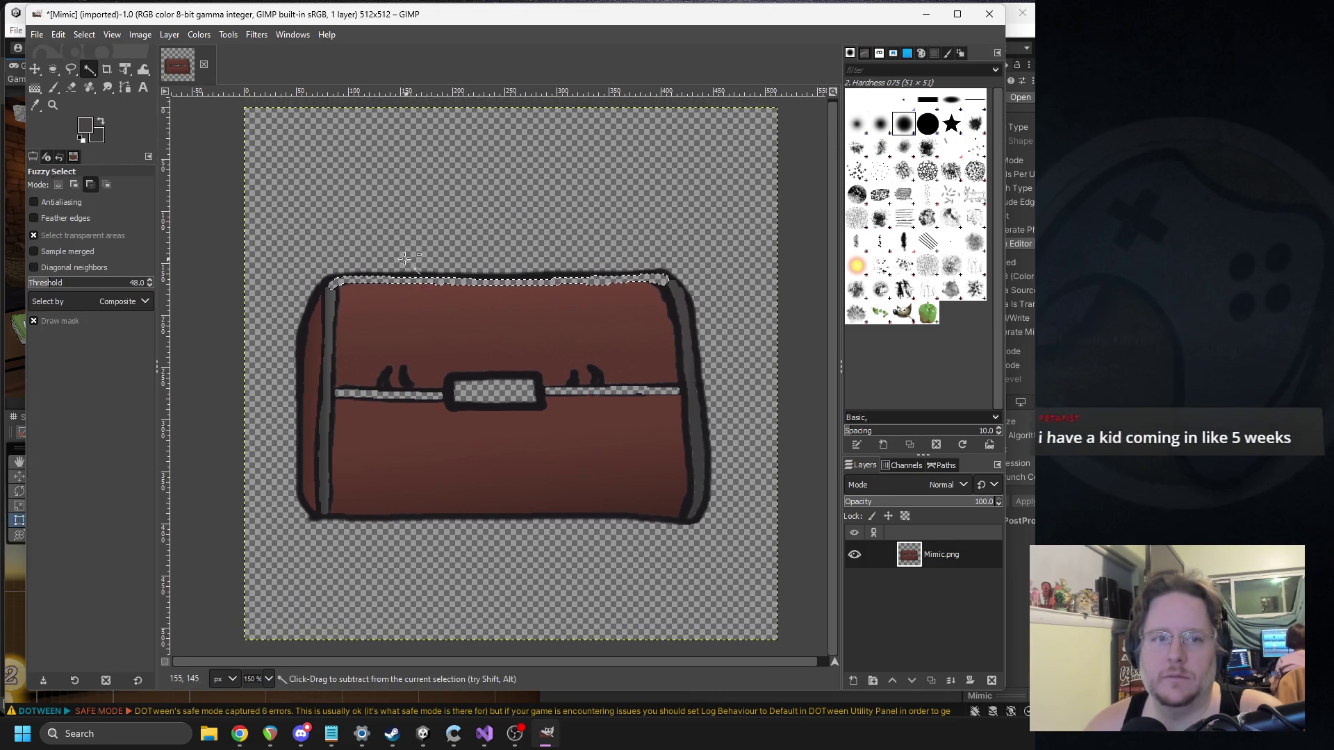
scroll(398, 135, up, 2)
click(35, 88)
drag(555, 315, 554, 296)
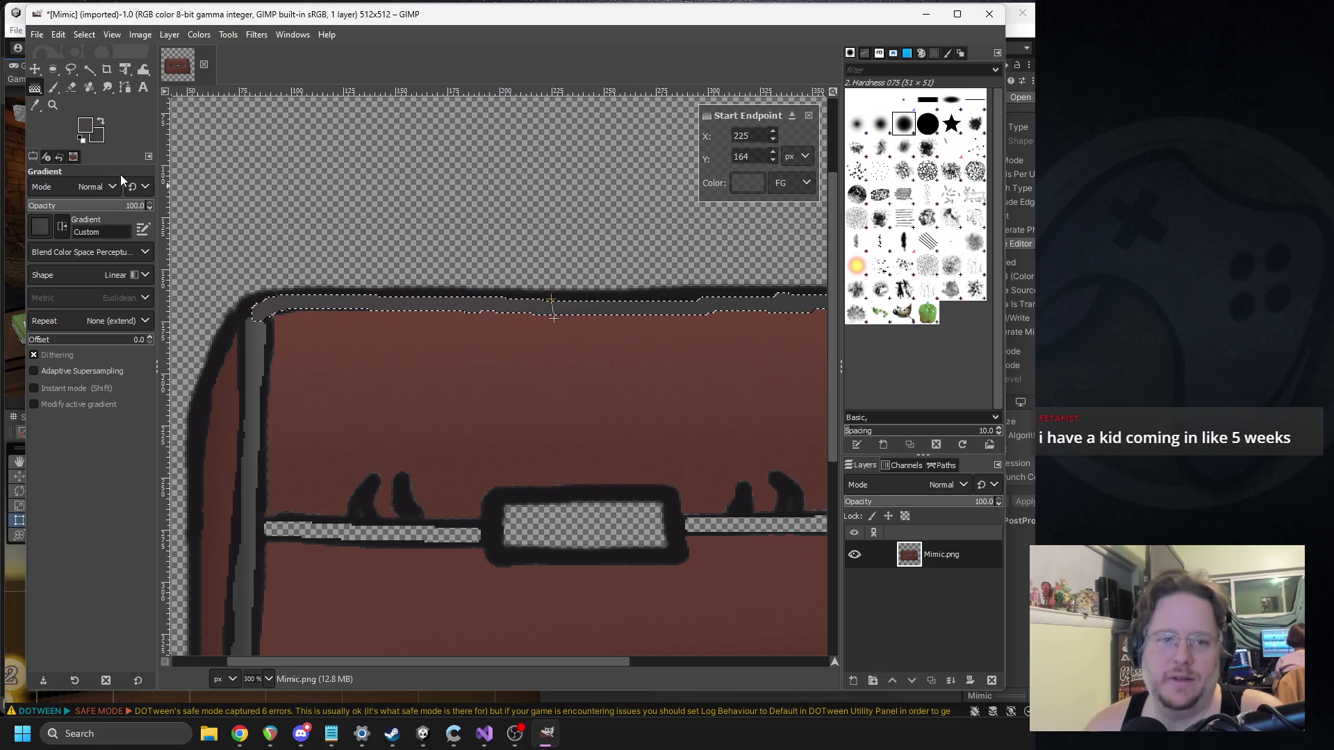
Step: Set the foreground grey to 767373 and a dark grey background, then adjust the gradient's end point and midpoint
click(84, 131)
drag(186, 160, 193, 156)
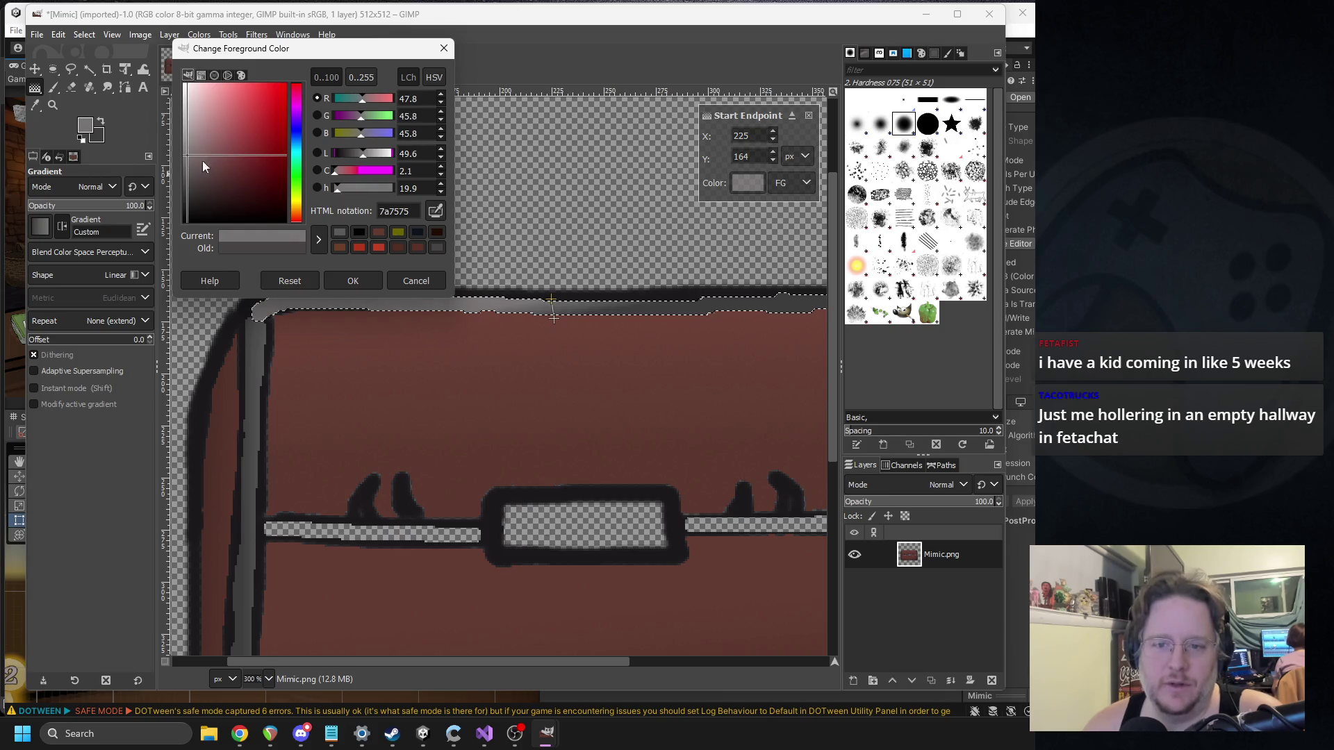
key(Return)
click(98, 141)
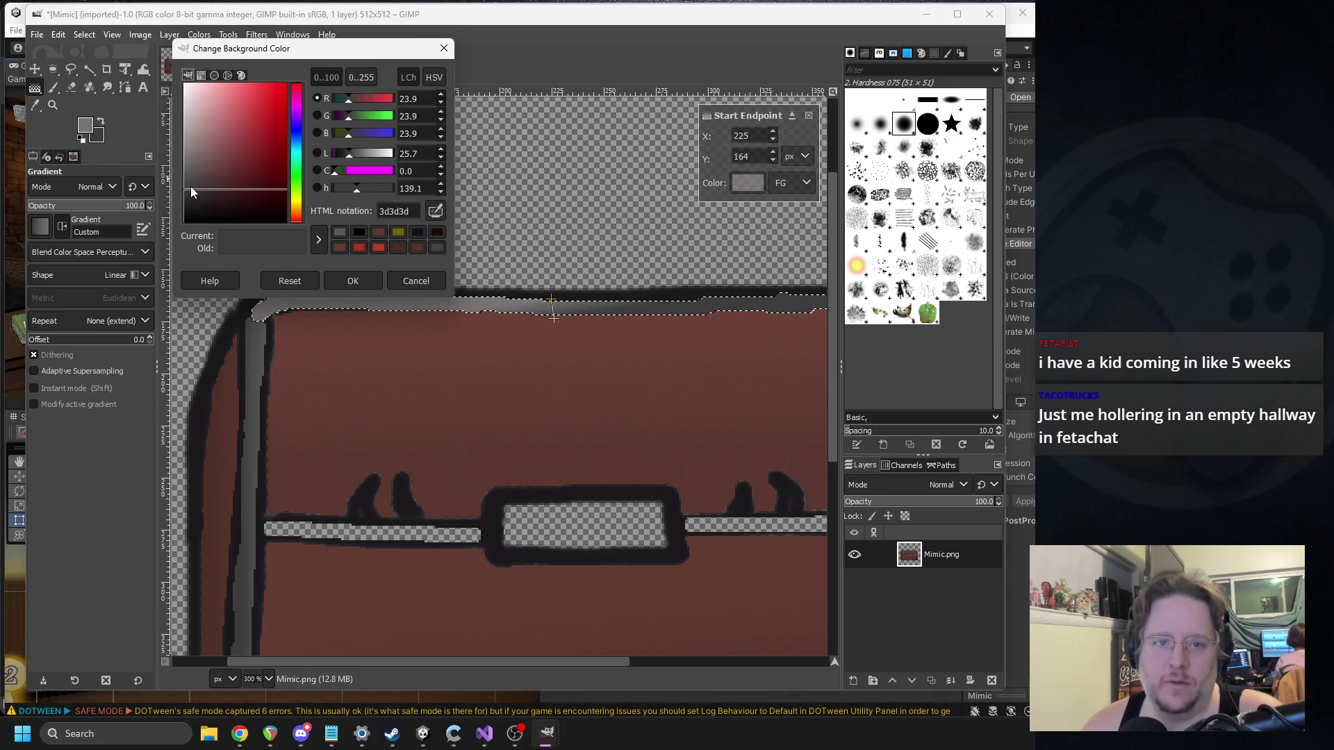
click(184, 174)
click(341, 280)
scroll(354, 312, left, 5)
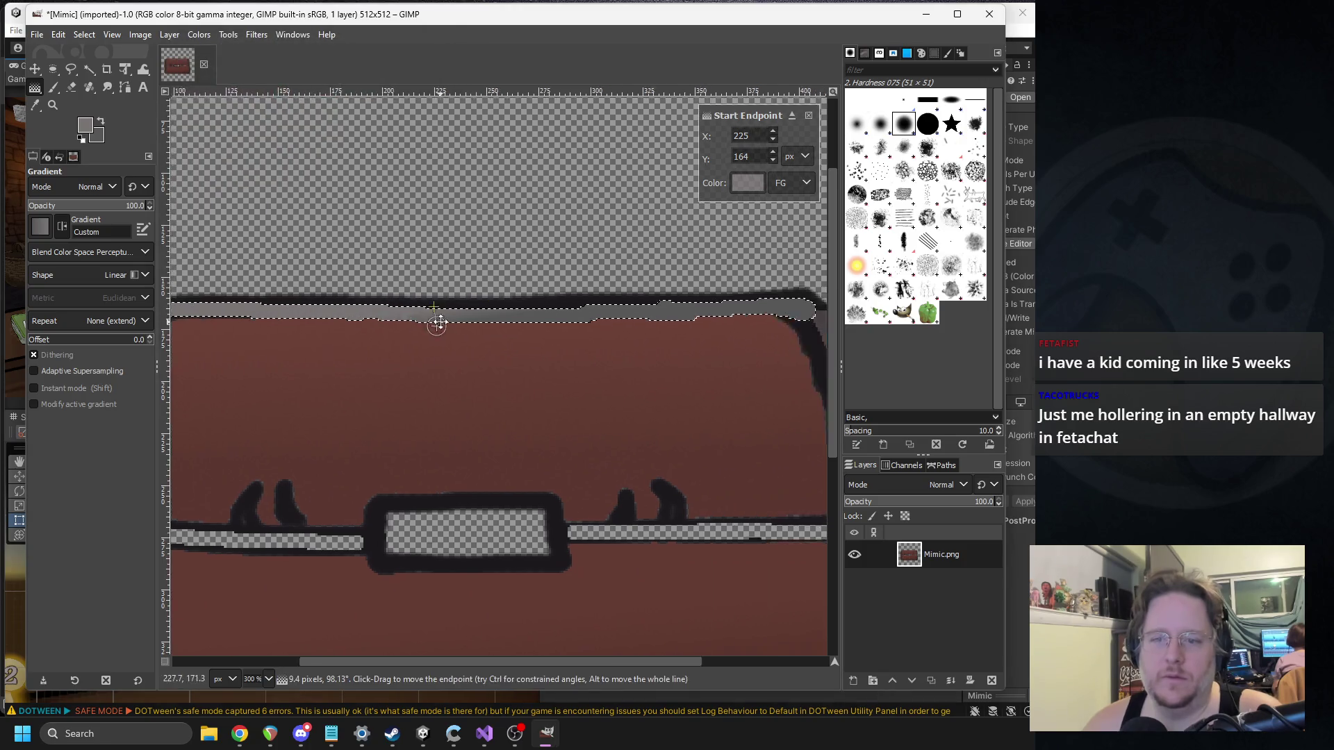
drag(371, 318, 366, 298)
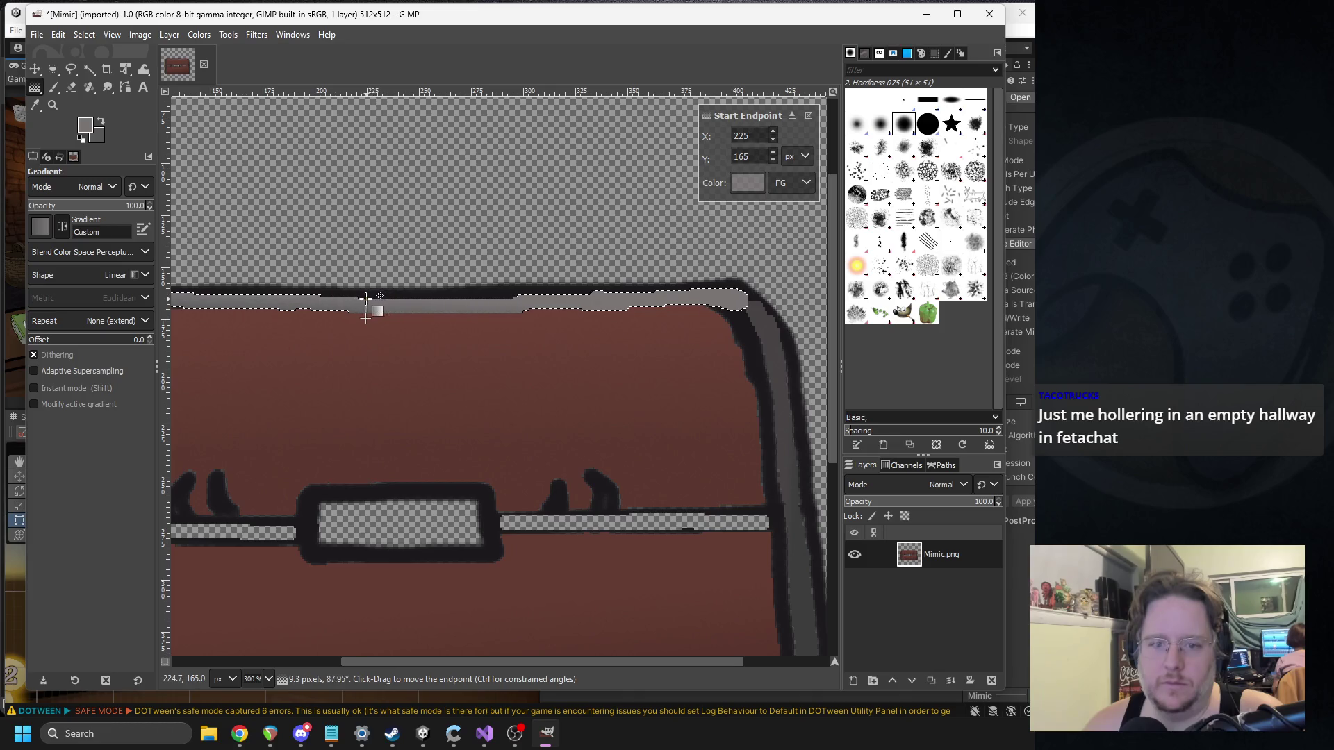
click(366, 310)
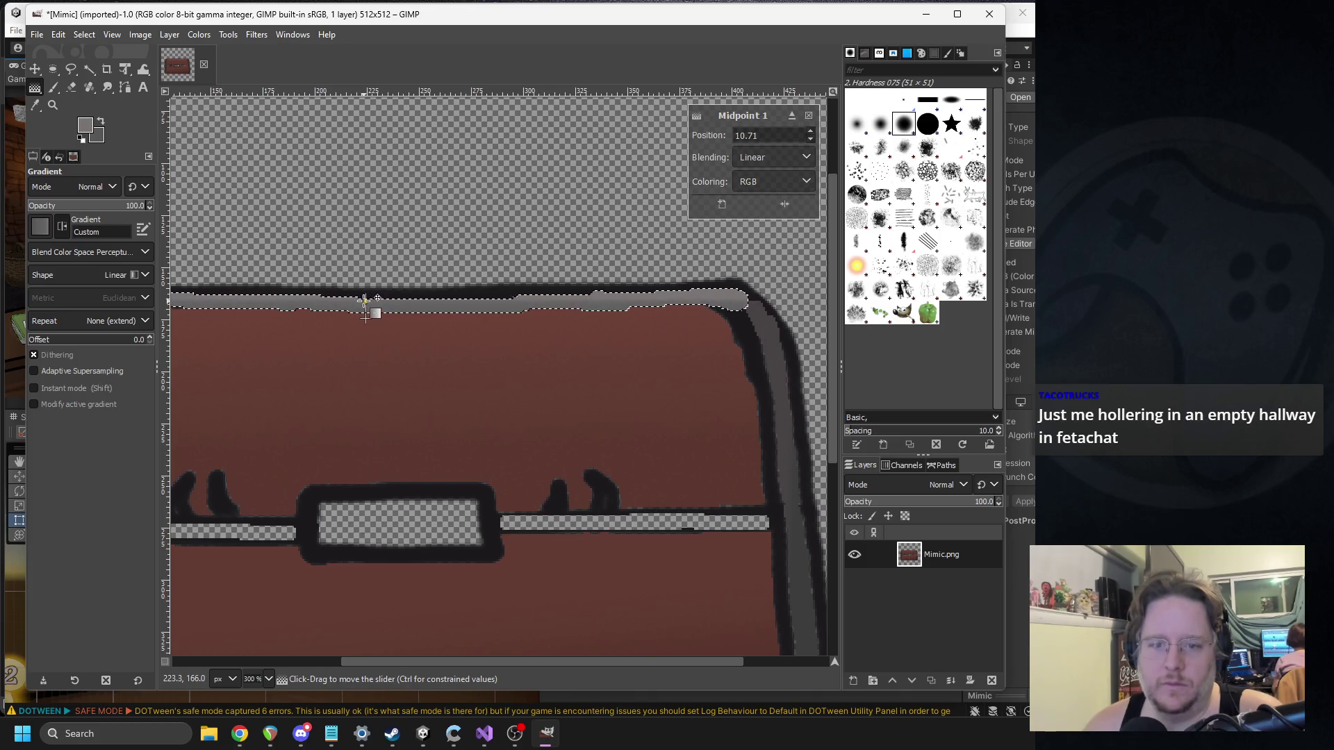
mouse_move(361, 301)
mouse_down()
mouse_move(361, 280)
mouse_move(380, 322)
mouse_move(371, 294)
mouse_up()
Step: Lighten the foreground grey and nudge the gradient's start point
click(371, 300)
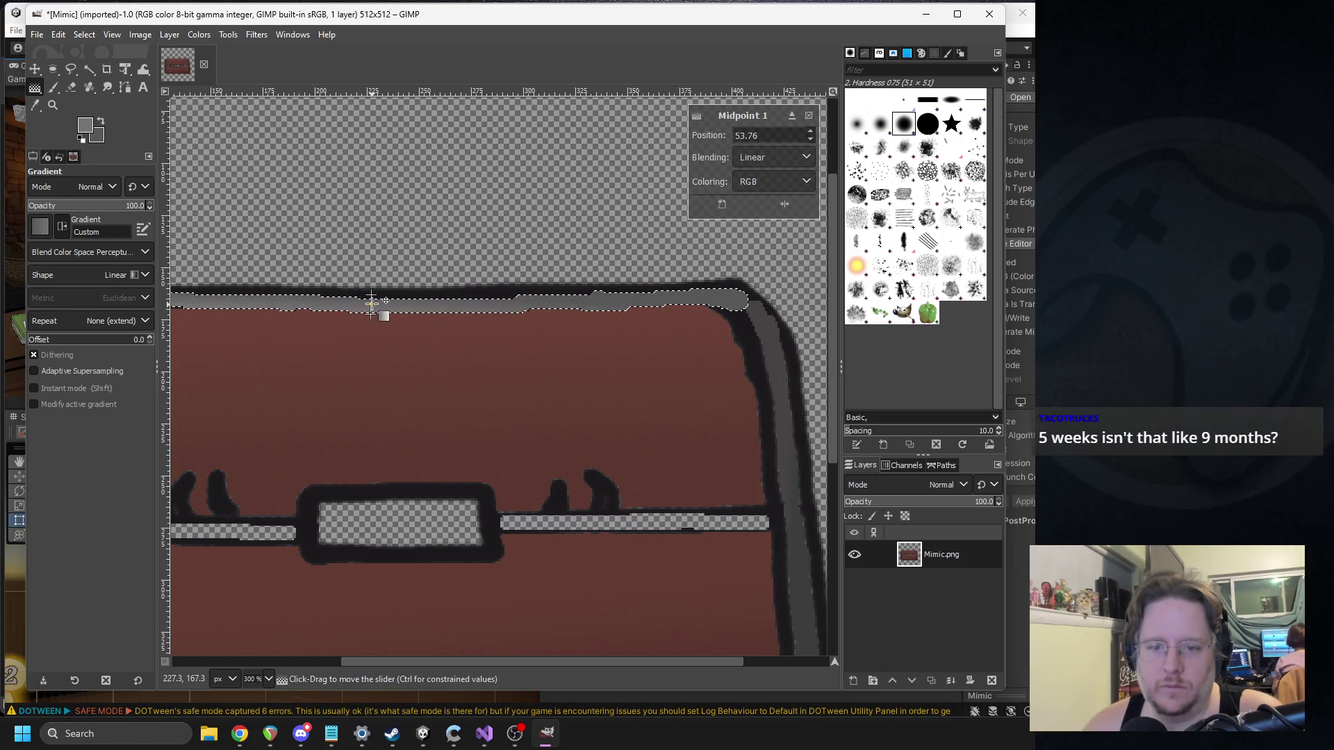
click(85, 125)
drag(186, 169, 181, 161)
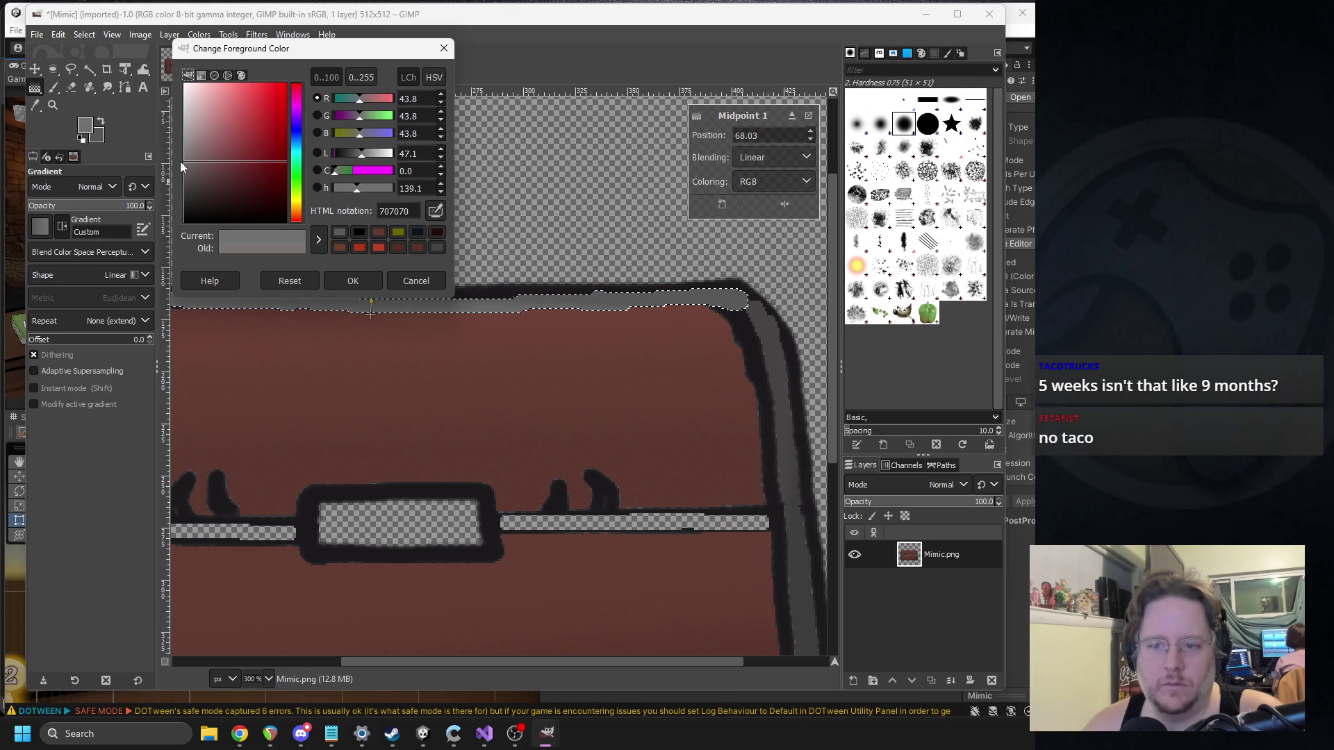
click(344, 277)
click(375, 316)
drag(375, 316, 370, 315)
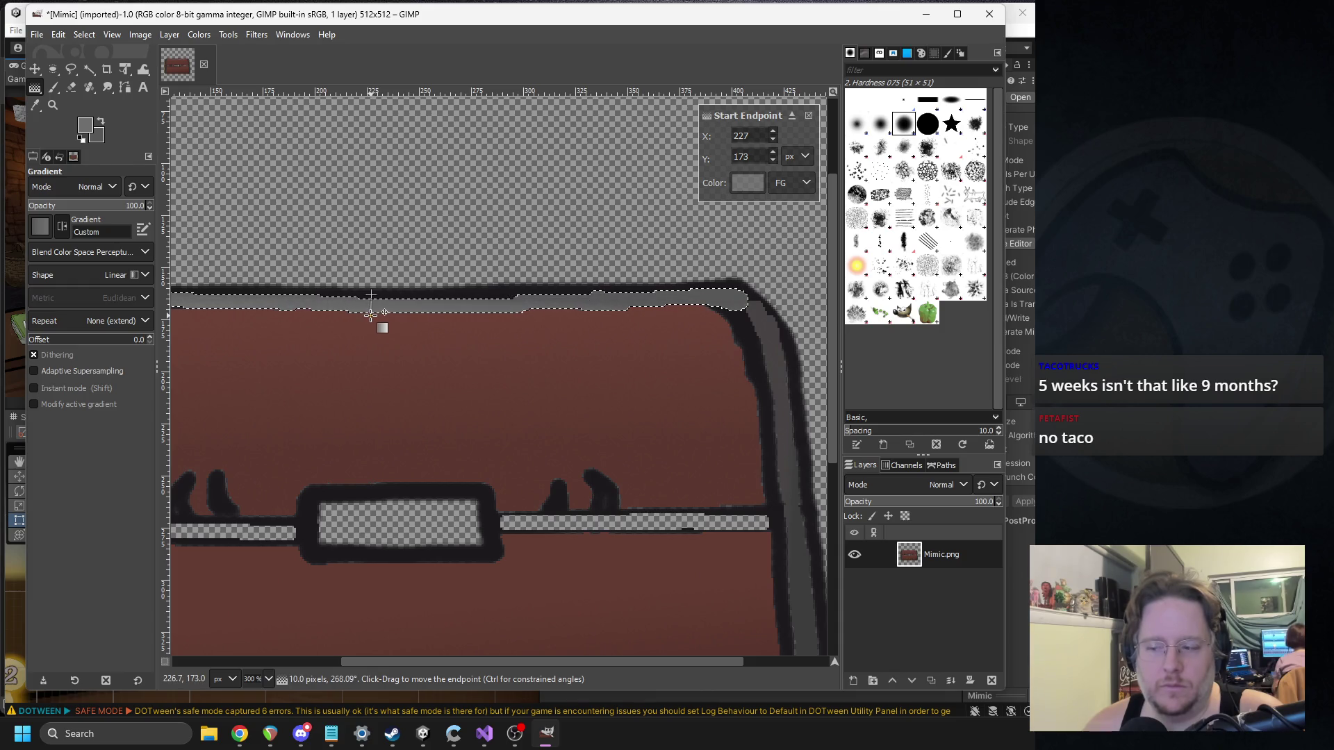
scroll(289, 217, left, 5)
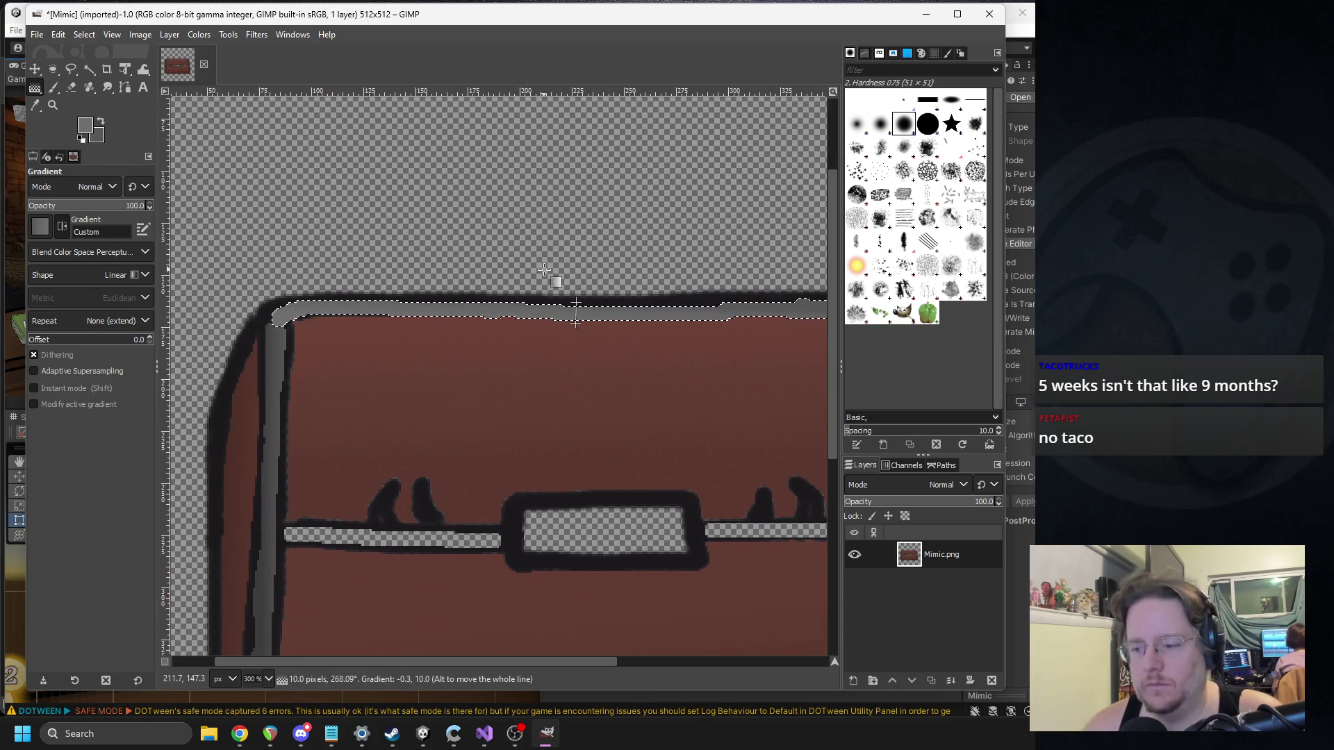
scroll(545, 270, down, 2)
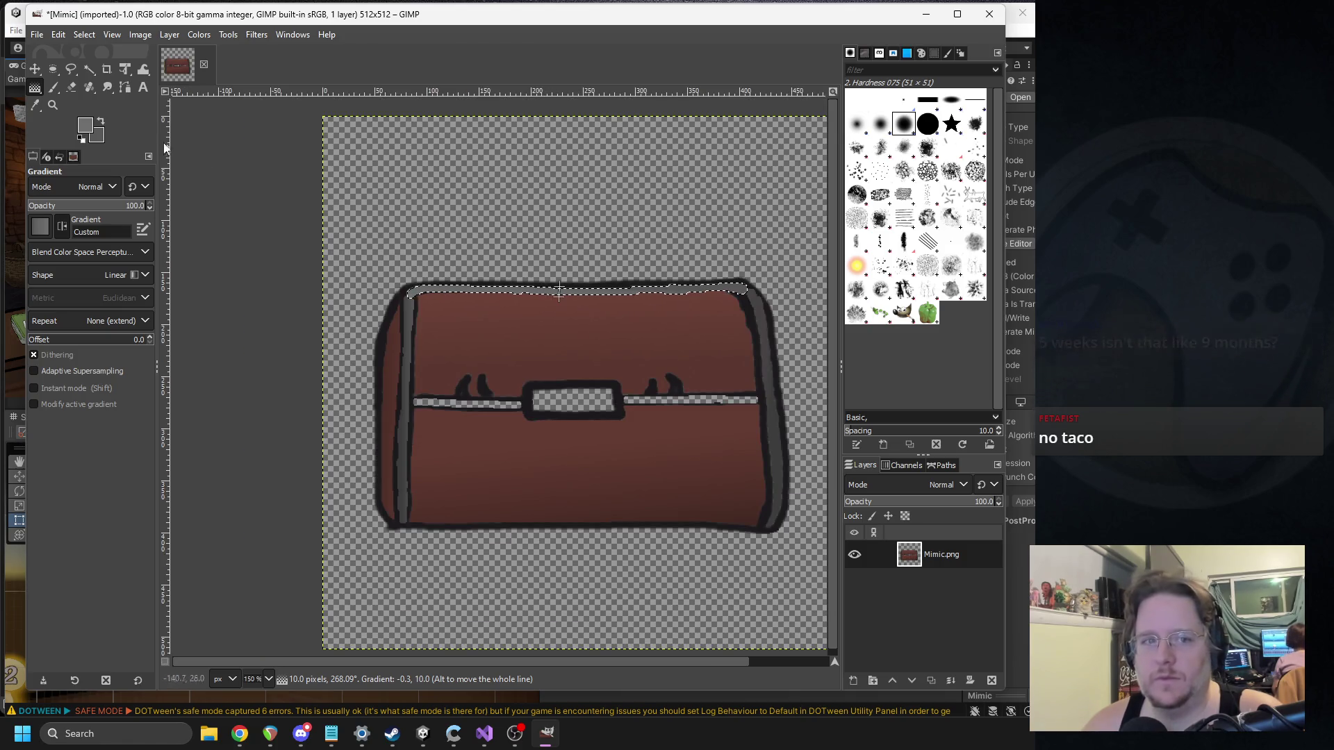
Step: Retune the greys: a slightly darker foreground and a slightly lightened dark grey background
click(85, 125)
click(184, 165)
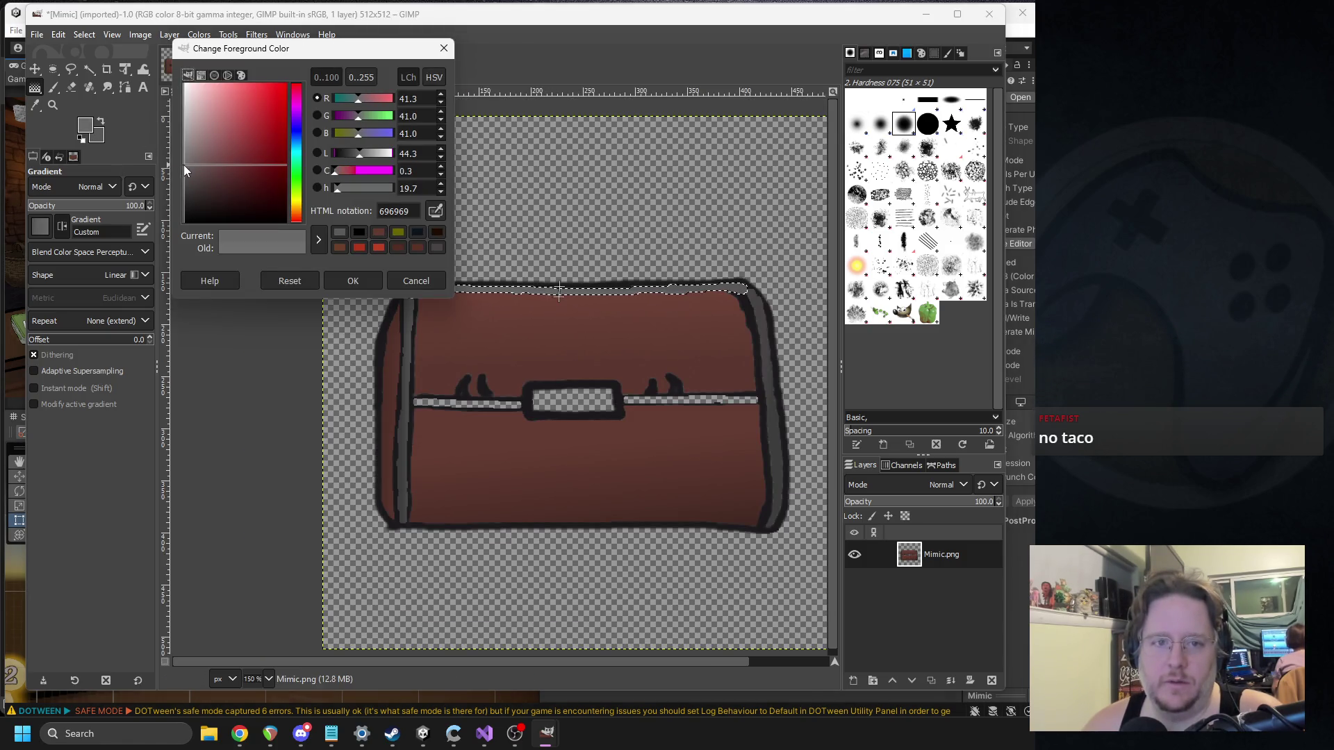
click(373, 285)
click(100, 136)
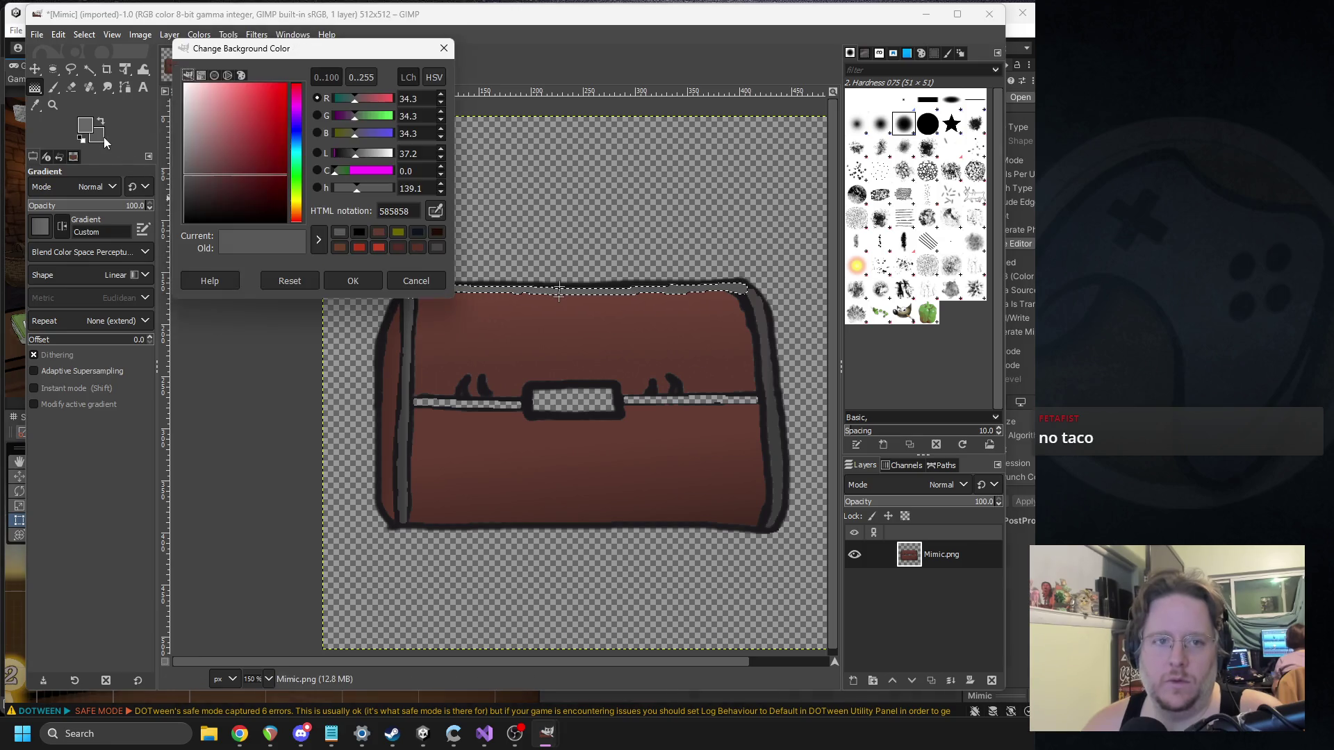
click(184, 184)
drag(184, 185, 181, 181)
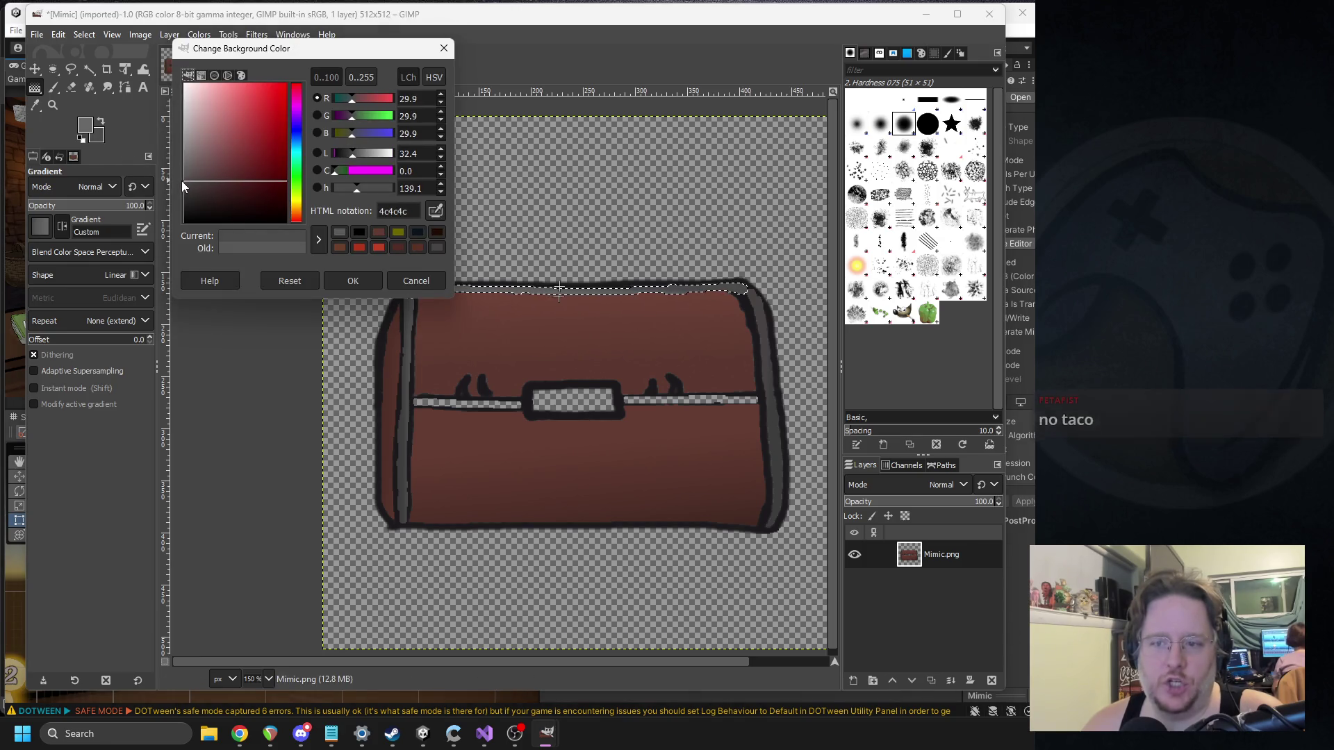
click(341, 281)
Step: Adjust the gradient's end point and apply the gradient to the lid strip
scroll(563, 289, up, 3)
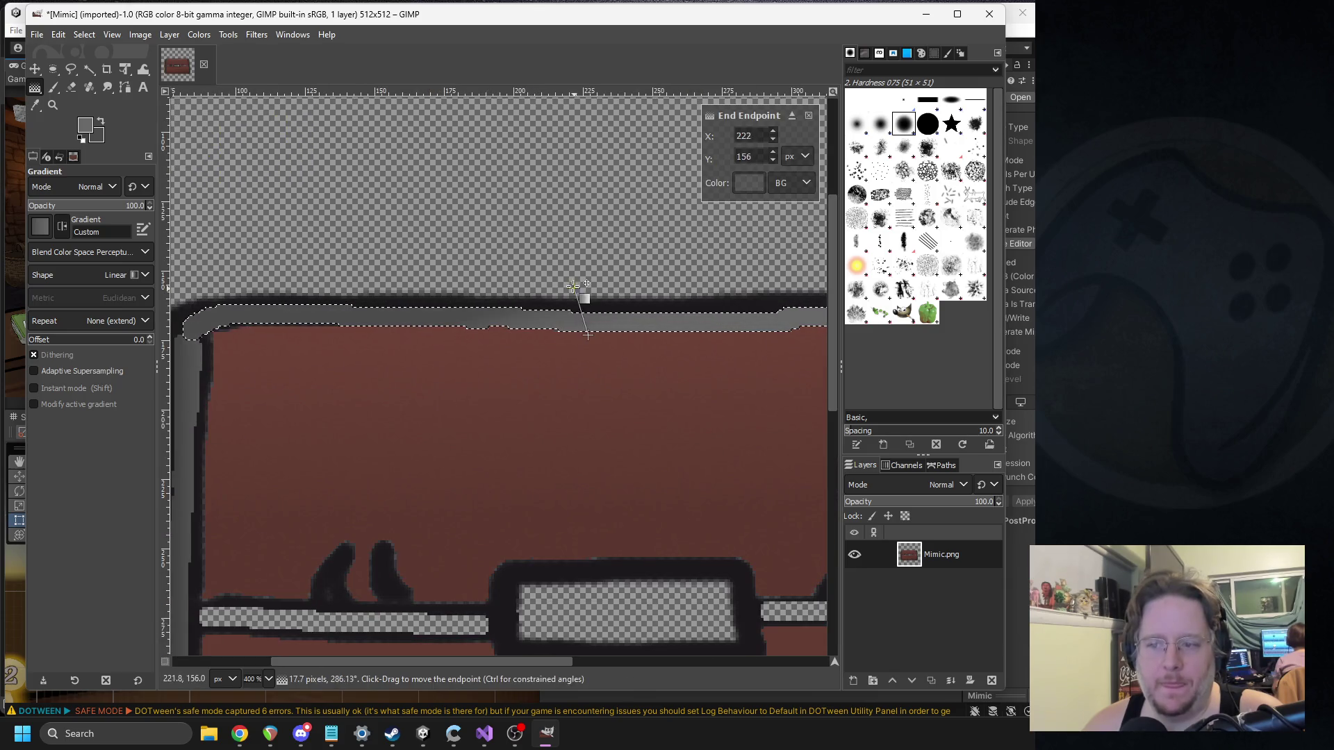
drag(584, 300, 587, 305)
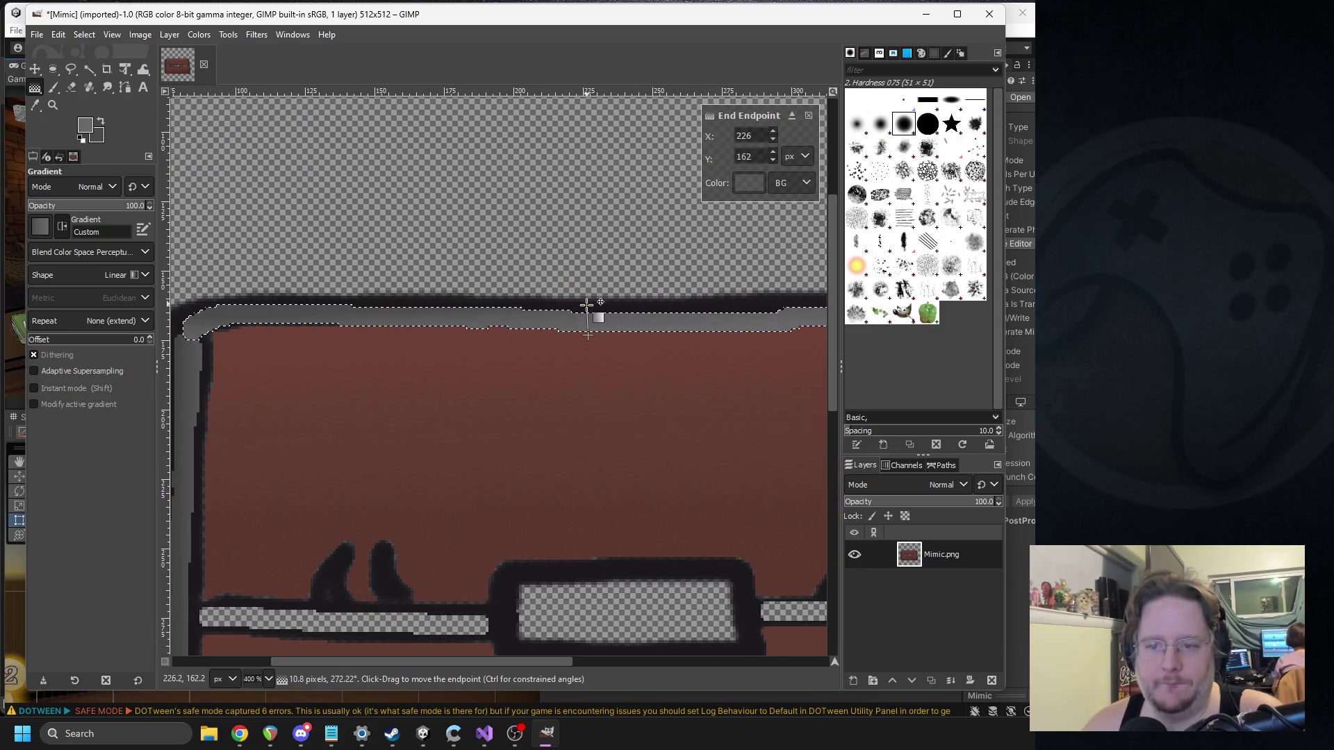
key(Return)
scroll(389, 271, left, 5)
scroll(389, 271, down, 2)
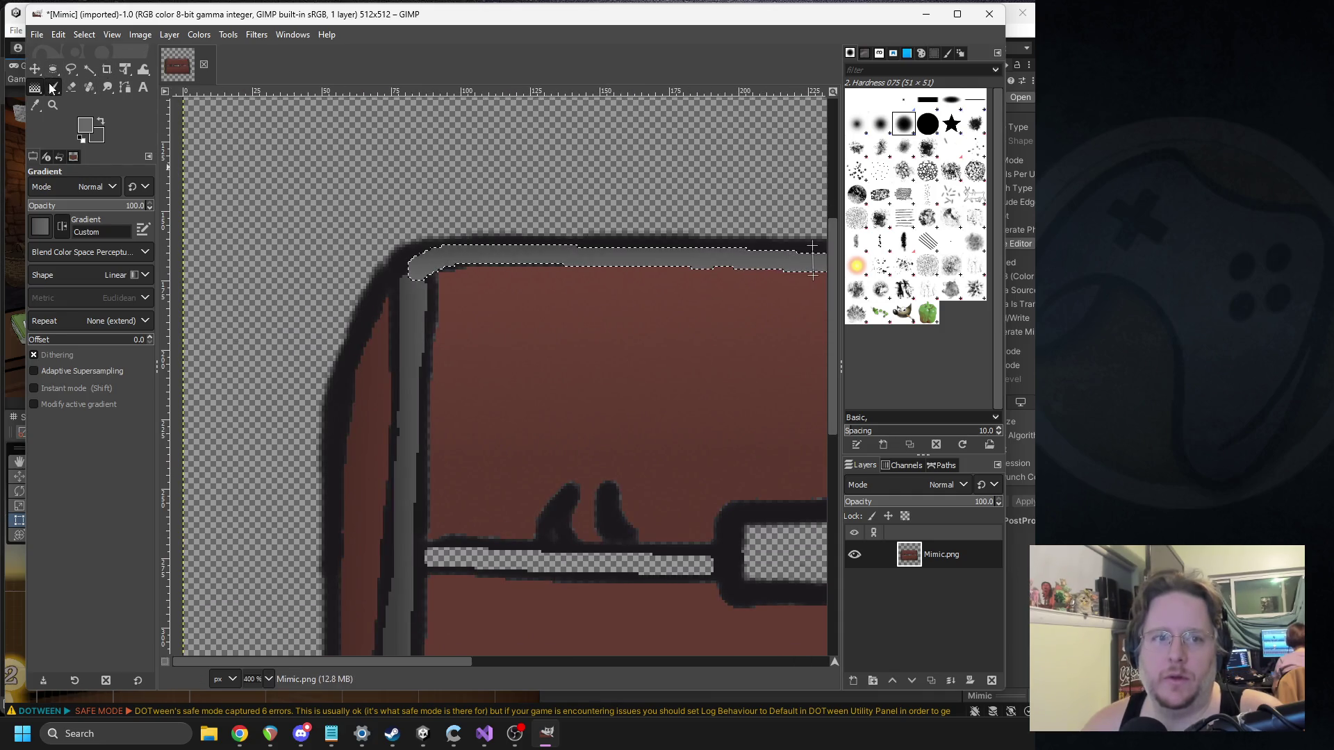
click(53, 87)
ctrl+scroll(433, 219, up, 3)
click(36, 106)
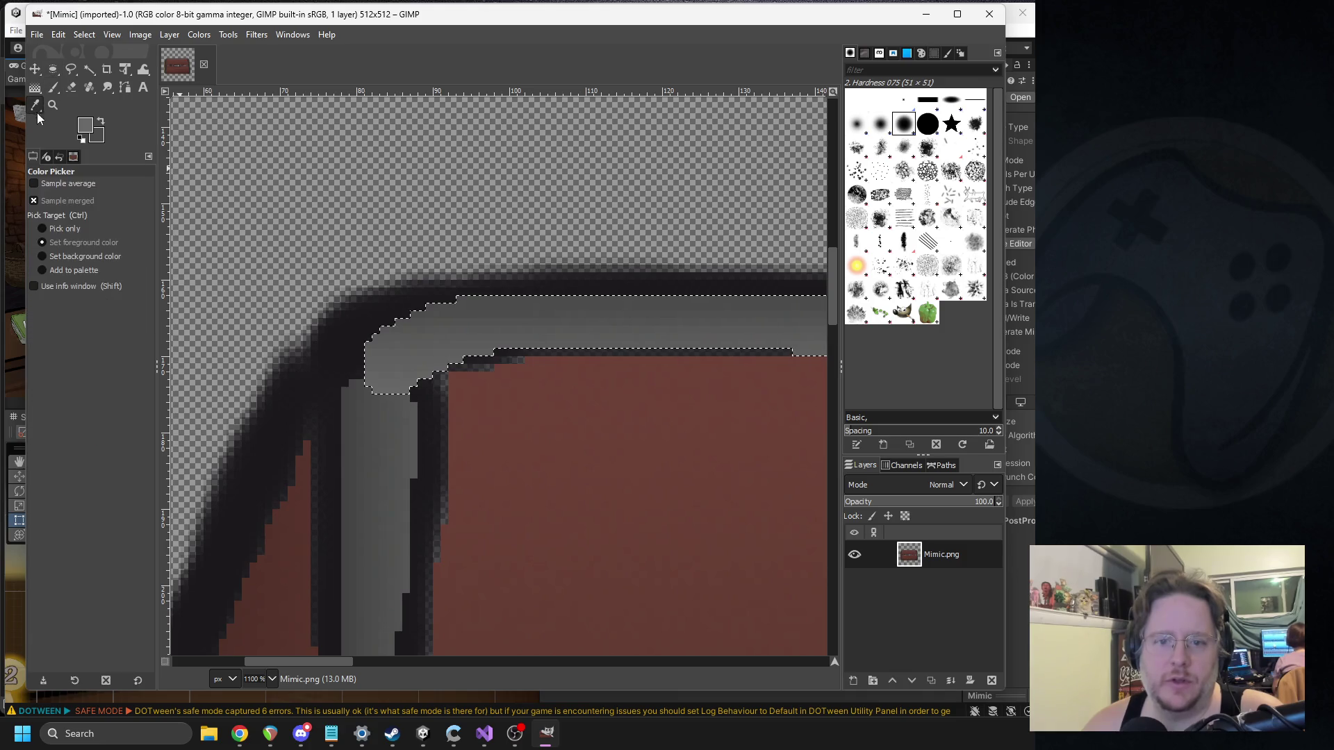
Step: Clear the selection and paint grey over the dark inner corner of the lid frame
click(146, 39)
click(141, 40)
click(169, 34)
click(87, 64)
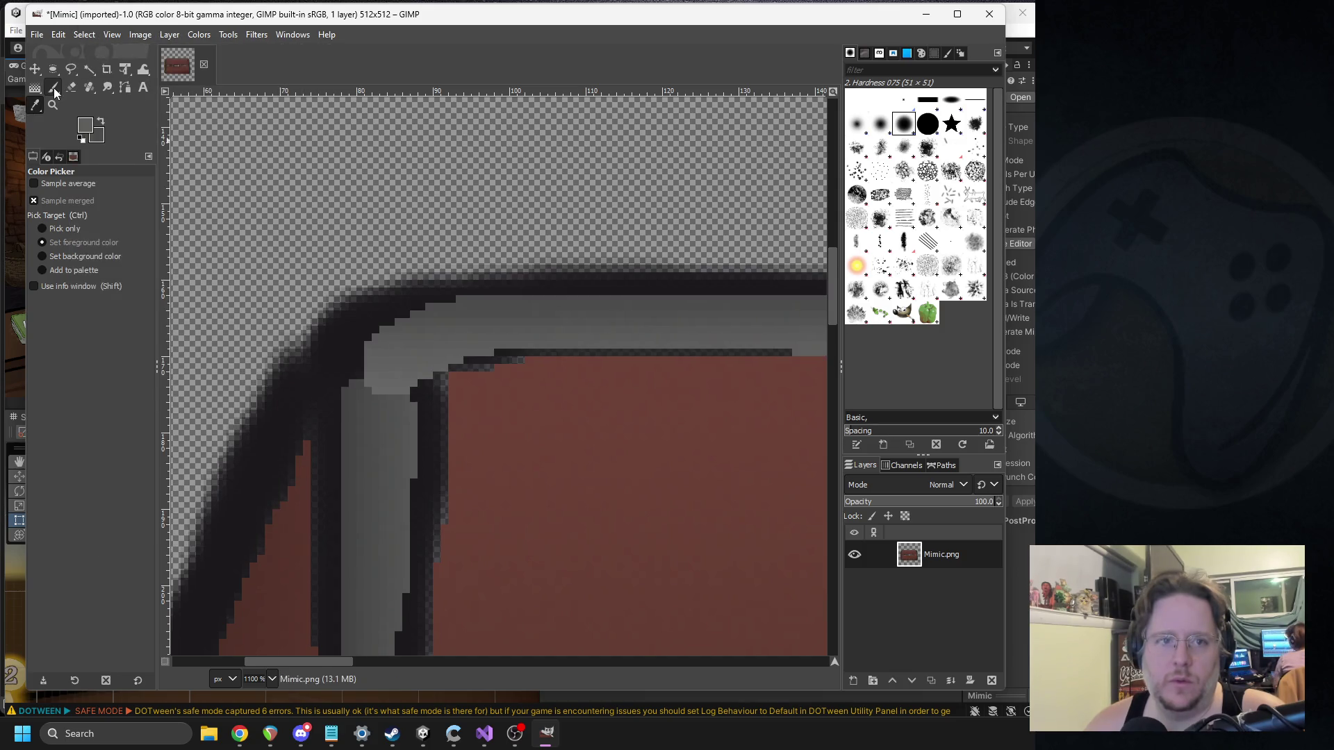
click(53, 87)
mouse_move(368, 392)
mouse_down()
mouse_move(363, 417)
mouse_move(407, 378)
mouse_move(396, 385)
mouse_up()
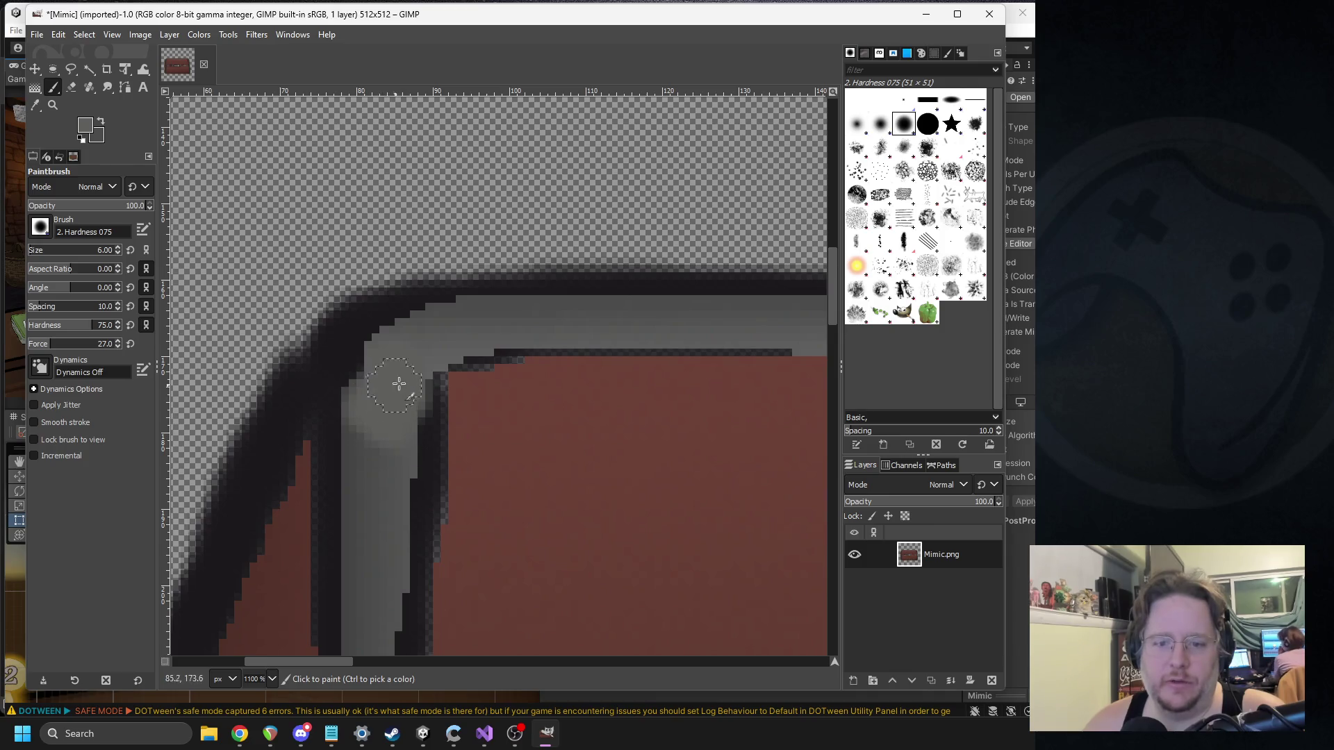
ctrl+scroll(396, 384, down, 7)
ctrl+scroll(719, 296, up, 5)
Step: Sample a darker grey from the lid and paint over its top-right corner gap
click(34, 105)
click(533, 268)
key(p)
mouse_move(491, 249)
mouse_down()
mouse_move(490, 231)
mouse_move(476, 244)
mouse_move(505, 235)
mouse_up()
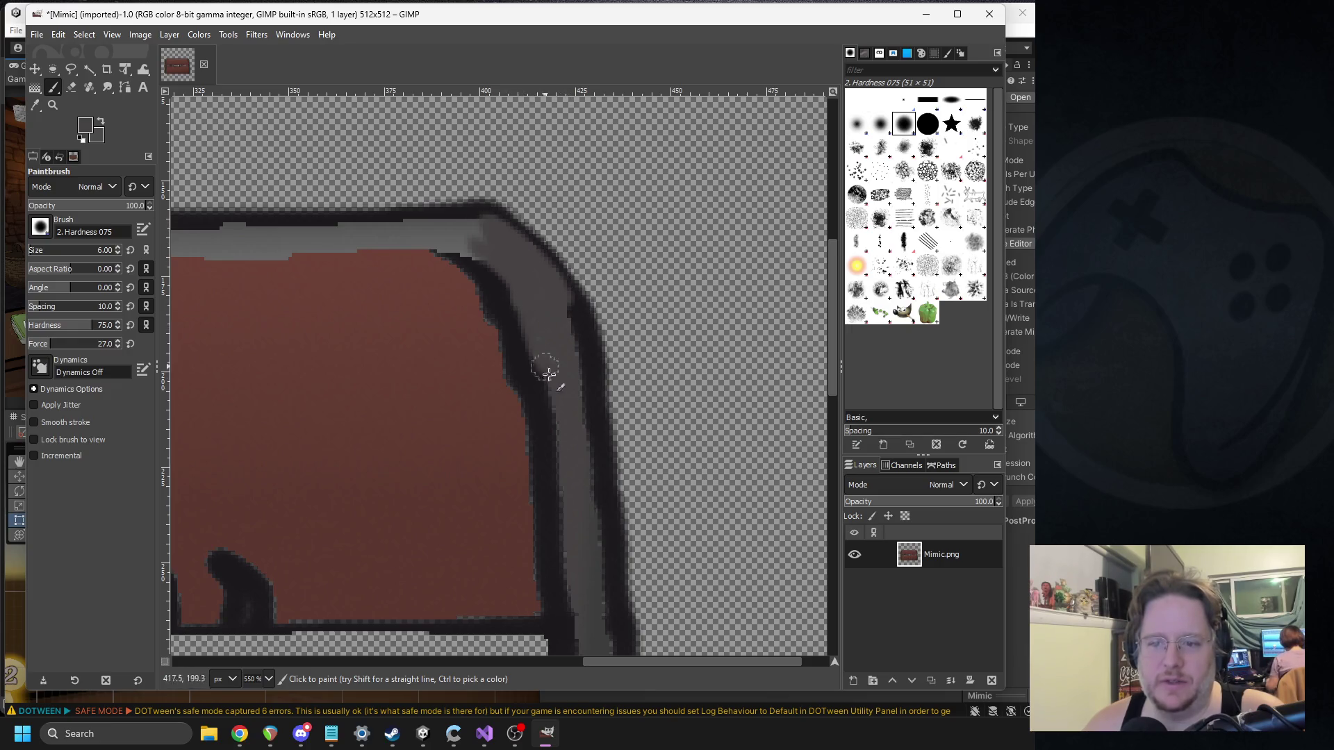
ctrl+scroll(535, 418, up, 5)
ctrl+scroll(536, 400, down, 8)
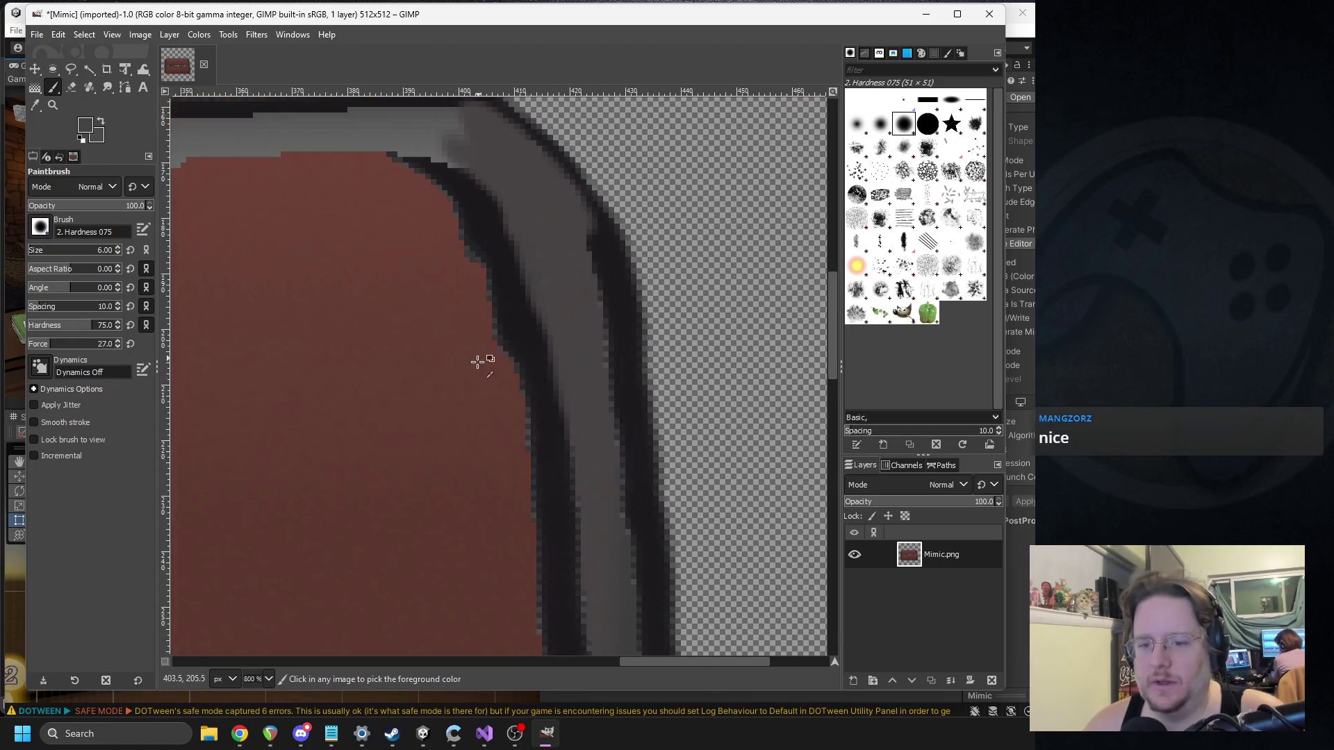
key(2)
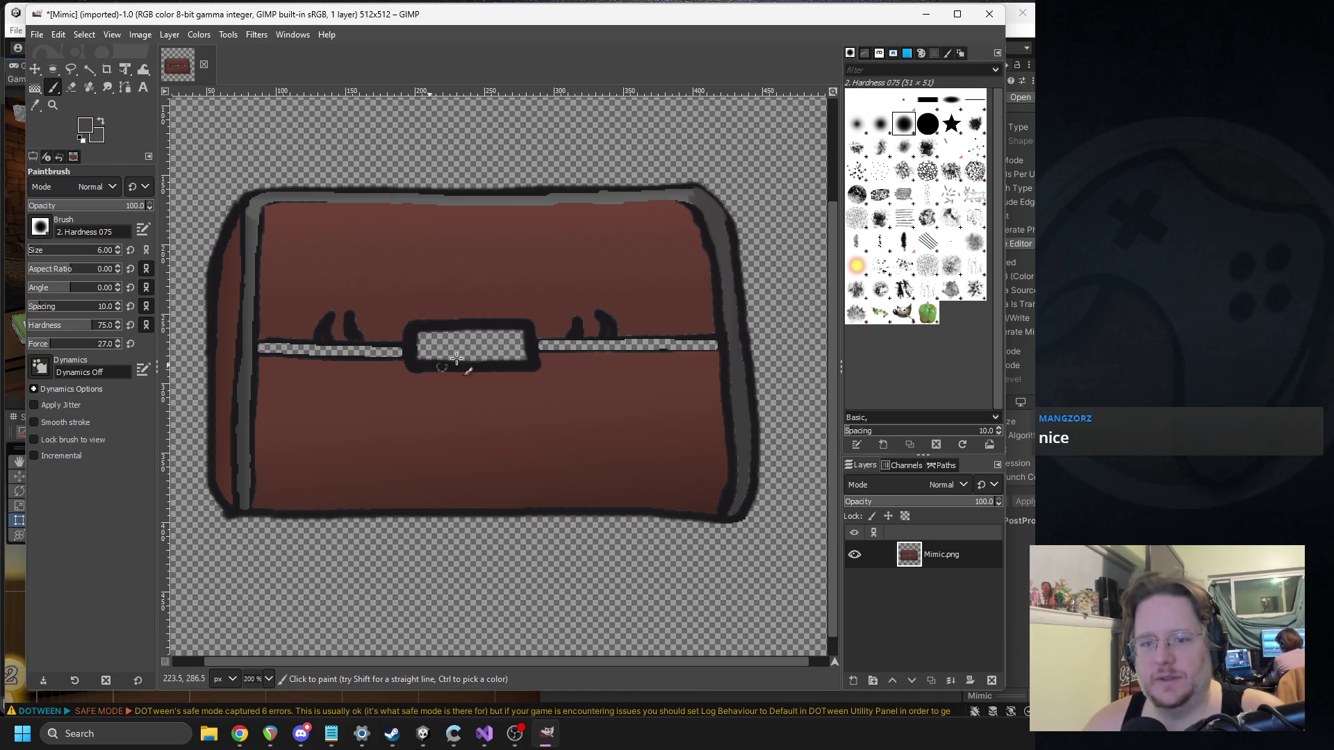
ctrl+scroll(361, 327, up, 3)
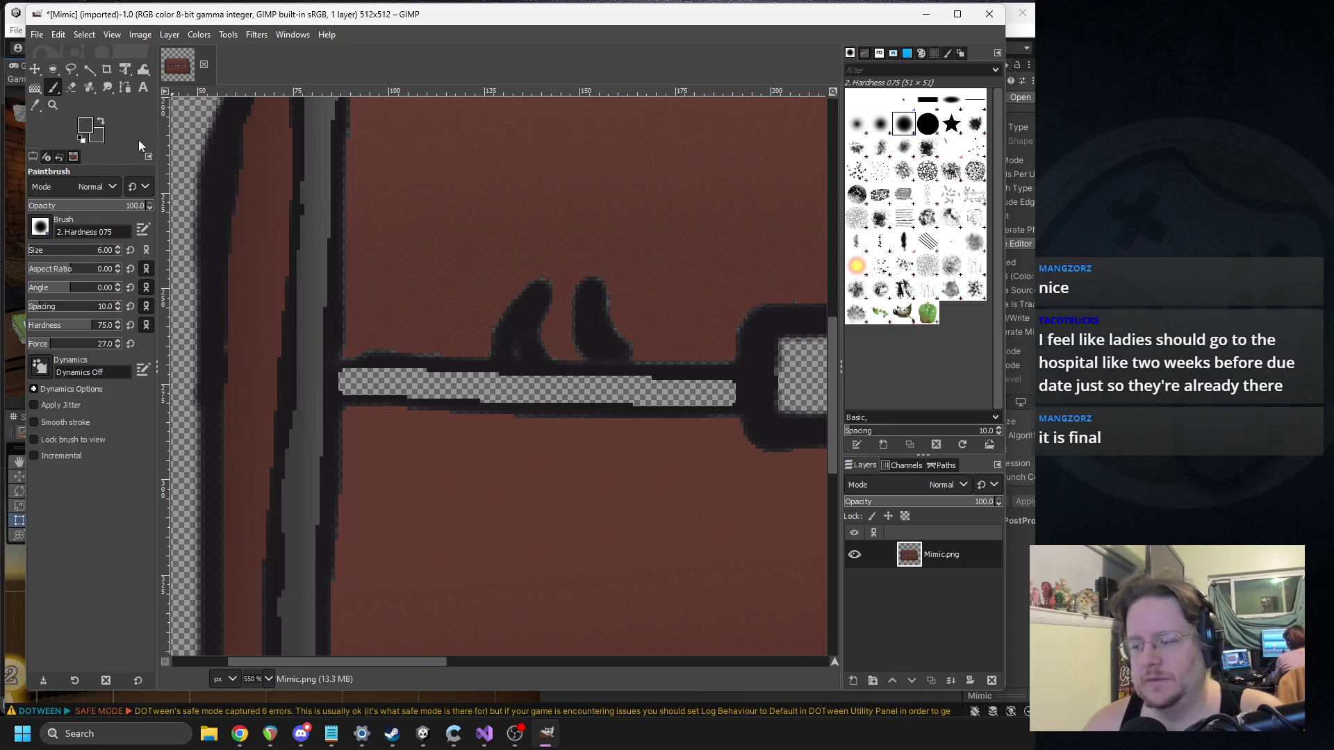
click(89, 69)
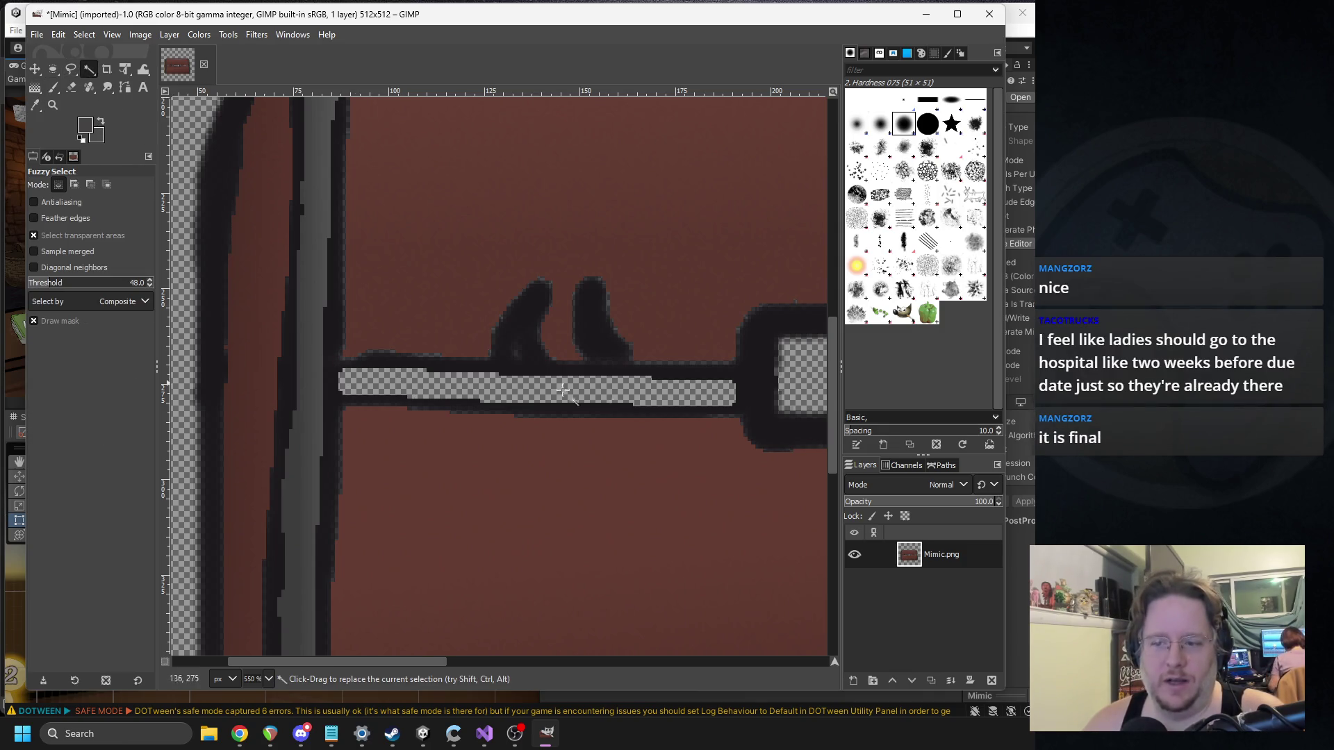
Step: Fuzzy-select the empty seam strips on both sides of the latch
click(525, 386)
ctrl+scroll(506, 349, down, 3)
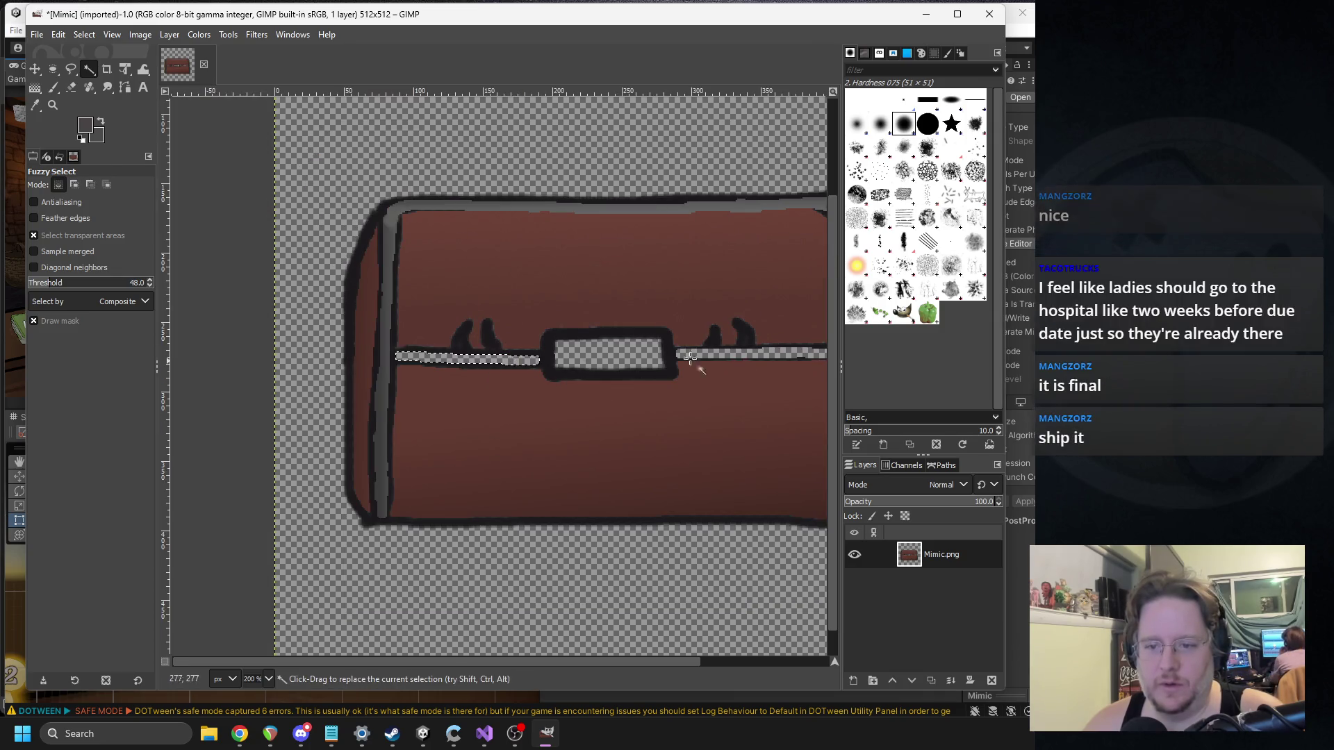
drag(715, 366, 784, 386)
drag(514, 378, 538, 393)
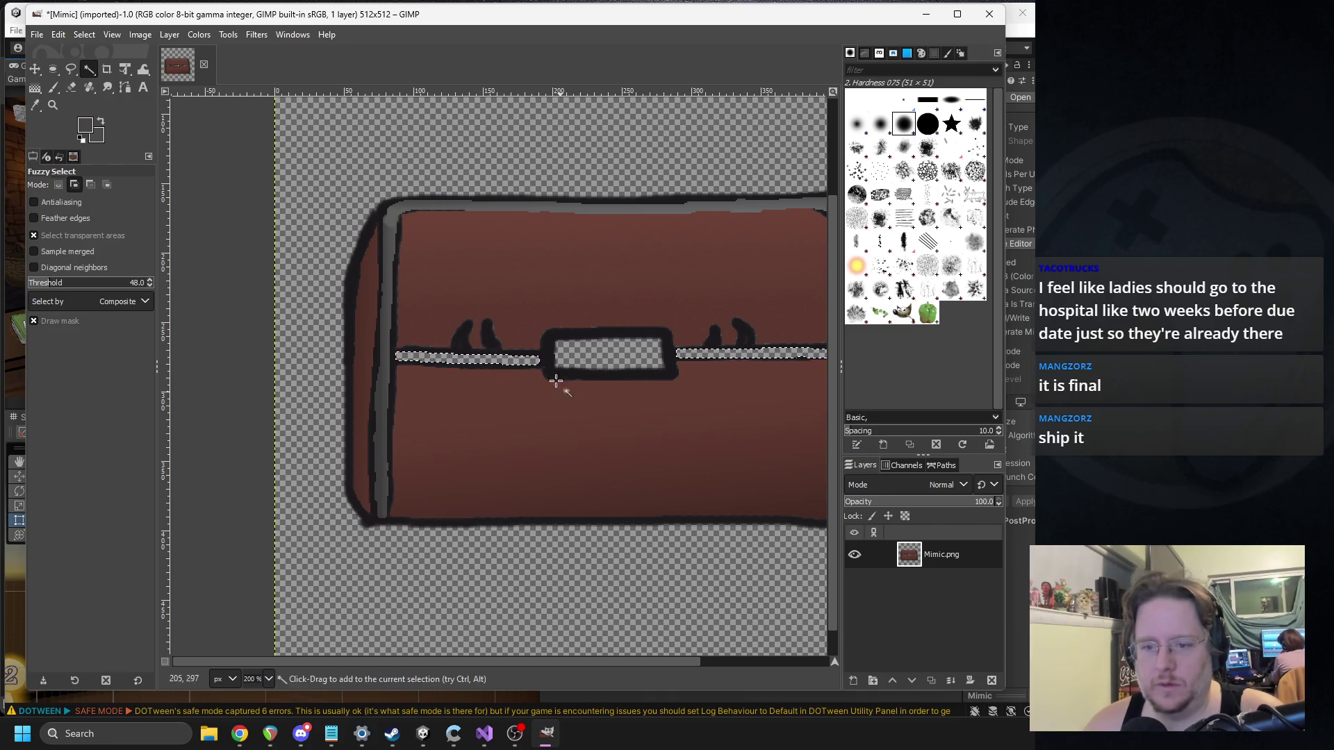
Step: Fill the seam strips with a vertical grey gradient using foreground grey 717171
click(35, 87)
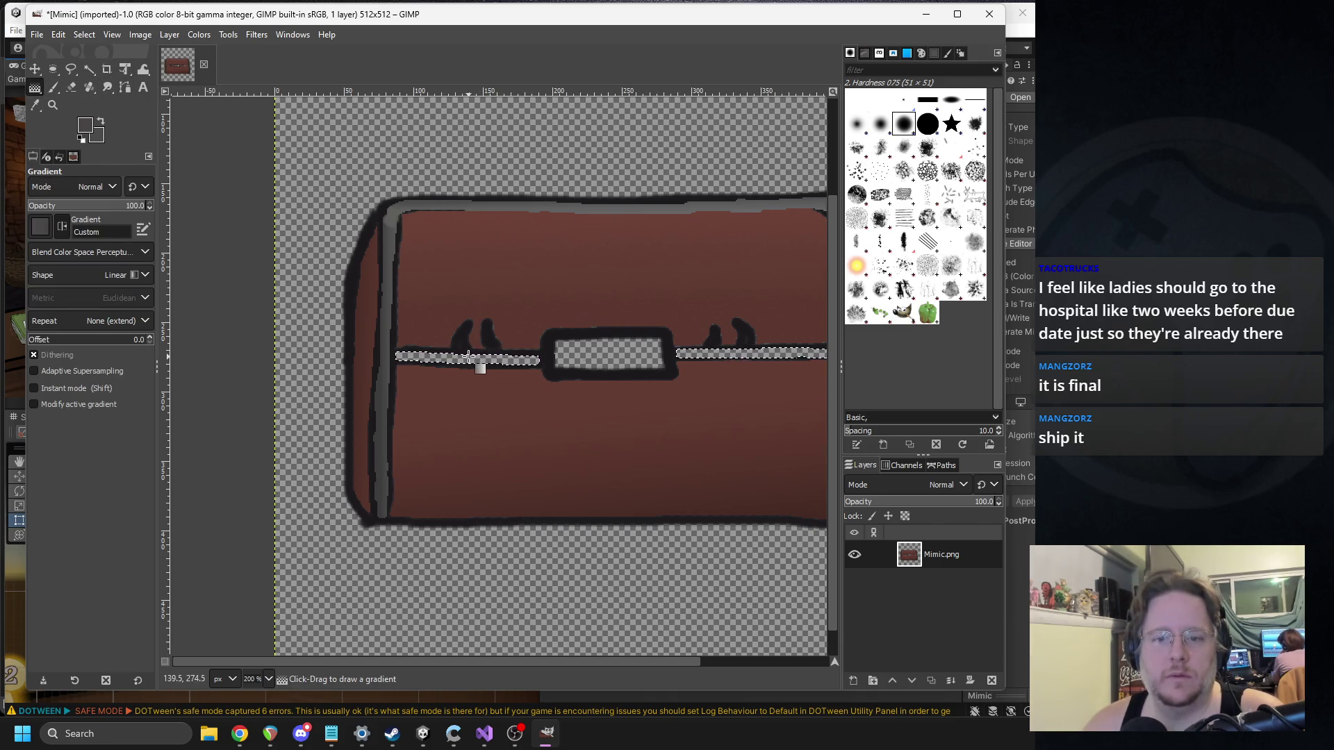
scroll(540, 370, down, 1)
scroll(368, 330, up, 2)
scroll(325, 336, down, 1)
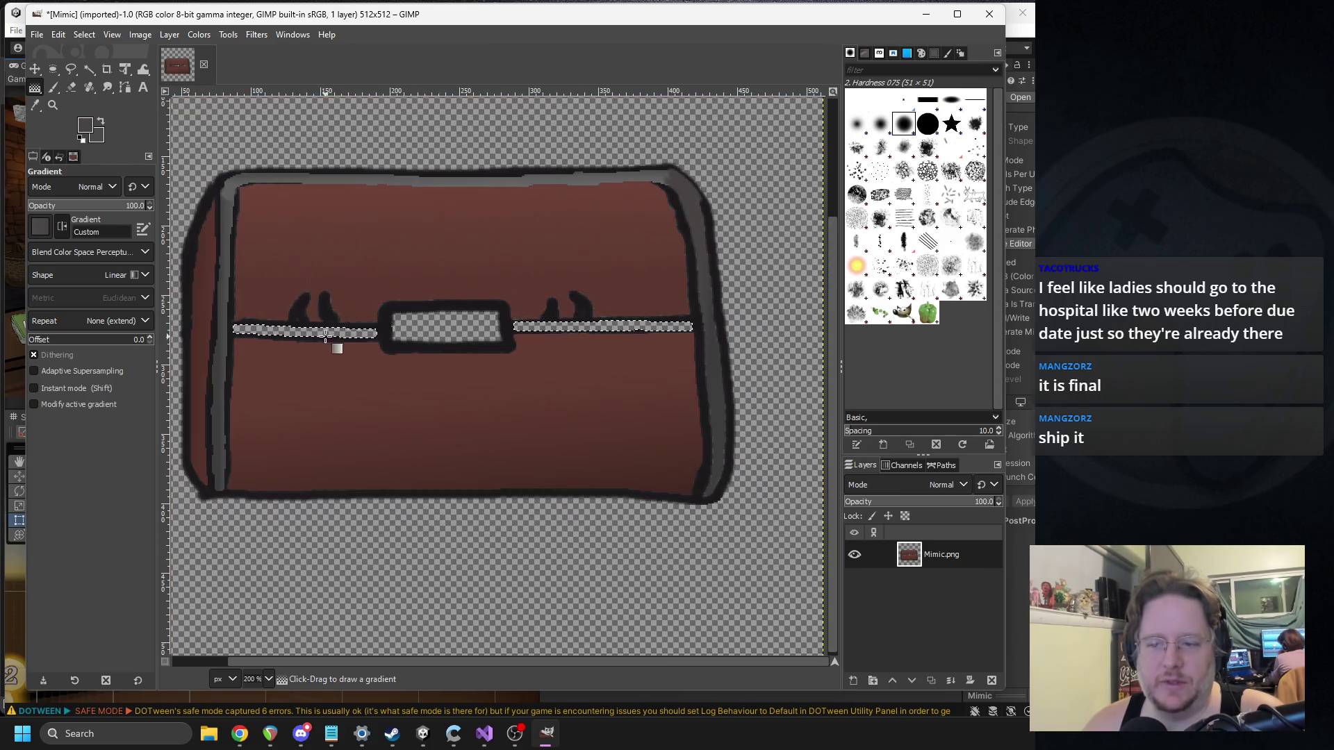
mouse_move(330, 307)
mouse_down()
mouse_move(337, 351)
mouse_move(335, 320)
mouse_up()
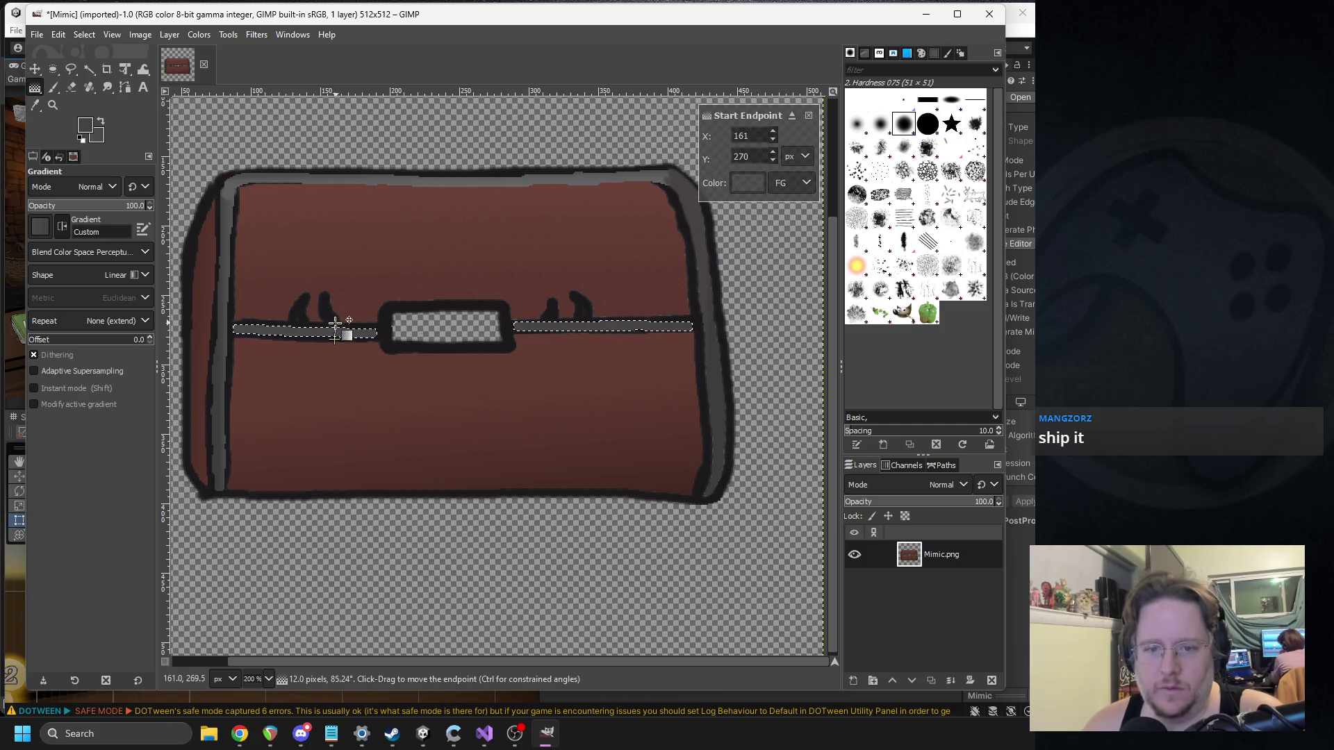
click(85, 125)
drag(200, 169, 183, 161)
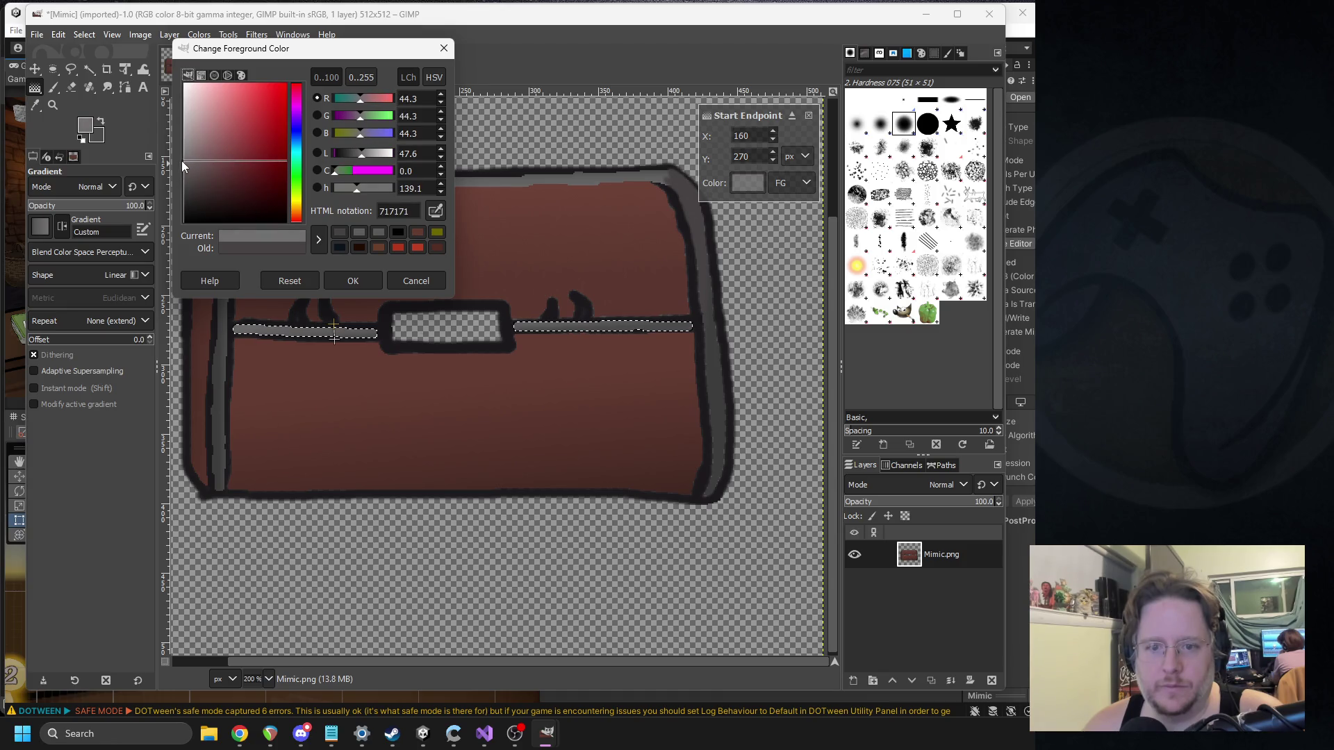
click(350, 280)
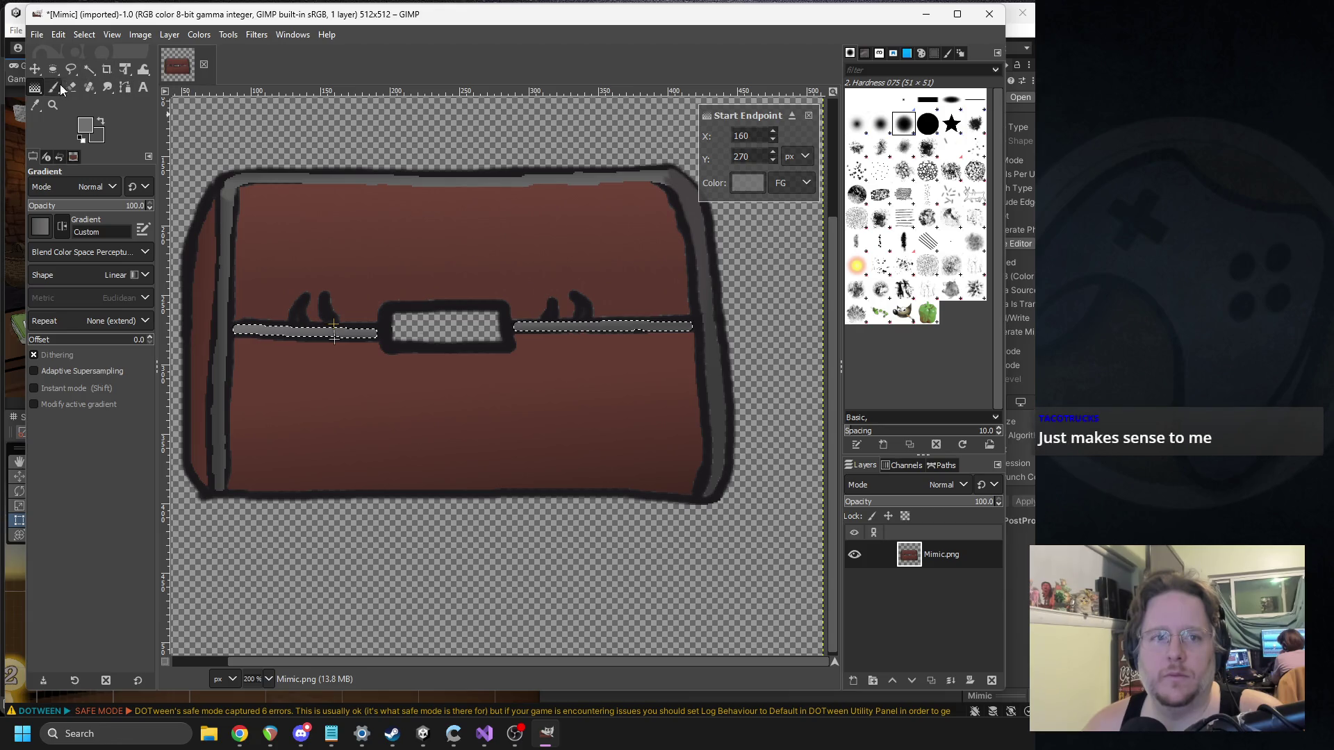
key(p)
click(98, 35)
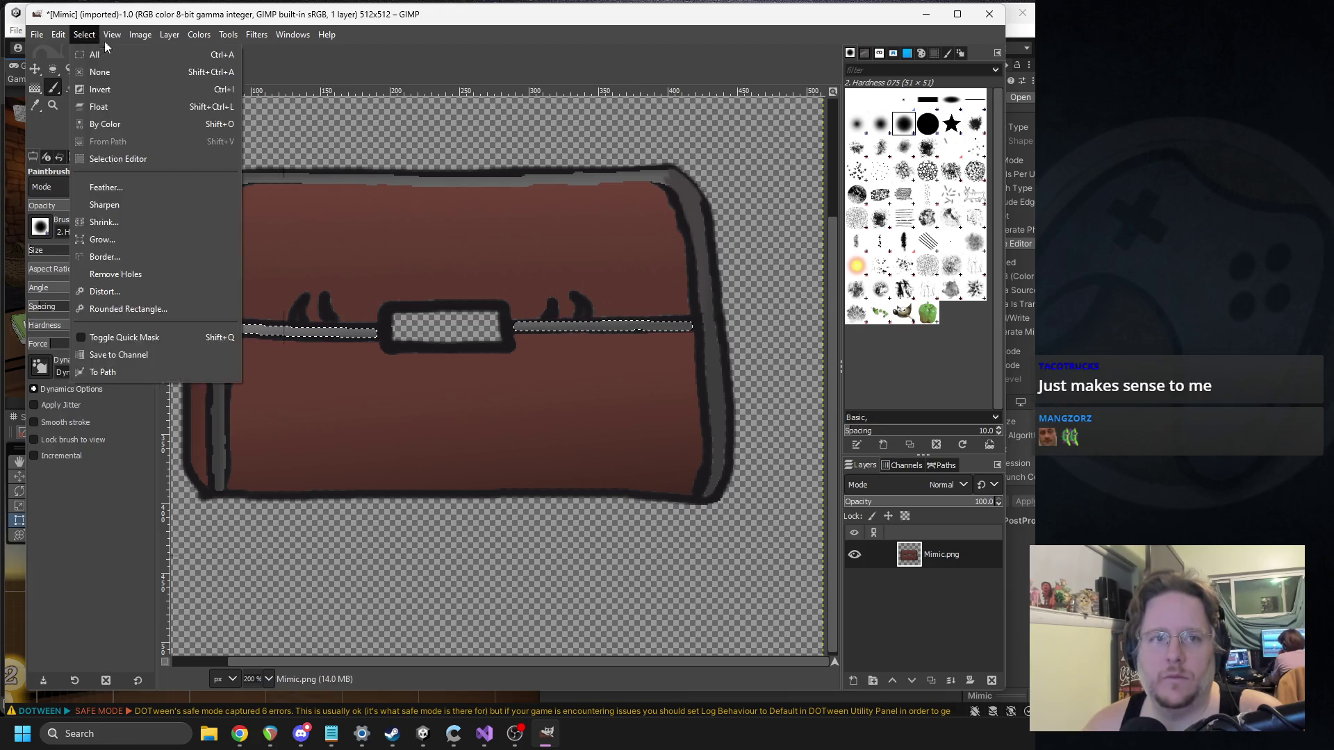
Step: Sample the seam bar's grey and paint over the outline where the bars meet
click(89, 54)
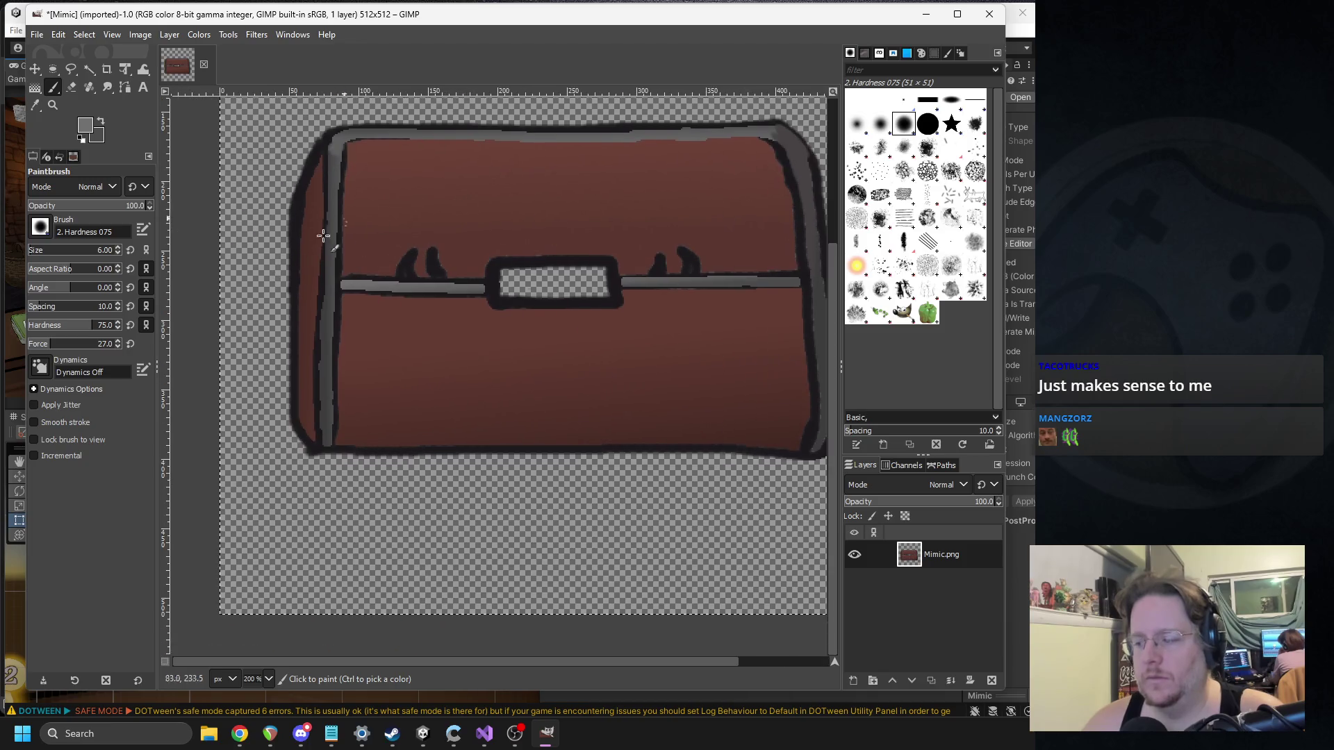
scroll(334, 226, up, 3)
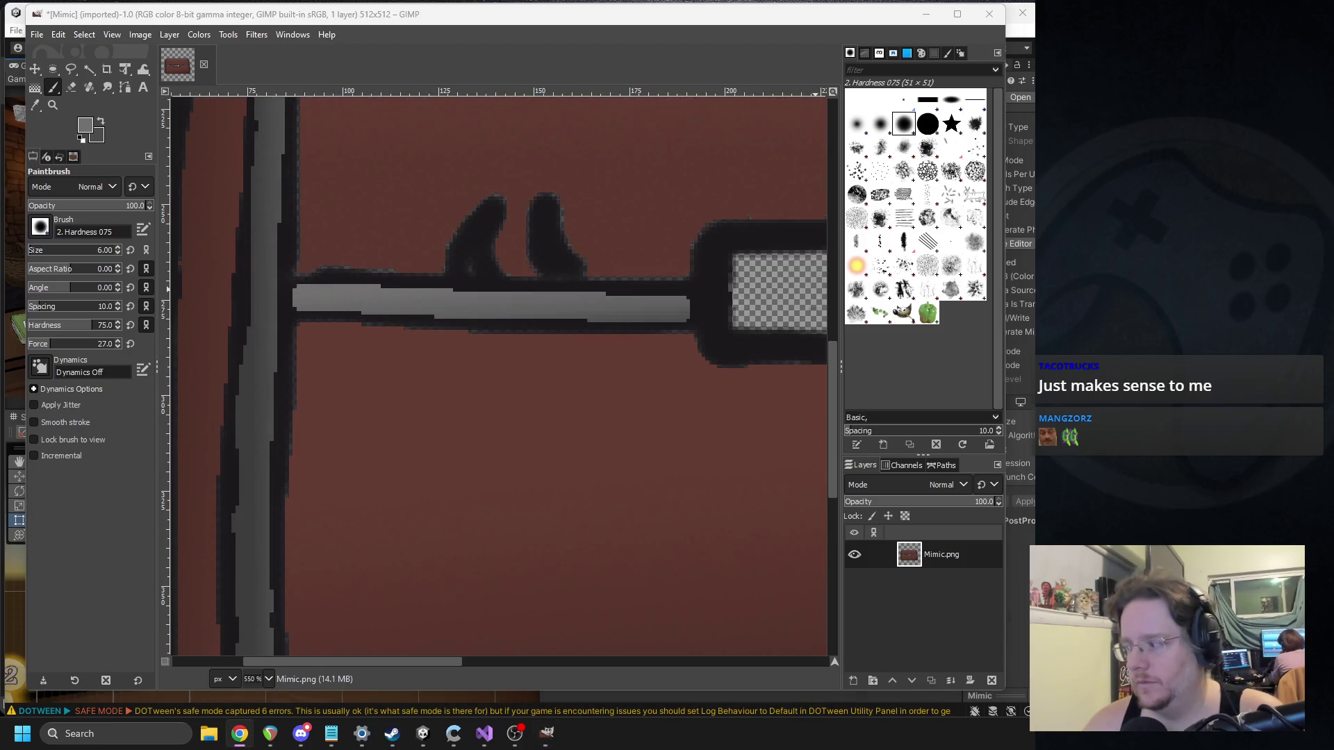
click(35, 105)
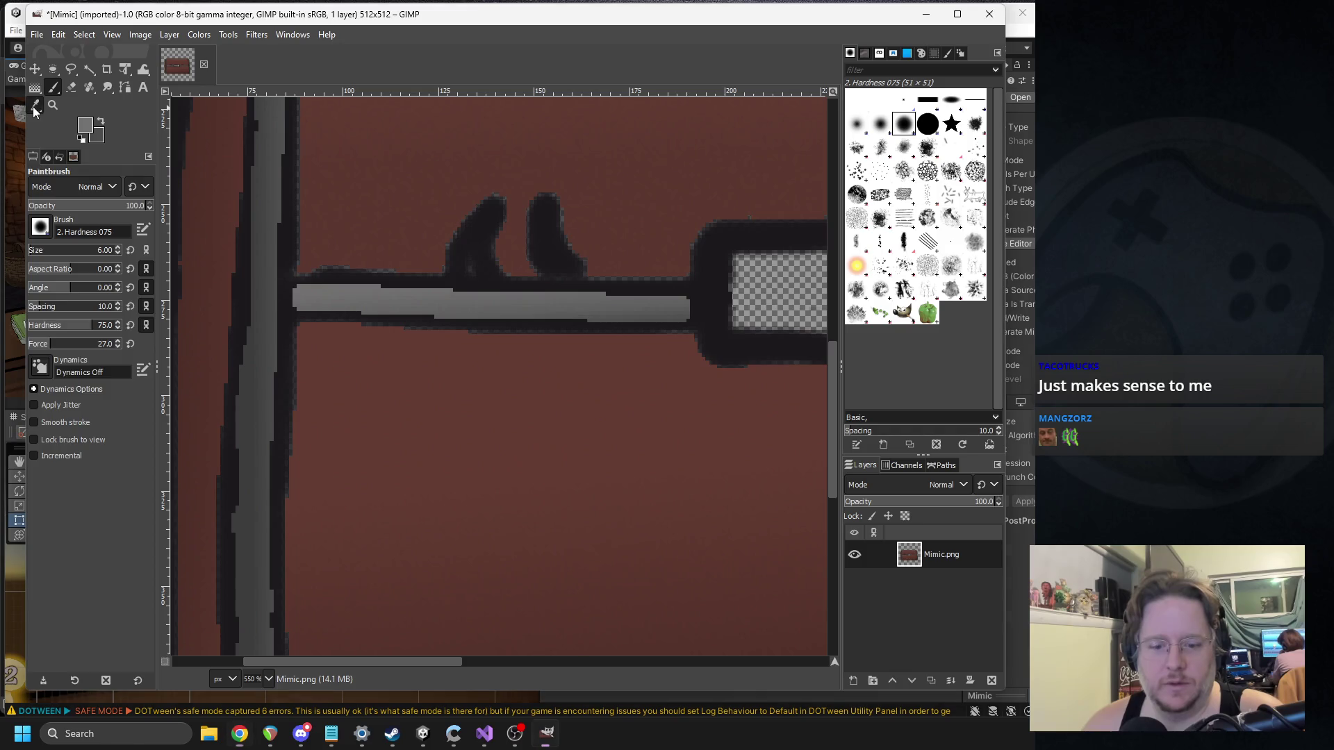
click(269, 301)
key(p)
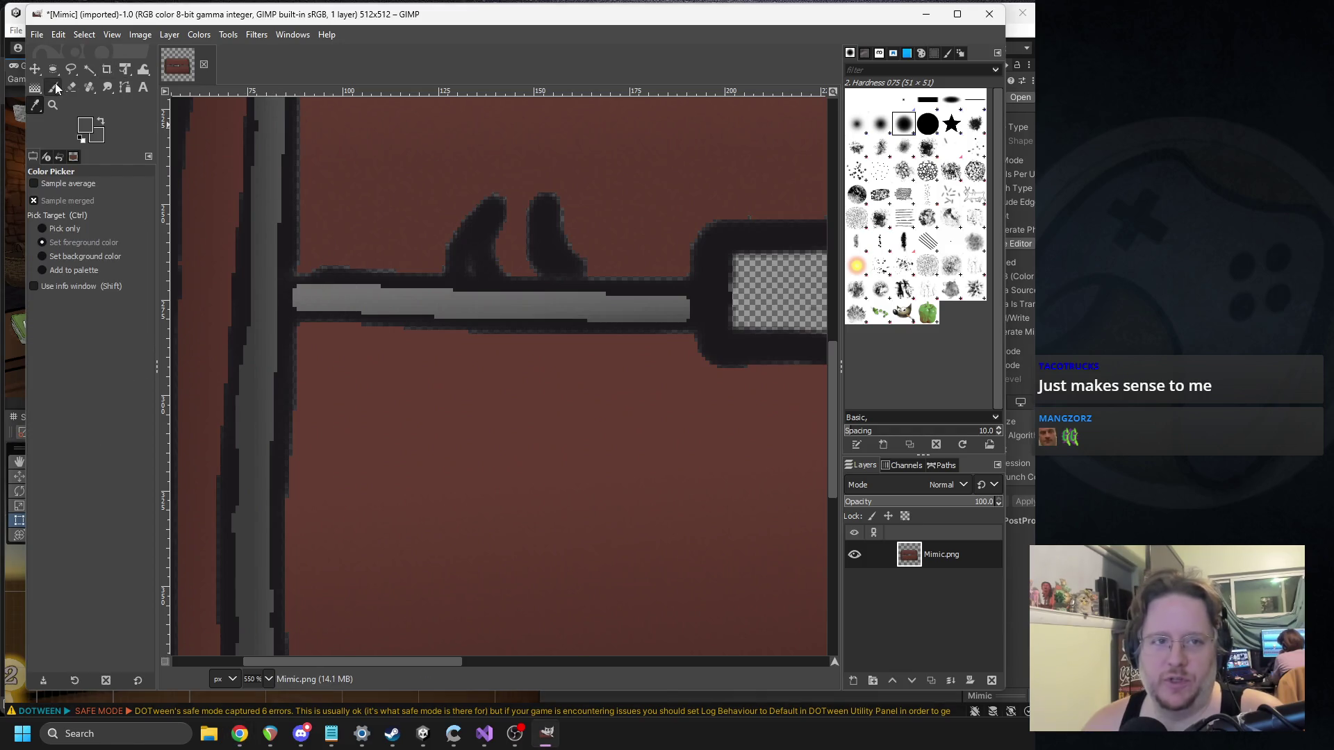
mouse_move(284, 294)
mouse_down()
mouse_move(287, 311)
mouse_move(280, 301)
mouse_up()
ctrl+scroll(282, 312, down, 5)
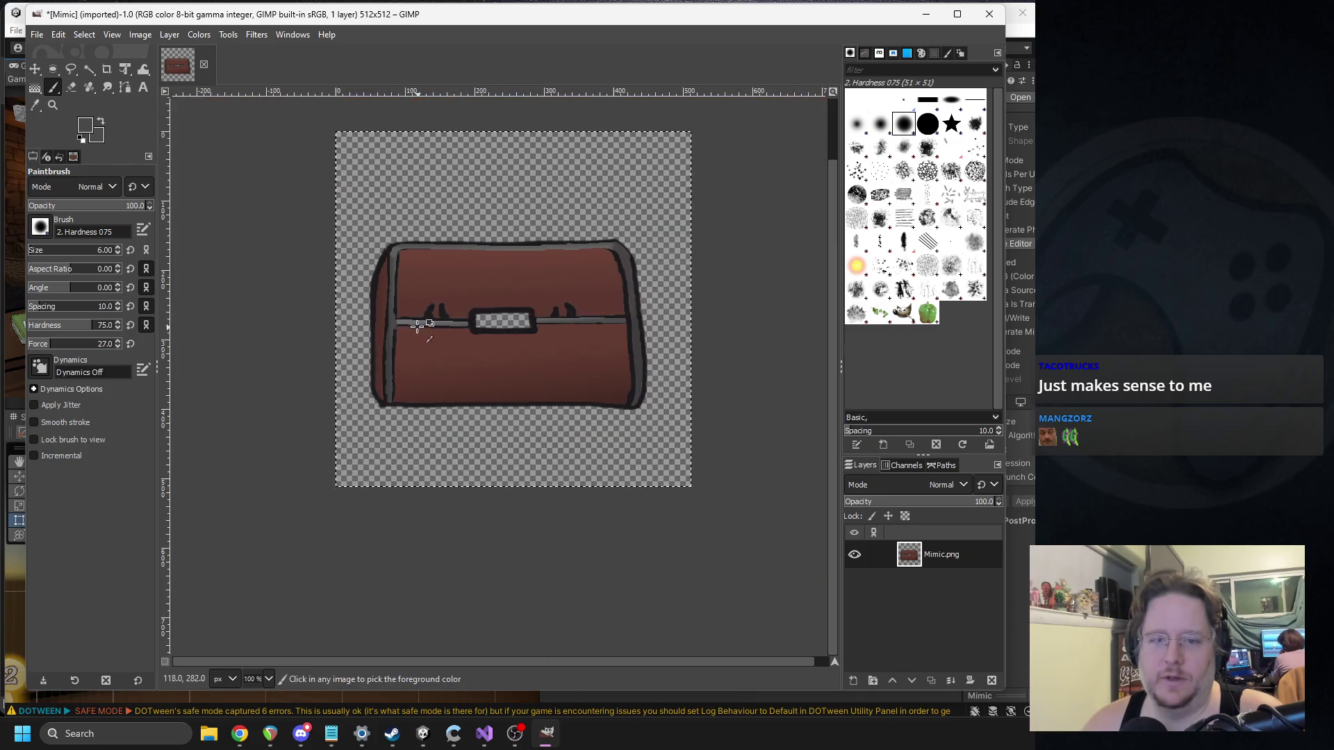
ctrl+scroll(434, 278, up, 4)
drag(323, 305, 349, 317)
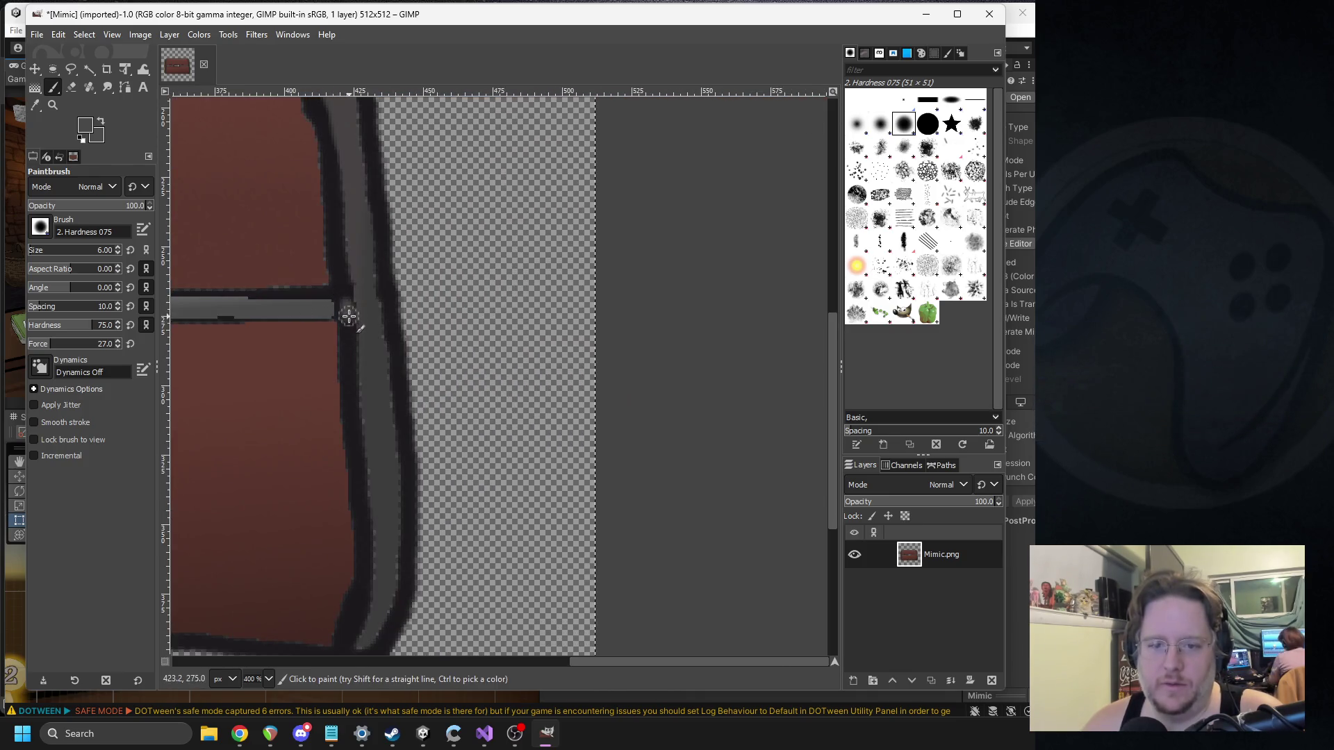
scroll(358, 309, up, 3)
scroll(518, 273, left, 8)
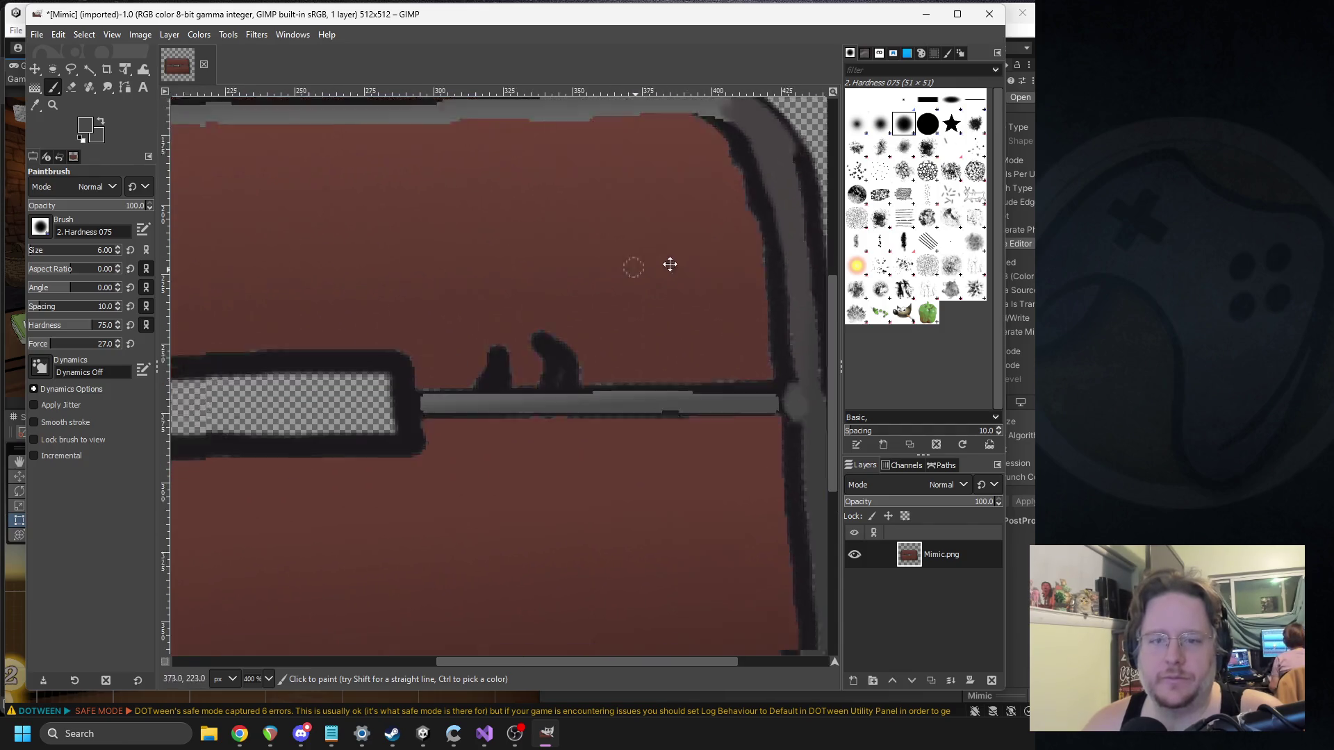
scroll(511, 274, left, 5)
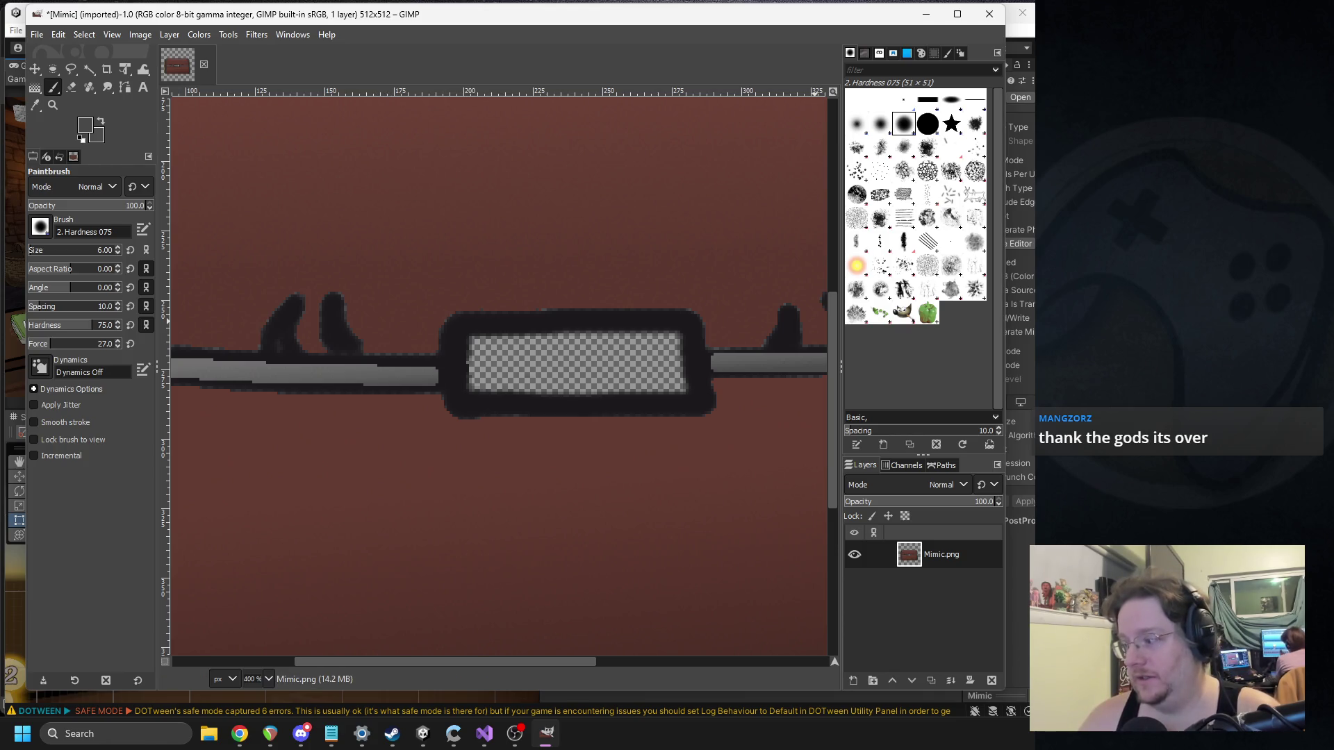
Step: Sample the chest's reddish-brown and paint it over the latch outline's corner
key(alt+Tab)
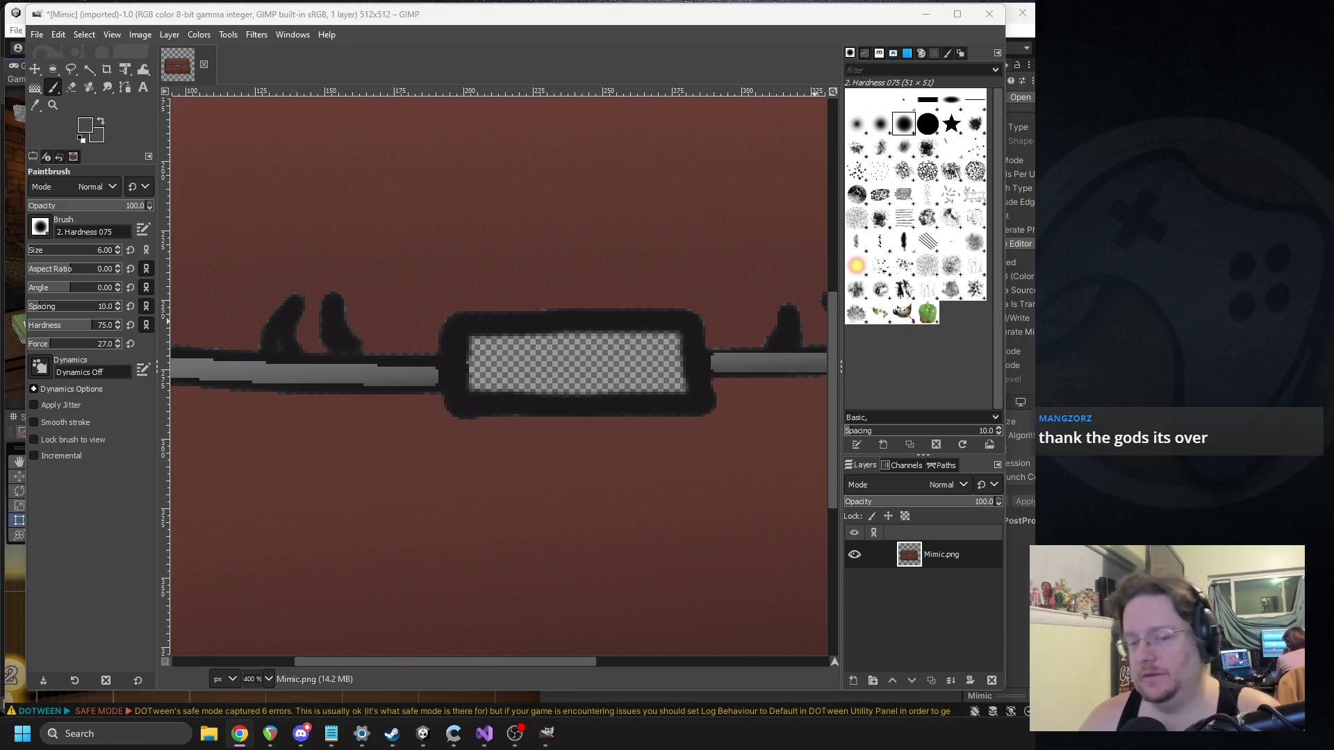
click(34, 104)
click(292, 181)
click(53, 88)
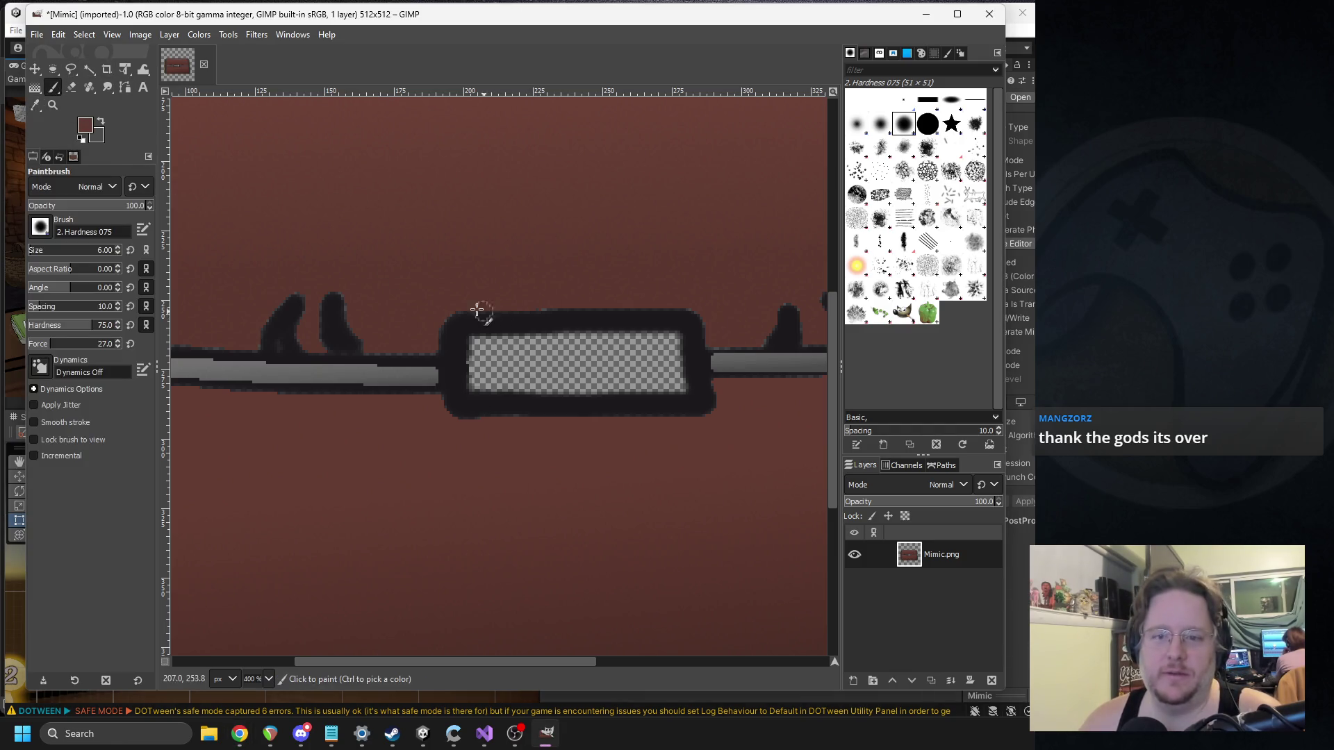
drag(631, 304, 706, 301)
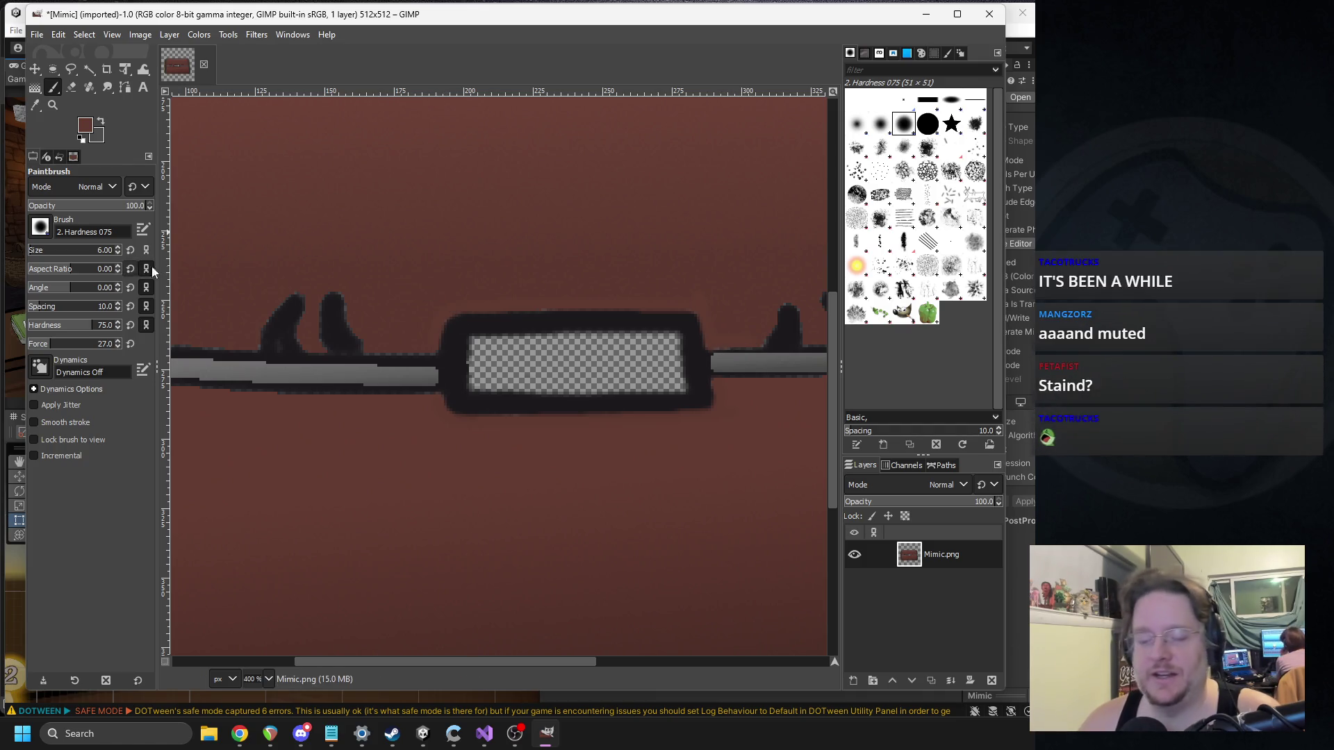
Step: Set the foreground to pale yellow d1cc56 and choose a darker yellow bbb646 for the background
click(83, 125)
drag(296, 219, 269, 148)
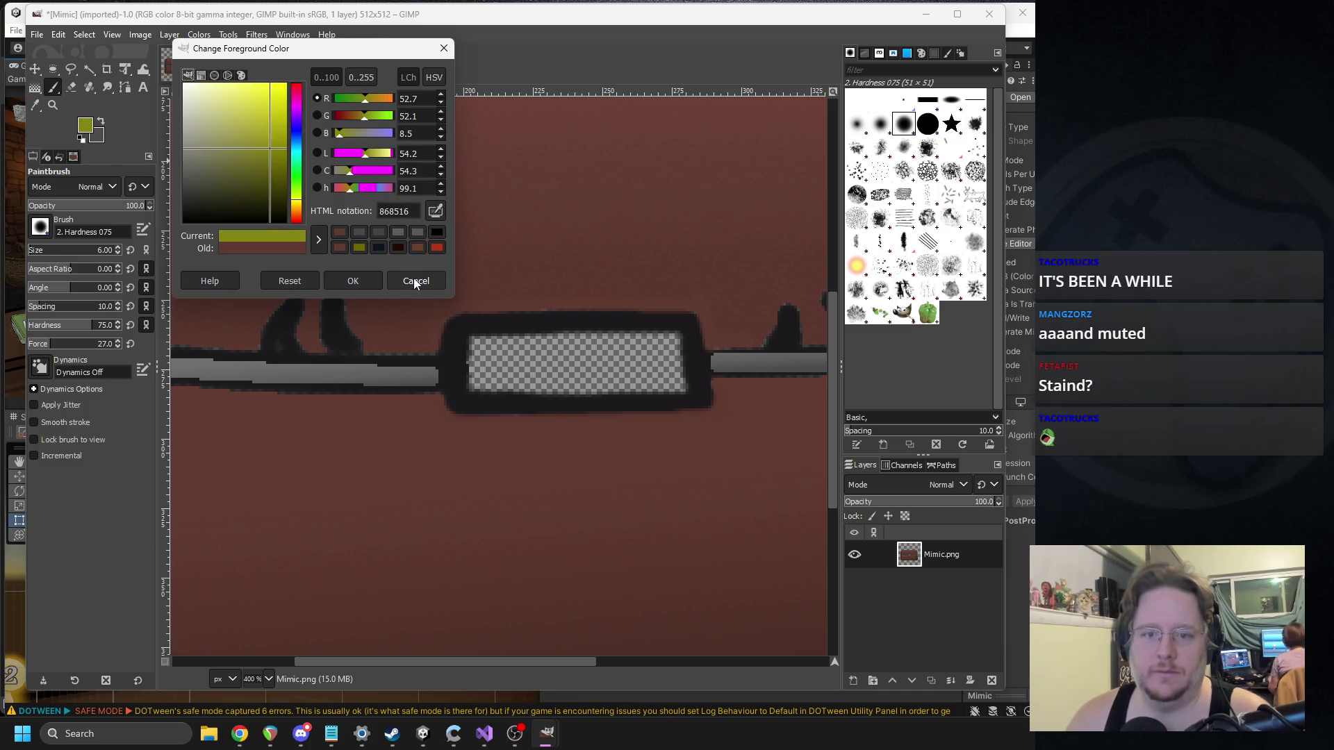
click(384, 158)
mouse_move(264, 139)
mouse_down()
mouse_move(231, 109)
mouse_move(248, 117)
mouse_move(255, 102)
mouse_move(251, 122)
mouse_up()
click(353, 280)
click(97, 137)
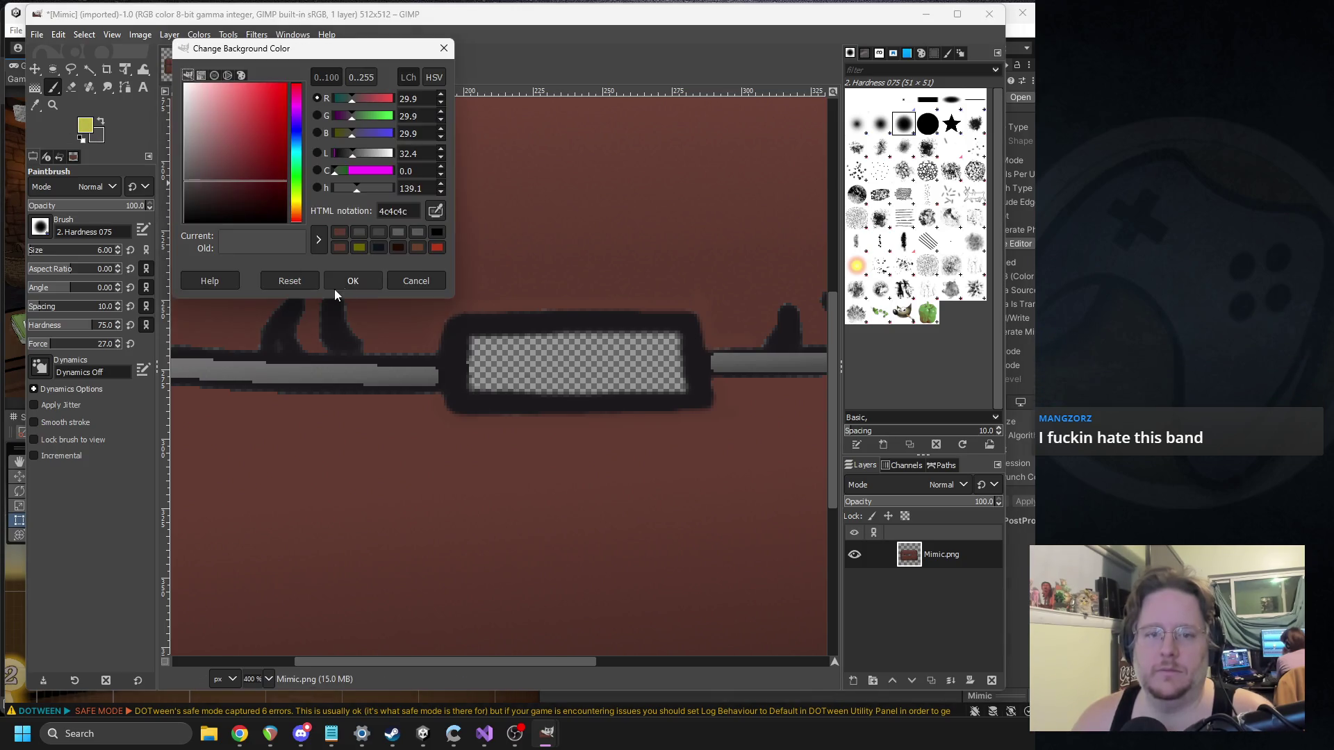
click(359, 247)
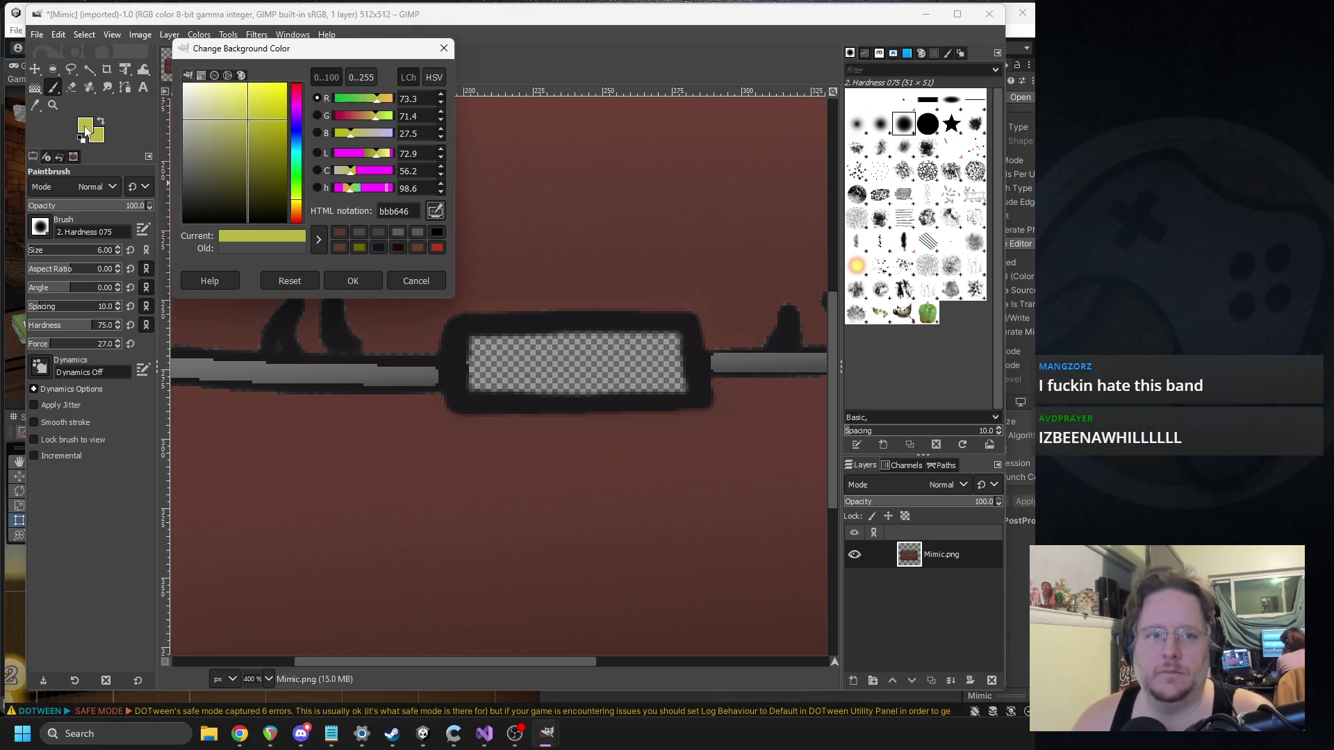
Step: Confirm the background yellow and fuzzy-select the empty interior of the latch box
click(351, 280)
click(89, 69)
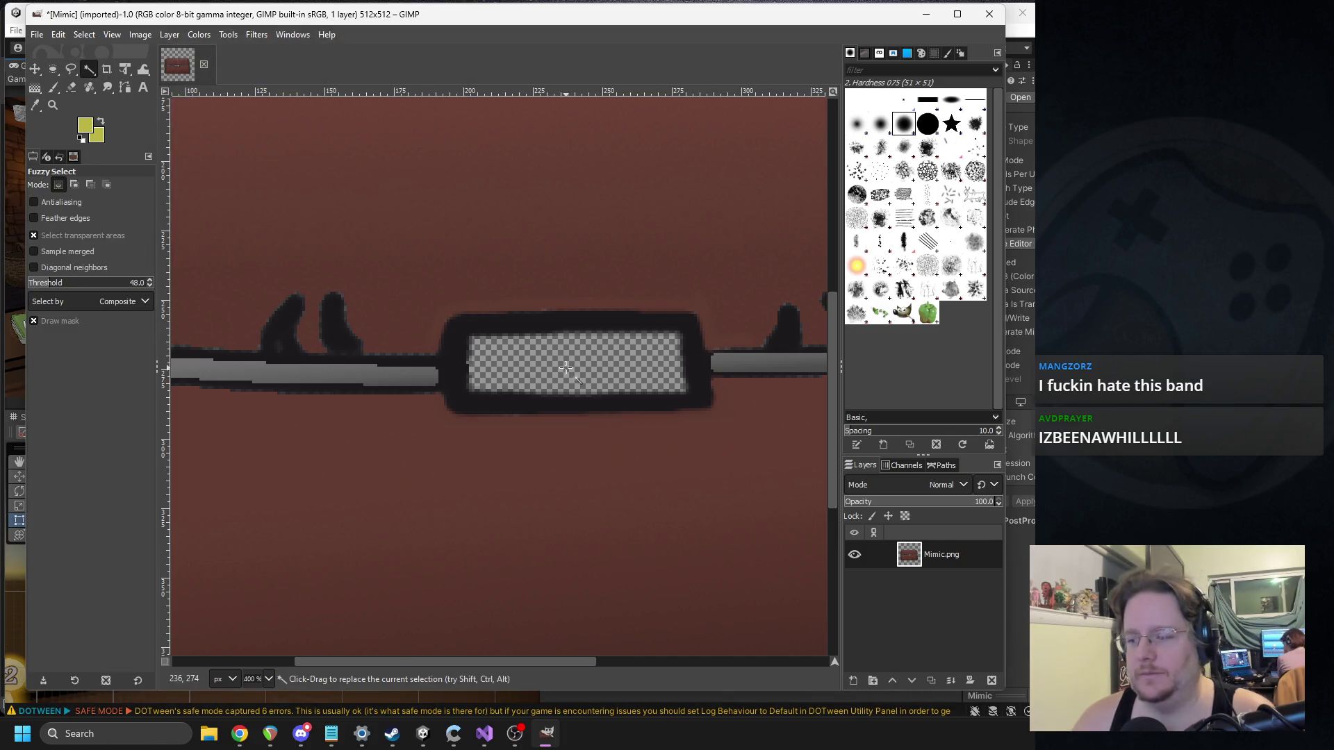
drag(580, 368, 582, 330)
drag(723, 234, 554, 424)
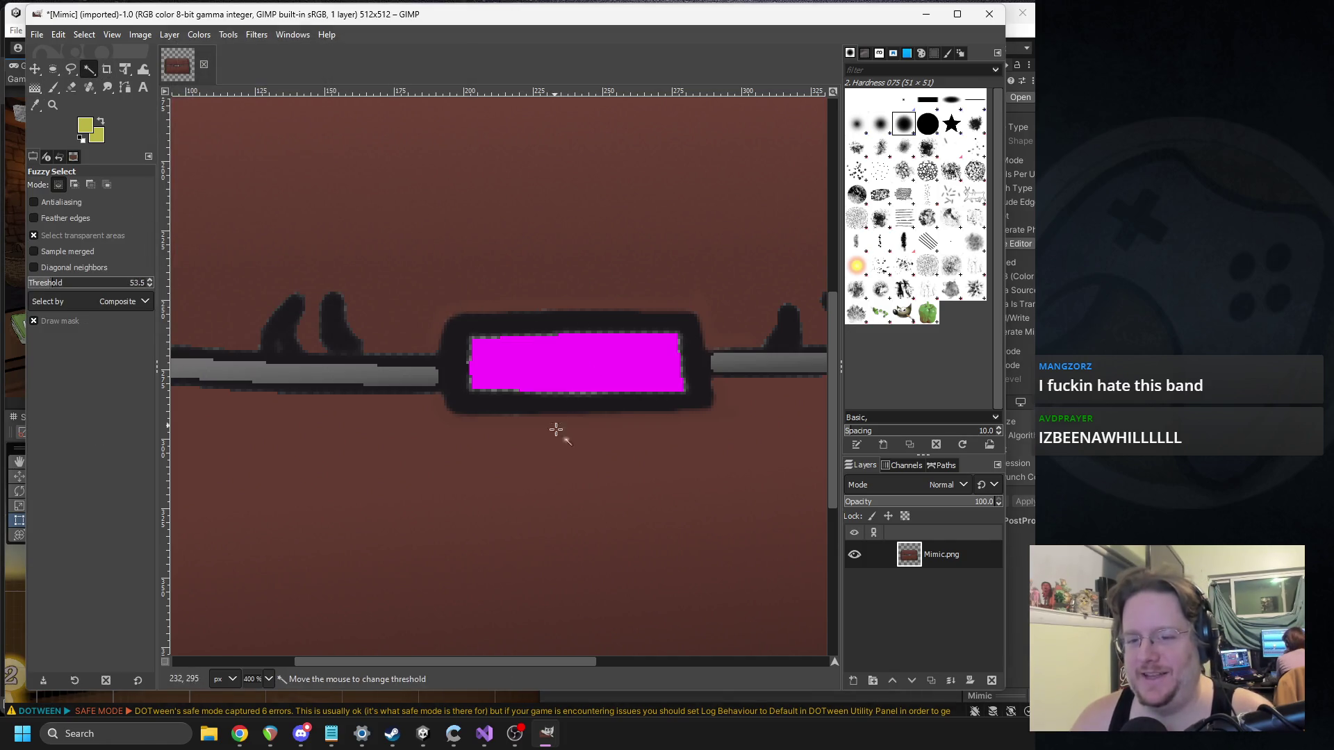
drag(1102, 508, 1333, 498)
drag(1169, 487, 194, 38)
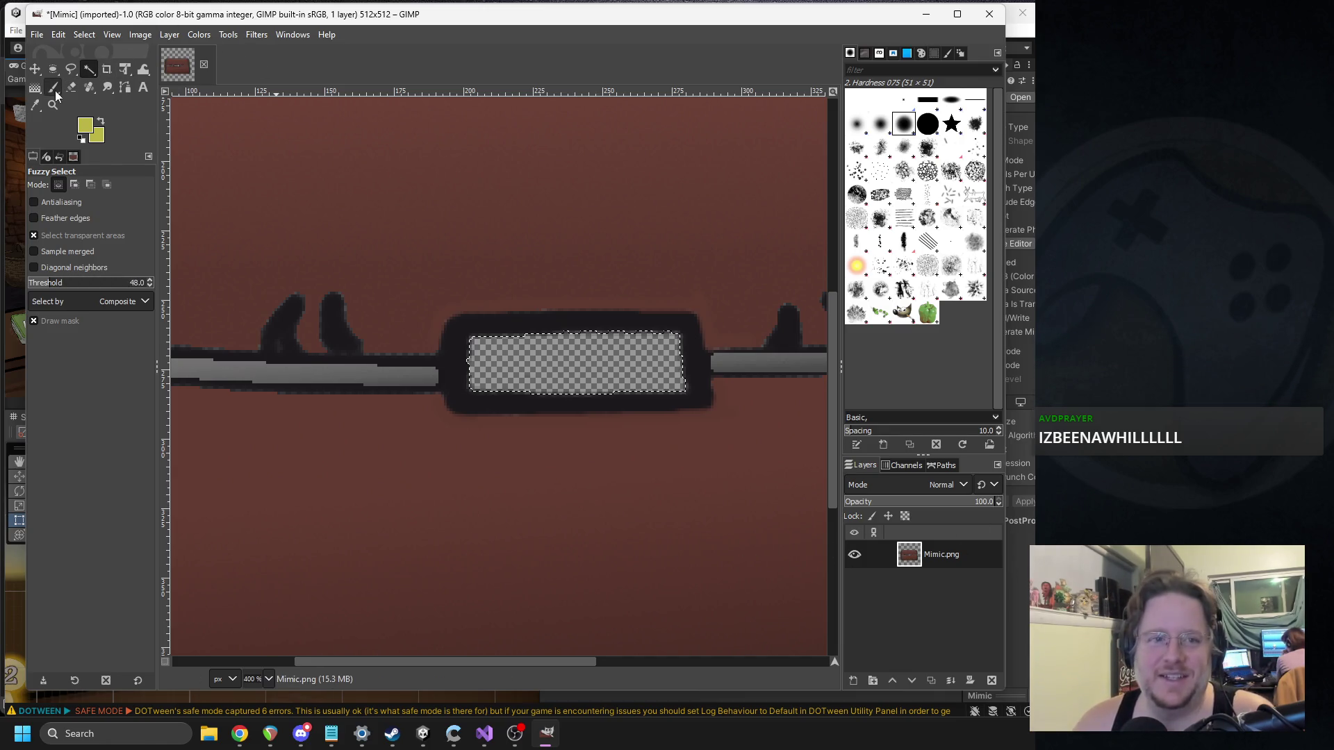
Step: Fill the latch interior with a yellow gradient, then make the background yellow more saturated
click(35, 89)
mouse_move(570, 331)
mouse_down()
mouse_move(574, 380)
mouse_move(552, 387)
mouse_move(559, 326)
mouse_up()
click(574, 382)
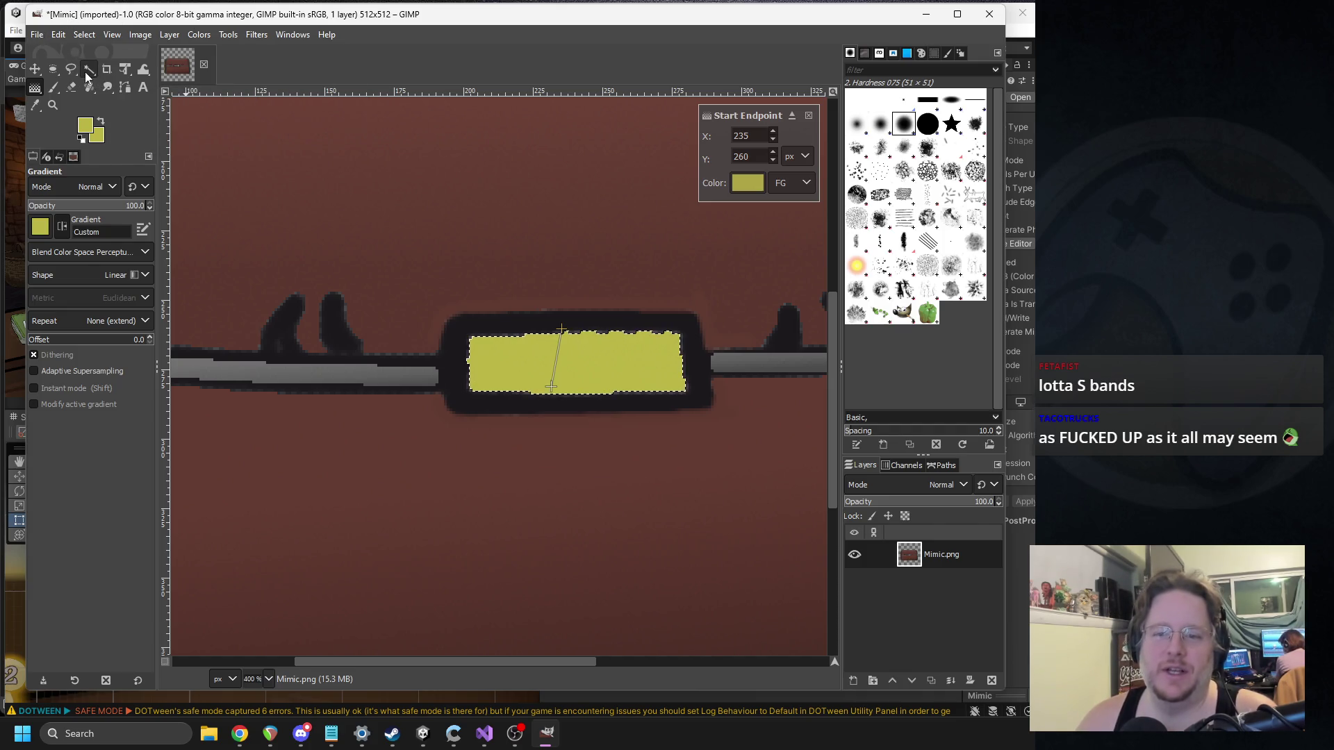
click(102, 139)
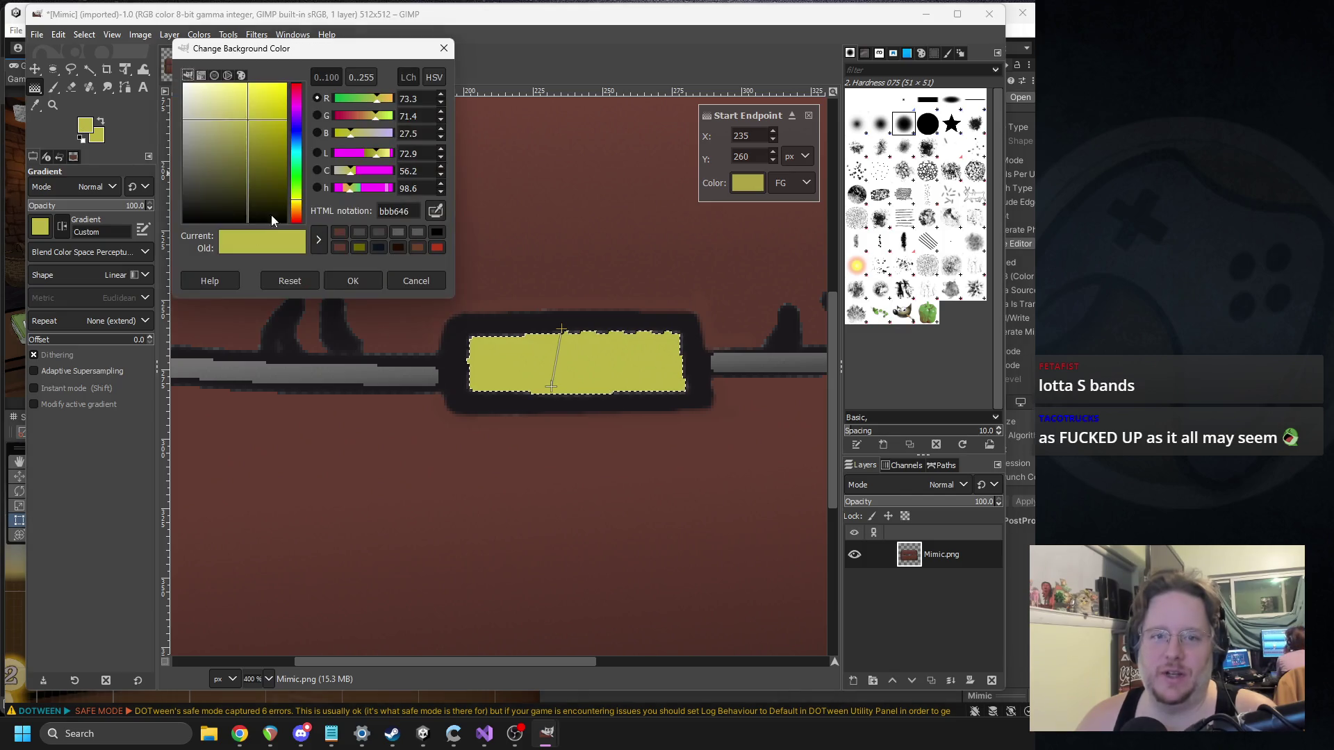
drag(264, 139, 256, 110)
click(353, 280)
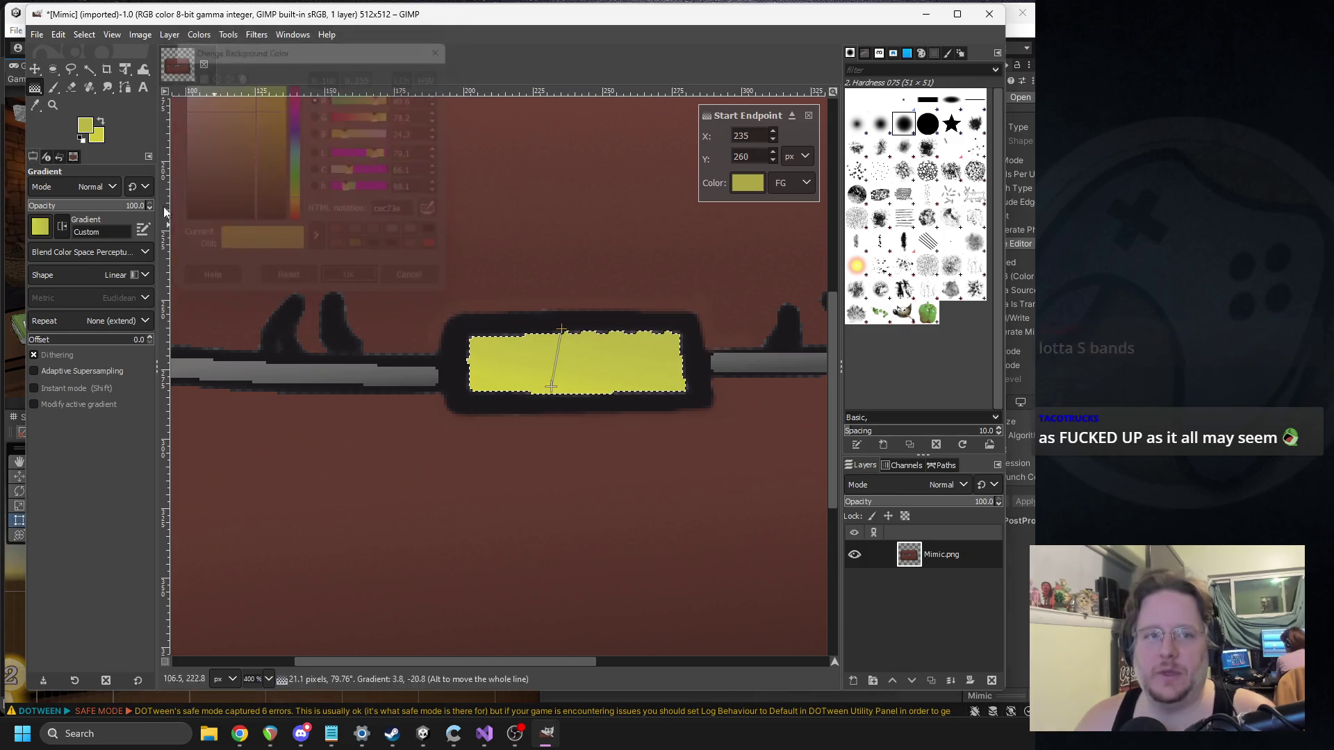
click(53, 87)
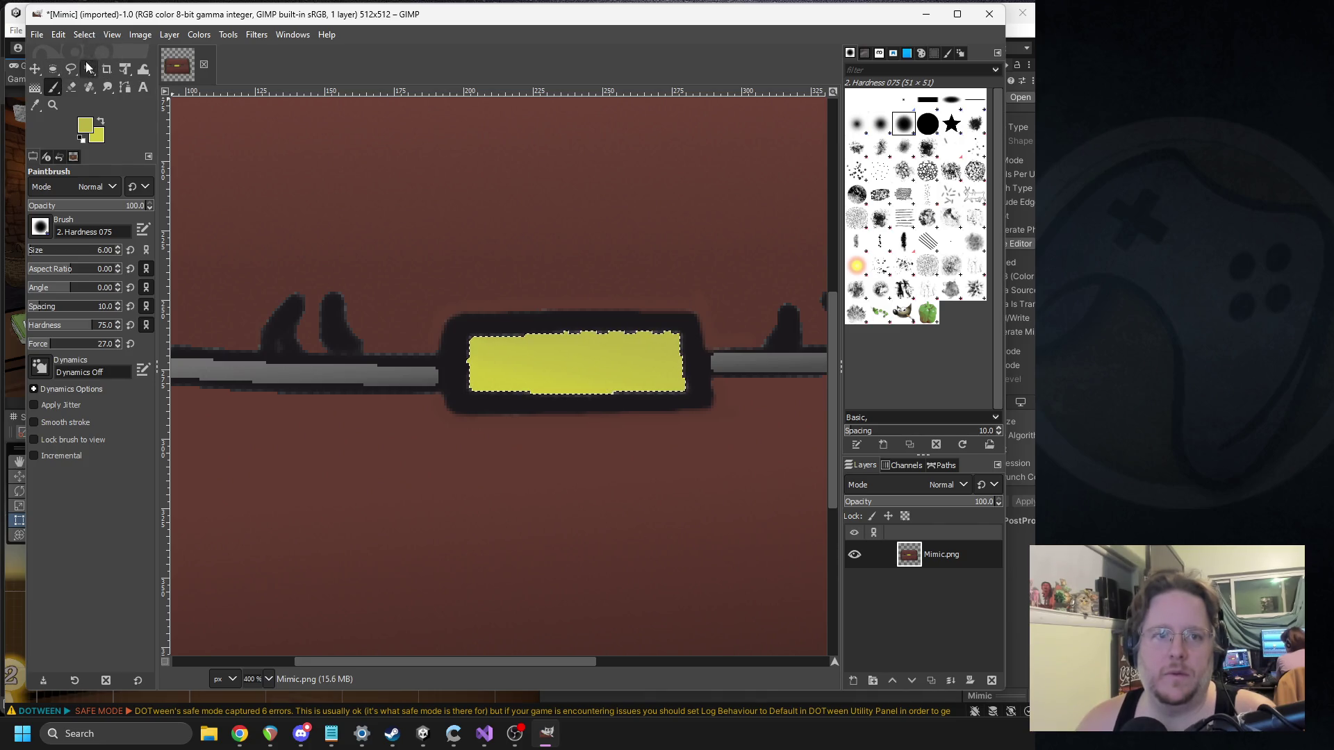
Step: Remove the latch selection and brush yellow over the latch's ragged top edge
click(84, 34)
click(101, 72)
scroll(573, 344, up, 1)
mouse_move(438, 337)
mouse_down()
mouse_move(709, 321)
mouse_move(422, 325)
mouse_move(436, 396)
mouse_up()
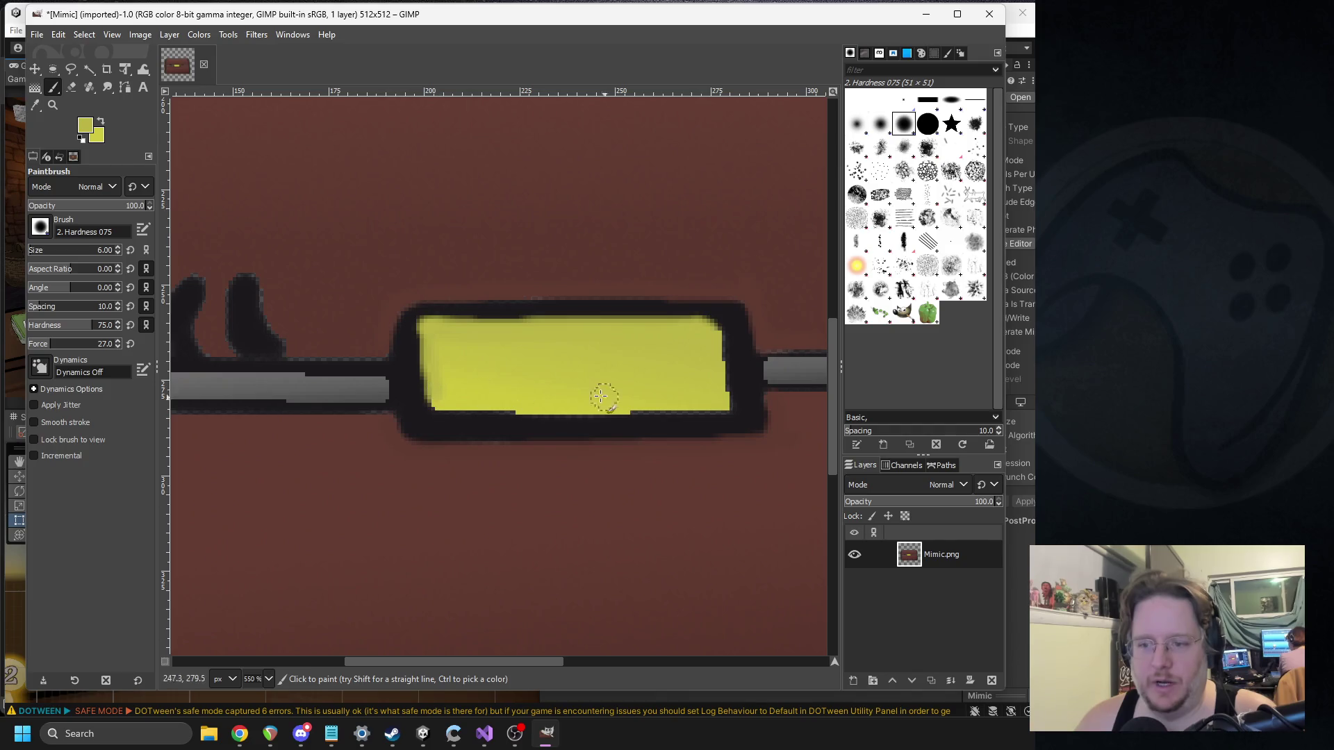
Step: Sample the latch yellow and paint its bottom and top inner edges out to the outline
click(34, 105)
click(507, 389)
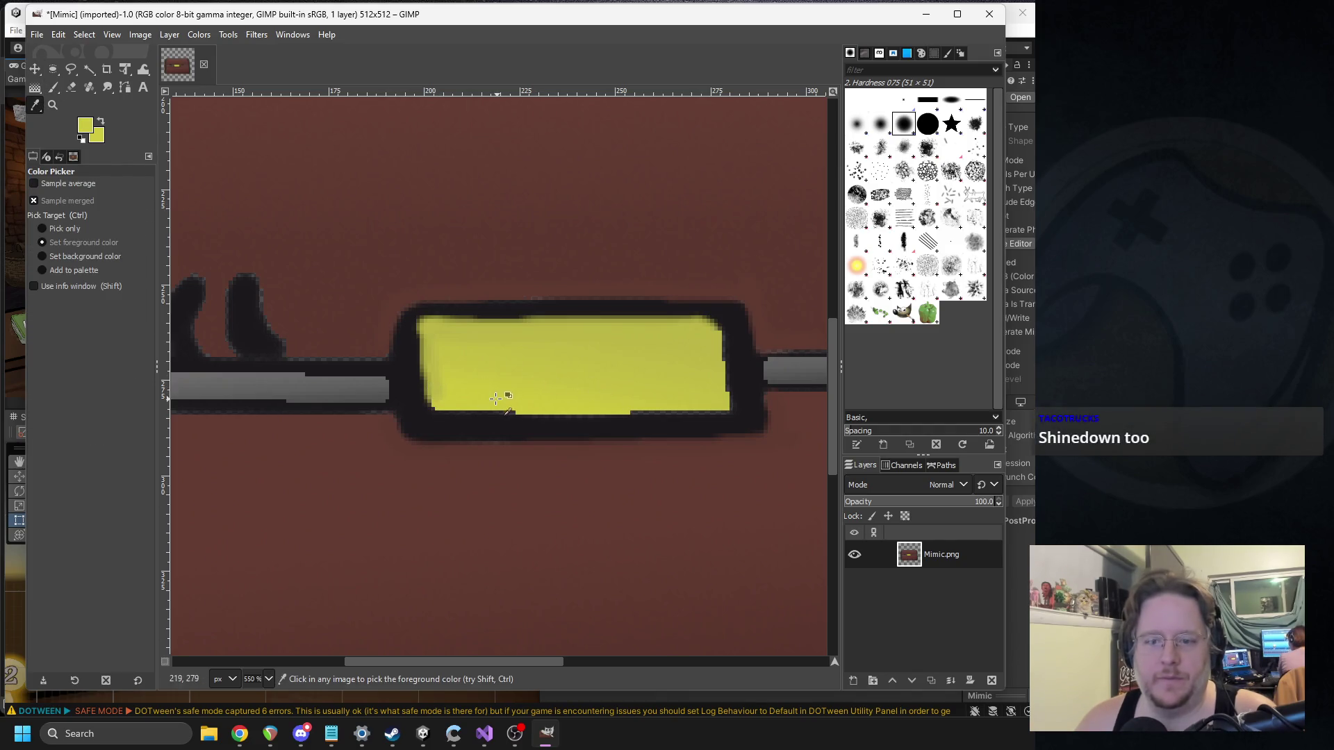
click(53, 87)
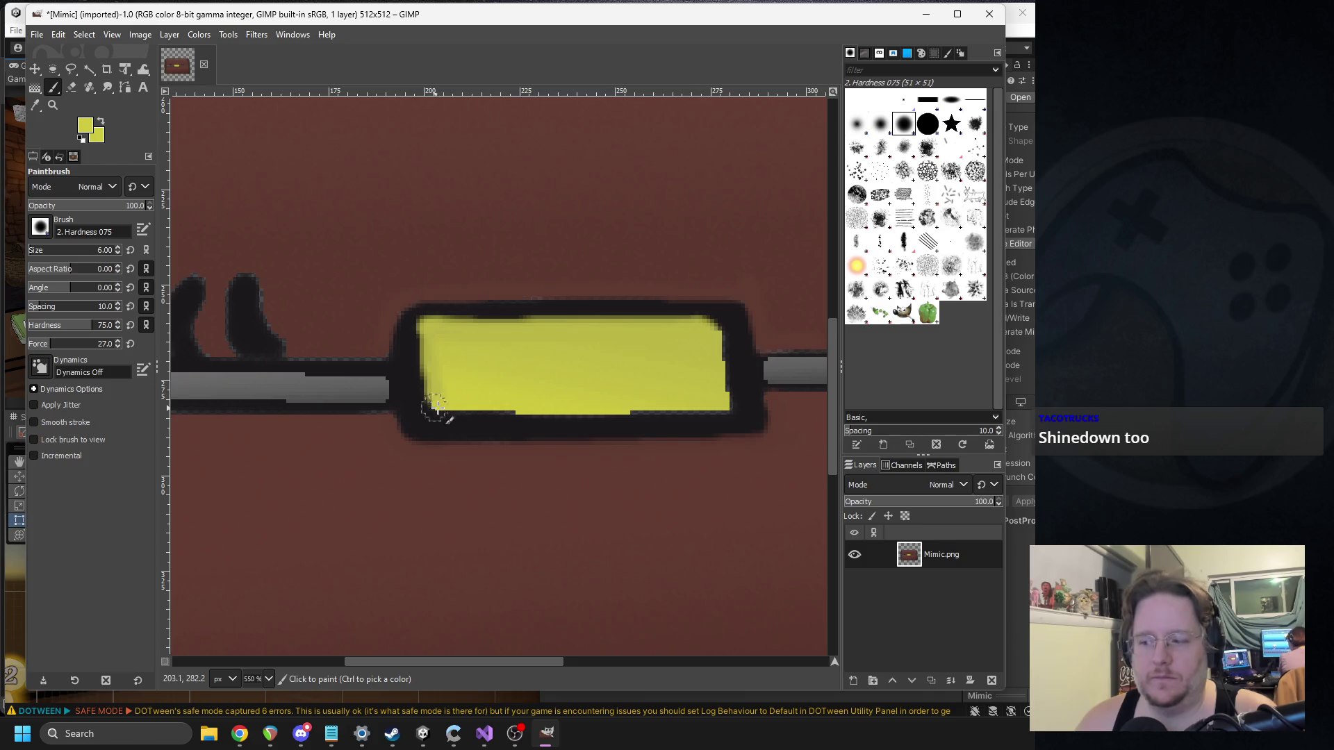
drag(435, 409, 561, 413)
mouse_move(663, 407)
mouse_down()
mouse_move(748, 414)
mouse_move(728, 327)
mouse_move(437, 326)
mouse_move(421, 355)
mouse_move(420, 405)
mouse_move(461, 420)
mouse_move(590, 412)
mouse_up()
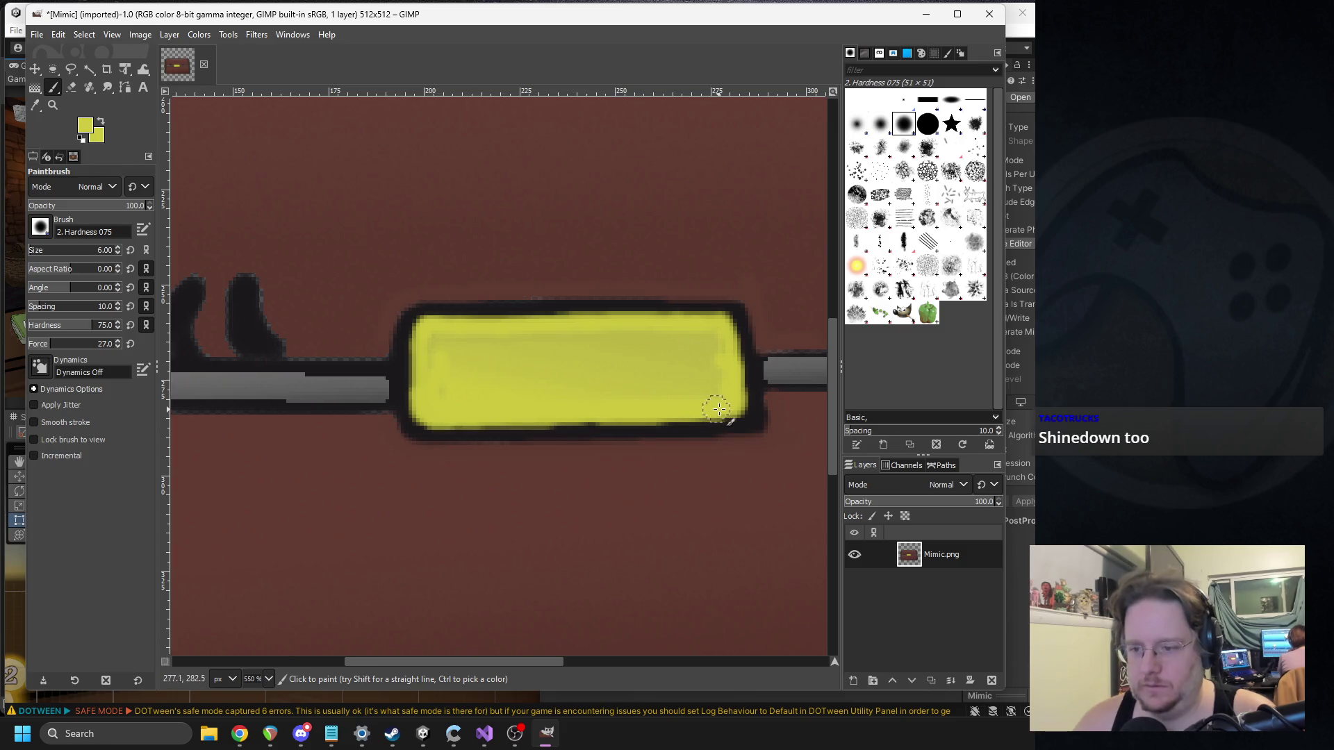
mouse_move(724, 321)
mouse_down()
mouse_move(413, 339)
mouse_move(412, 401)
mouse_move(476, 418)
mouse_up()
scroll(636, 409, down, 7)
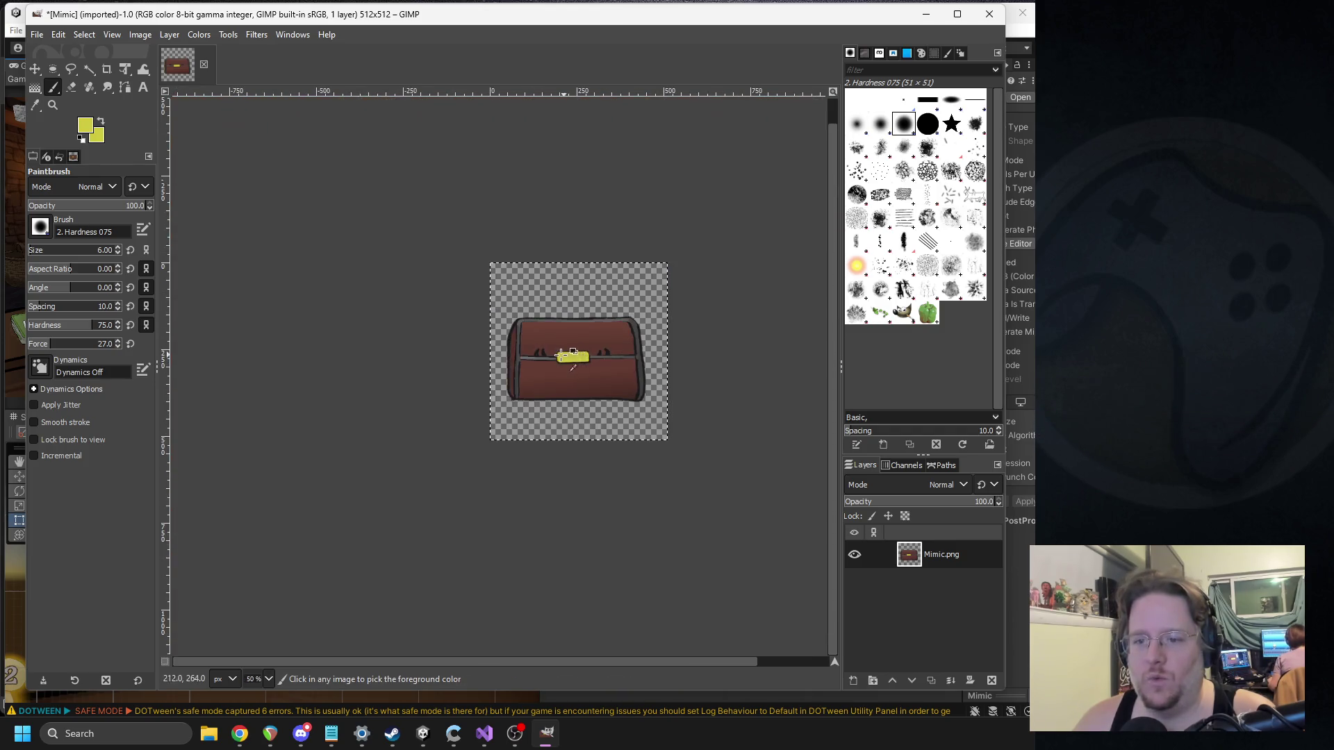
scroll(581, 382, up, 4)
scroll(415, 305, up, 2)
scroll(415, 306, up, 3)
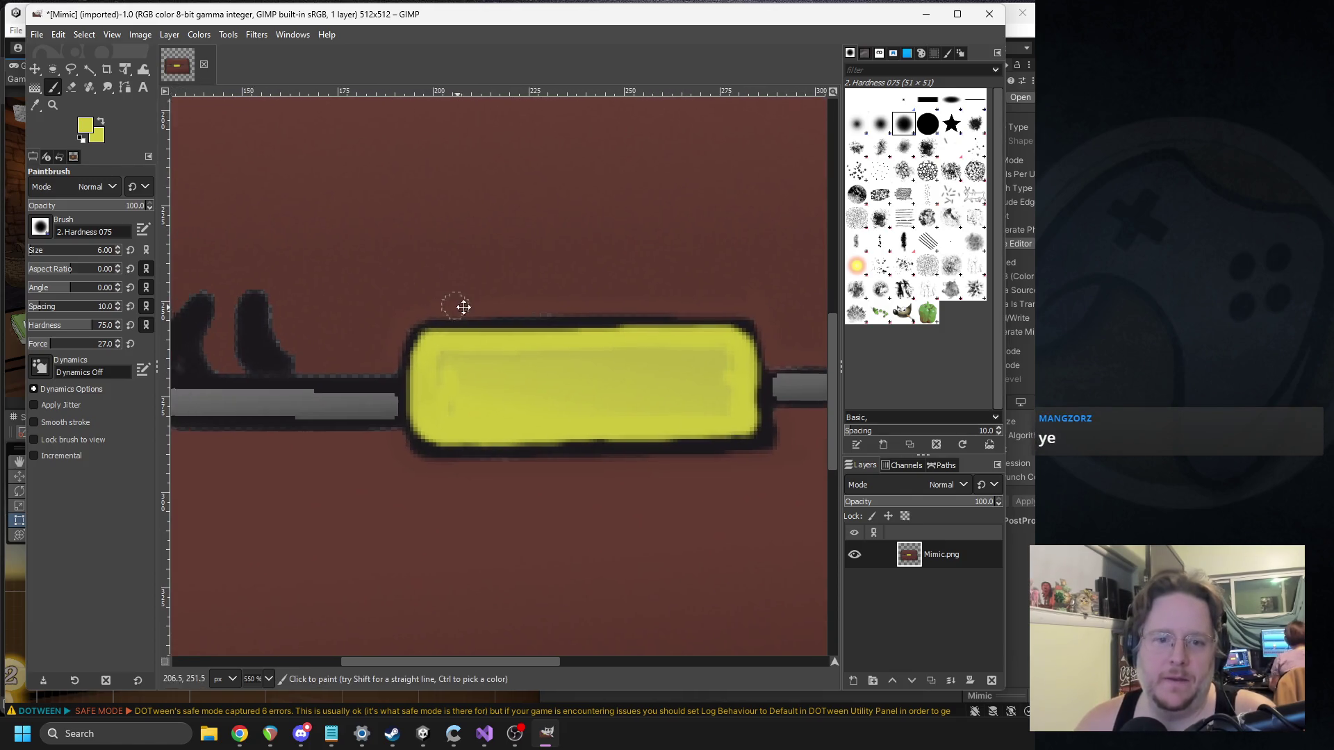
scroll(452, 304, left, 5)
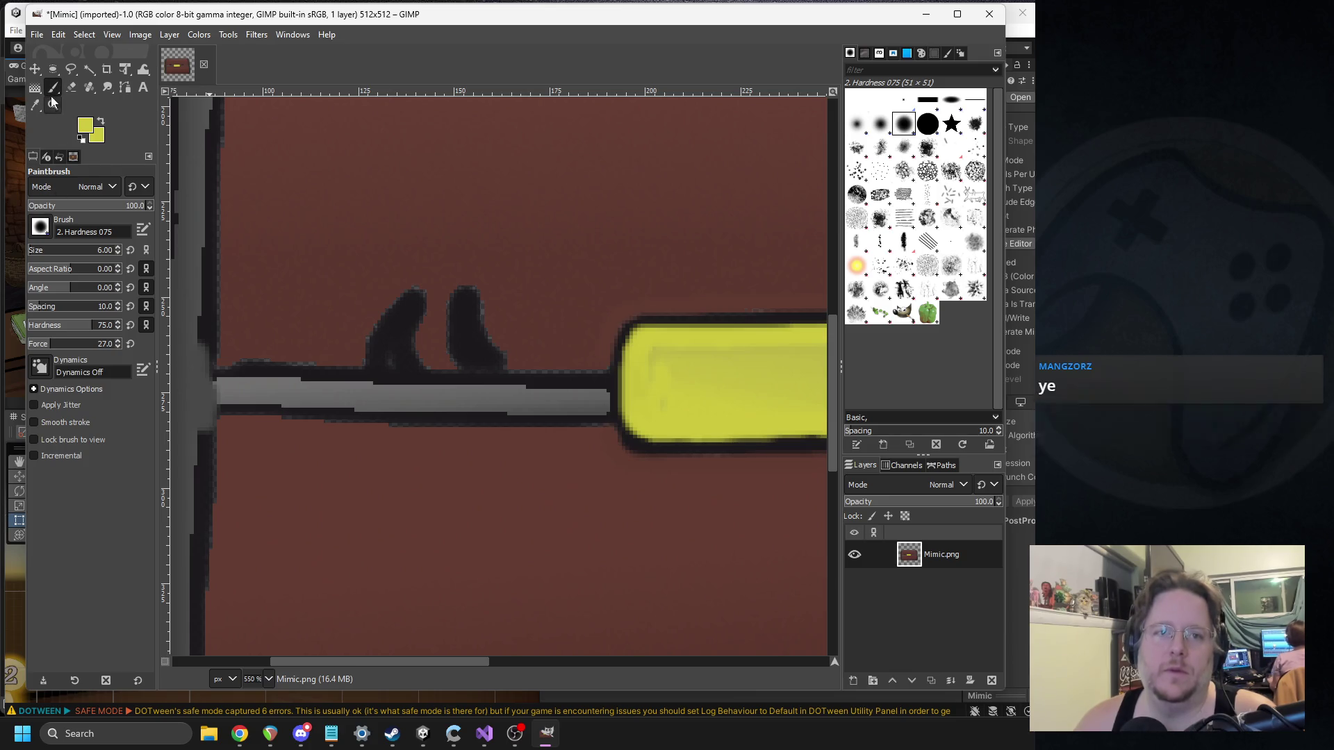
Step: Fill the dark tooth shapes and notches along the seam with near-white light grey
click(85, 125)
drag(223, 132, 179, 104)
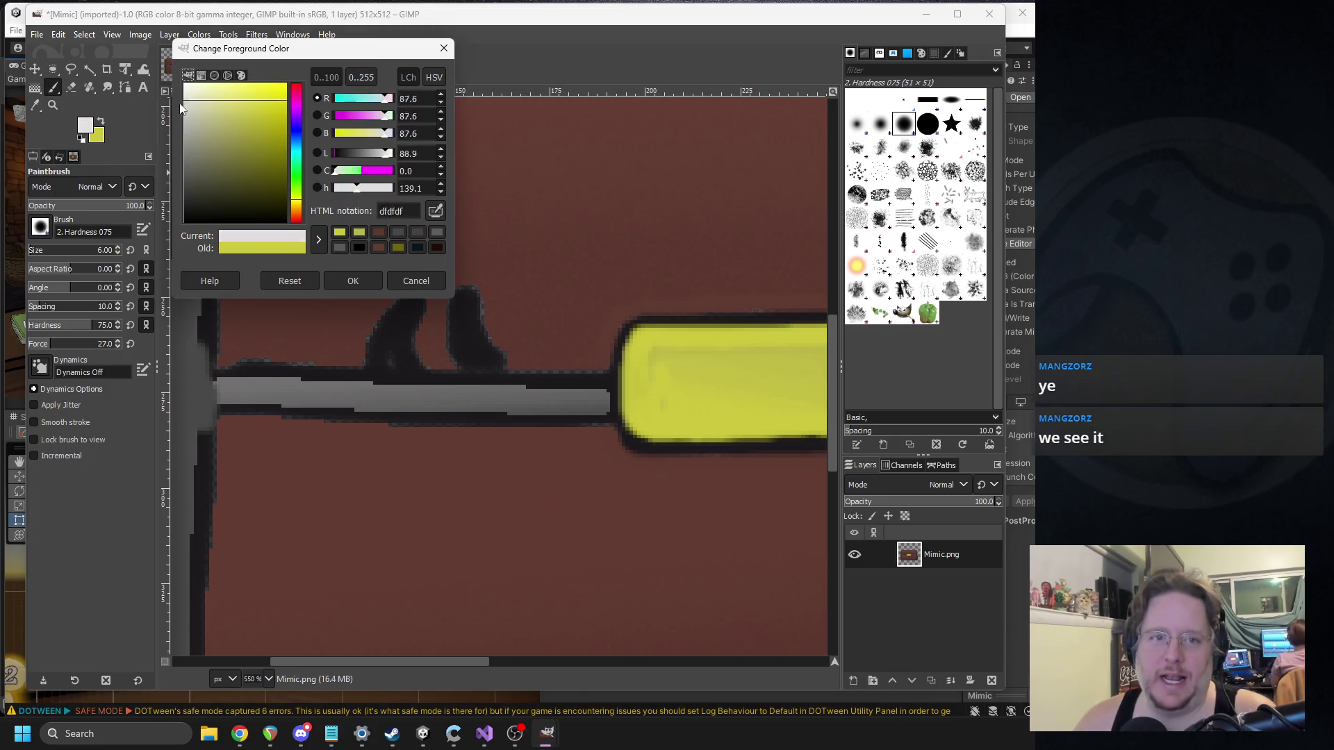
click(343, 280)
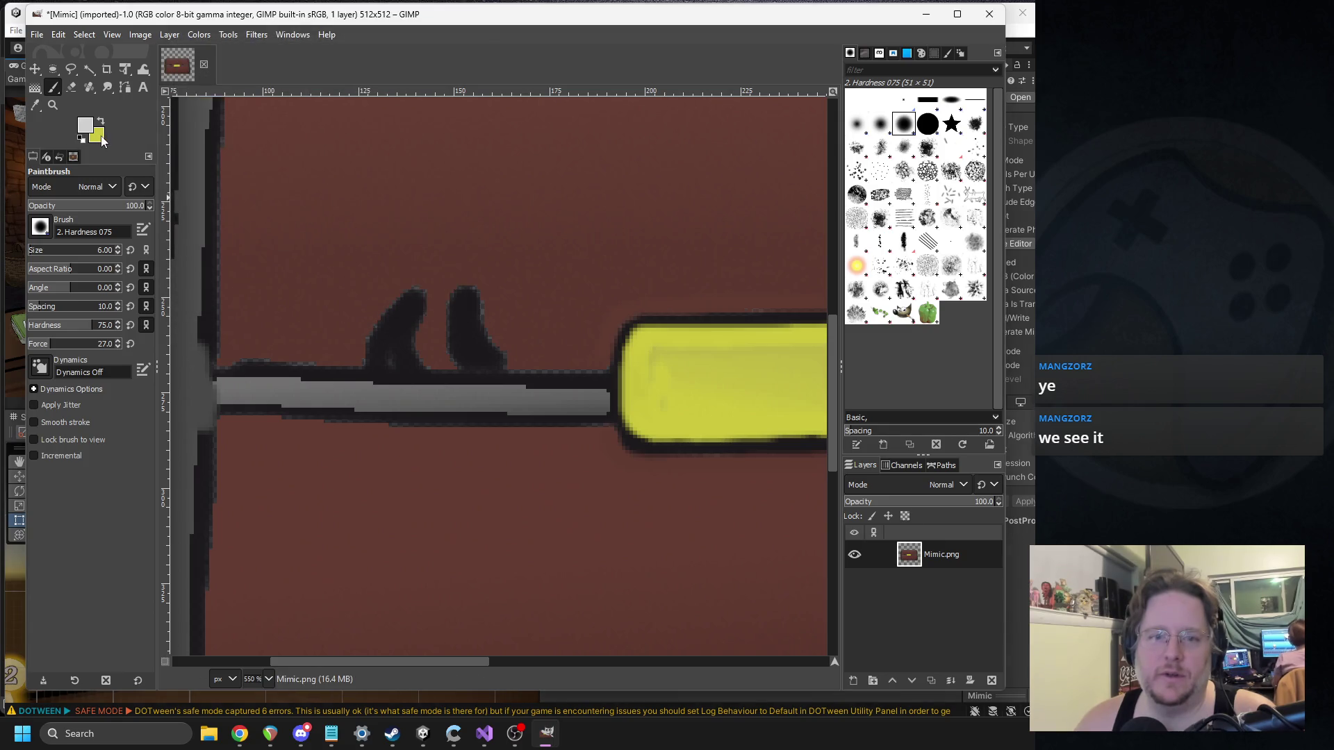
mouse_move(382, 365)
mouse_down()
mouse_move(400, 316)
mouse_move(417, 344)
mouse_move(402, 314)
mouse_up()
scroll(487, 361, right, 2)
scroll(493, 372, down, 1)
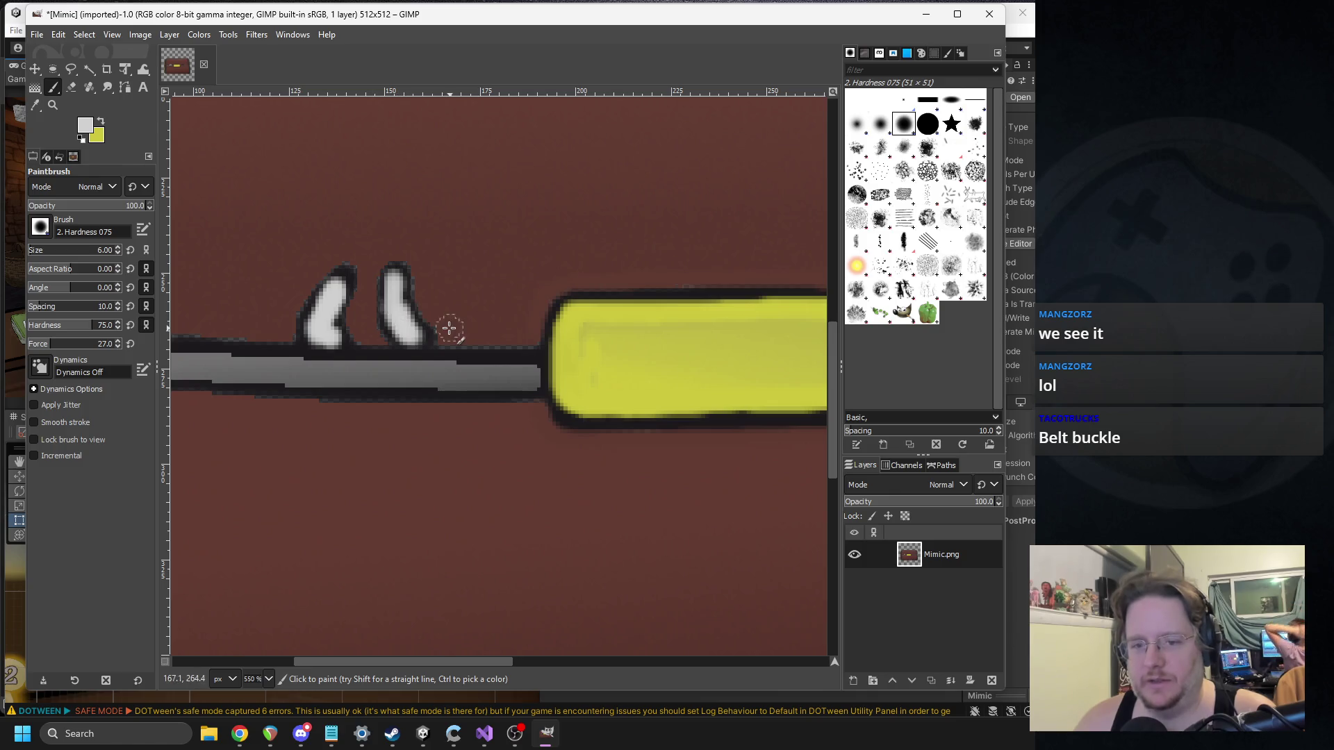
scroll(526, 332, right, 10)
mouse_move(513, 319)
mouse_down()
mouse_move(528, 292)
mouse_move(532, 319)
mouse_move(594, 260)
mouse_move(621, 305)
mouse_up()
scroll(375, 313, down, 6)
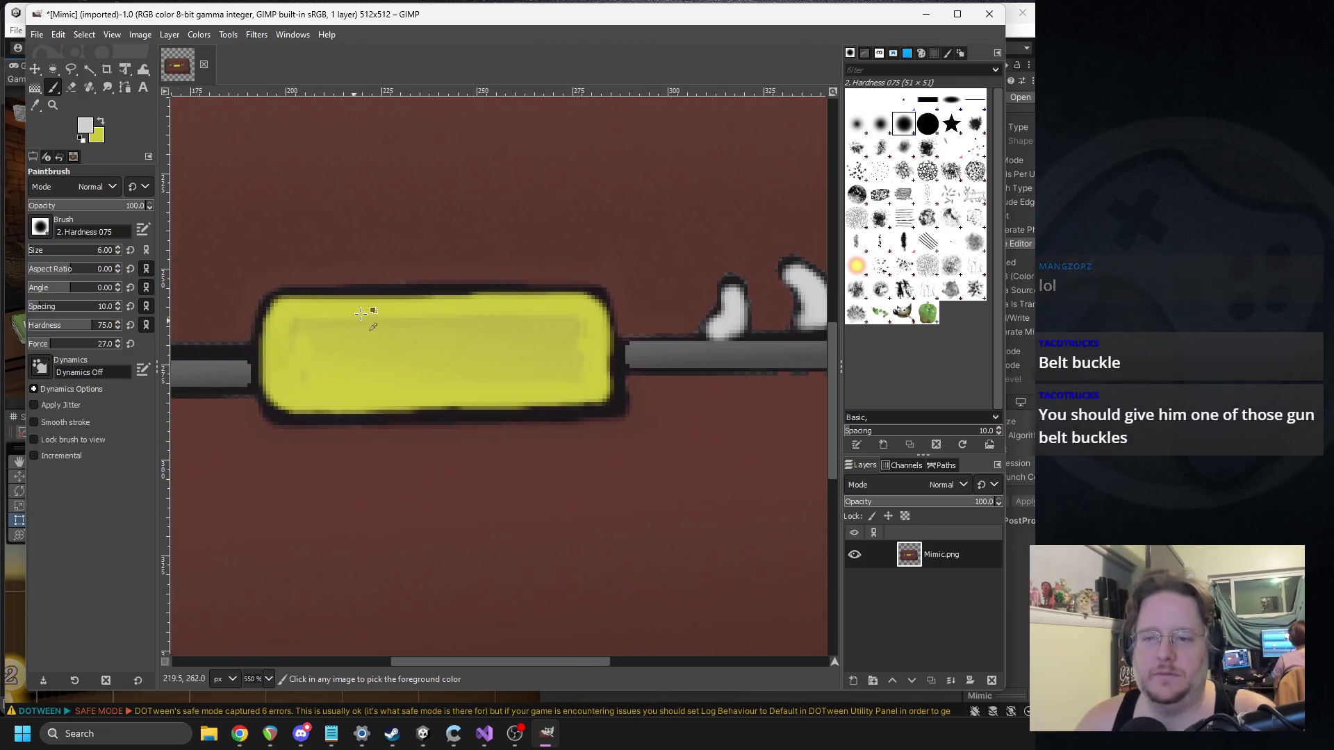
scroll(363, 305, up, 5)
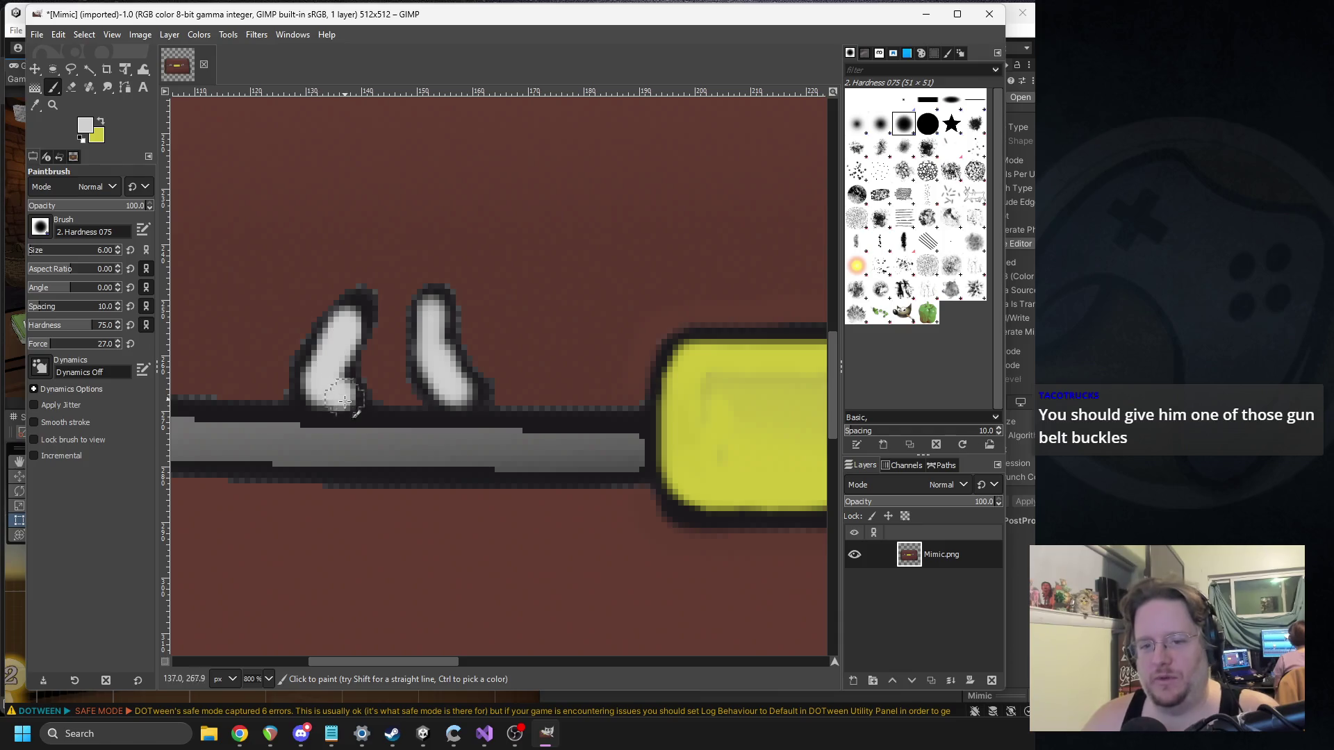
mouse_move(355, 398)
mouse_down()
mouse_move(366, 405)
mouse_move(354, 306)
mouse_move(372, 372)
mouse_up()
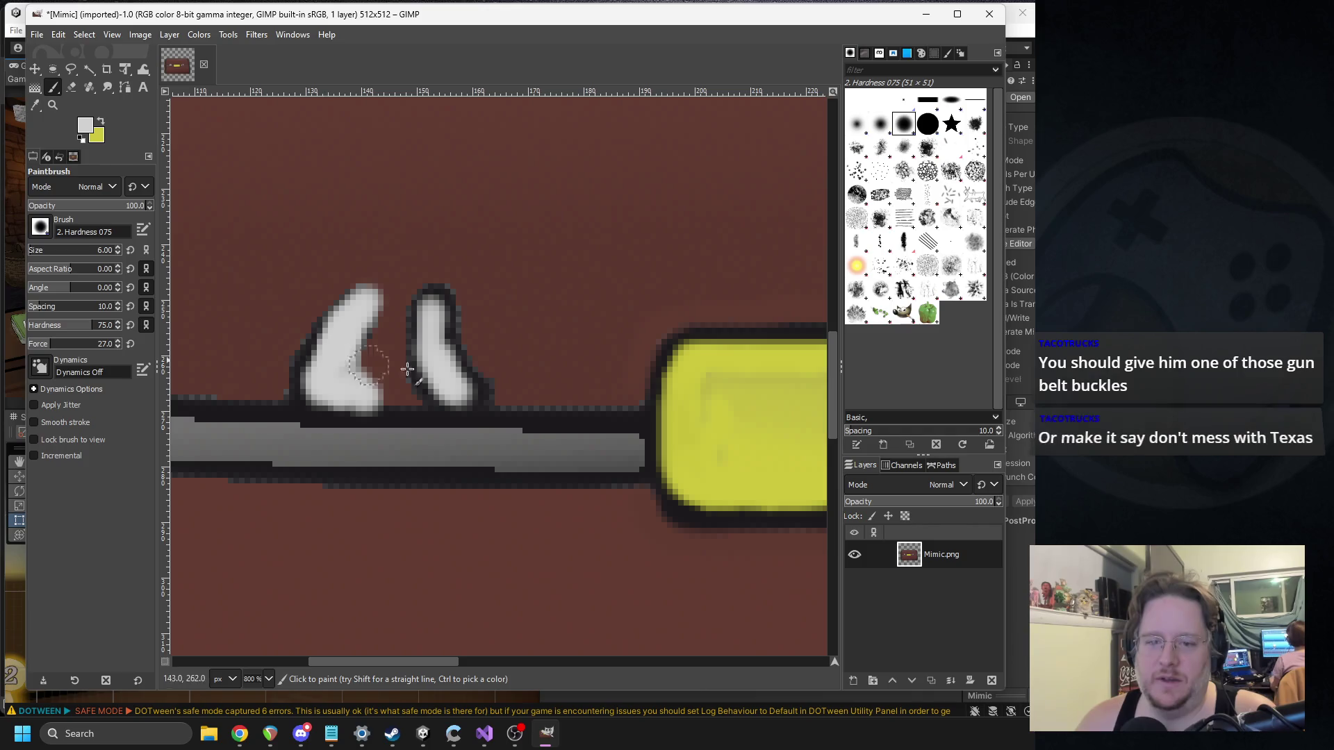
mouse_move(474, 396)
mouse_down()
mouse_move(428, 323)
mouse_move(431, 403)
mouse_move(450, 375)
mouse_move(434, 310)
mouse_up()
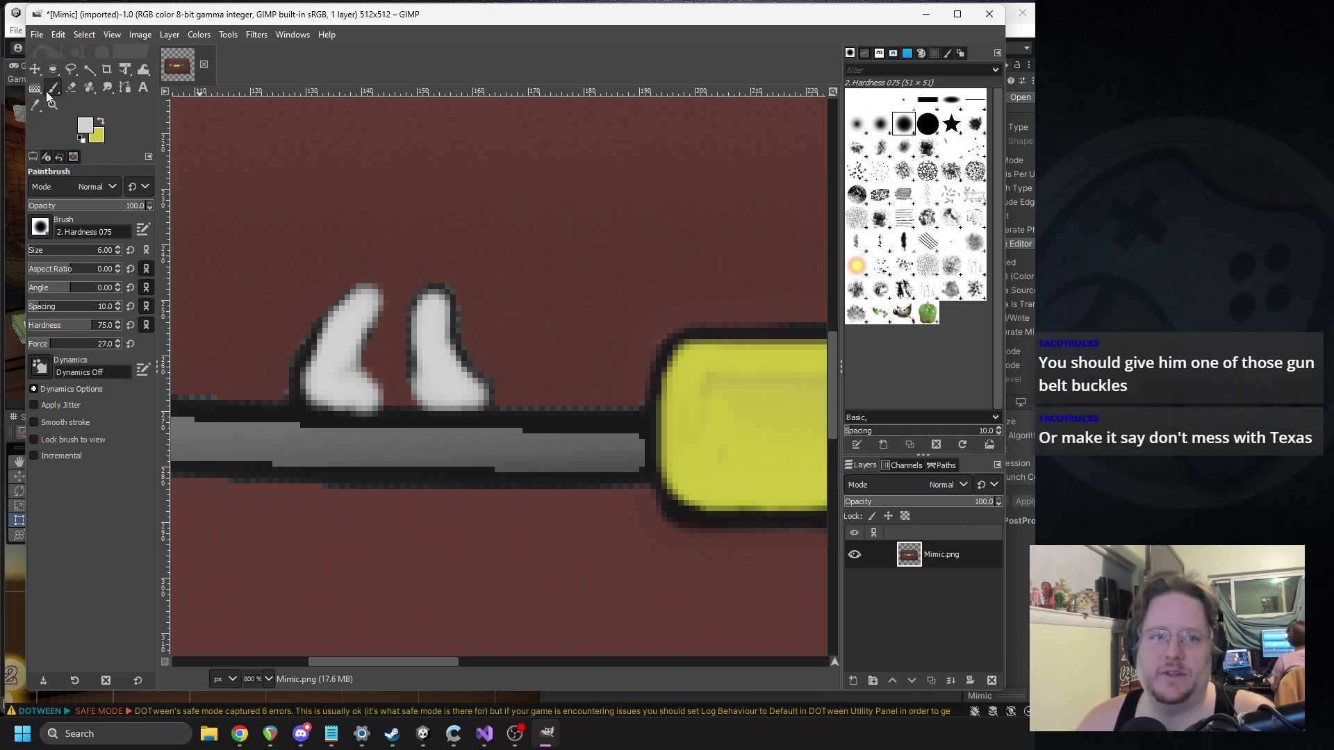
Step: Paint a black tooth shape beside the yellow latch
click(82, 129)
click(216, 207)
click(338, 275)
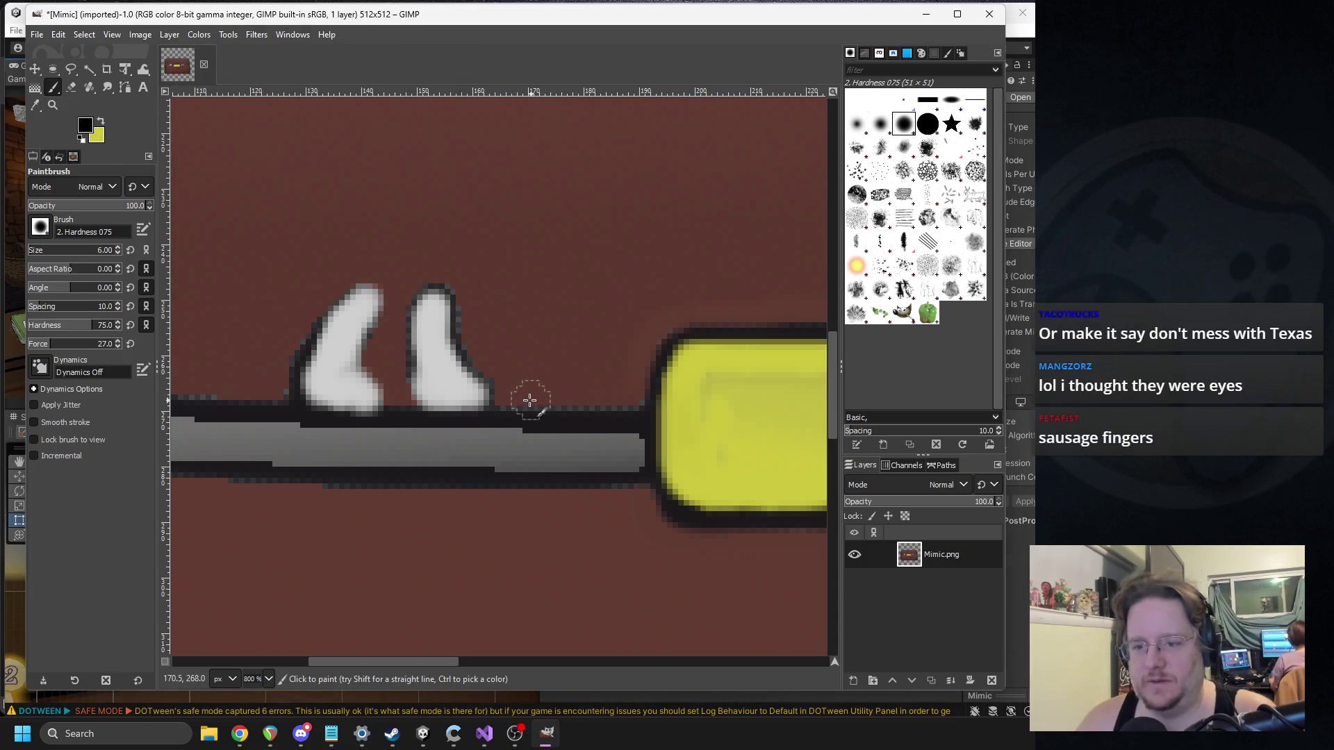
mouse_move(531, 399)
mouse_down()
mouse_move(548, 342)
mouse_move(560, 382)
mouse_up()
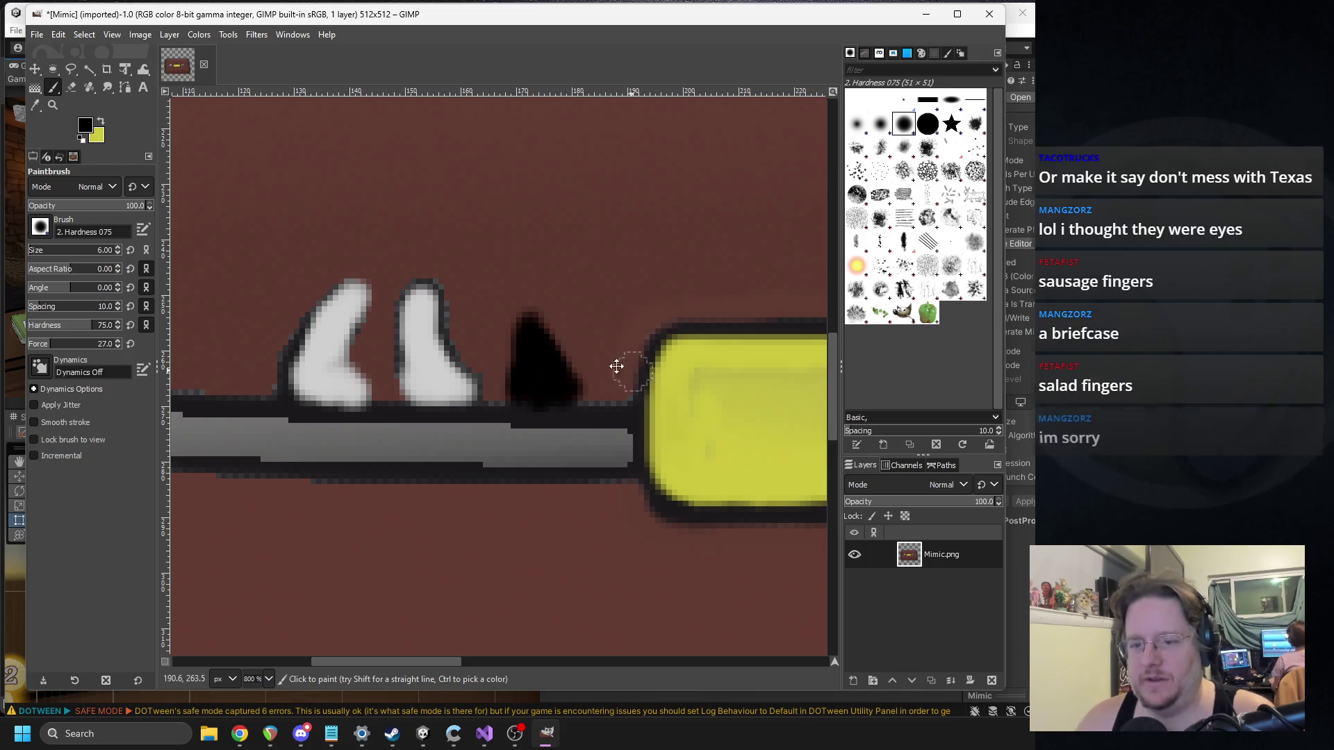
drag(837, 362, 617, 315)
scroll(617, 315, down, 3)
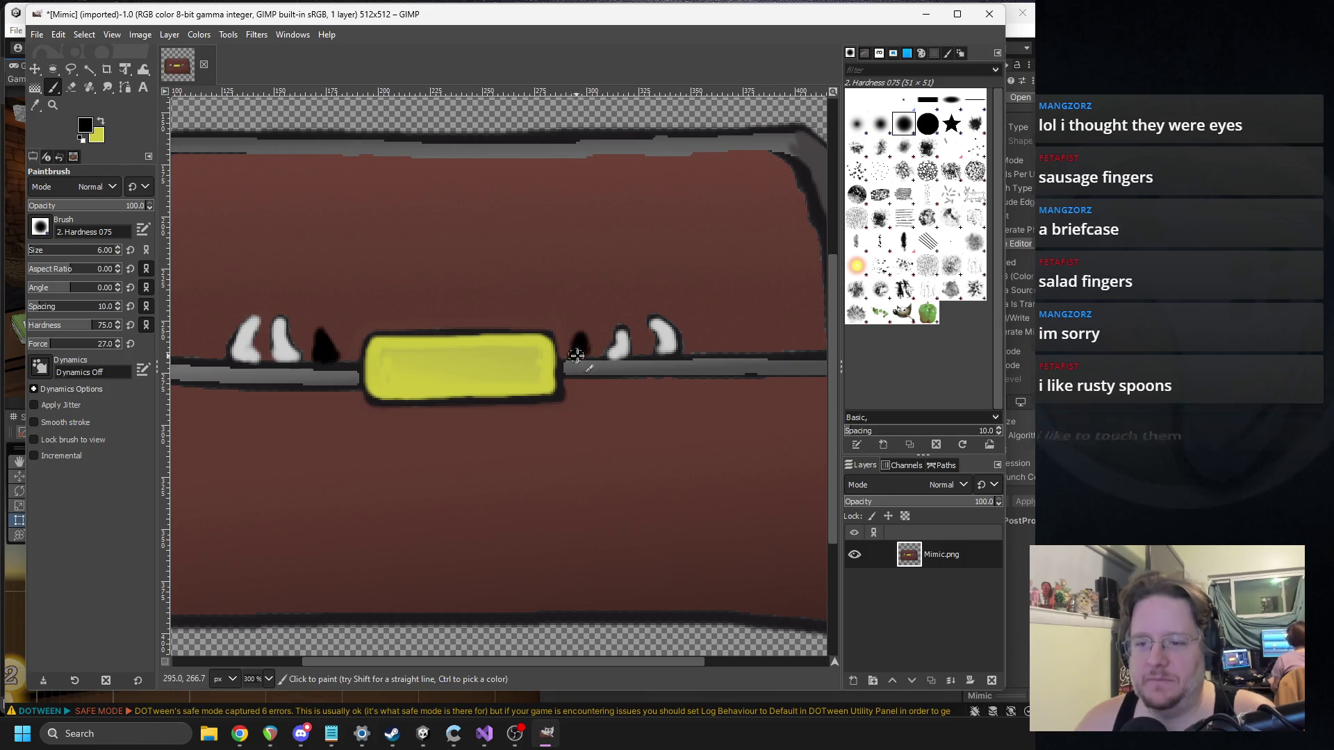
Step: Repaint the new tooth shapes beside the latch in white
click(83, 126)
drag(222, 153, 153, 81)
click(353, 281)
ctrl+scroll(471, 366, up, 3)
ctrl+scroll(472, 367, up, 3)
ctrl+scroll(485, 387, down, 4)
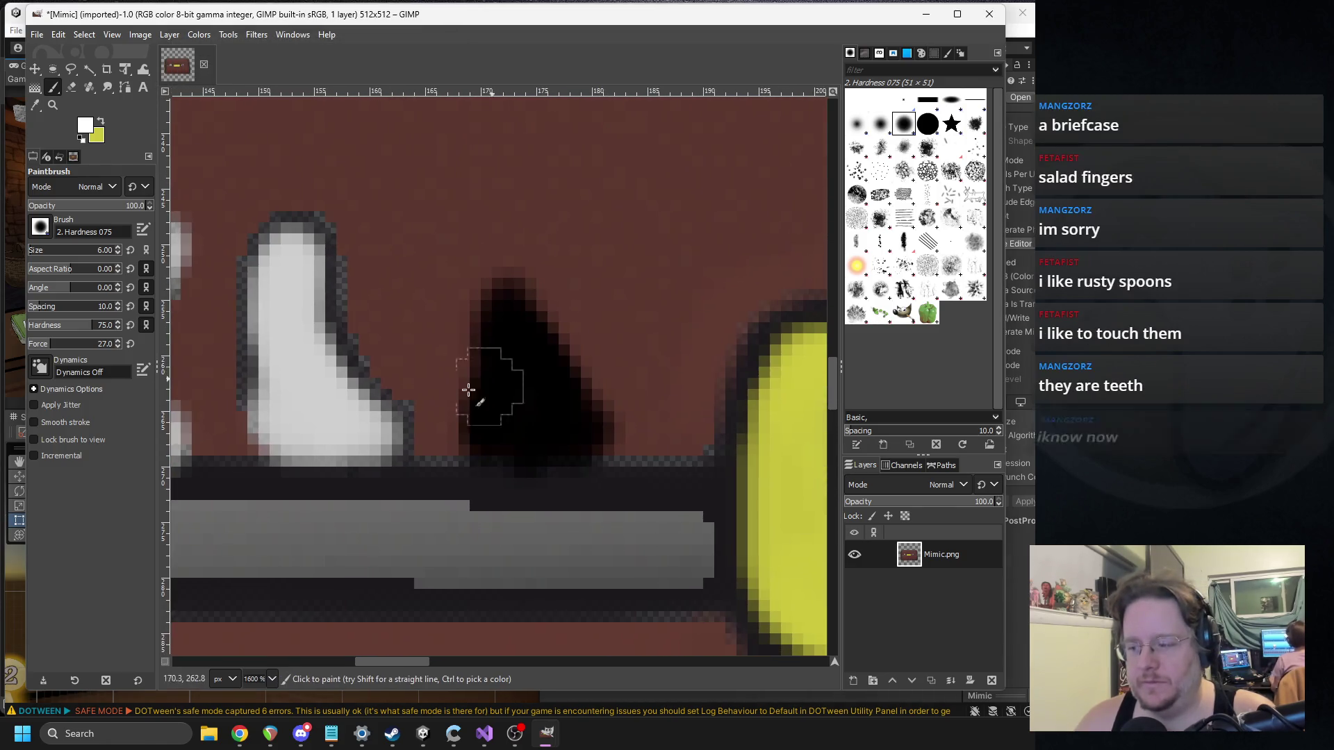
ctrl+scroll(466, 426, up, 2)
mouse_move(466, 425)
mouse_down()
mouse_move(491, 432)
mouse_move(487, 354)
mouse_move(521, 424)
mouse_move(497, 427)
mouse_up()
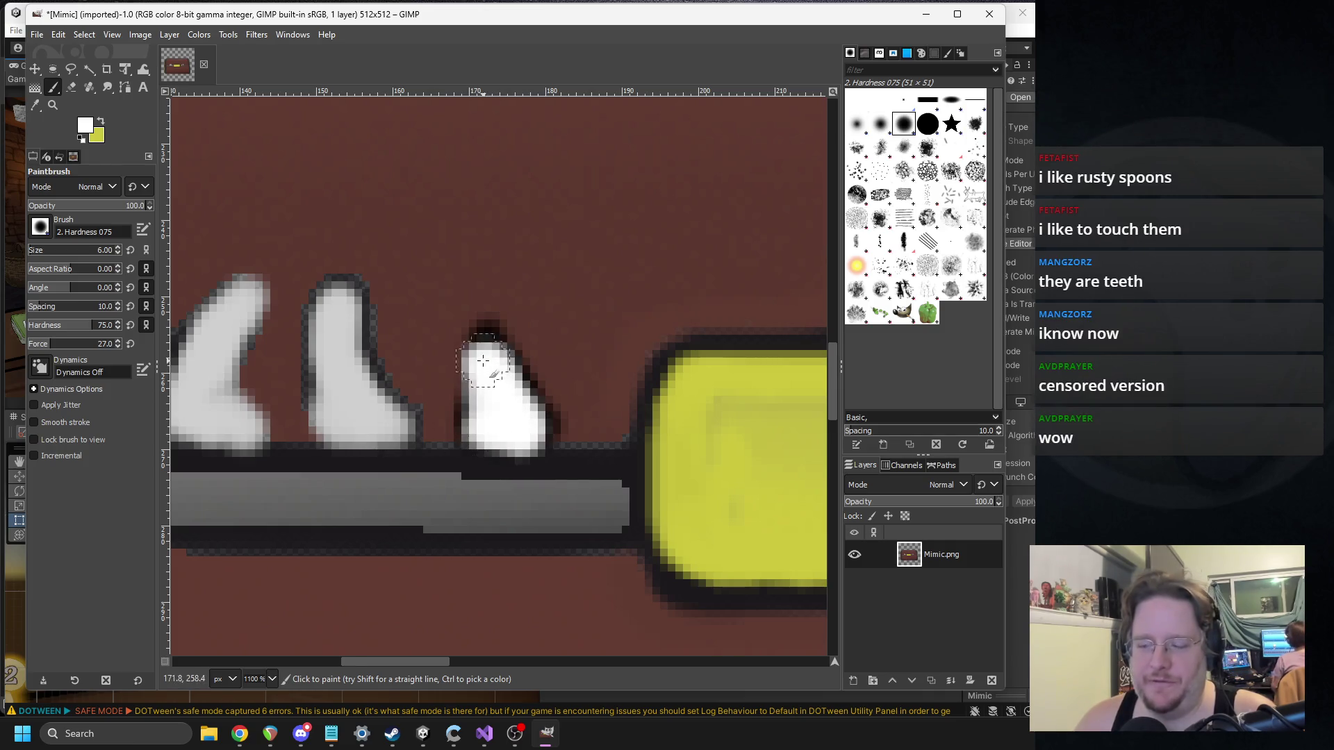
scroll(491, 375, right, 8)
scroll(437, 369, right, 5)
mouse_move(366, 375)
mouse_down()
mouse_move(396, 329)
mouse_move(424, 389)
mouse_move(361, 379)
mouse_move(393, 325)
mouse_up()
ctrl+scroll(393, 325, down, 5)
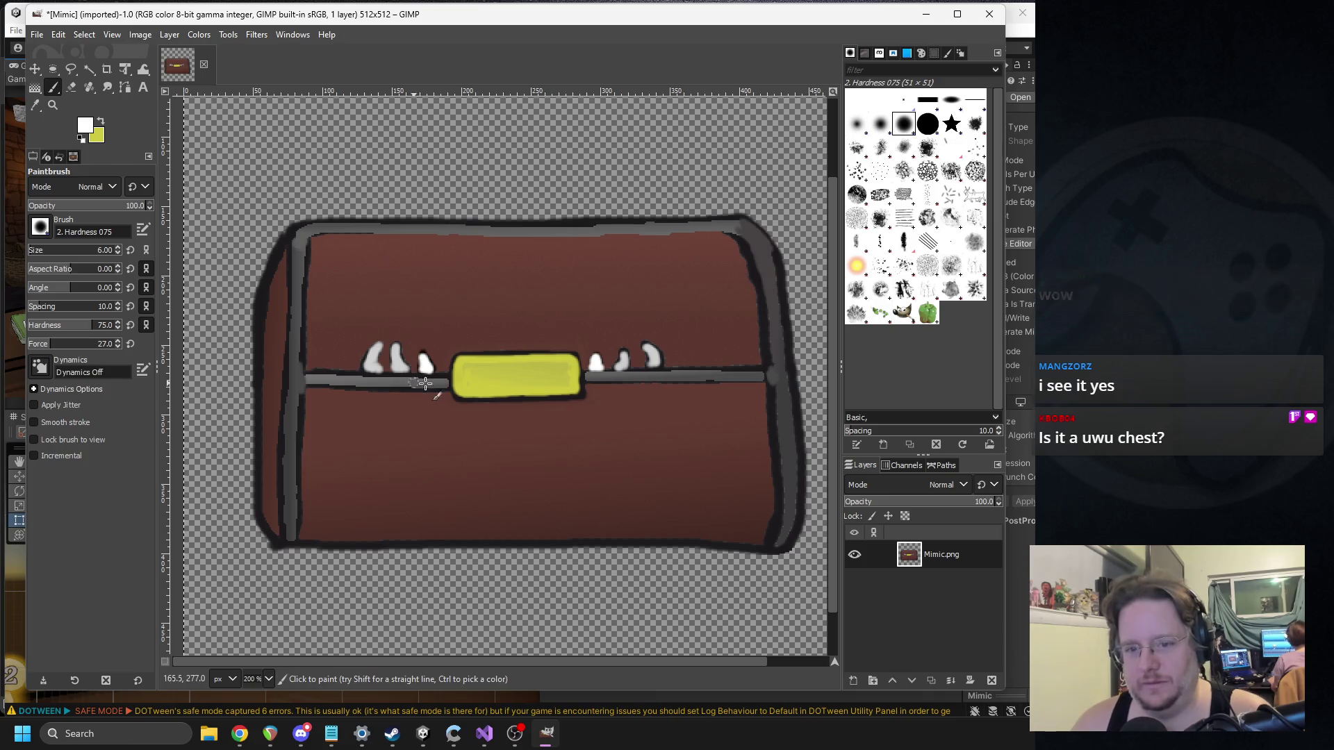
scroll(437, 273, up, 2)
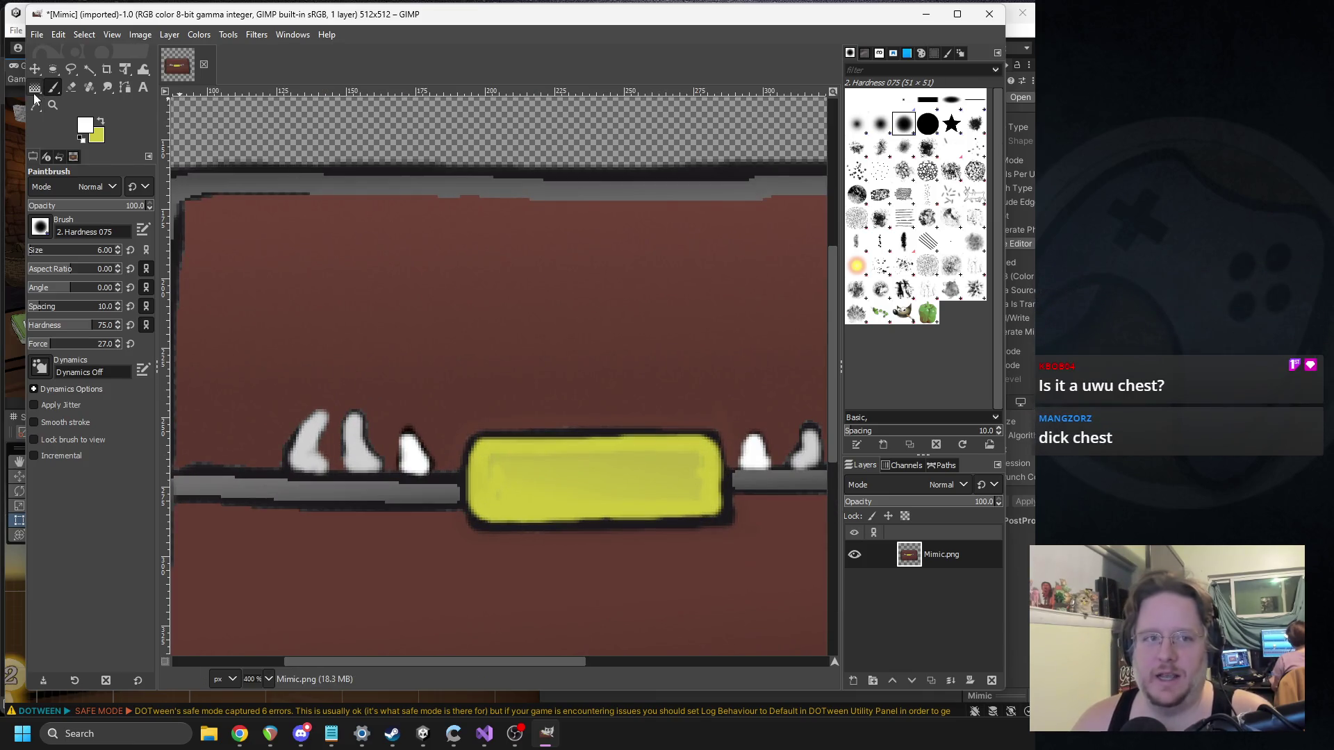
click(86, 127)
Step: Set the paint colour to black and export, replacing Mimic.png in MonsterTavern Assets/Monsters
click(185, 221)
click(351, 281)
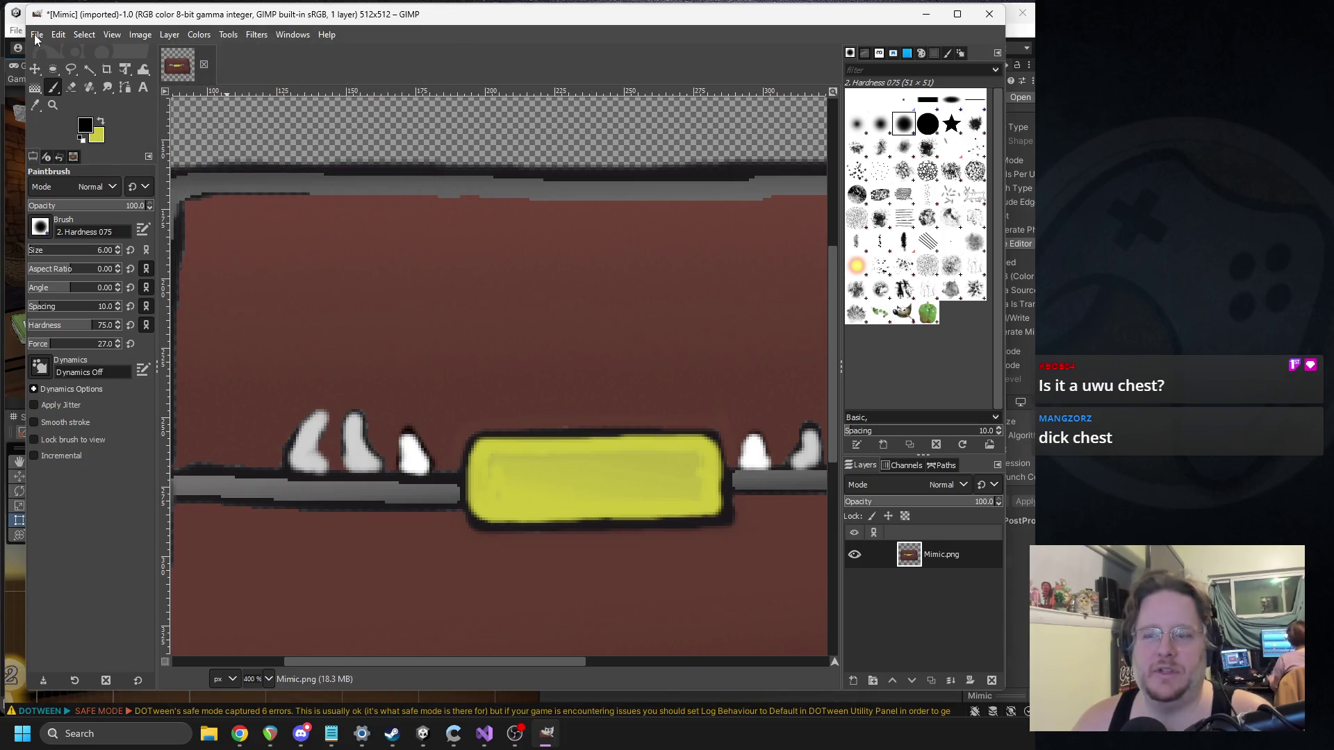
click(36, 35)
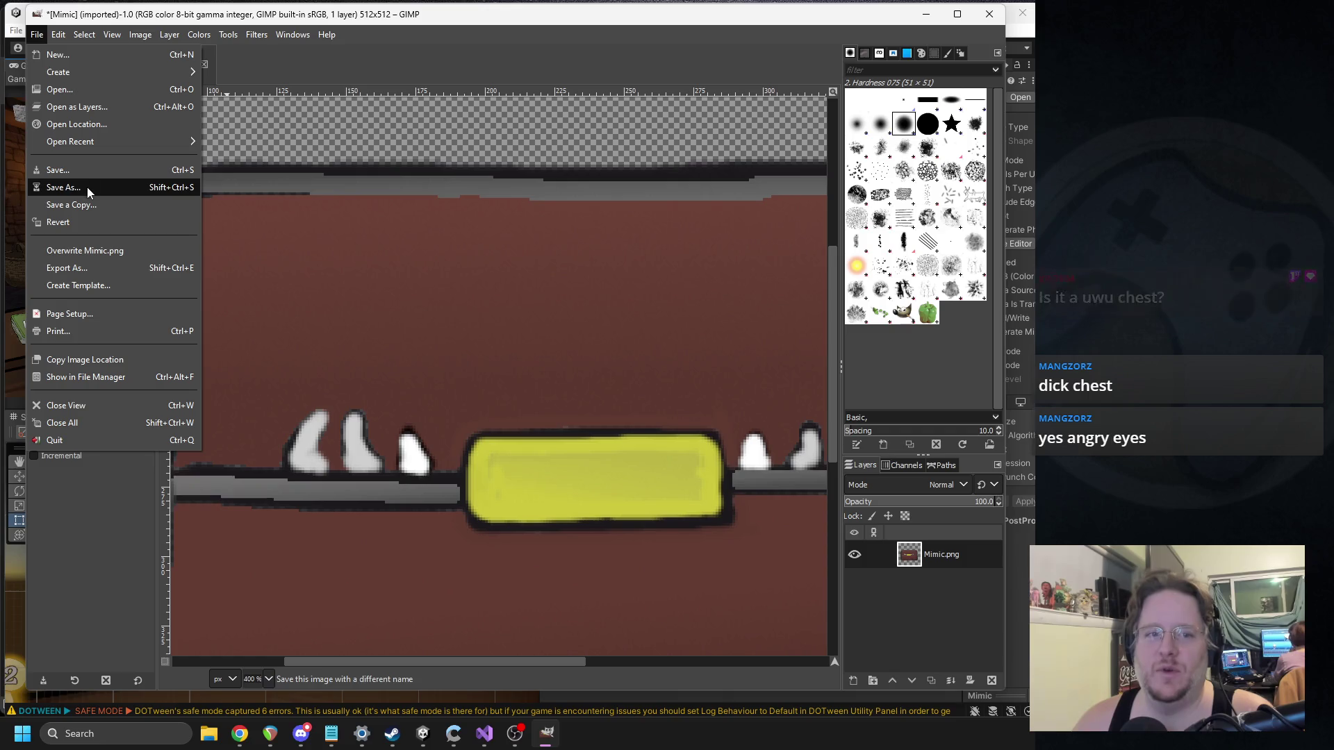
click(100, 274)
click(548, 532)
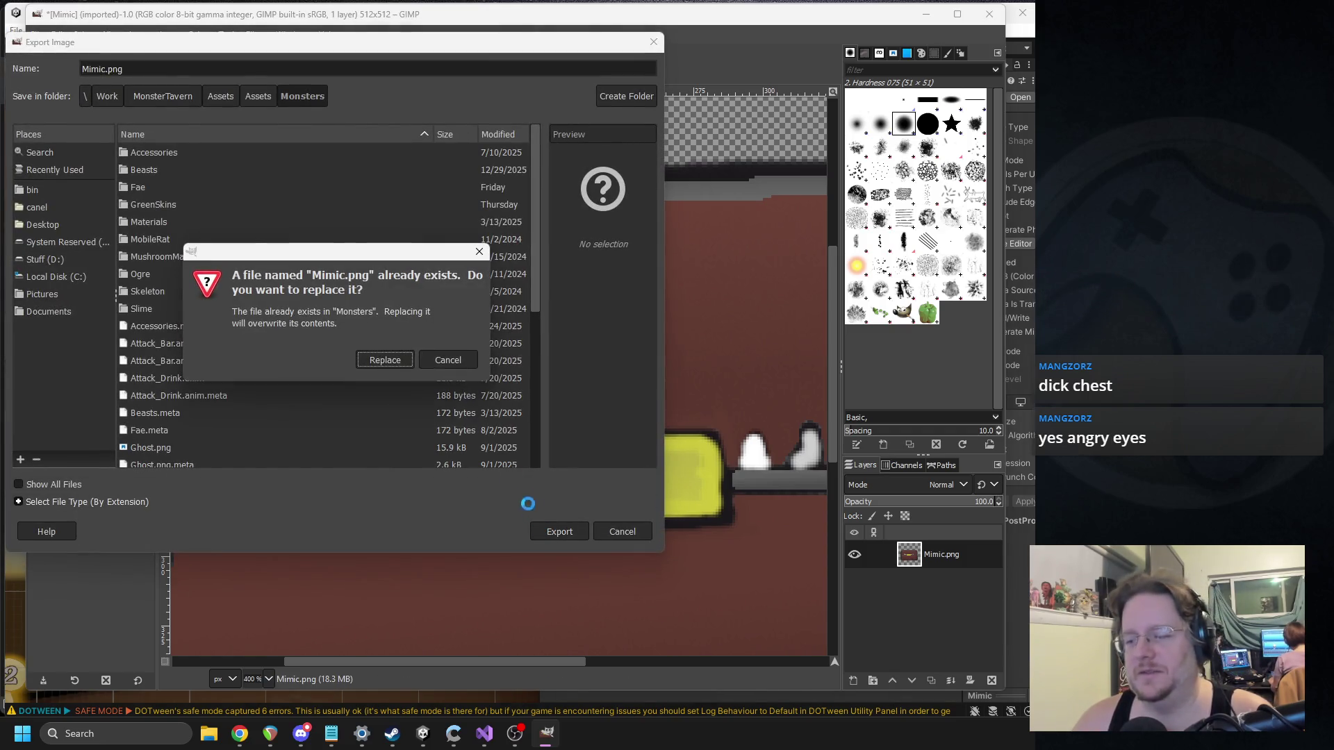
click(379, 362)
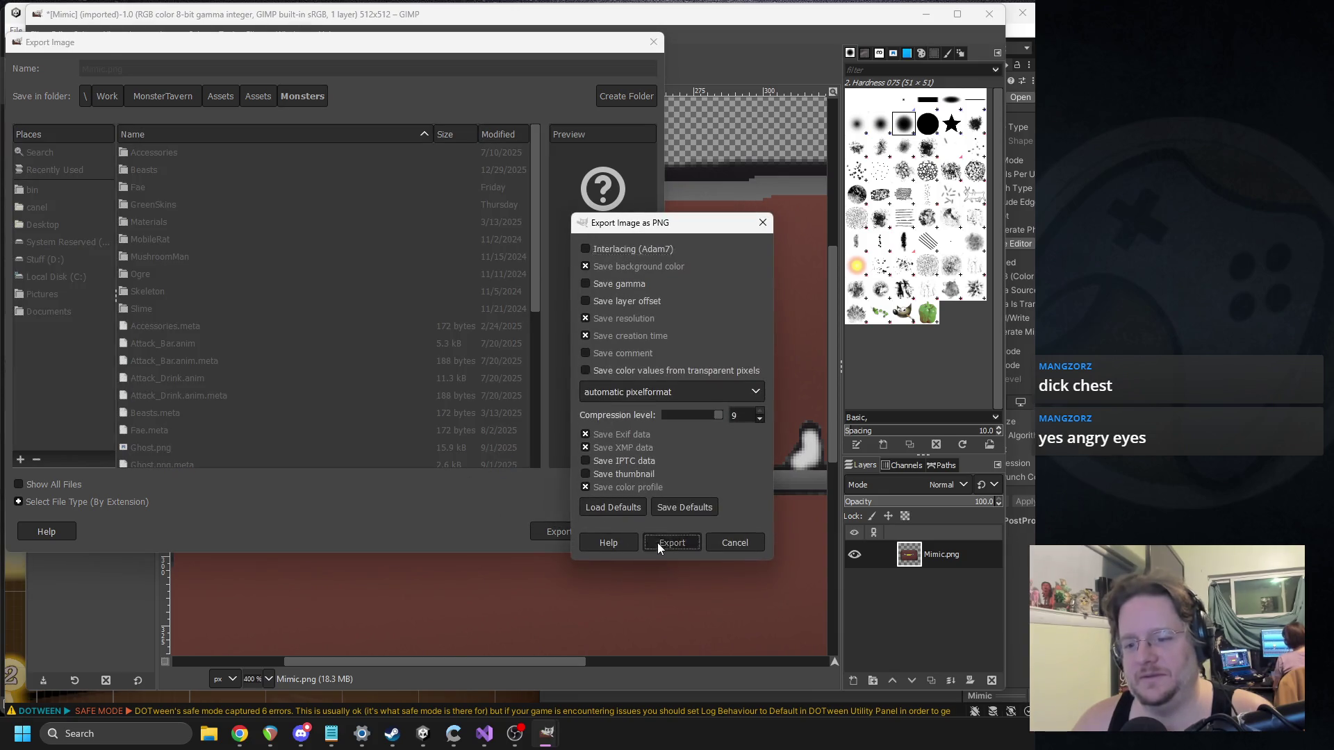
click(660, 544)
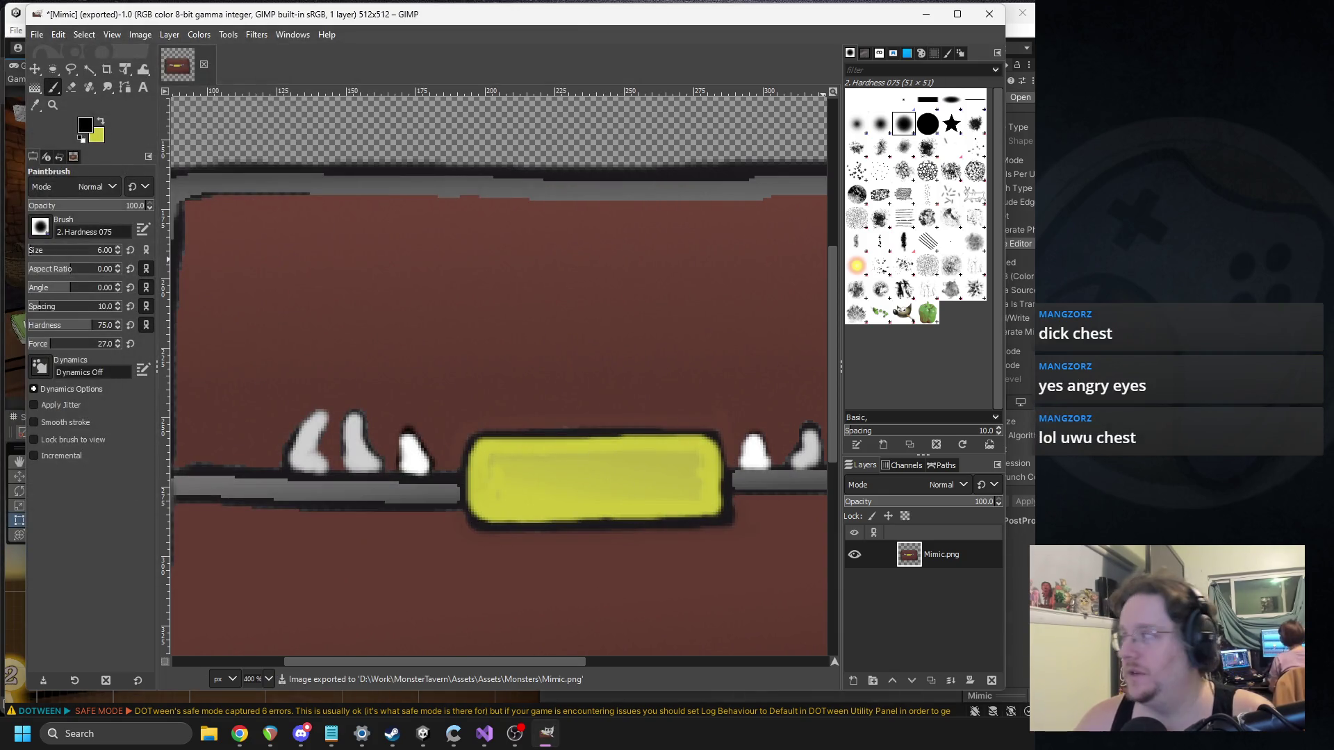
key(alt+Tab)
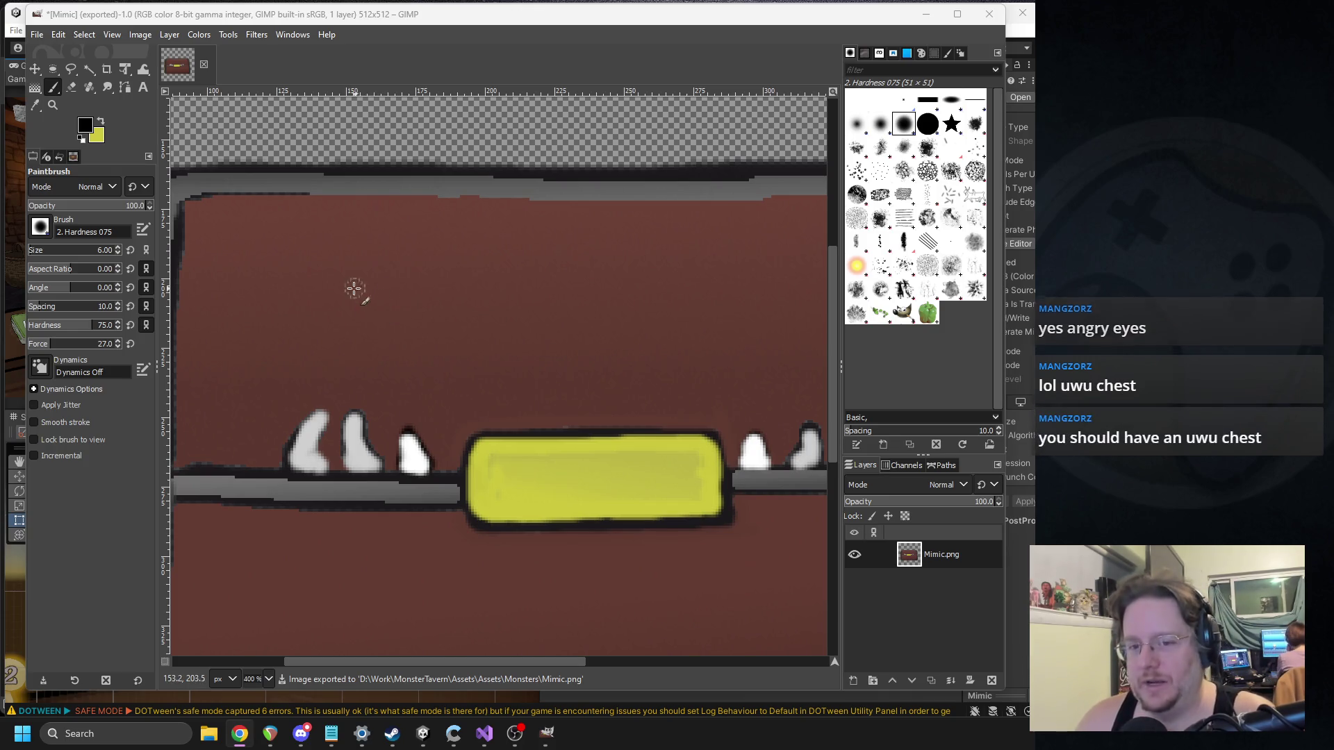
Step: Draw a black closed-eye curve and a 'w' uwu mouth on the yellow latch
mouse_move(343, 285)
mouse_down()
mouse_move(339, 346)
mouse_move(442, 318)
mouse_up()
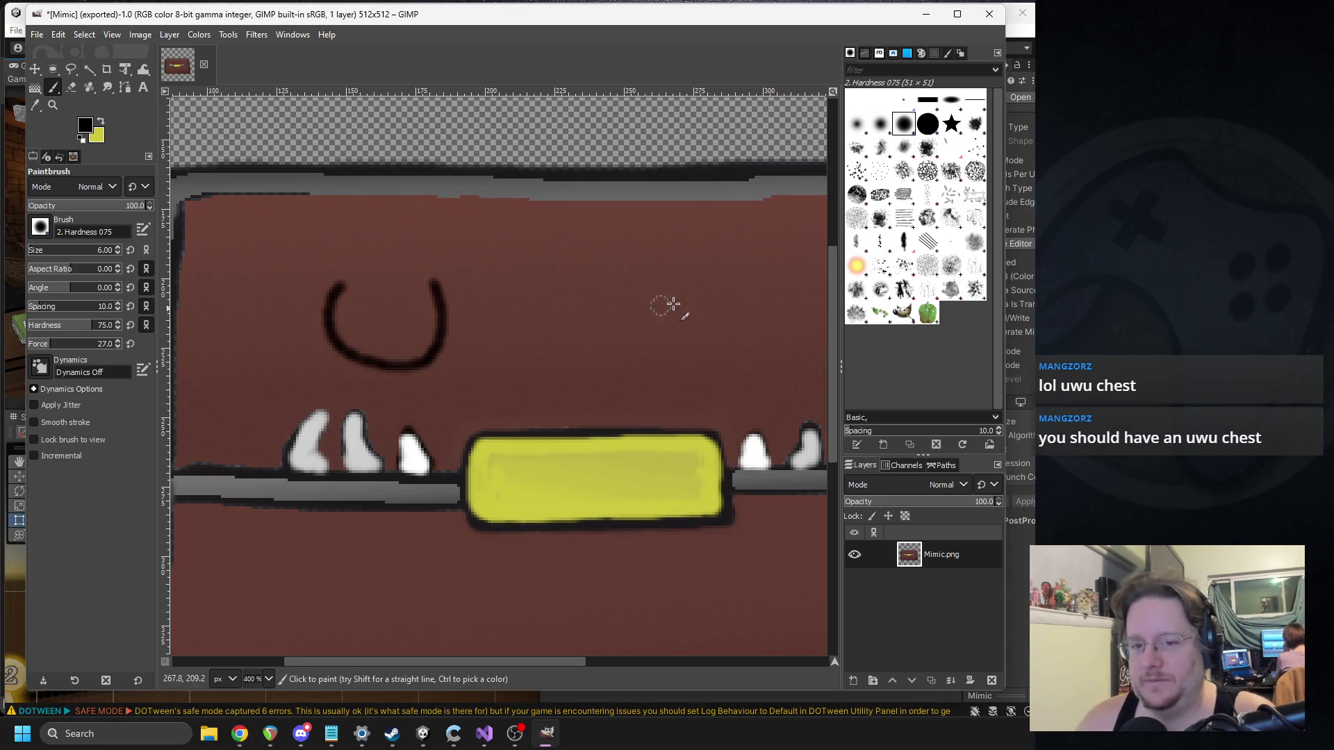
scroll(646, 301, right, 3)
scroll(646, 297, left, 2)
mouse_move(438, 460)
mouse_down()
mouse_move(529, 484)
mouse_move(598, 455)
mouse_up()
scroll(416, 348, left, 2)
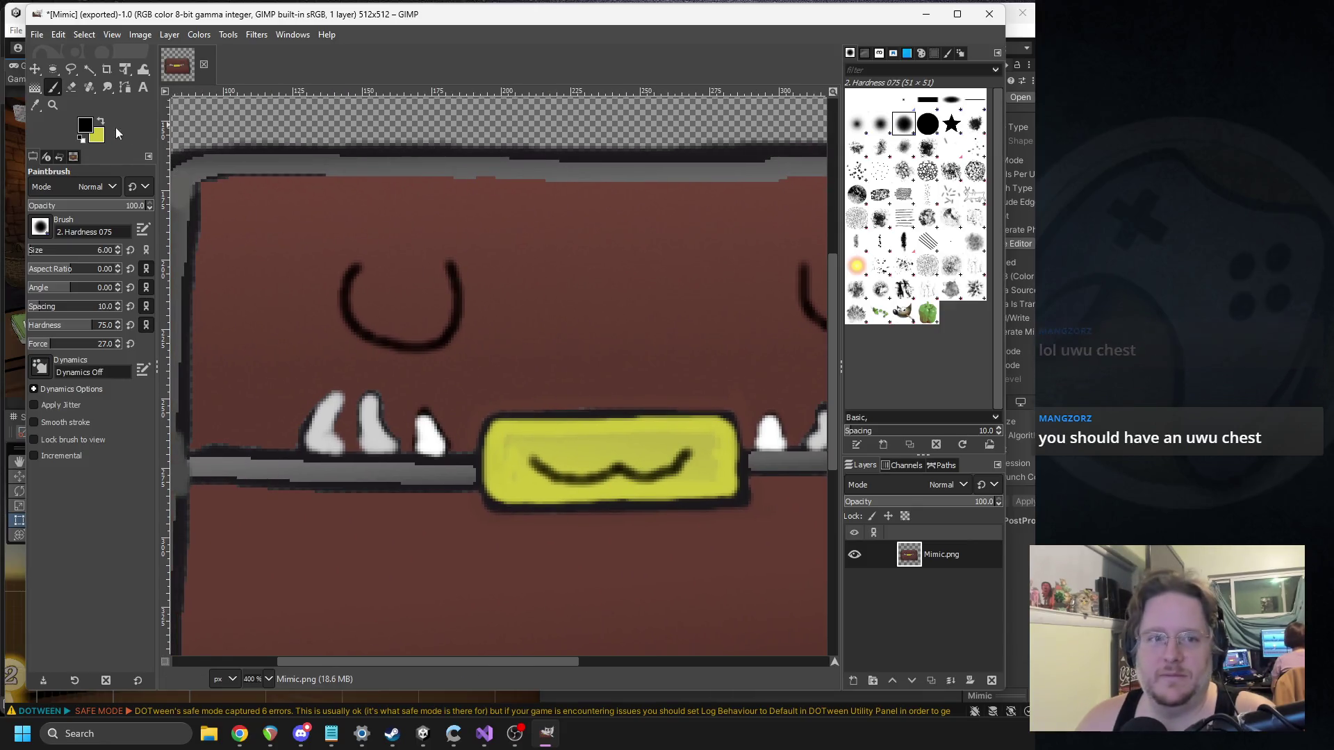
Step: Switch the paint colour to pink dd298d and paint diagonal blush strokes under the eyes
click(85, 125)
click(296, 91)
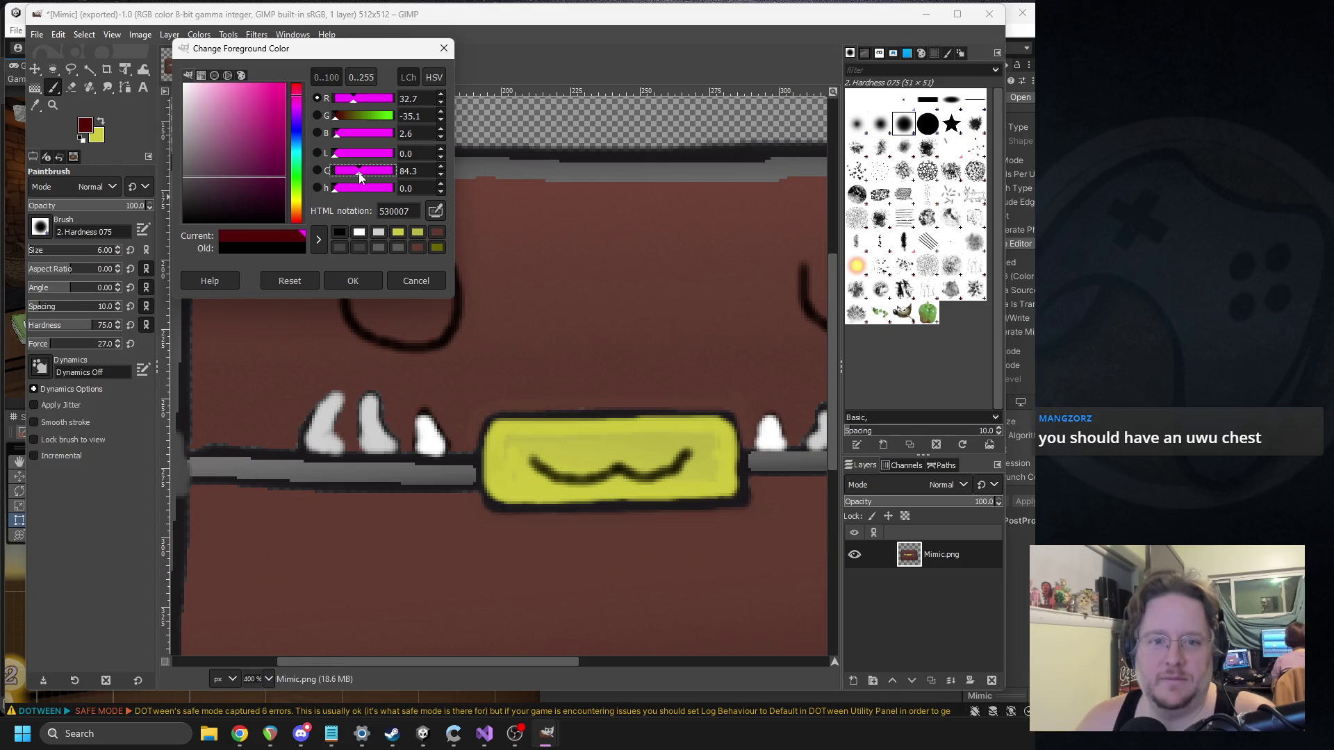
click(269, 103)
click(353, 279)
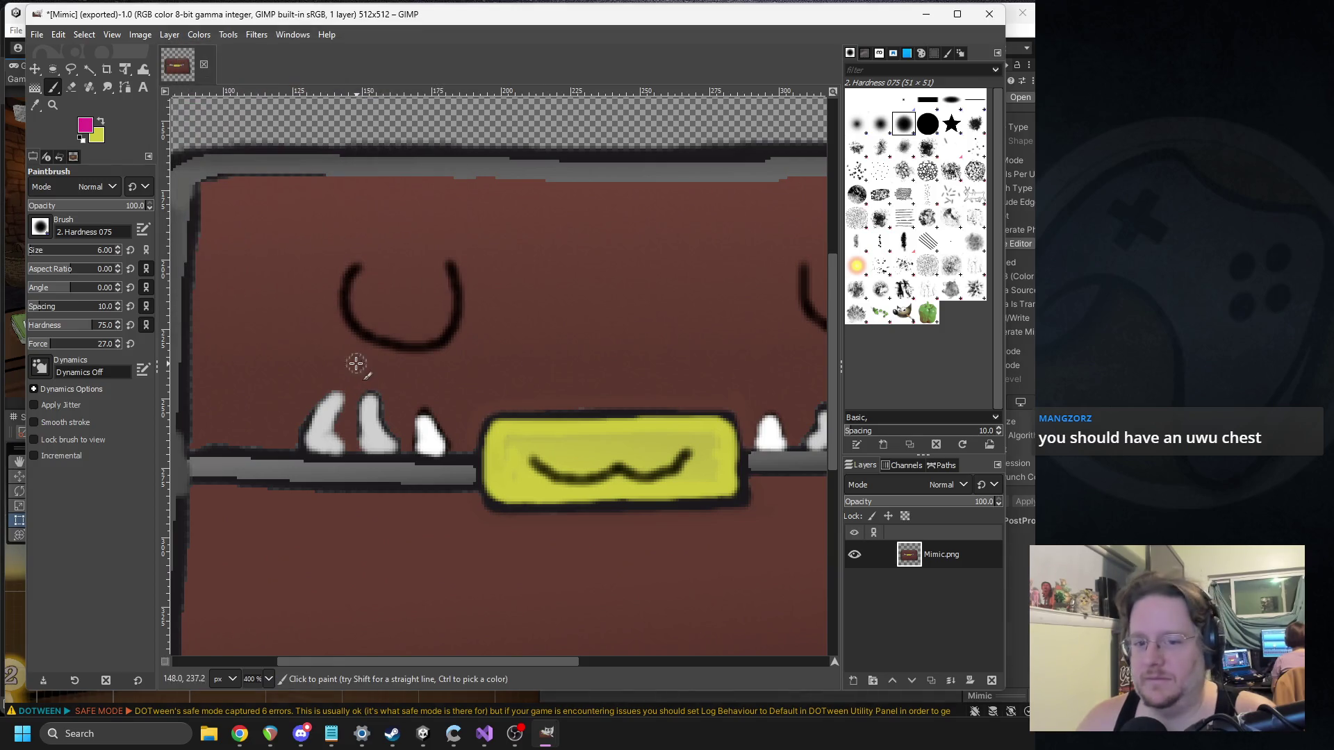
key(ctrl+z)
mouse_move(342, 378)
mouse_down()
mouse_move(373, 358)
mouse_move(450, 355)
mouse_up()
scroll(506, 347, right, 4)
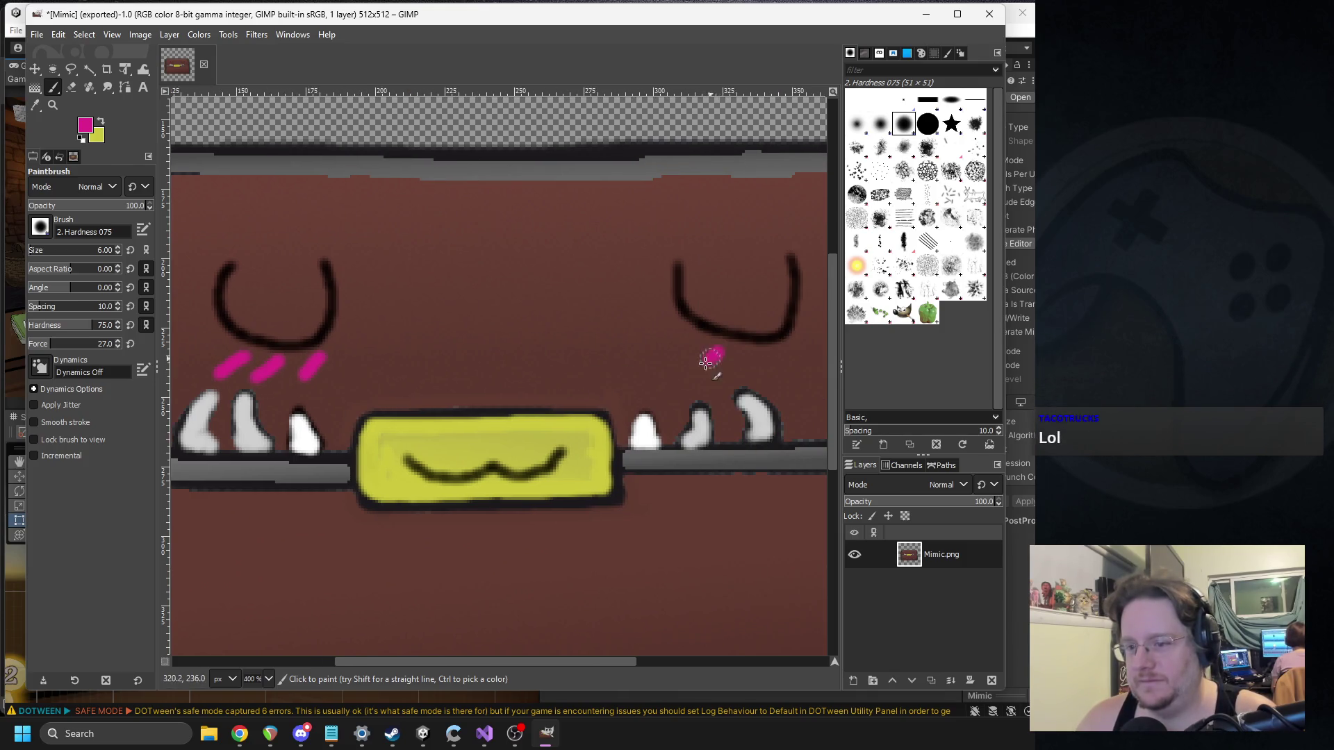
ctrl+scroll(748, 384, down, 4)
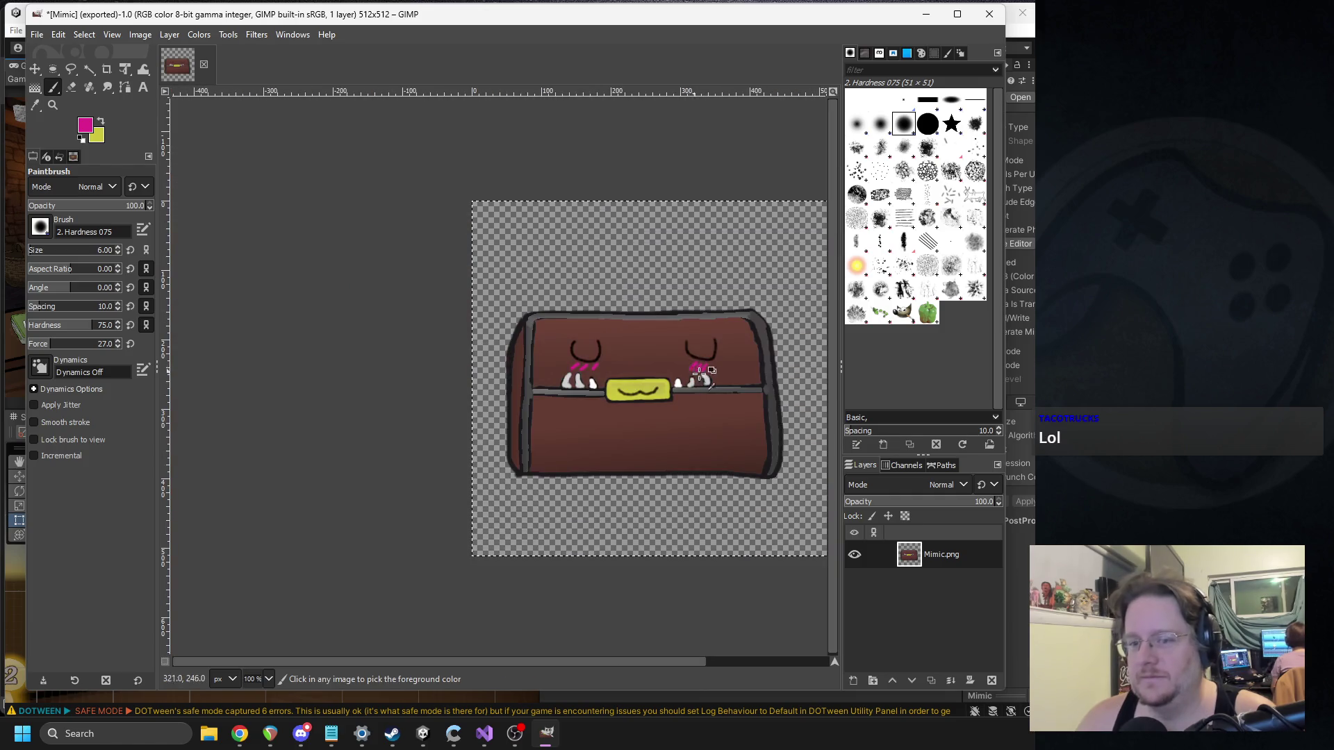
ctrl+scroll(542, 318, up, 1)
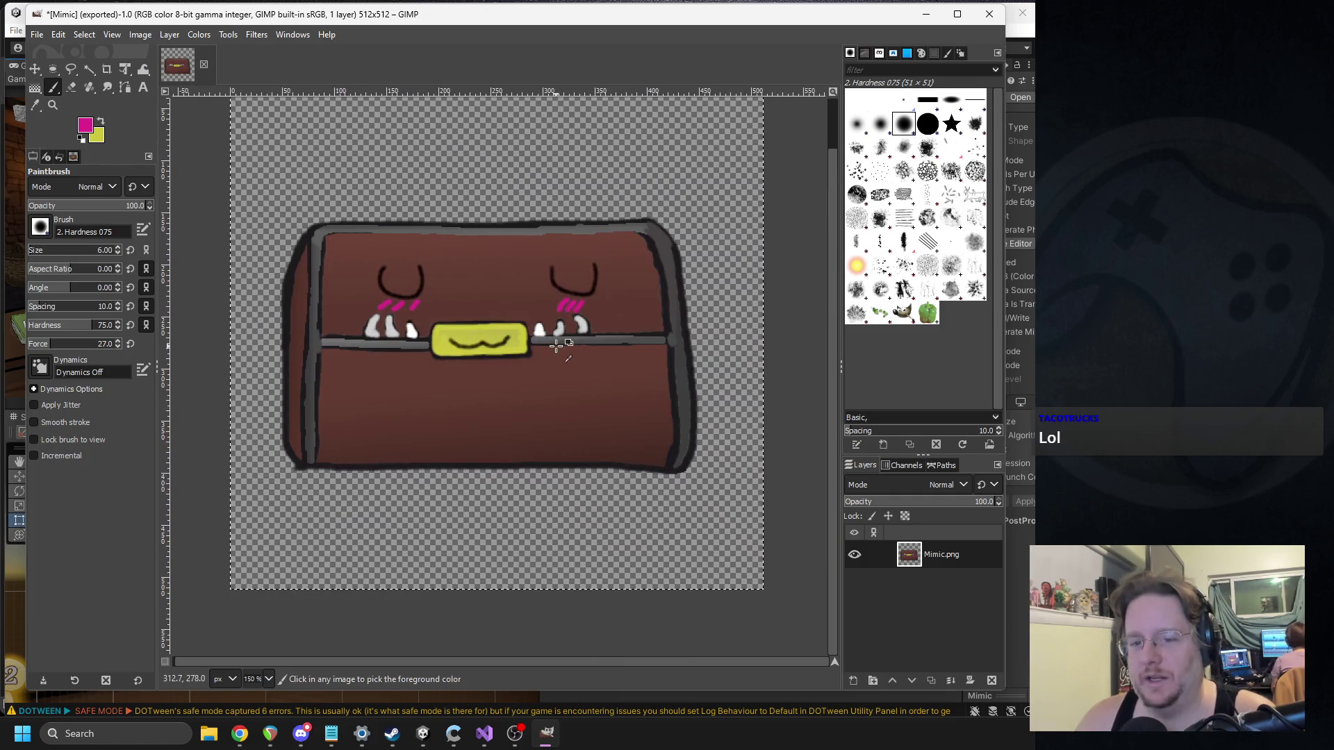
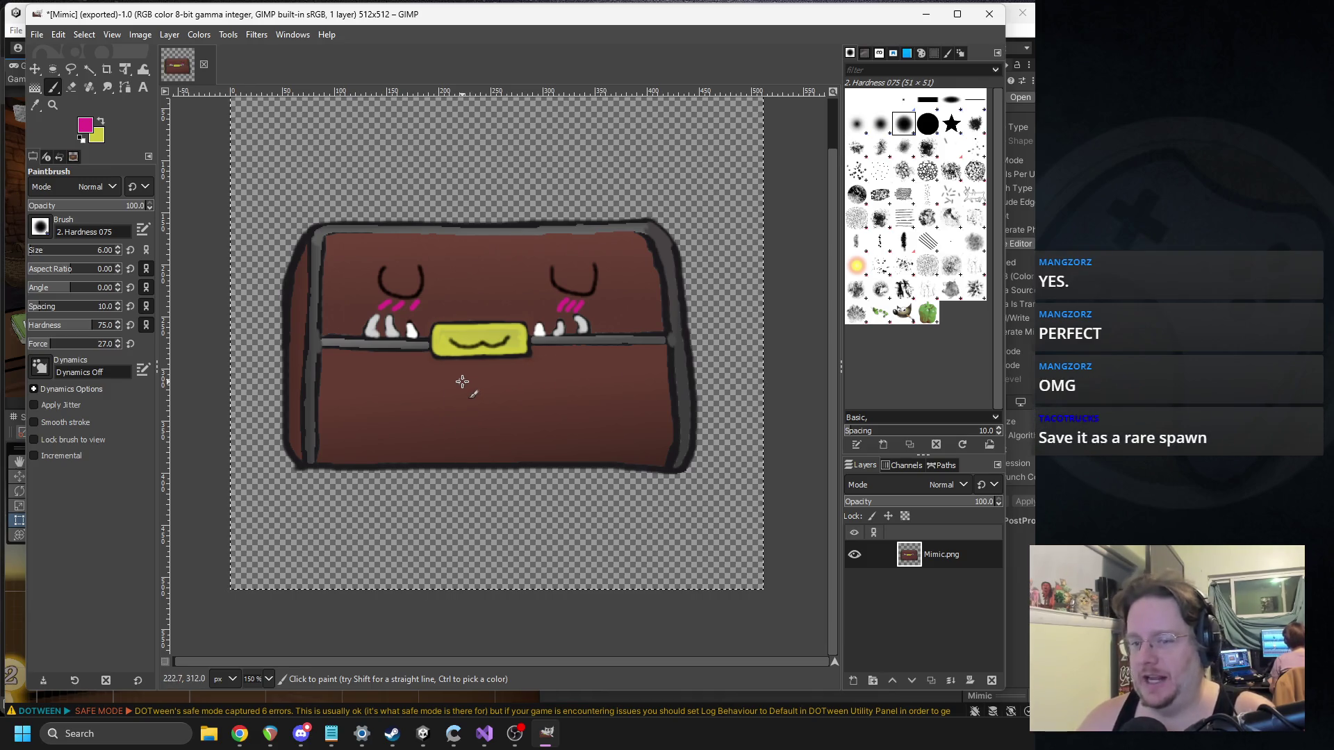
Step: Set the foreground painting colour to black
ctrl+scroll(408, 430, up, 3)
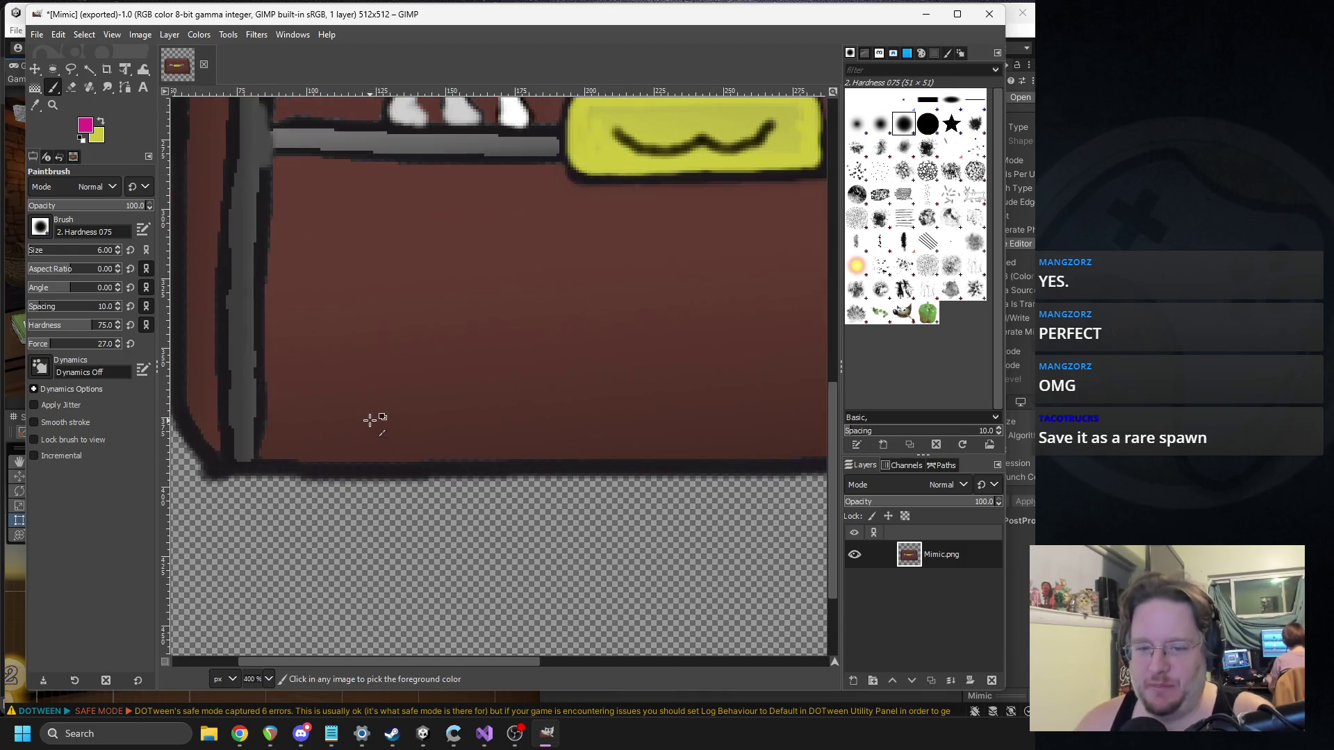
click(86, 127)
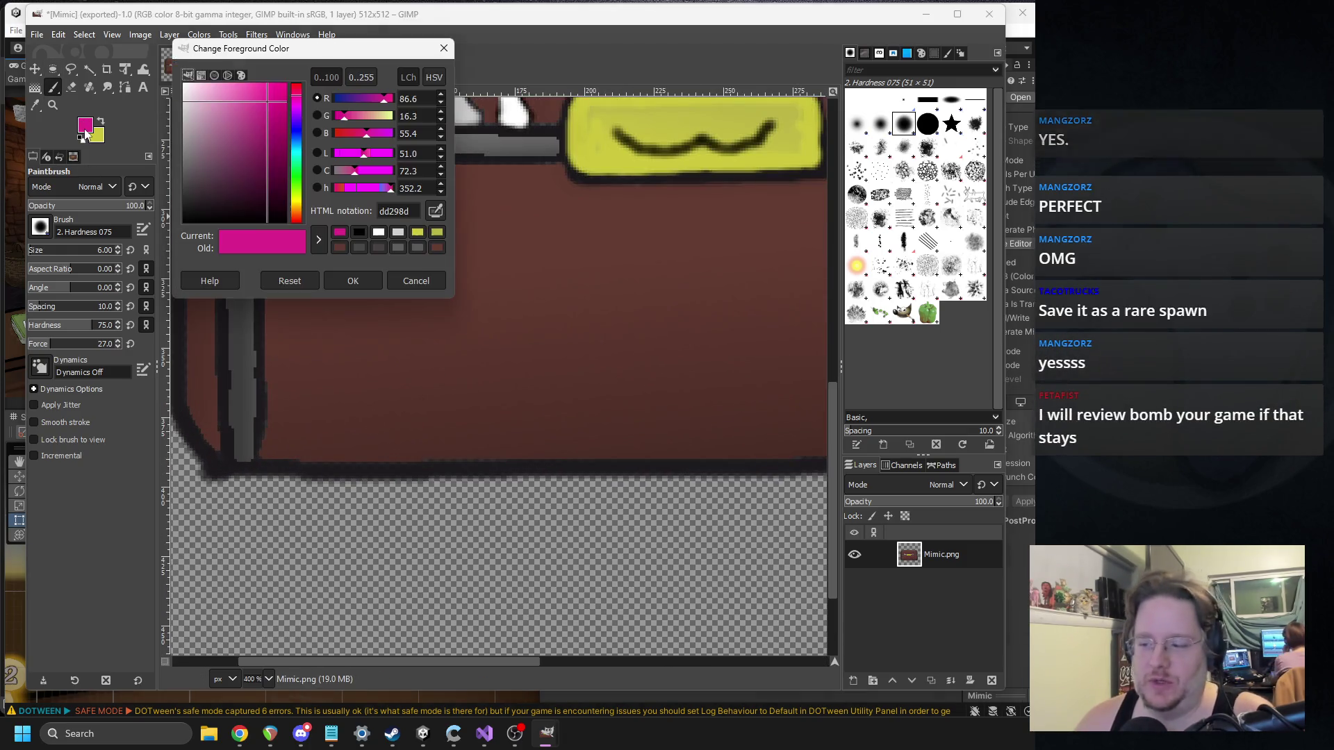
drag(231, 209, 168, 236)
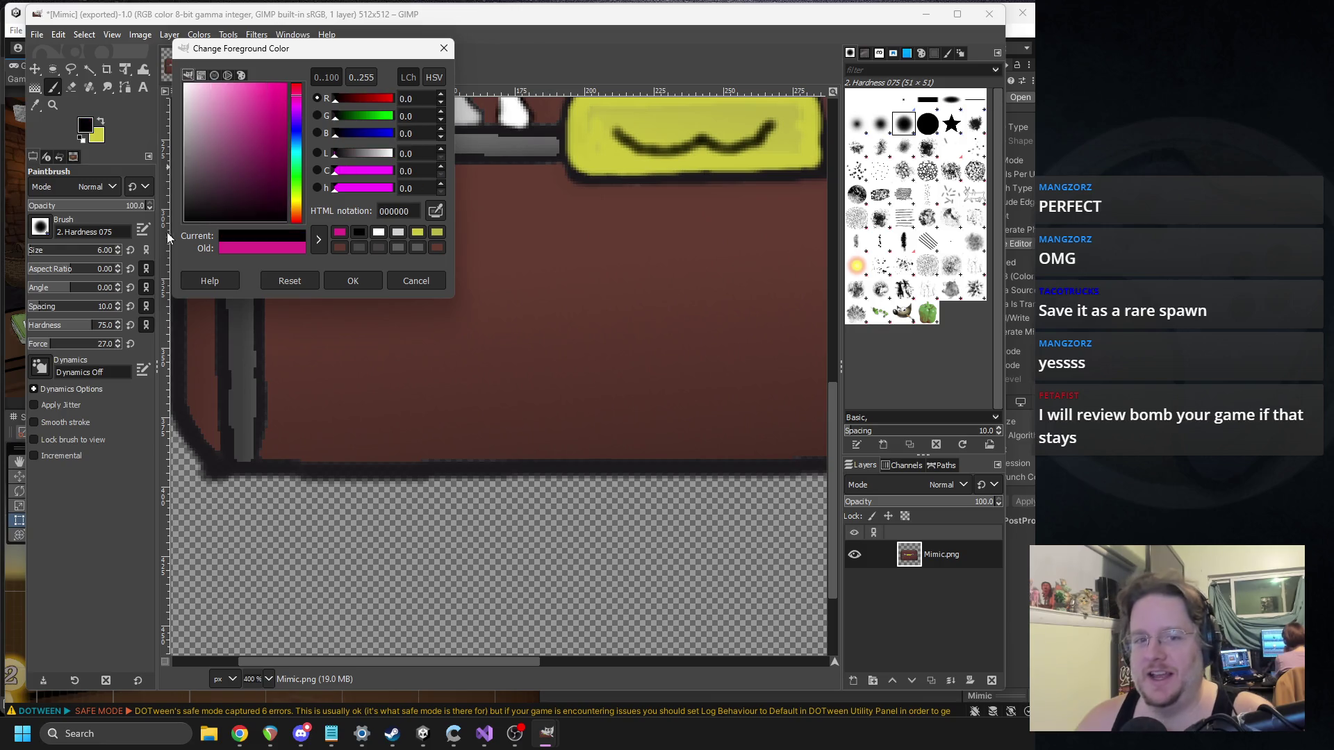
click(365, 282)
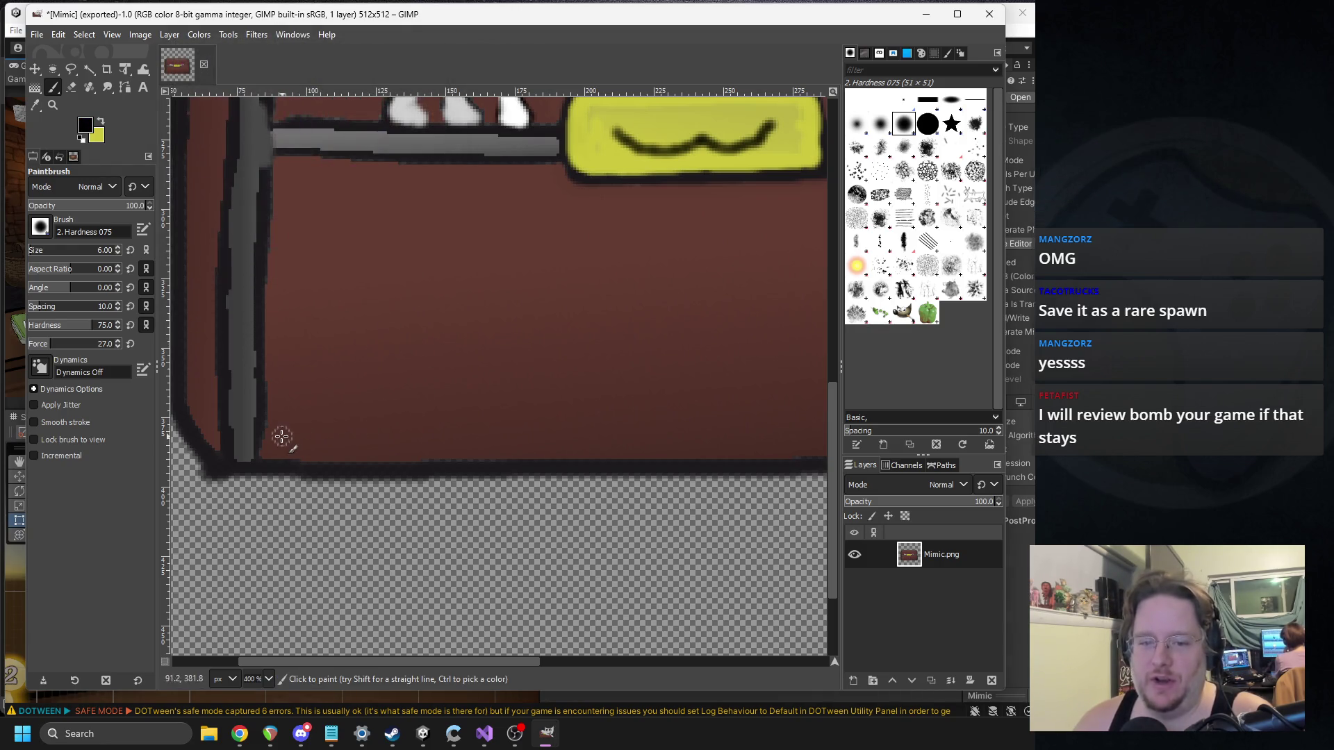
Step: Paint a black line along the chest's bottom edge, undoing unsatisfactory strokes
drag(267, 428, 498, 425)
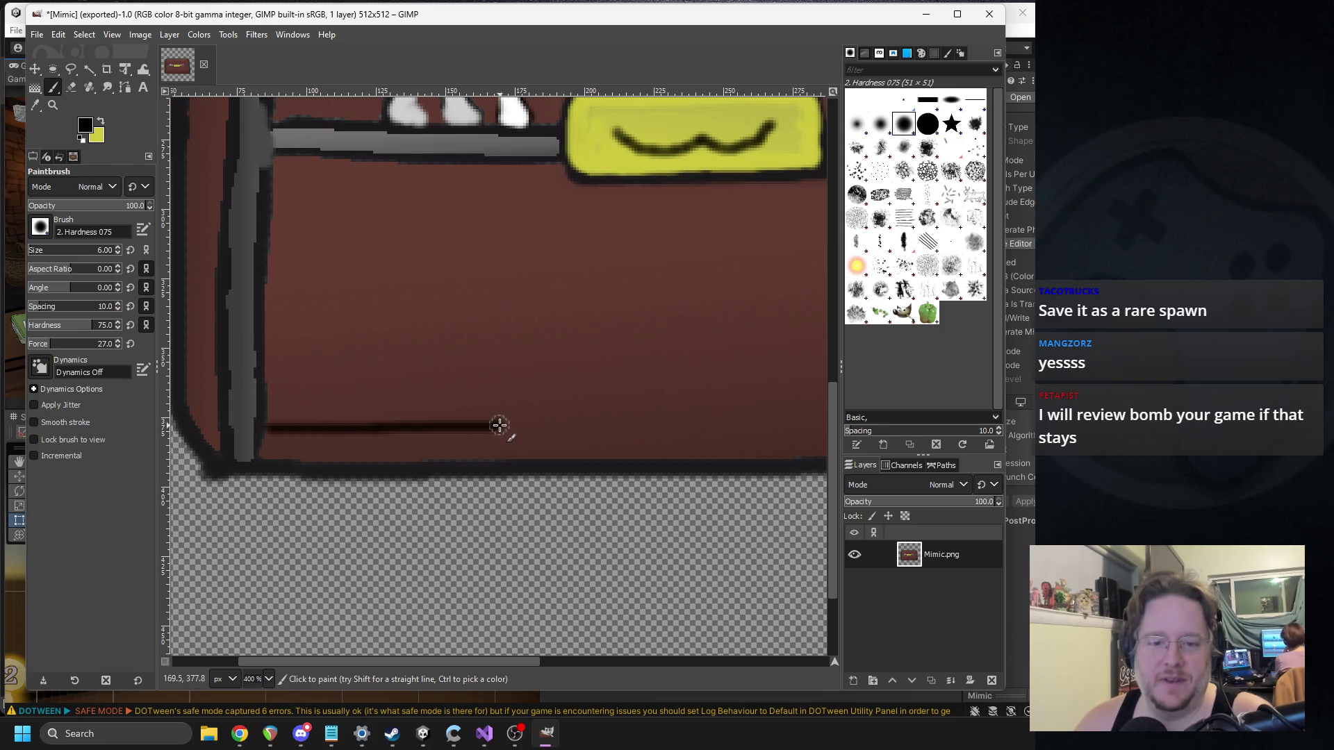
drag(258, 431, 576, 430)
key(ctrl+z)
key(ctrl+z)
key(ctrl+z)
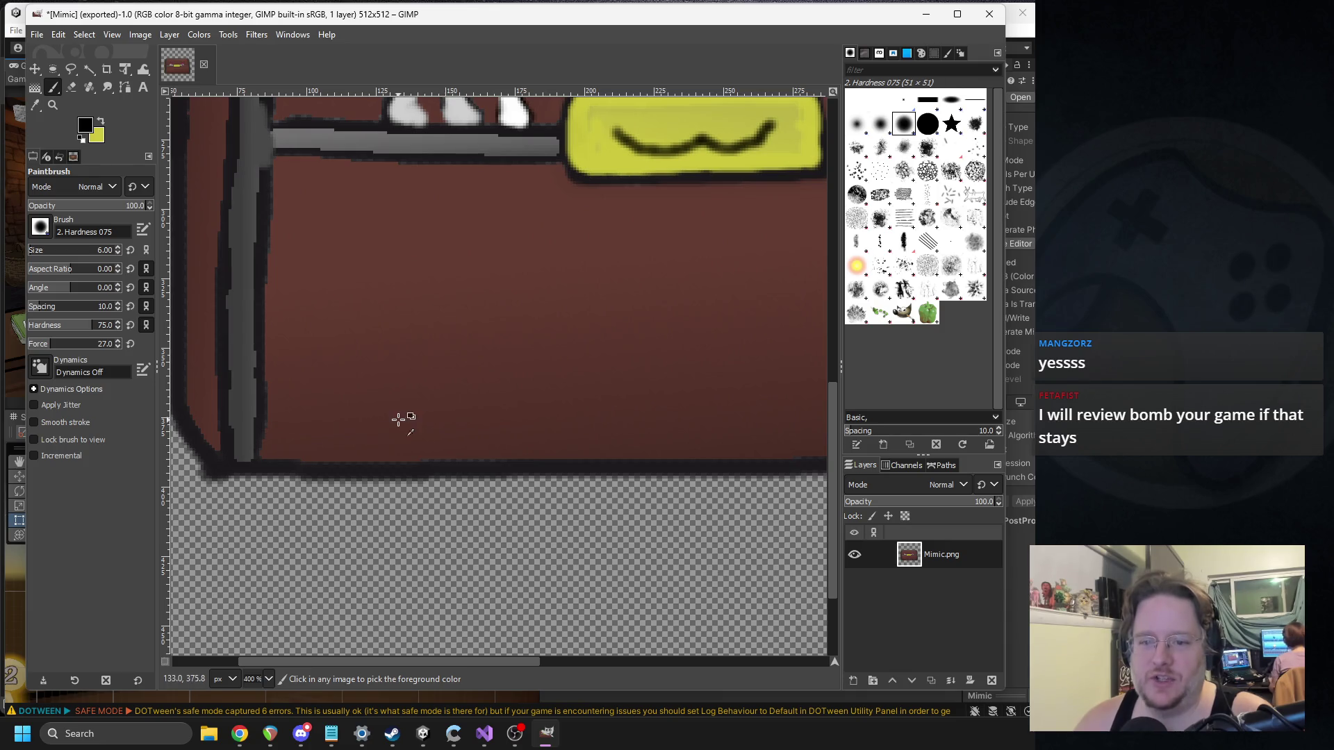
drag(268, 429, 546, 414)
key(ctrl+z)
ctrl+scroll(536, 411, down, 3)
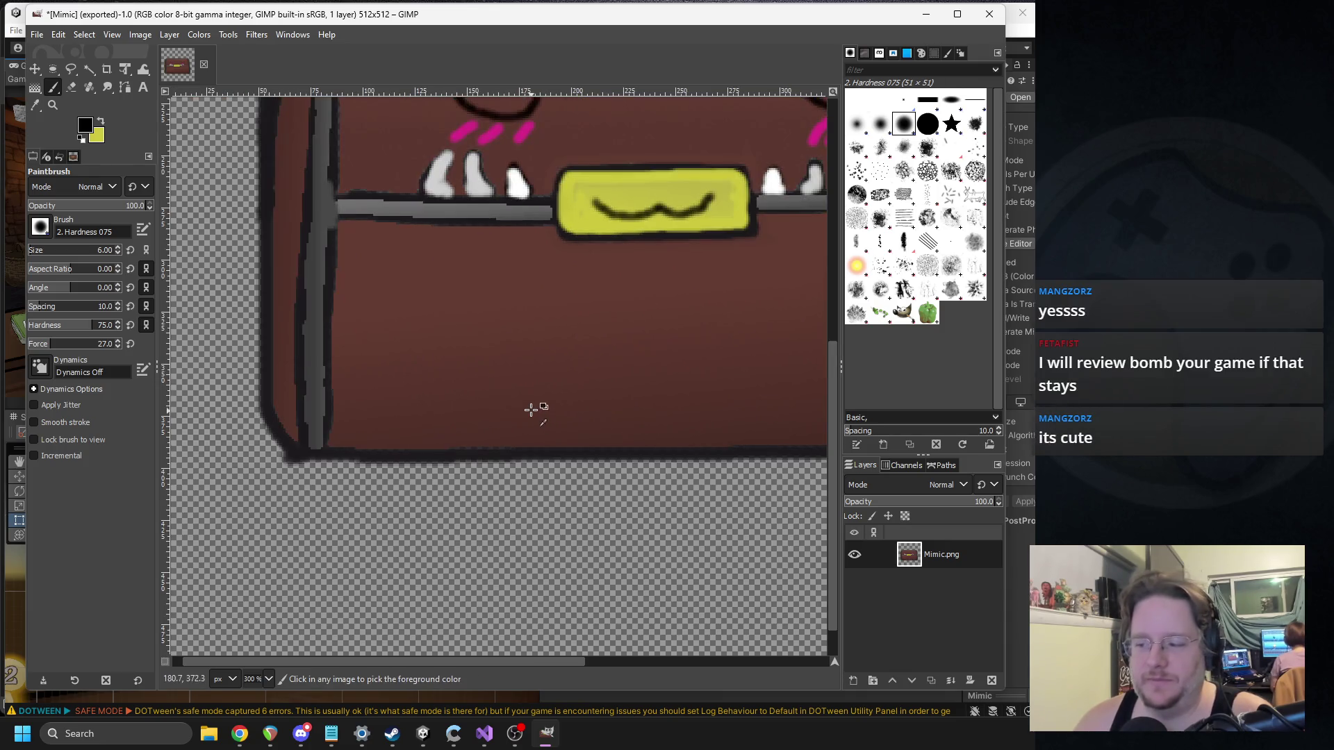
mouse_move(273, 384)
mouse_down()
mouse_move(627, 384)
mouse_move(590, 400)
mouse_up()
key(ctrl+z)
key(ctrl+z)
drag(310, 396, 623, 402)
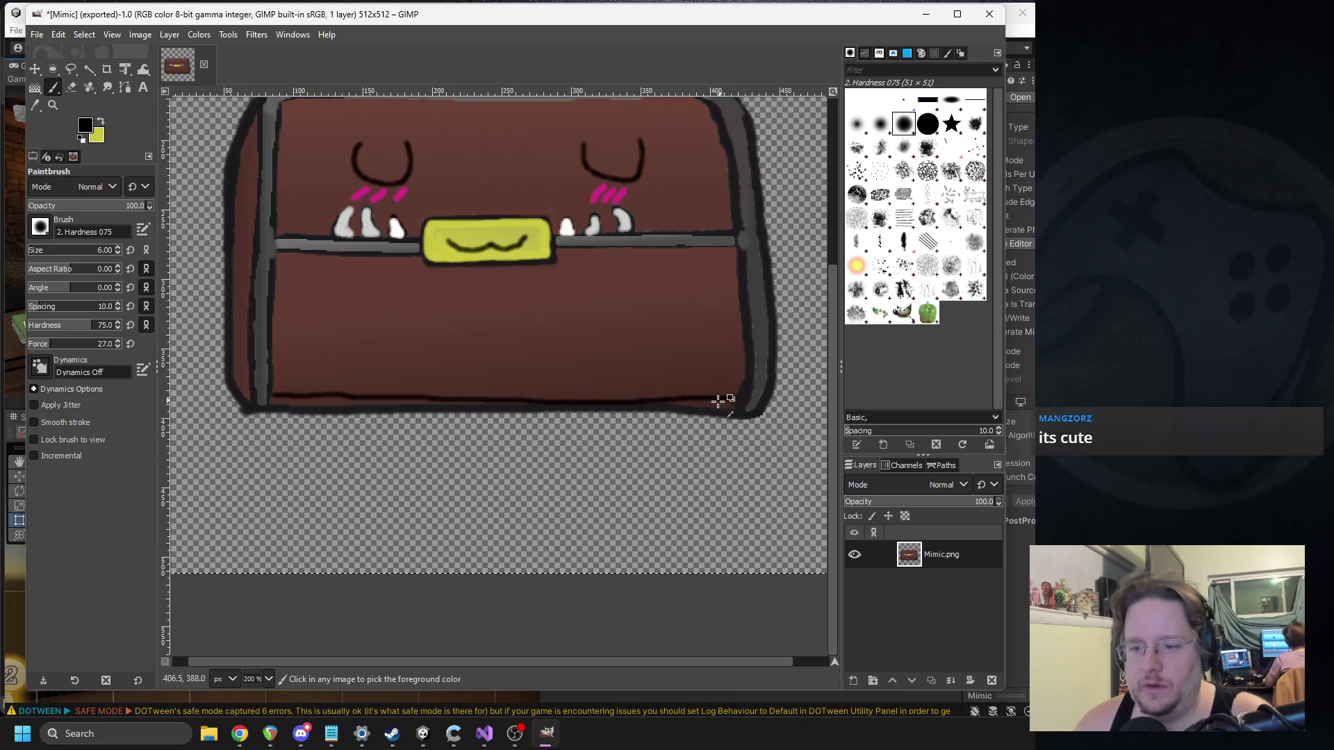
key(ctrl+z)
Step: Extend the bottom-edge black line toward the chest's right corner
scroll(382, 381, up, 1)
scroll(411, 387, left, 3)
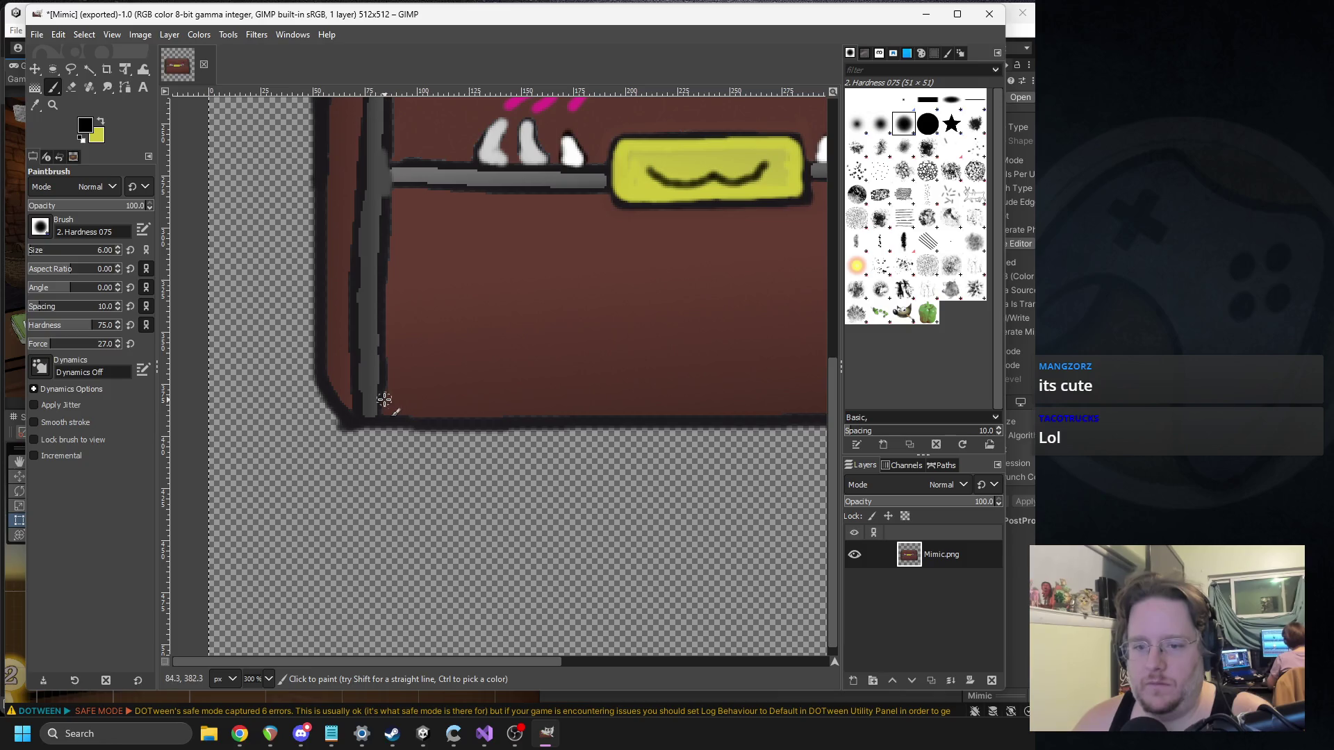
drag(426, 408, 798, 399)
scroll(798, 399, right, 5)
scroll(375, 407, right, 3)
drag(378, 409, 653, 405)
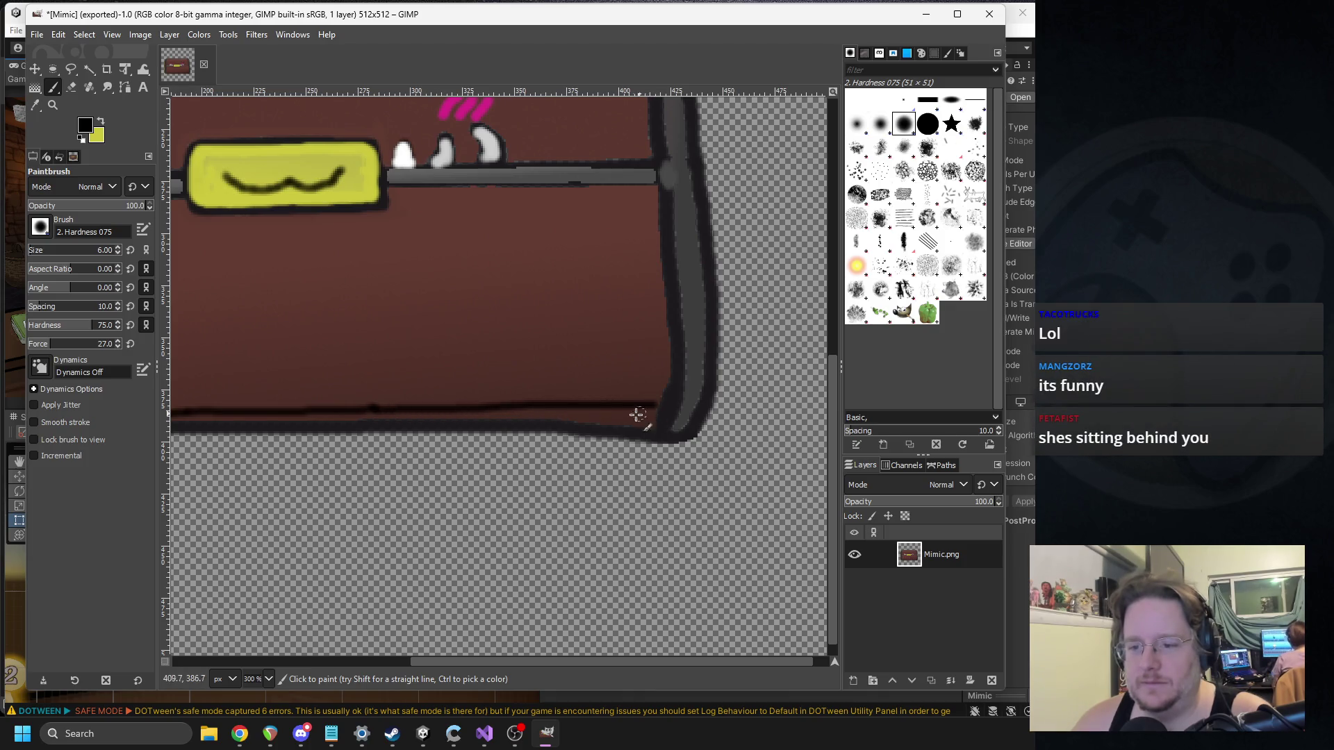
scroll(636, 410, left, 9)
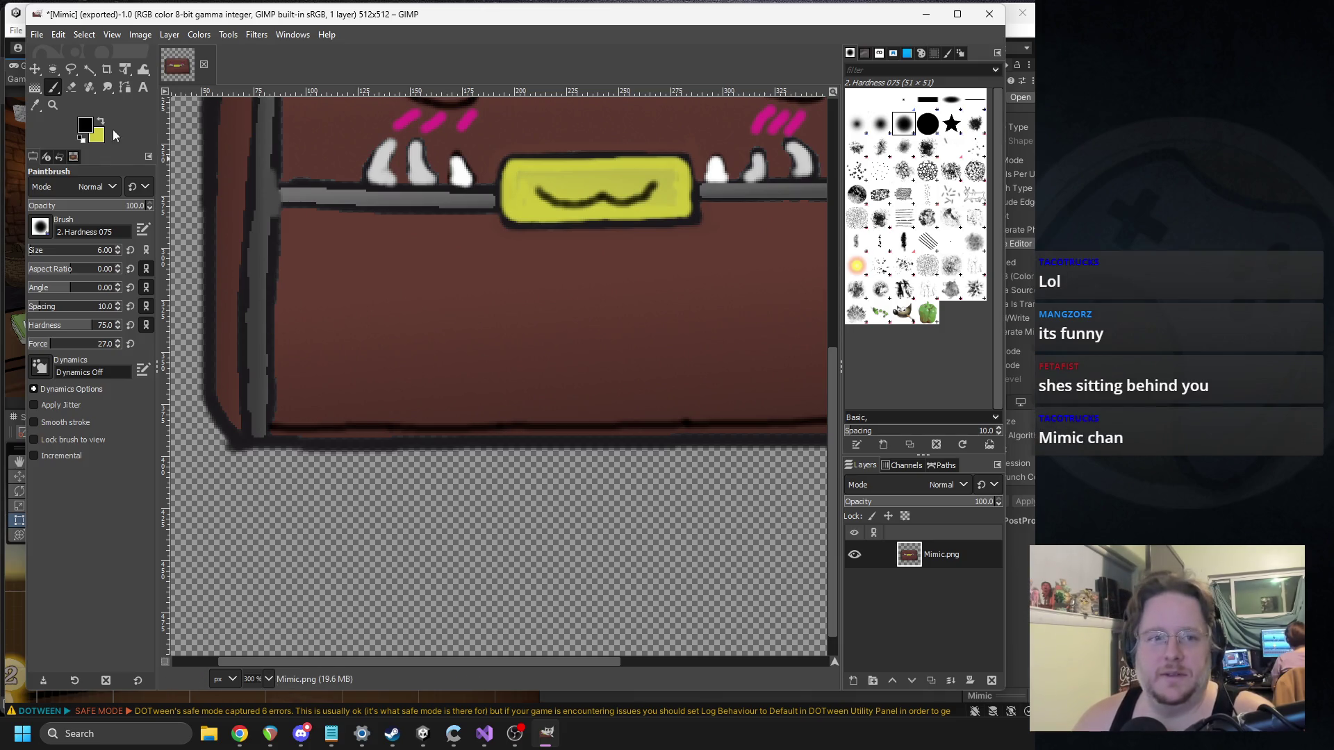
Step: With the Eraser, clear the strip along the left part of the chest's bottom edge
click(70, 87)
scroll(313, 396, up, 6)
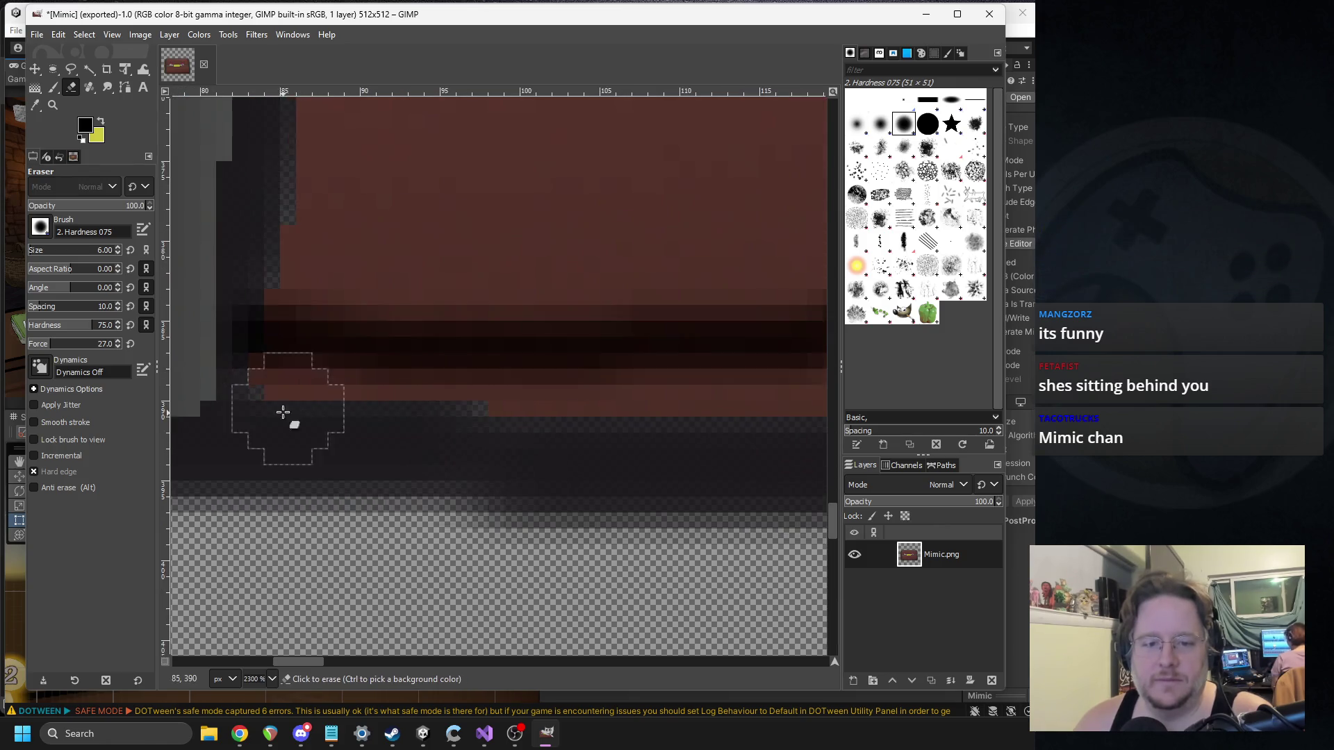
scroll(431, 452, down, 2)
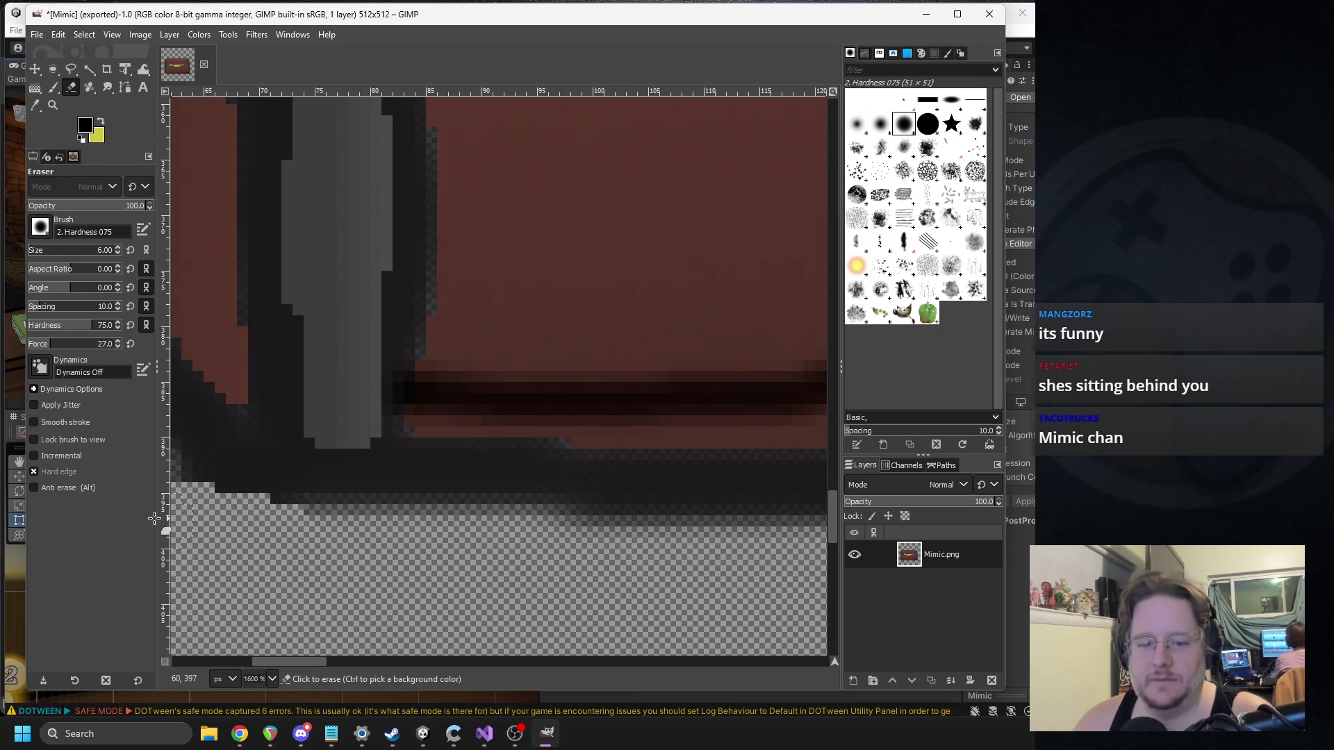
scroll(313, 487, down, 2)
mouse_move(389, 472)
mouse_down()
mouse_move(372, 471)
mouse_move(730, 480)
mouse_move(465, 455)
mouse_move(557, 446)
mouse_move(452, 456)
mouse_move(367, 439)
mouse_move(610, 434)
mouse_move(514, 461)
mouse_move(403, 419)
mouse_up()
mouse_move(262, 419)
mouse_down()
mouse_move(557, 430)
mouse_move(548, 444)
mouse_move(326, 433)
mouse_move(590, 438)
mouse_move(348, 435)
mouse_move(601, 425)
mouse_up()
Step: Continue erasing the strip beneath the chest toward the right
scroll(415, 445, right, 5)
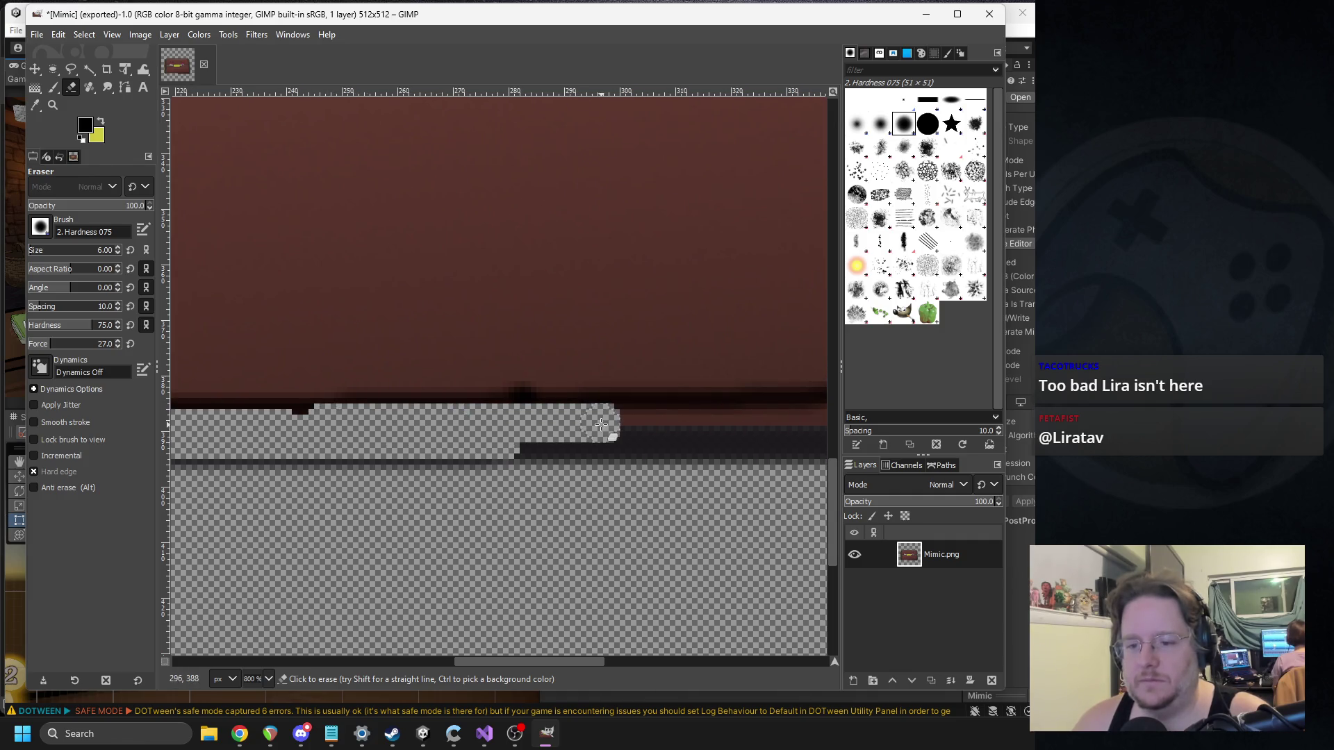
scroll(306, 423, right, 6)
drag(289, 440, 482, 425)
scroll(289, 420, right, 6)
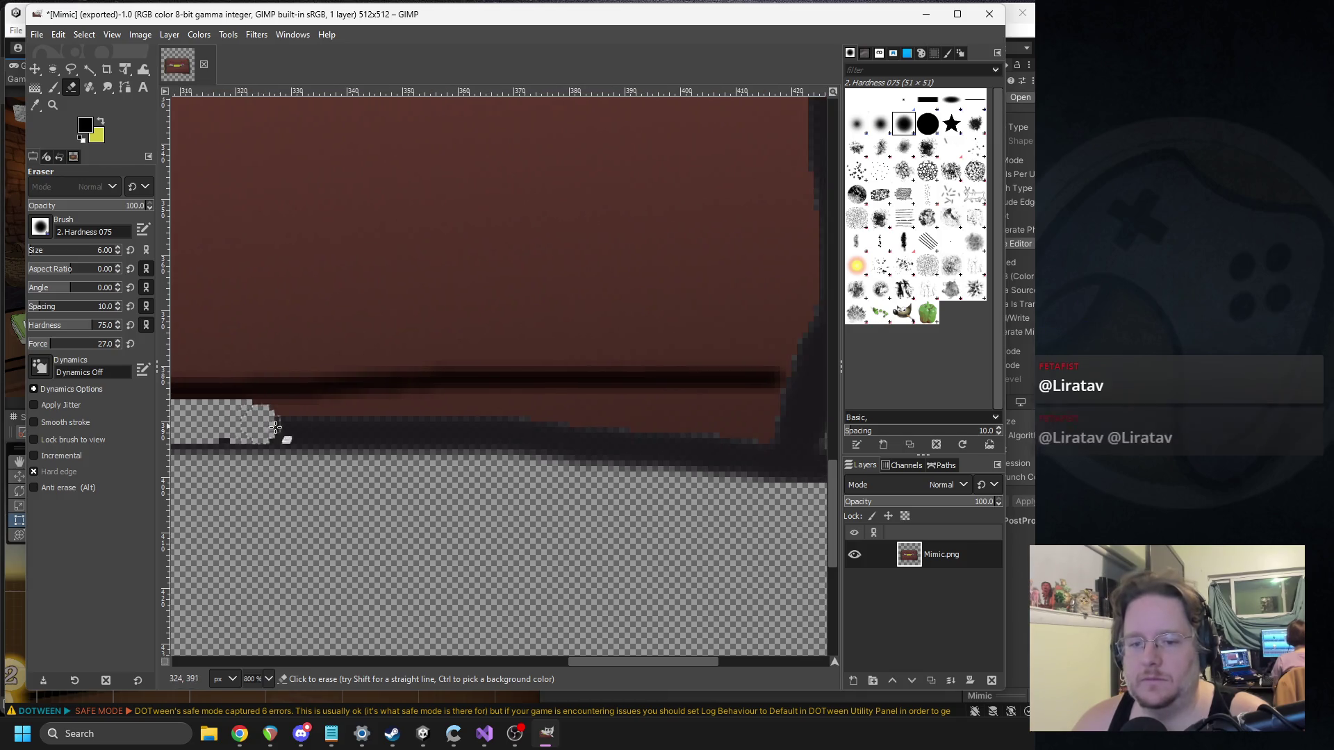
drag(268, 438, 239, 413)
scroll(239, 413, right, 3)
drag(313, 432, 416, 426)
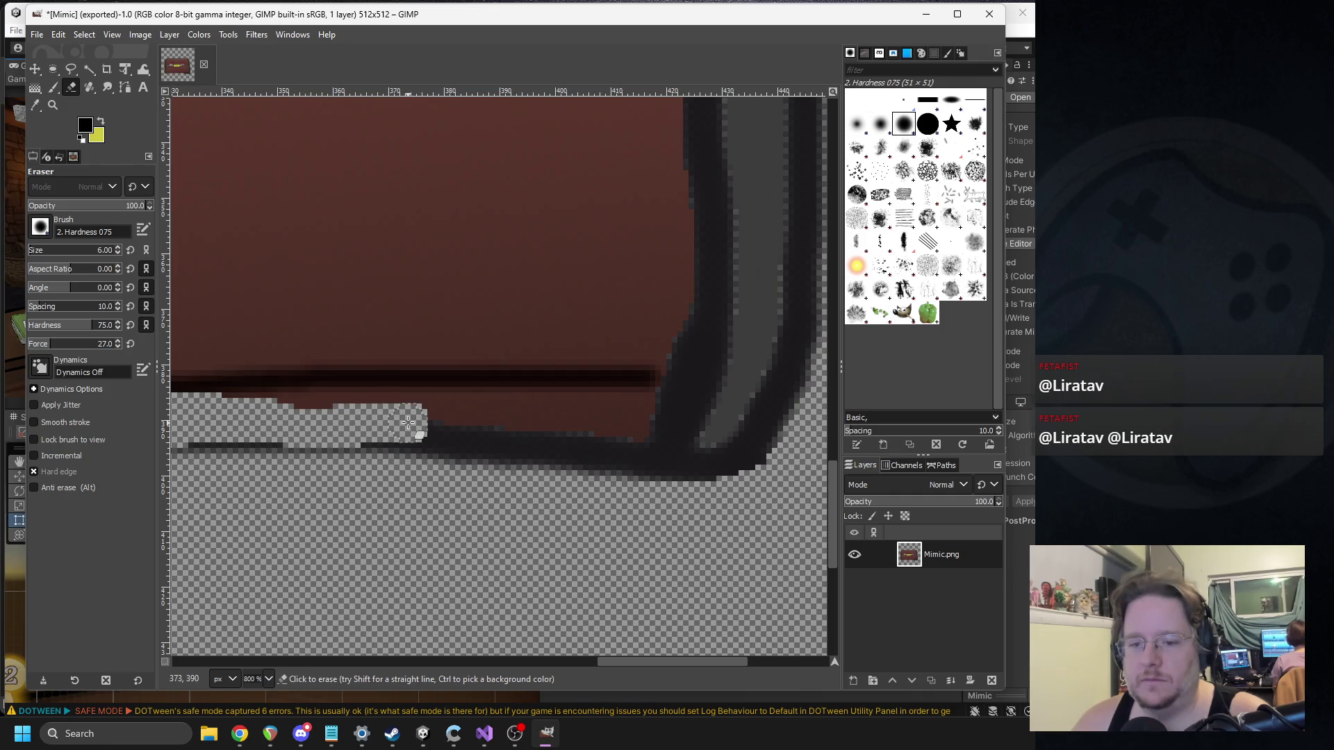
Step: Undo overshooting erase strokes and clear the remaining strip to the right corner
key(ctrl+z)
drag(313, 427, 448, 431)
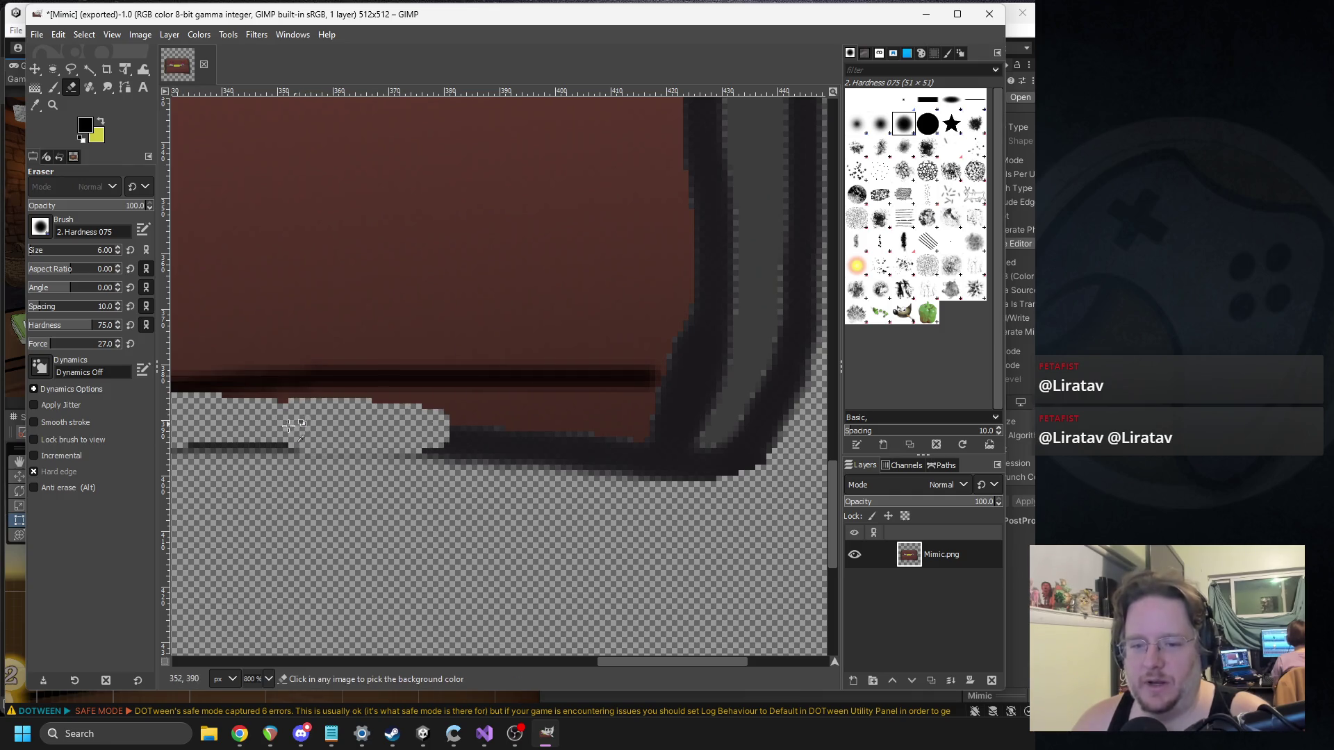
key(ctrl+z)
mouse_move(299, 422)
mouse_down()
mouse_move(432, 426)
mouse_move(229, 417)
mouse_move(653, 417)
mouse_move(660, 441)
mouse_move(442, 432)
mouse_up()
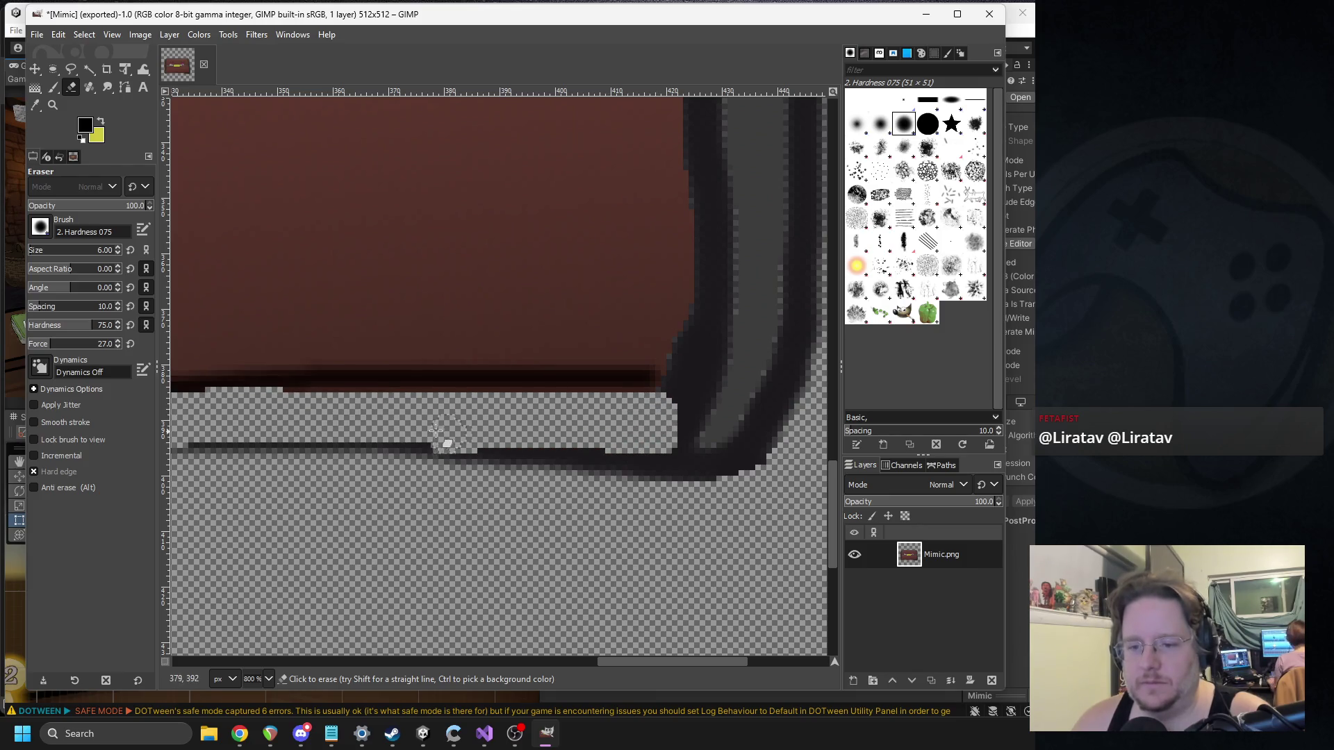
scroll(369, 425, down, 6)
scroll(431, 460, up, 3)
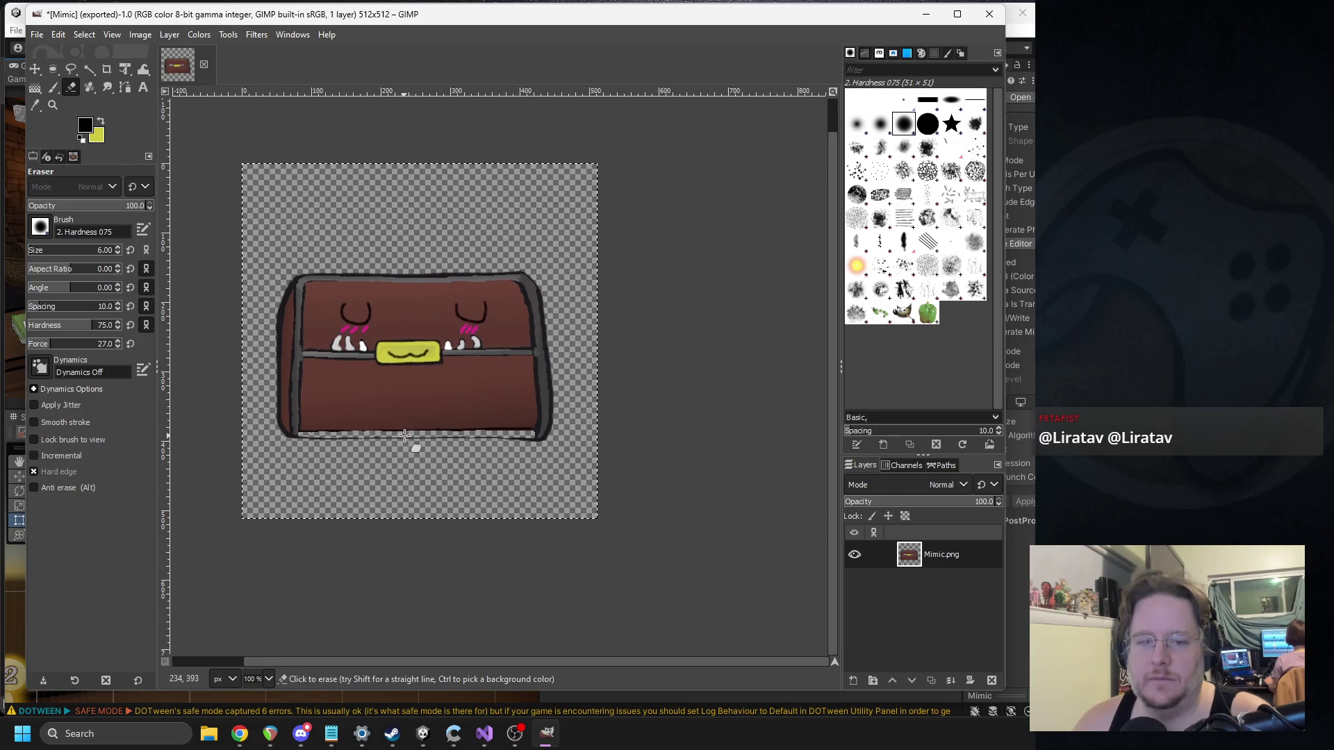
scroll(431, 460, down, 2)
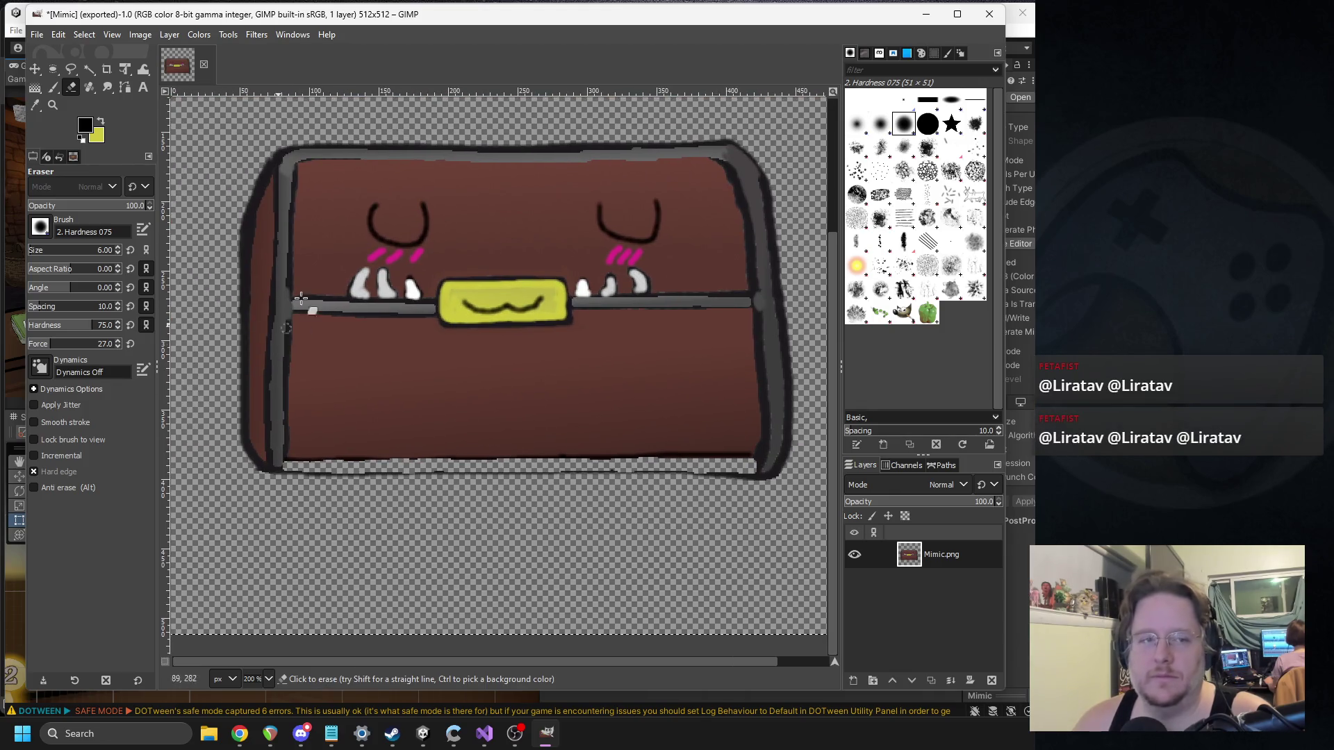
click(87, 69)
Step: Fuzzy-select the empty strip beneath the chest, adjusting the selection threshold
drag(375, 470, 376, 469)
mouse_move(534, 476)
mouse_down()
mouse_move(414, 470)
mouse_move(434, 469)
mouse_up()
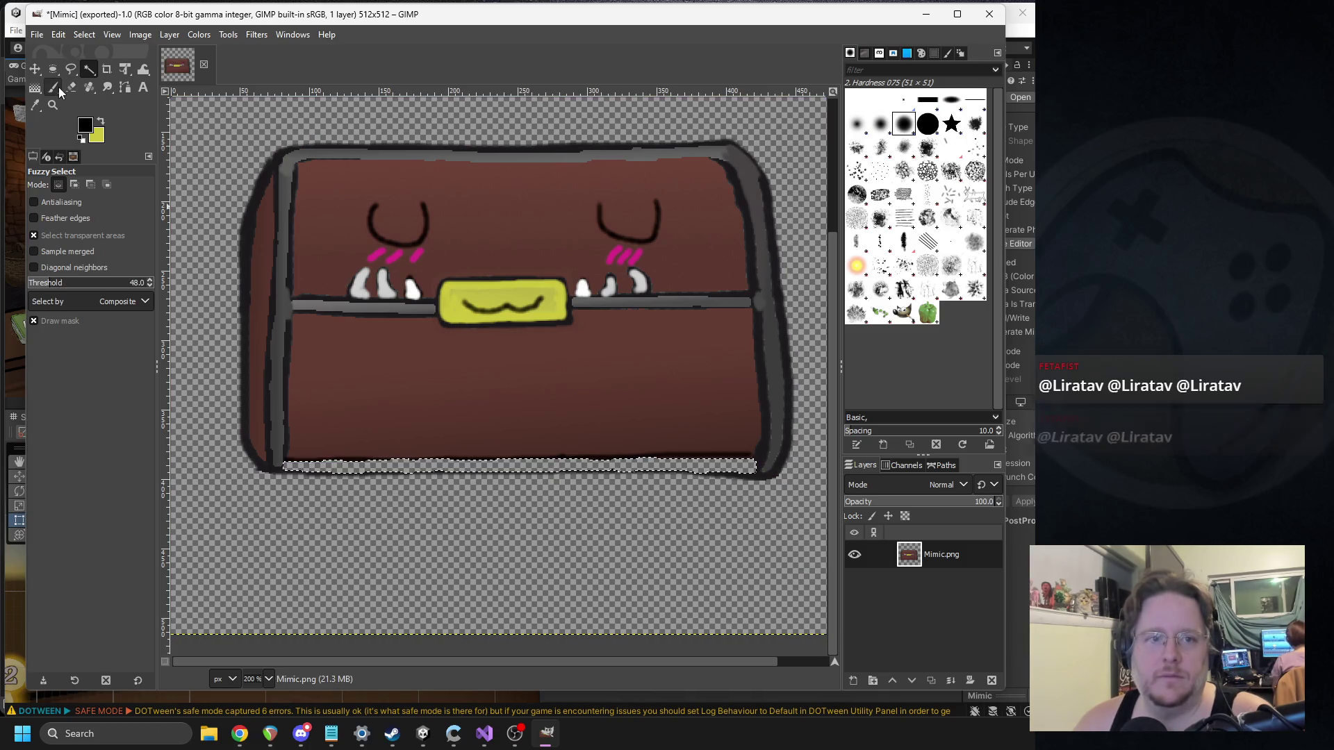
click(37, 90)
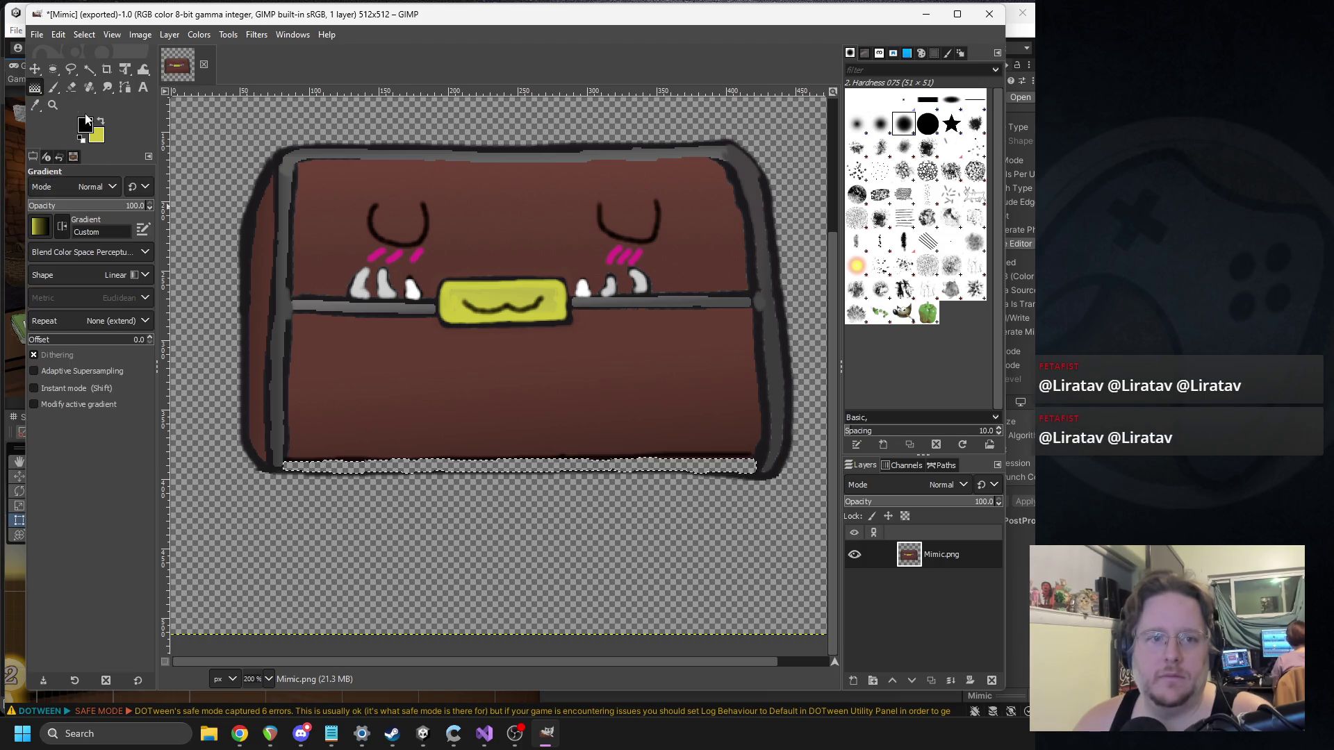
Step: Sample the outline grey as foreground and background, darkening the background to 333333
click(85, 126)
click(435, 211)
click(276, 436)
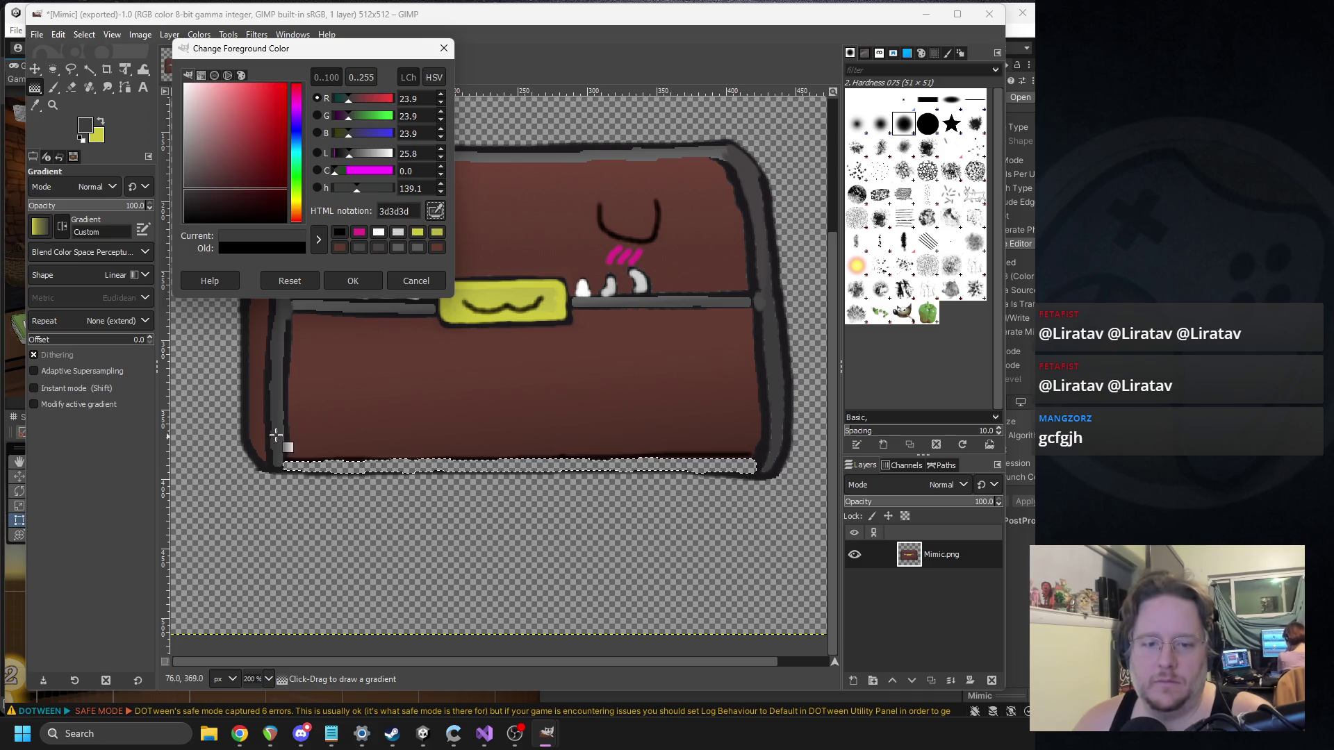
click(97, 136)
click(434, 211)
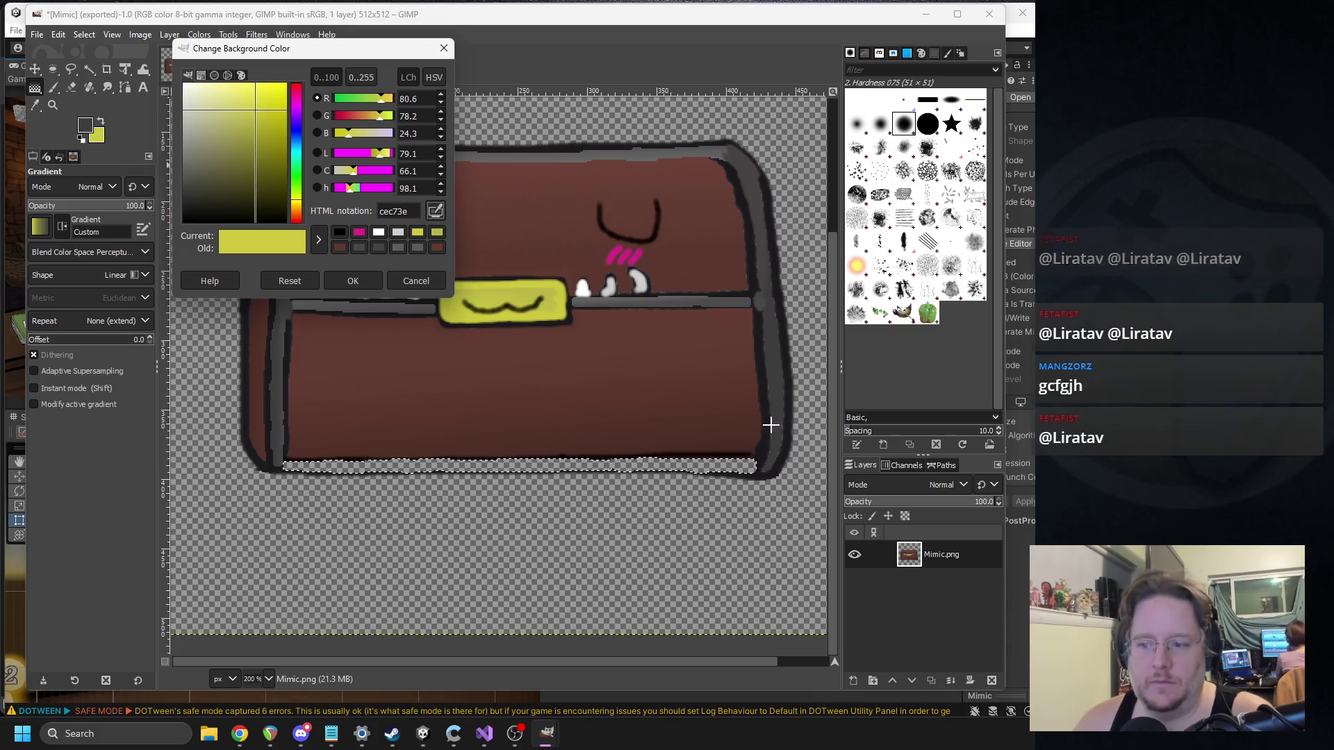
click(775, 417)
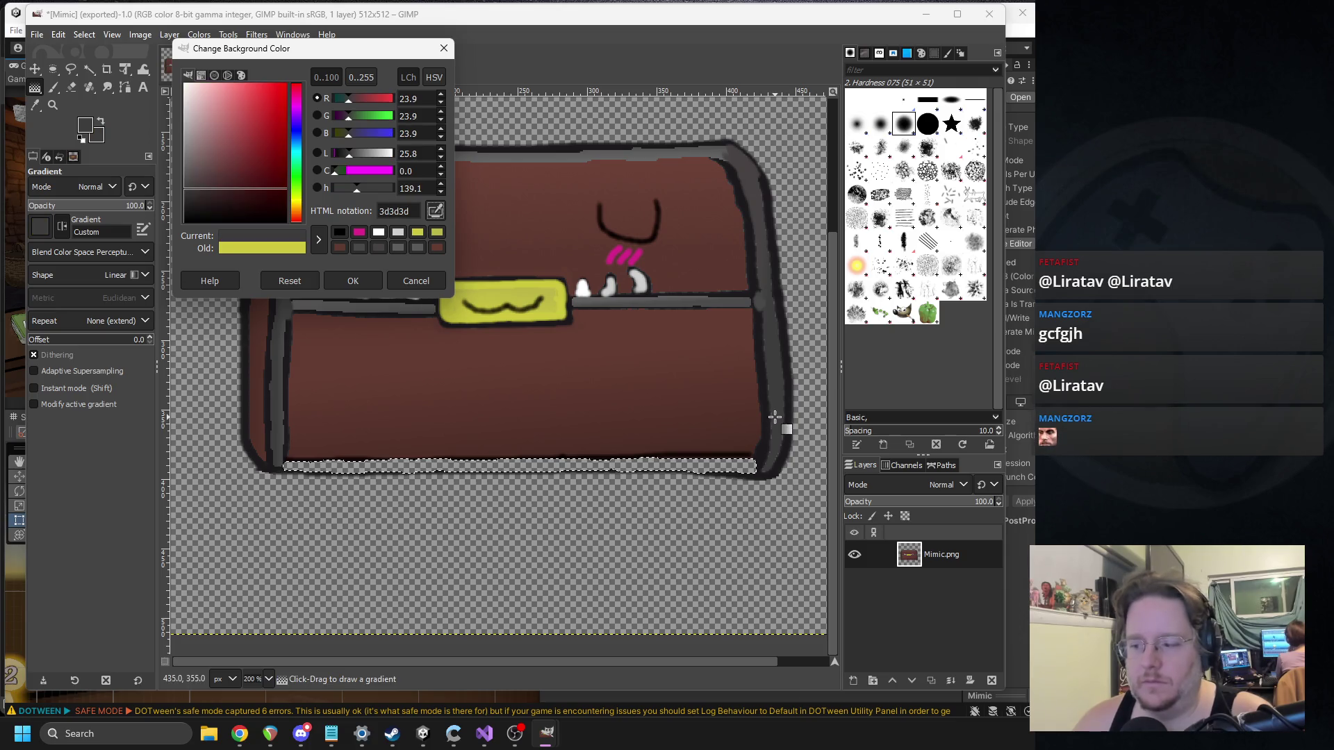
click(181, 194)
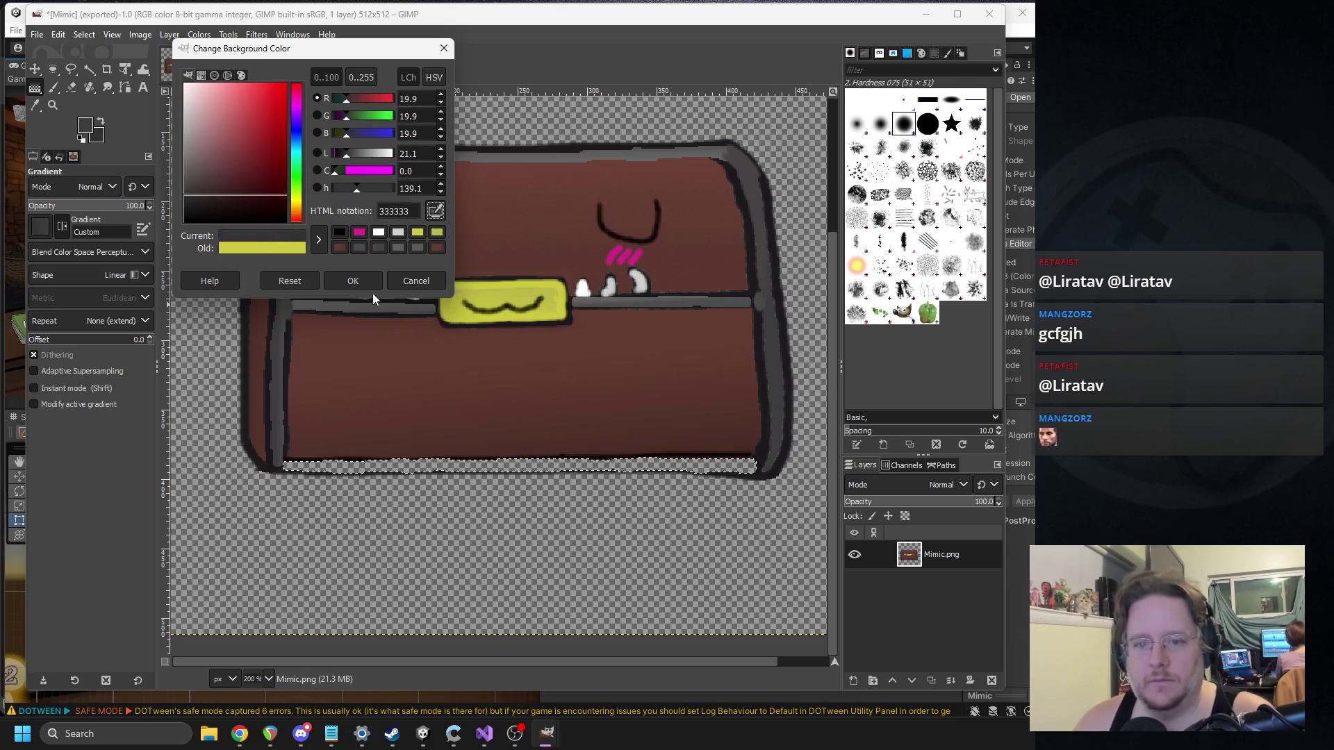
click(353, 280)
Step: Draw a gradient across the selected bottom strip
scroll(476, 352, down, 1)
scroll(464, 357, up, 1)
scroll(464, 357, down, 1)
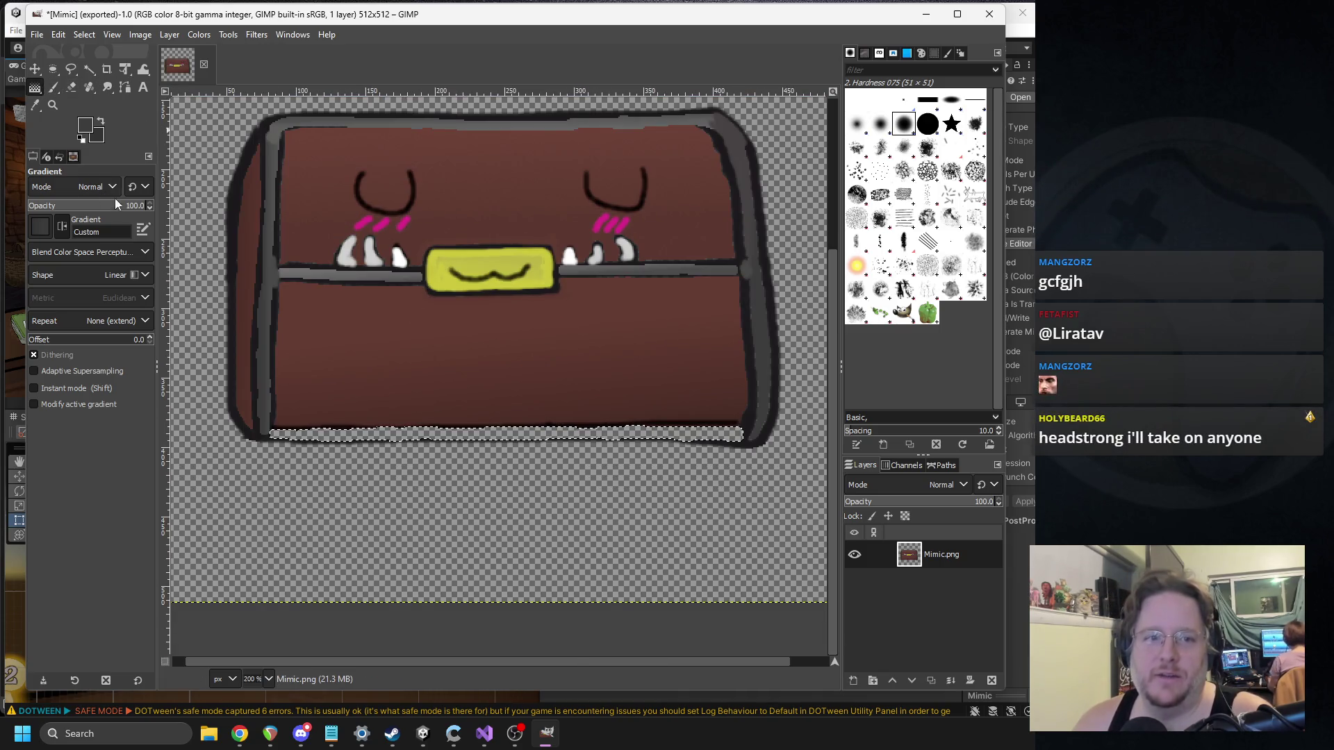
drag(485, 434, 481, 431)
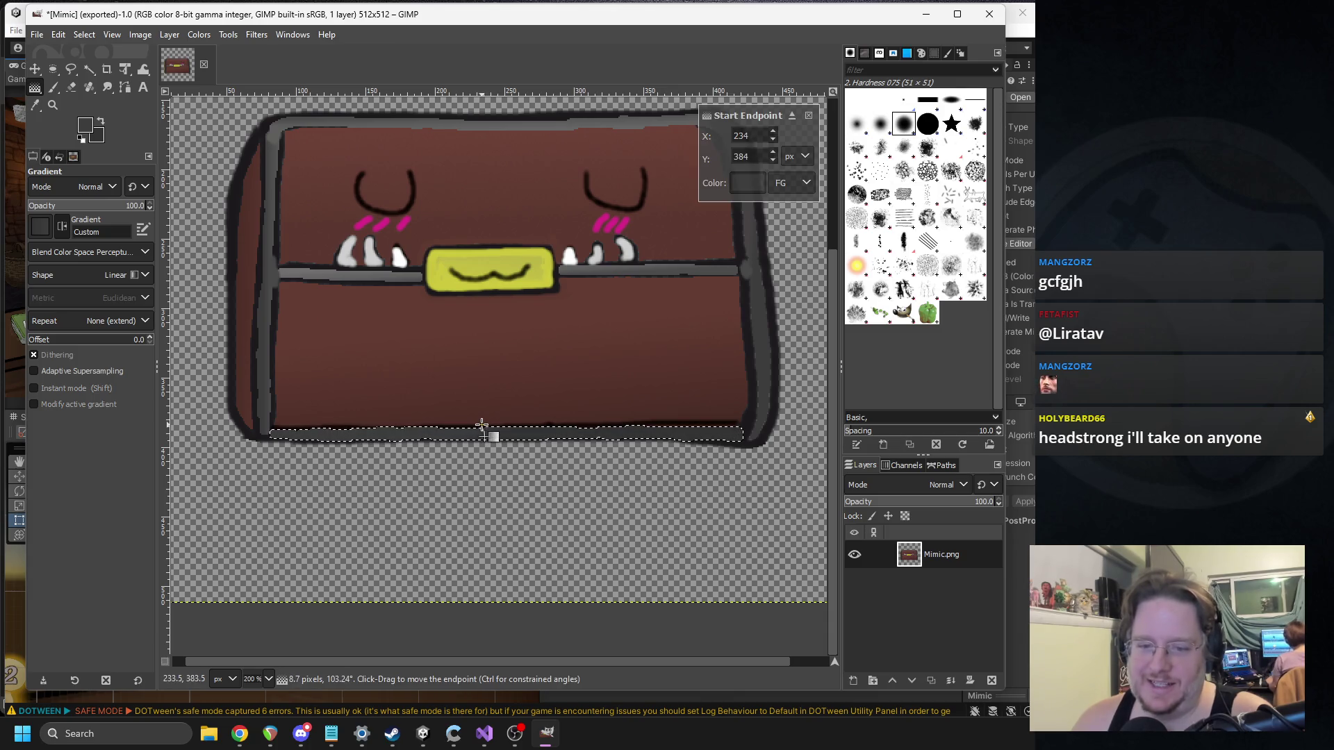
drag(483, 425, 485, 424)
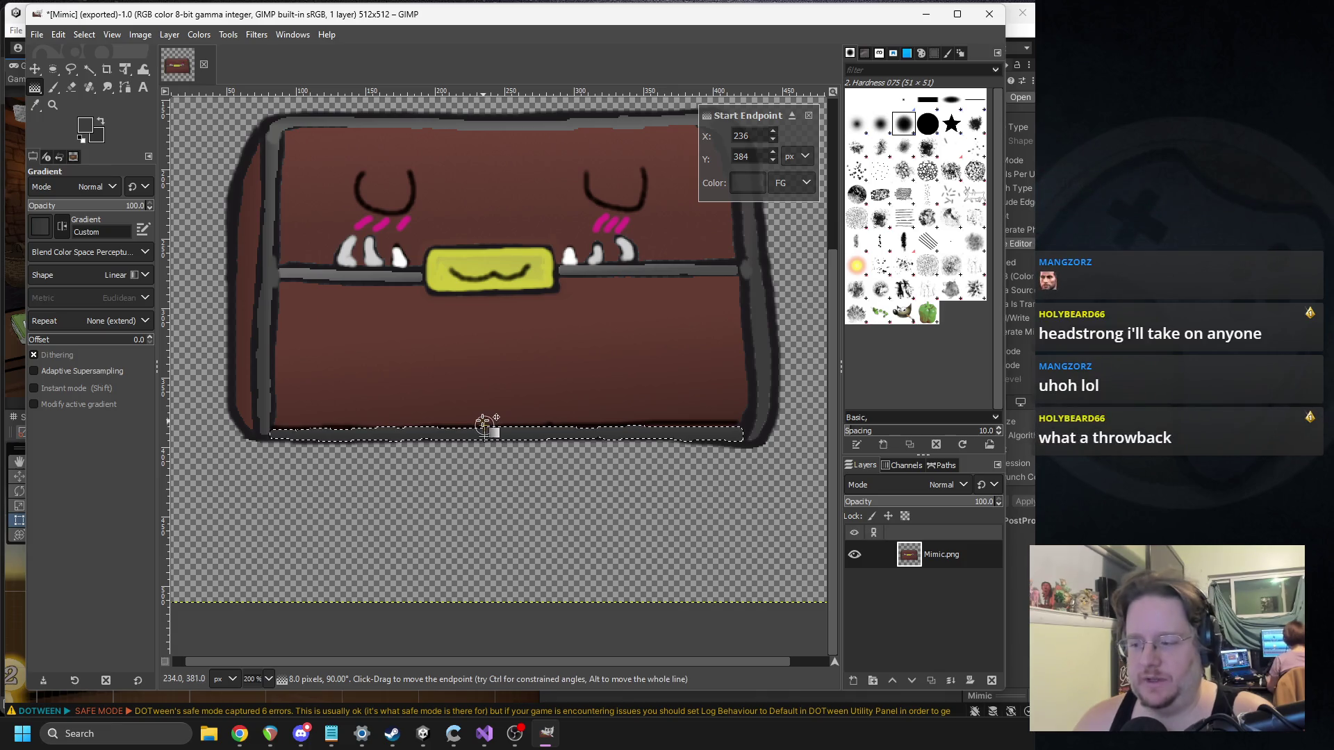
Step: Commit the gradient and clear the current selection
key(p)
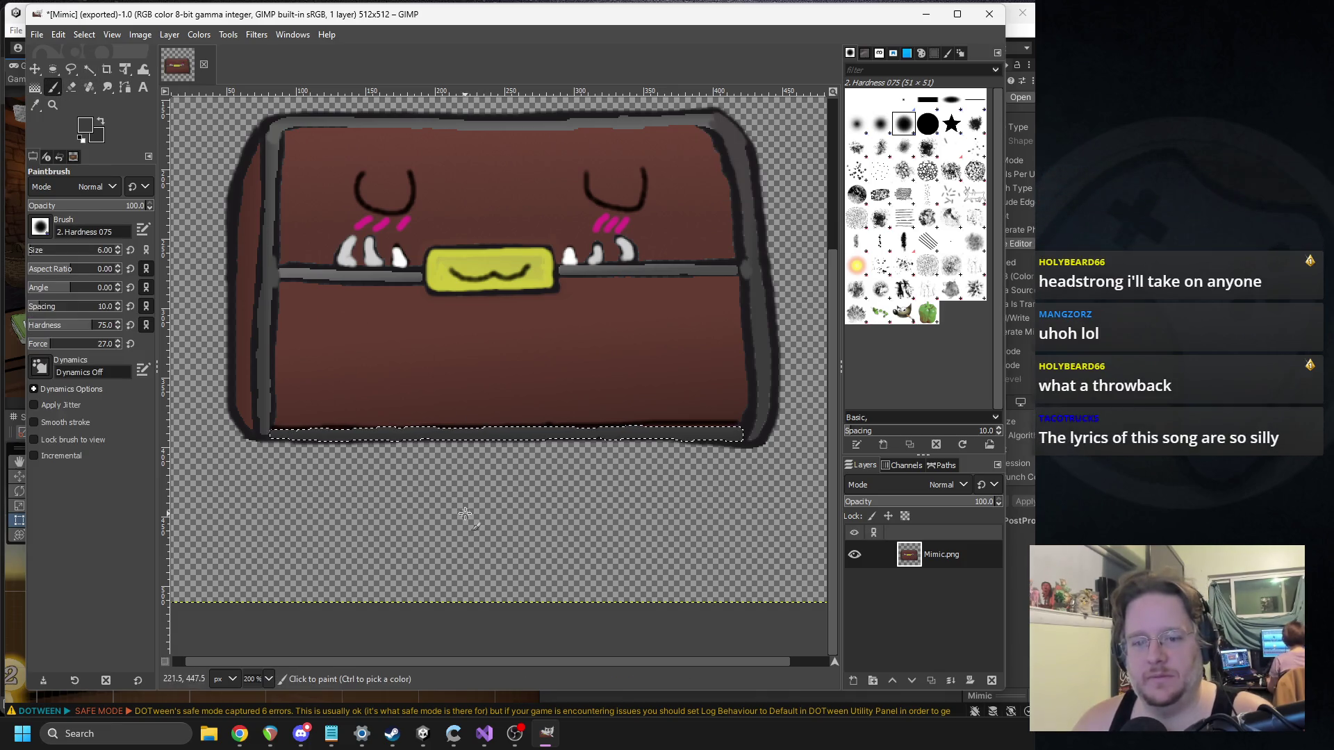
scroll(402, 396, up, 5)
click(87, 34)
click(104, 70)
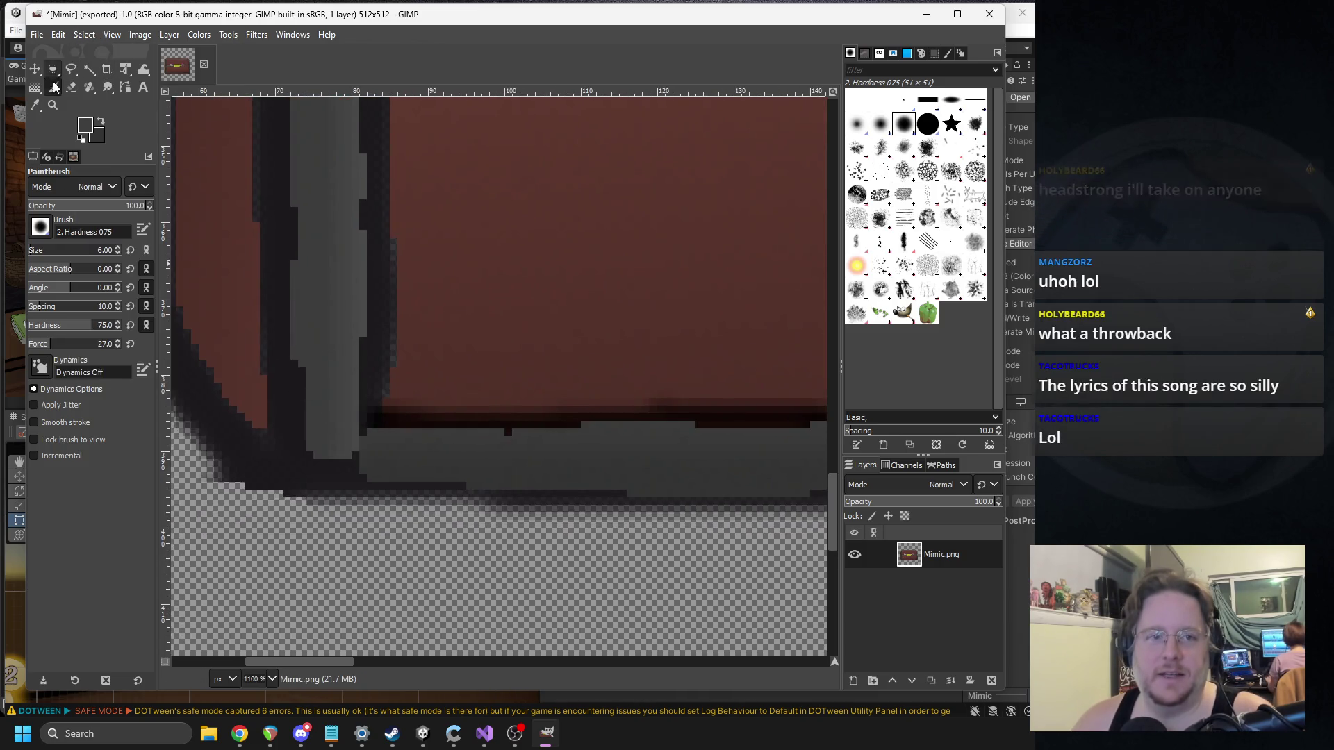
Step: Paint grey over the dark band at the chest's lower-right outline
click(35, 105)
key(p)
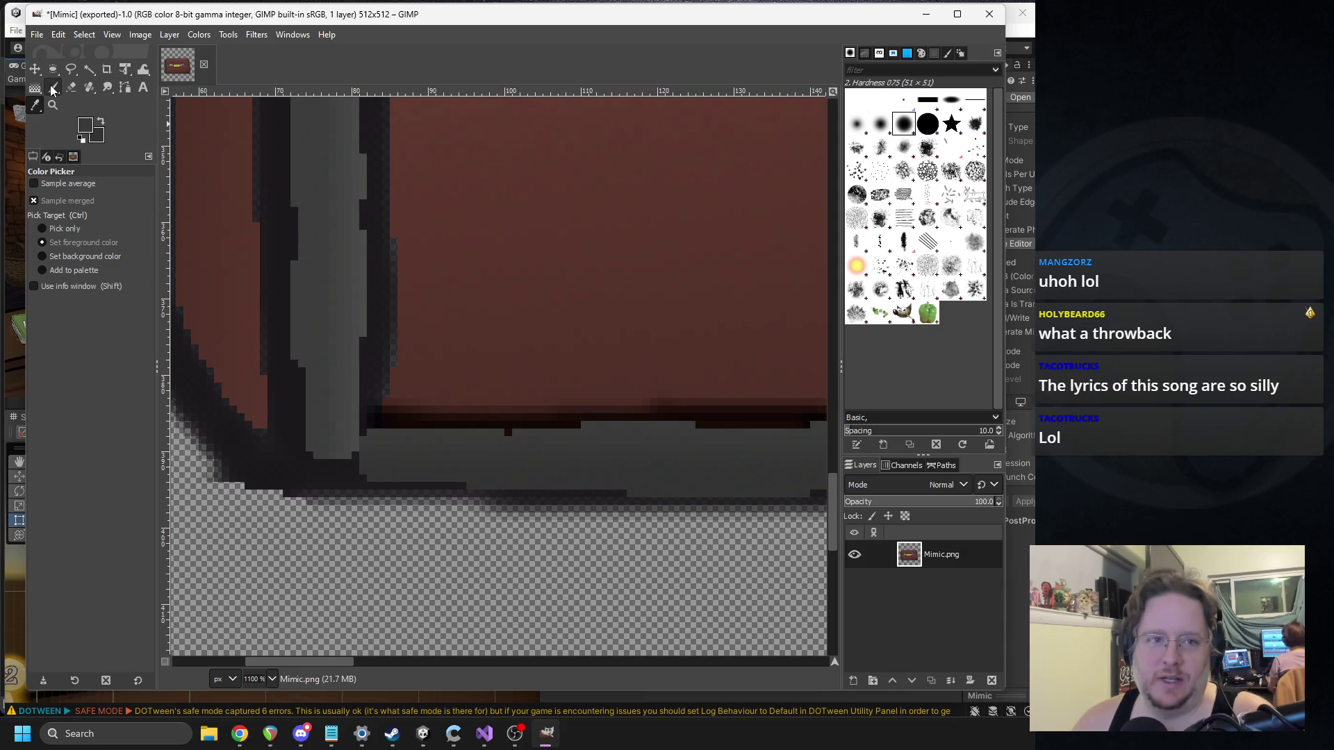
click(353, 442)
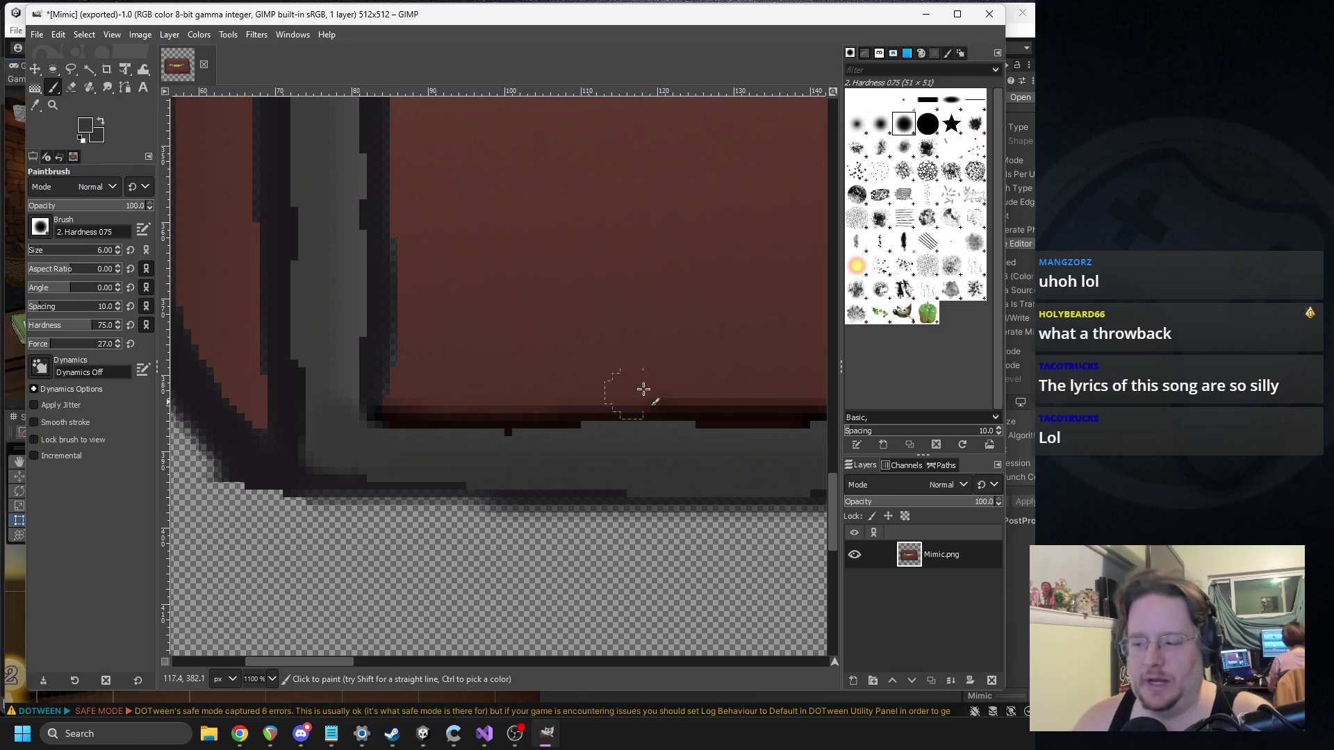
scroll(634, 393, down, 3)
scroll(268, 336, right, 5)
scroll(499, 377, up, 2)
drag(571, 358, 616, 393)
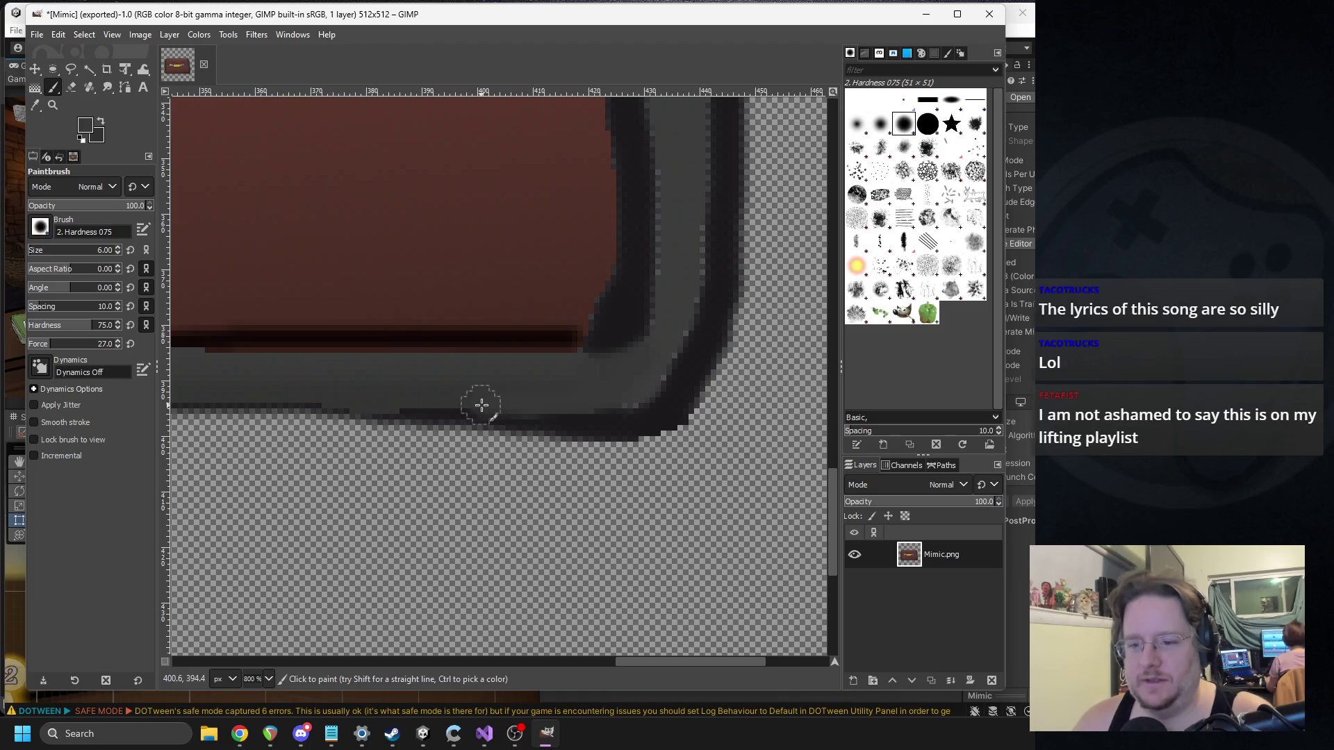
scroll(461, 396, down, 2)
scroll(468, 390, left, 1)
scroll(443, 387, left, 3)
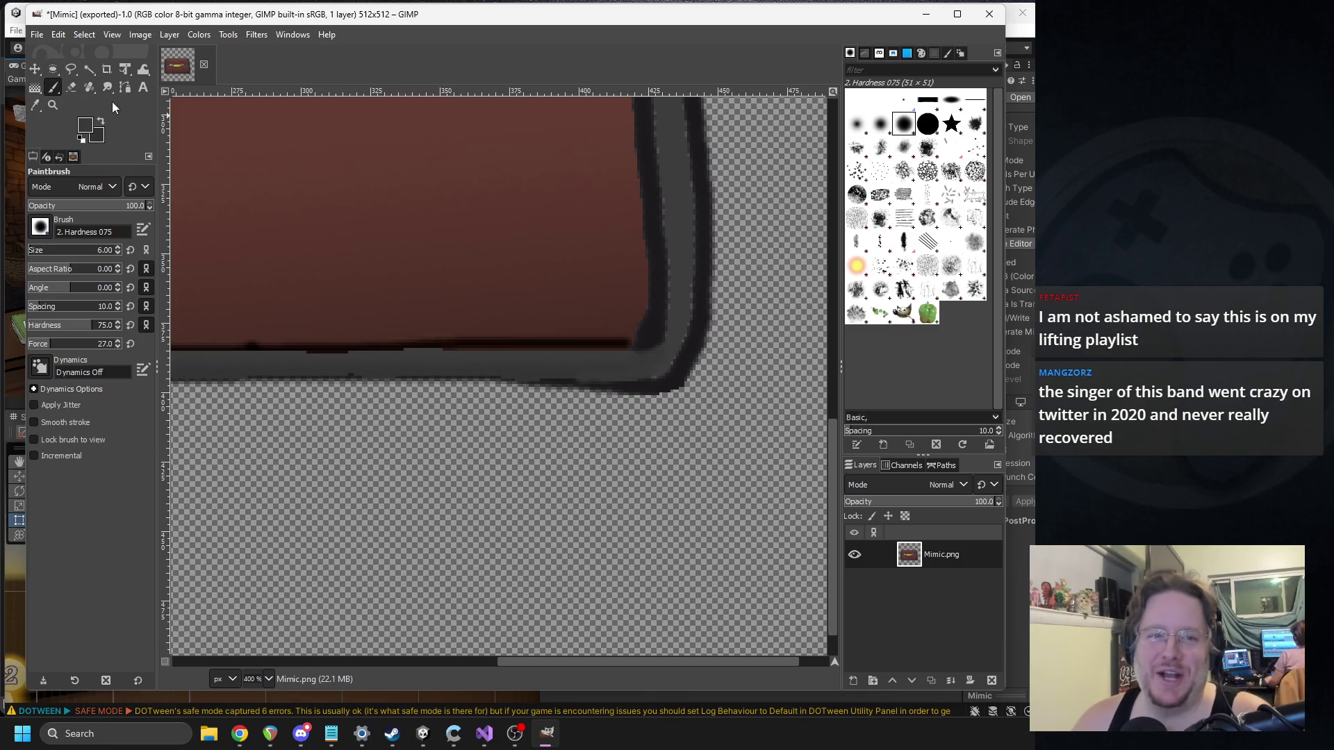
Step: Erase the dark strip under the bottom outline, then bring the mimic search results forward
click(72, 86)
scroll(389, 320, up, 3)
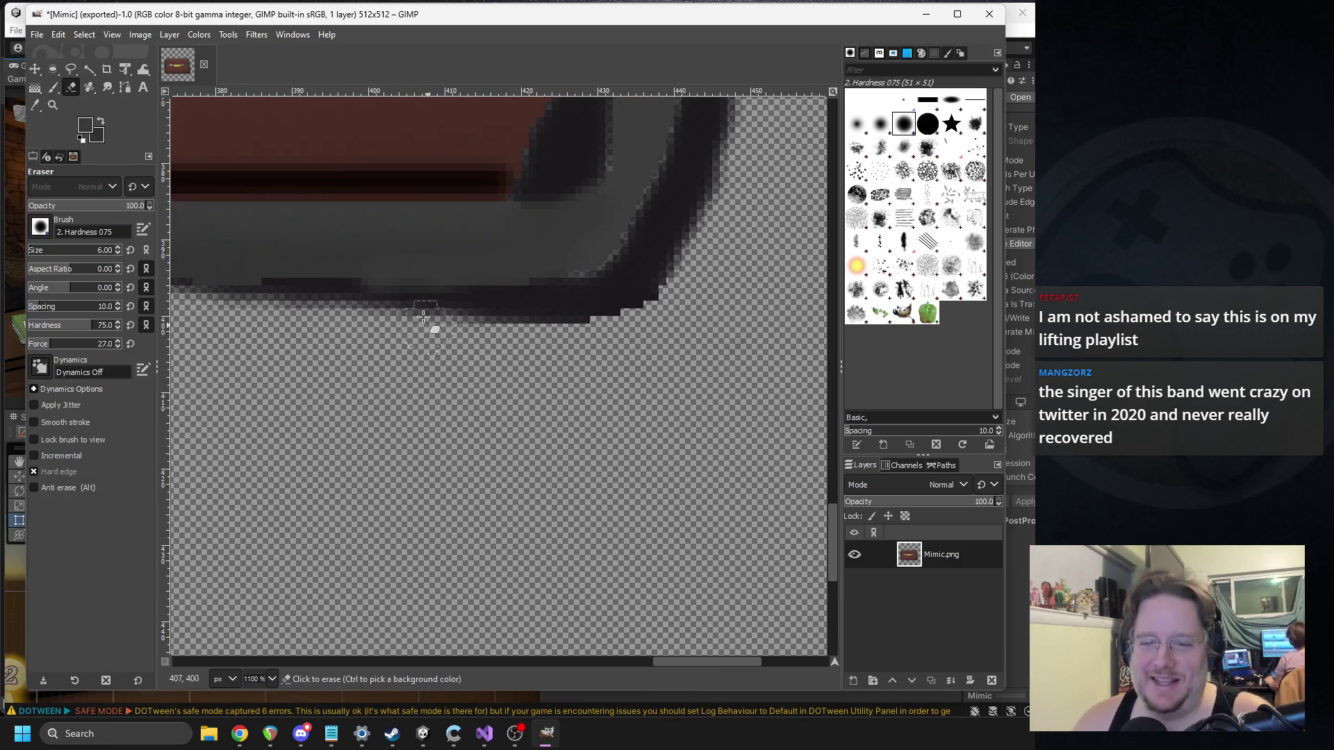
mouse_move(332, 317)
mouse_down()
mouse_move(628, 331)
mouse_move(256, 316)
mouse_move(659, 314)
mouse_up()
scroll(770, 372, down, 5)
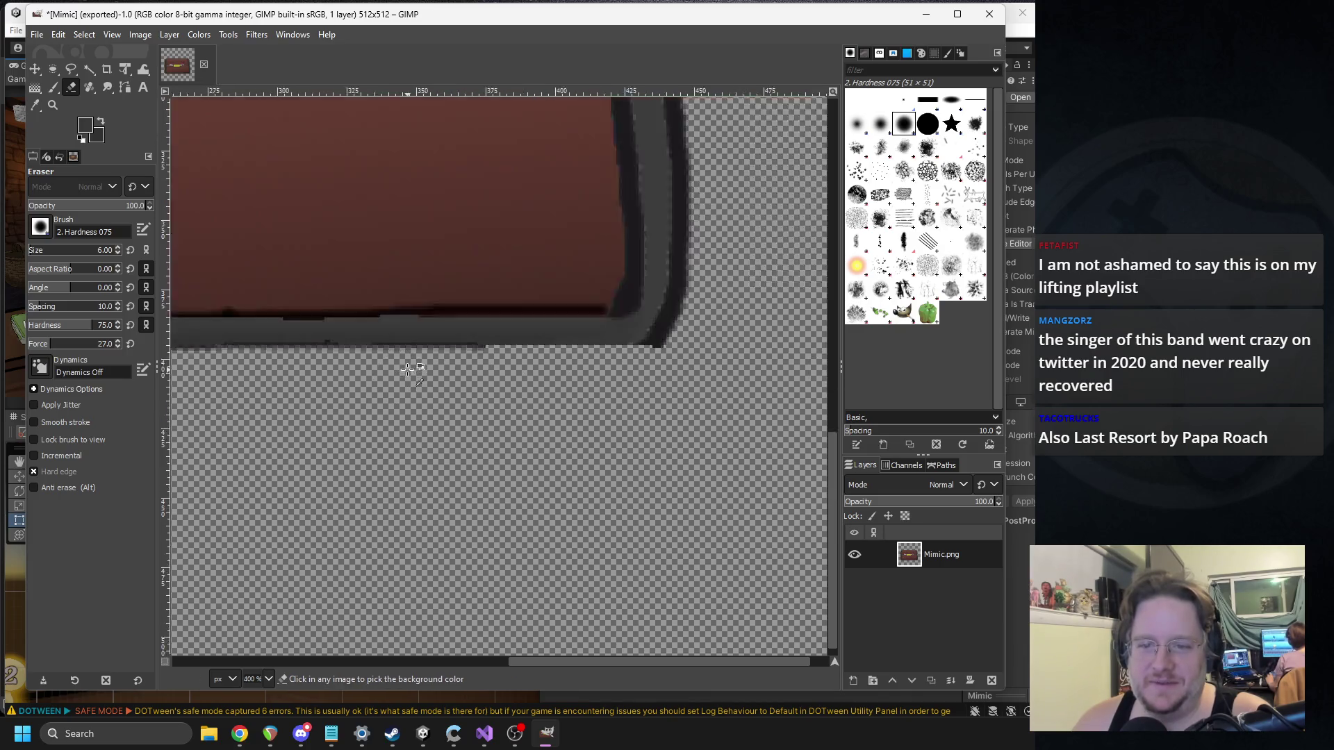
scroll(765, 355, down, 2)
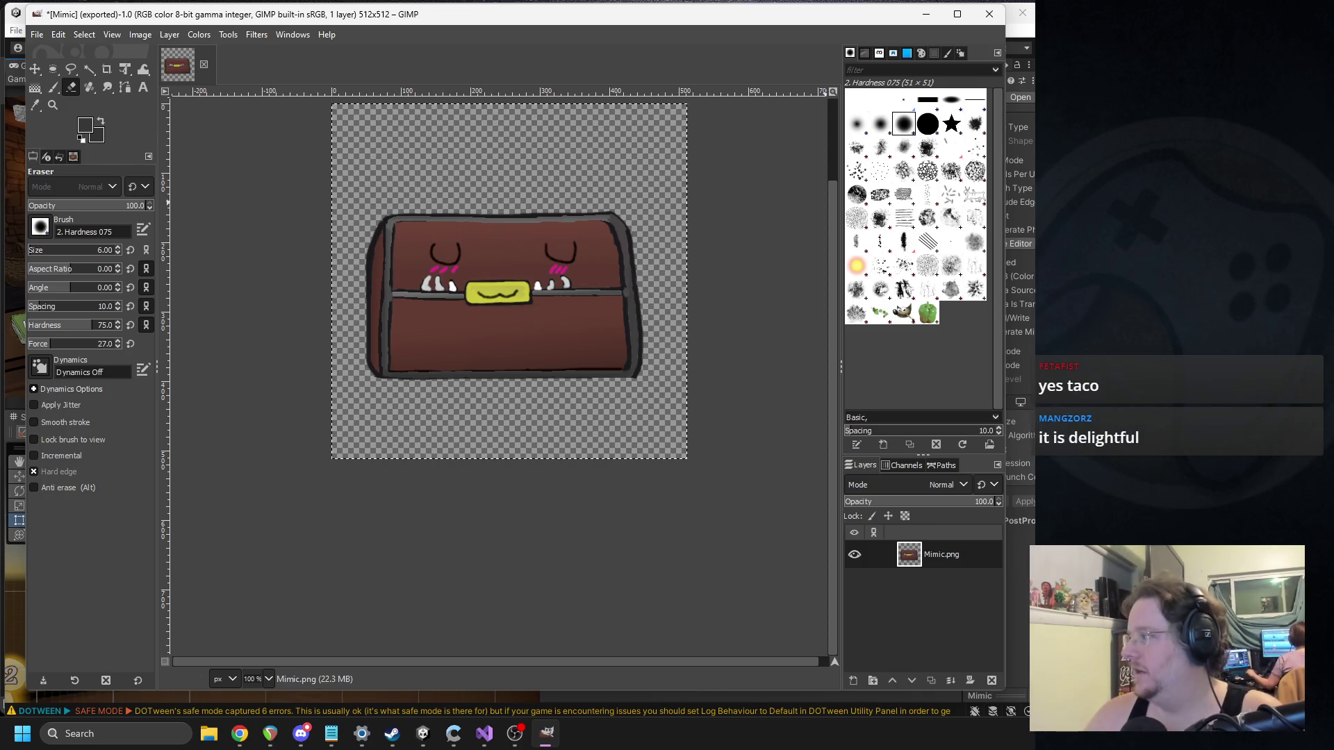
key(alt+Tab)
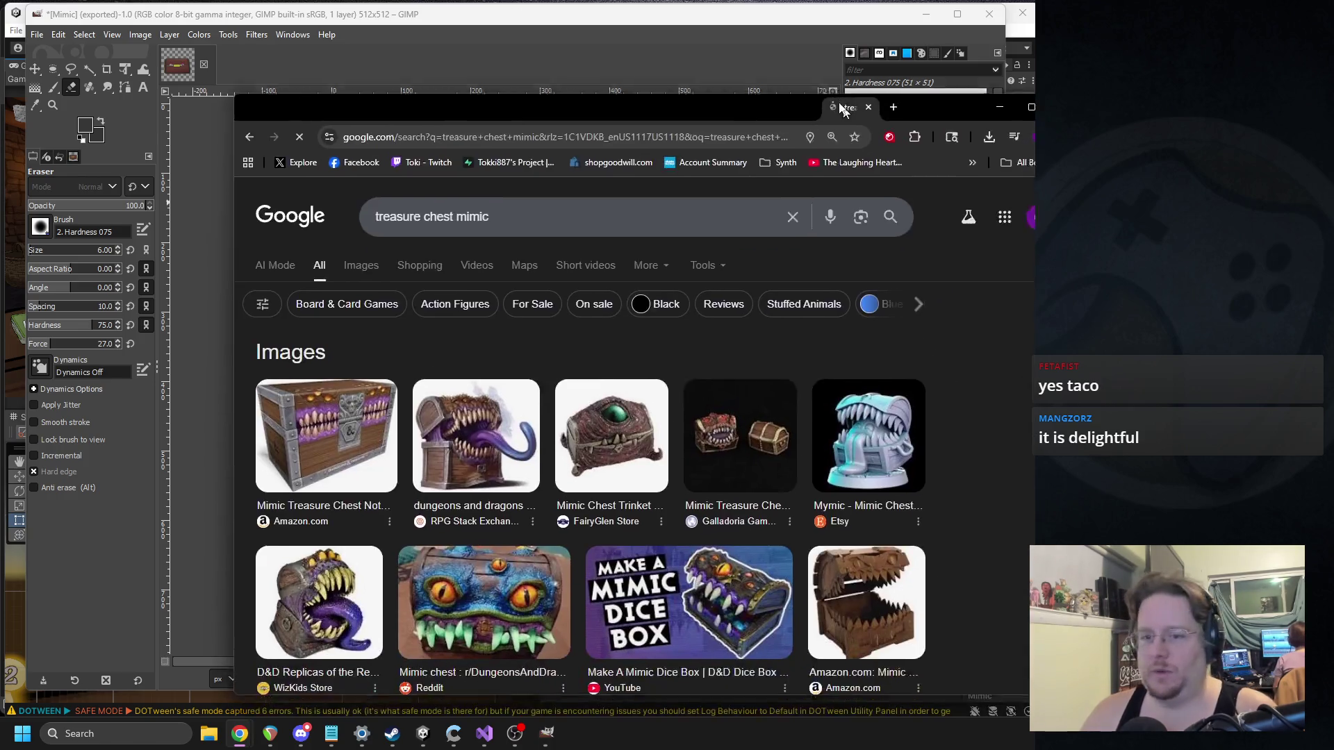
mouse_move(842, 104)
mouse_down()
mouse_move(727, 75)
mouse_move(730, 64)
mouse_up()
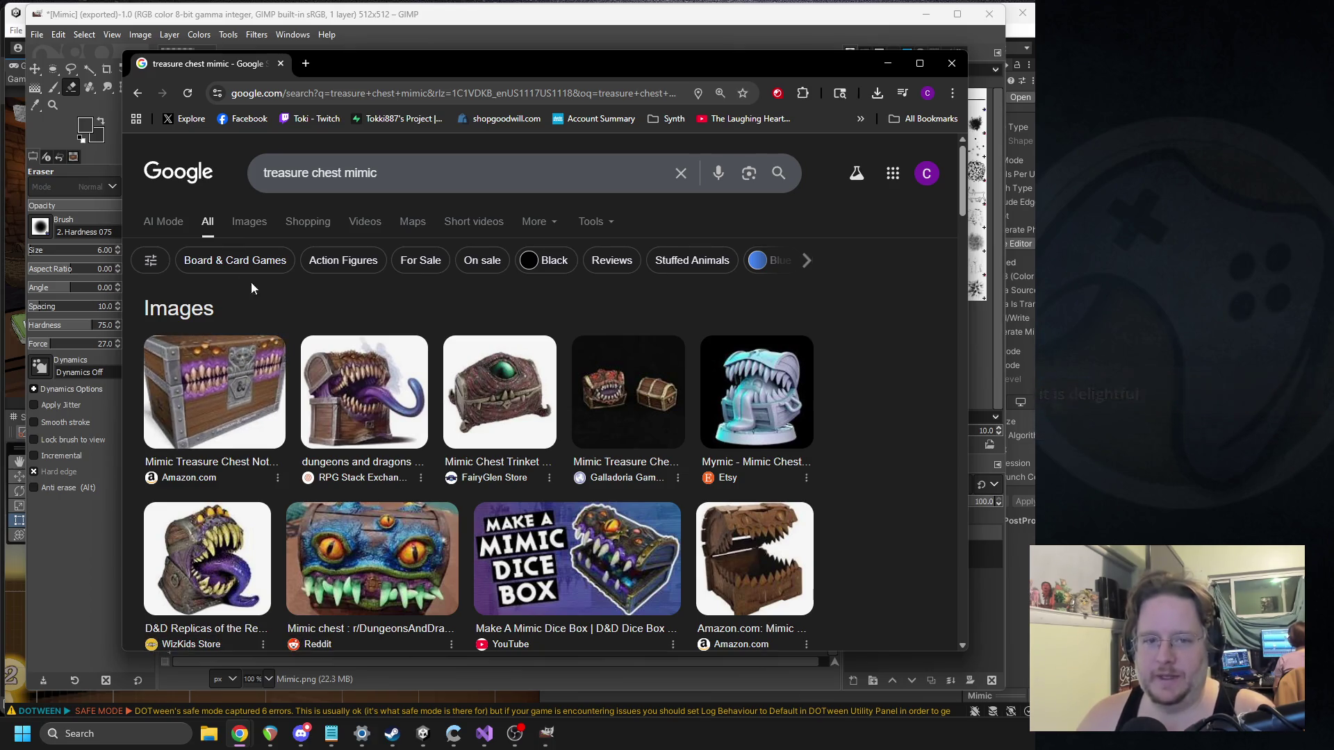
Step: Browse Google image results for 'treasure chest mimic', then return to GIMP
click(266, 222)
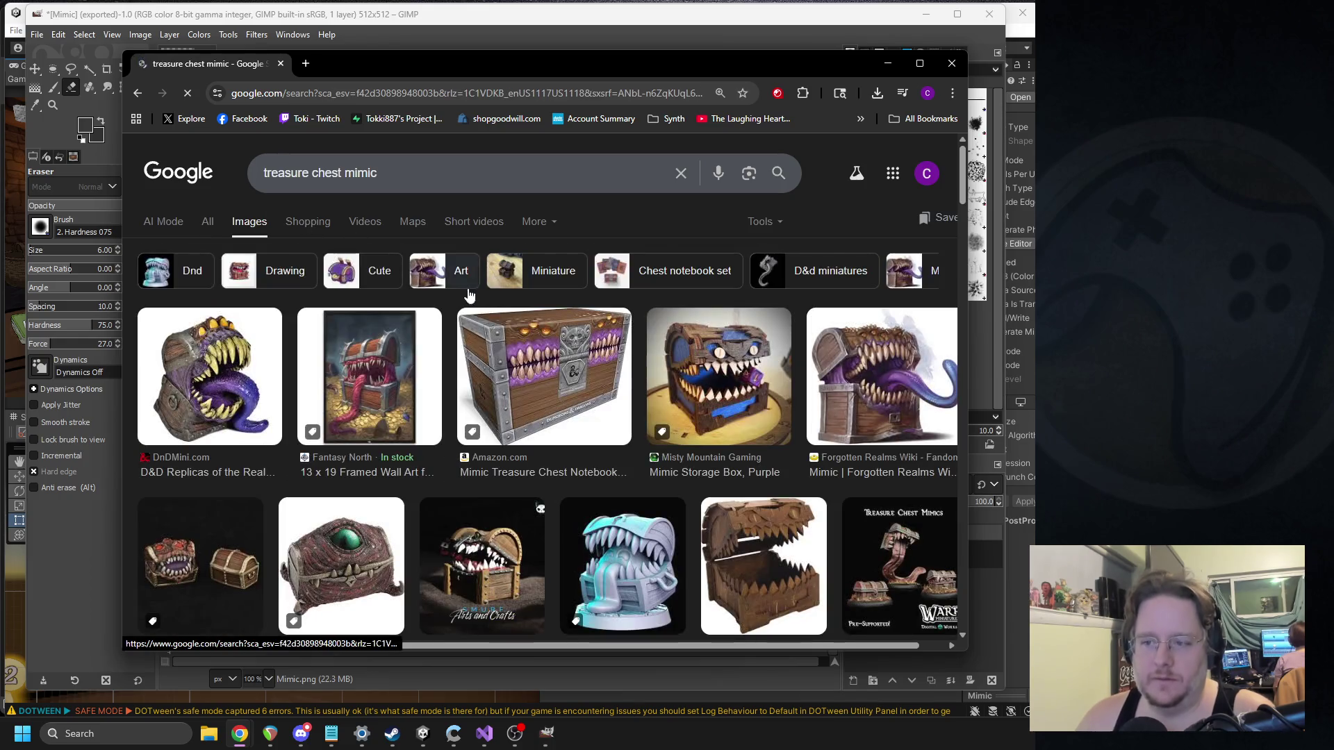
scroll(689, 403, down, 3)
scroll(689, 400, down, 4)
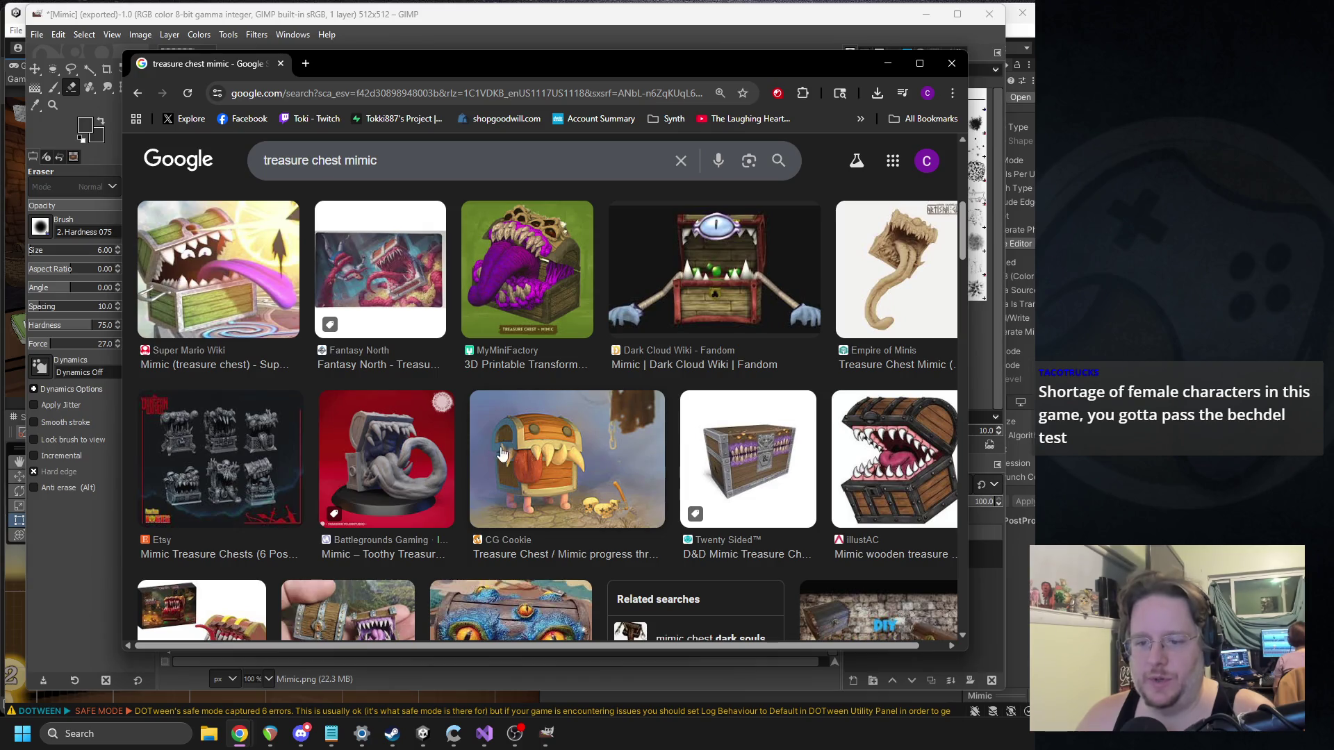
key(alt+Tab)
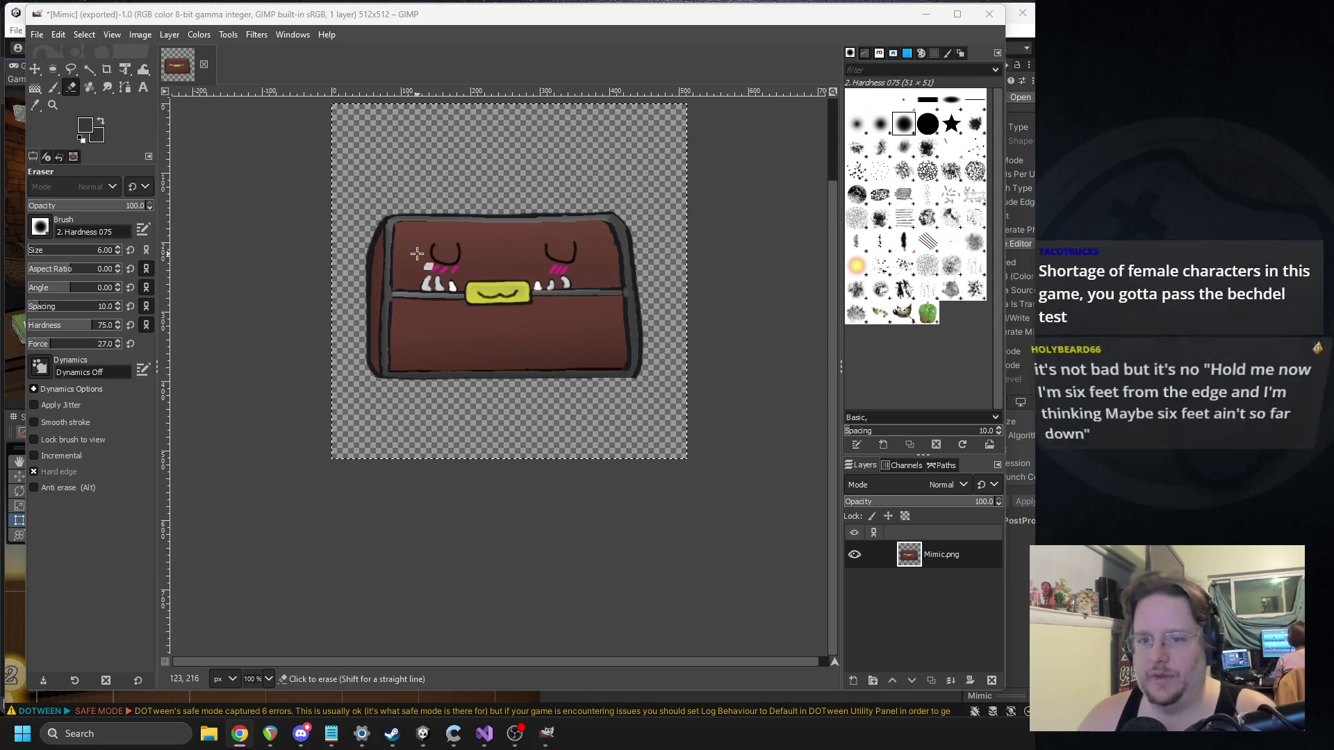
Step: Zoom to 200% and erase the rounded grey outline along the chest's top
key(2)
scroll(440, 249, up, 5)
scroll(440, 249, right, 3)
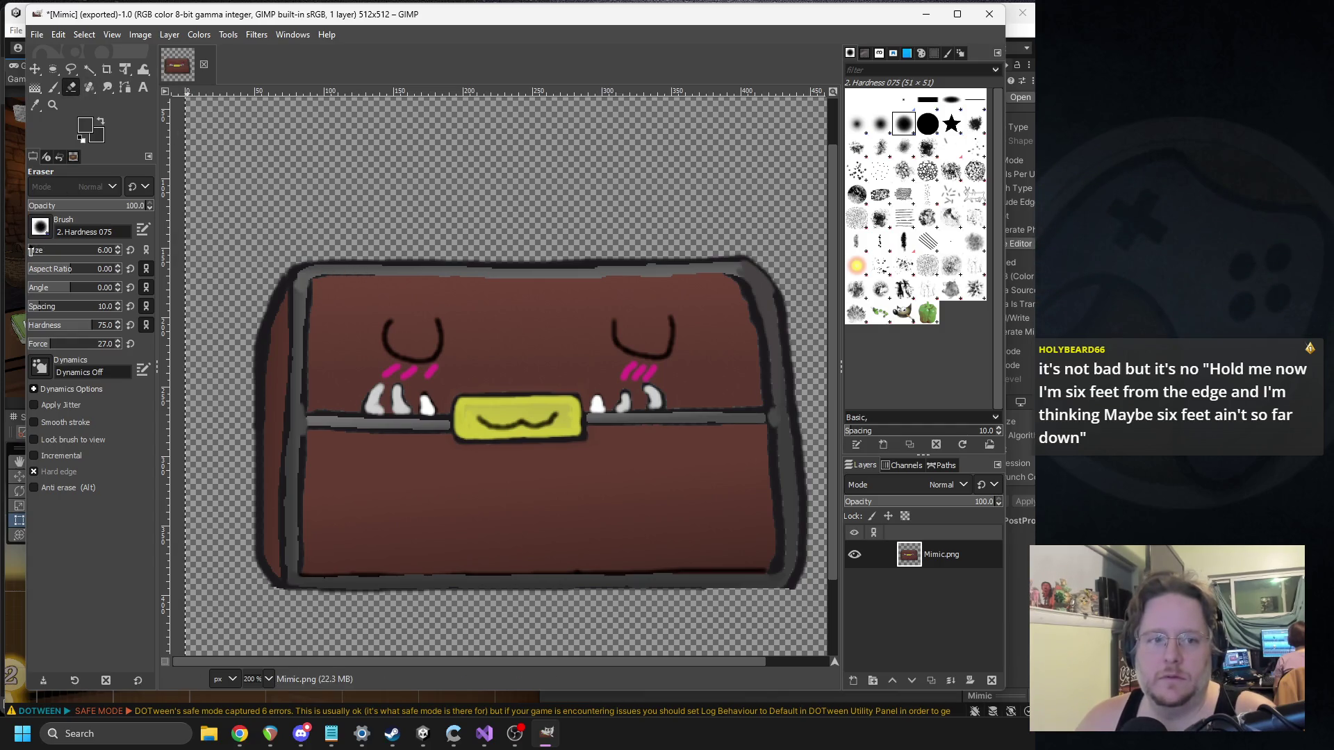
mouse_move(305, 270)
mouse_down()
mouse_move(295, 274)
mouse_move(774, 273)
mouse_move(697, 264)
mouse_up()
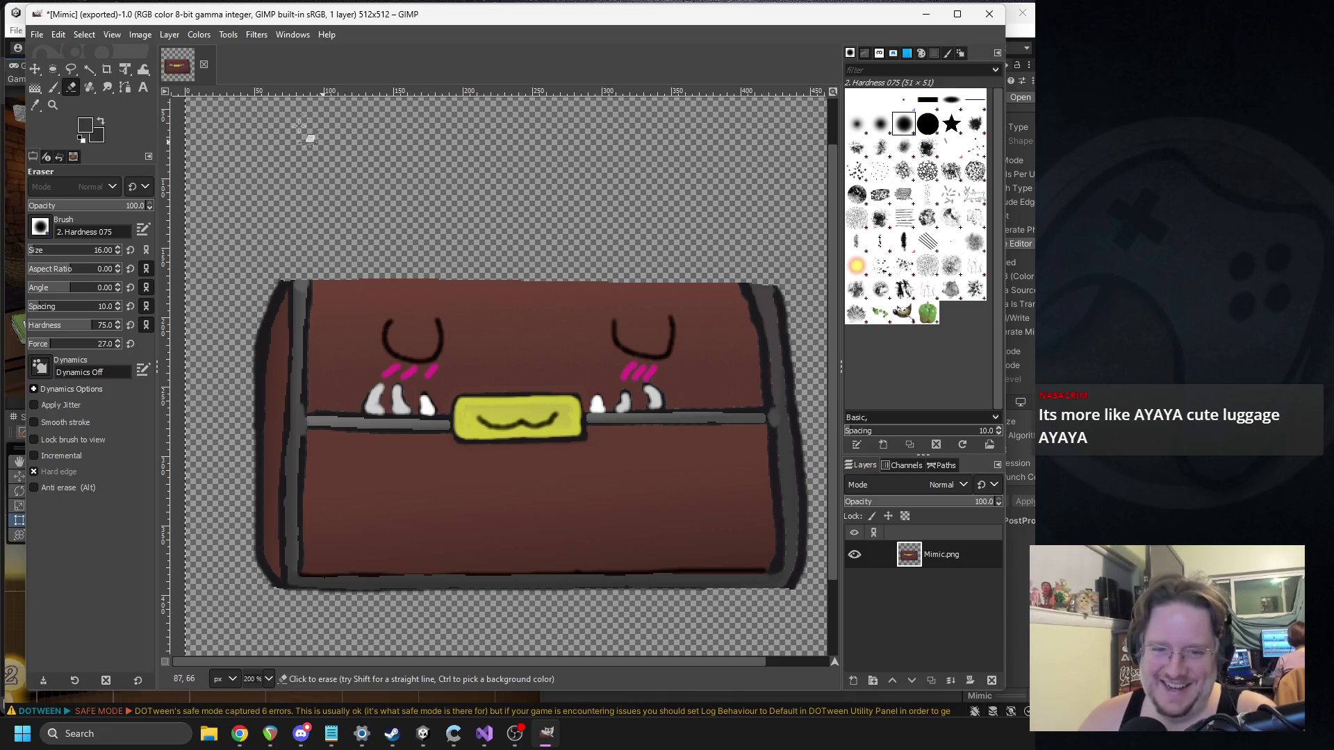
Step: Paint a black size-8 brush line across the chest's top edge into the top-right corner
click(53, 88)
click(86, 132)
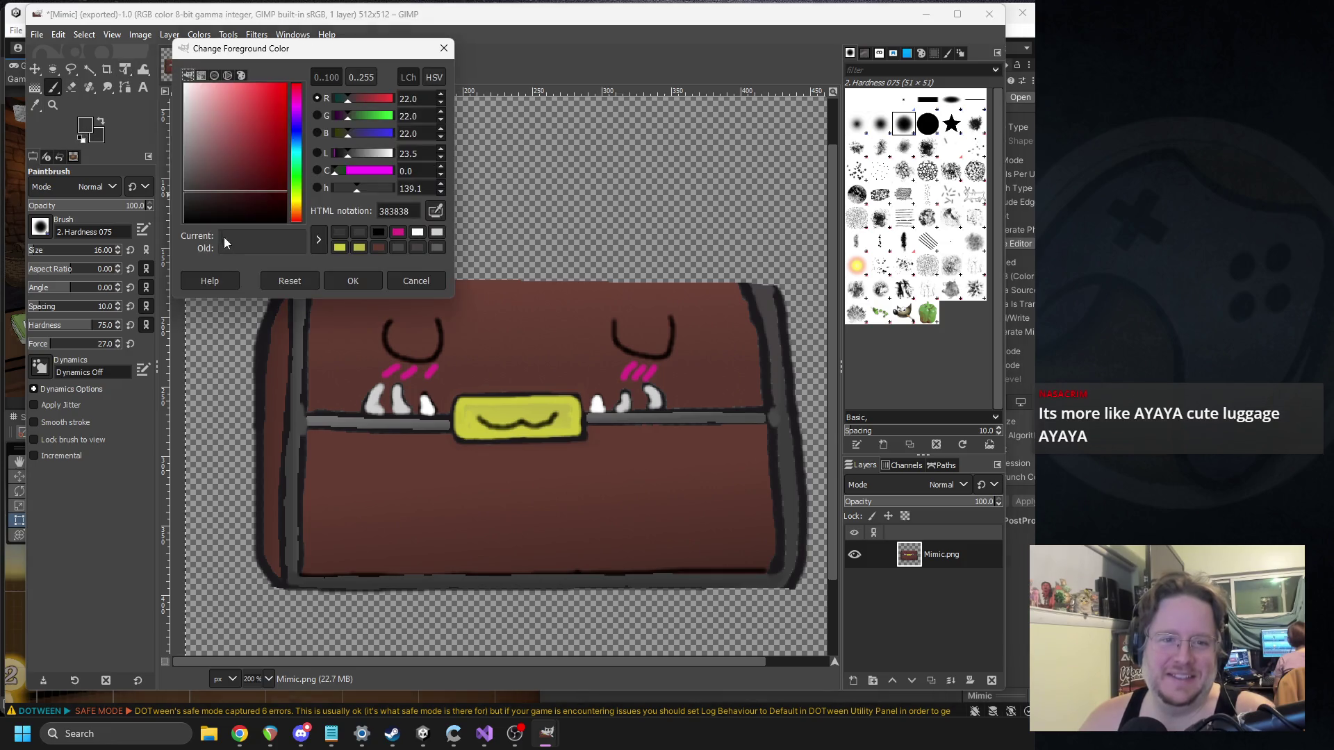
click(357, 277)
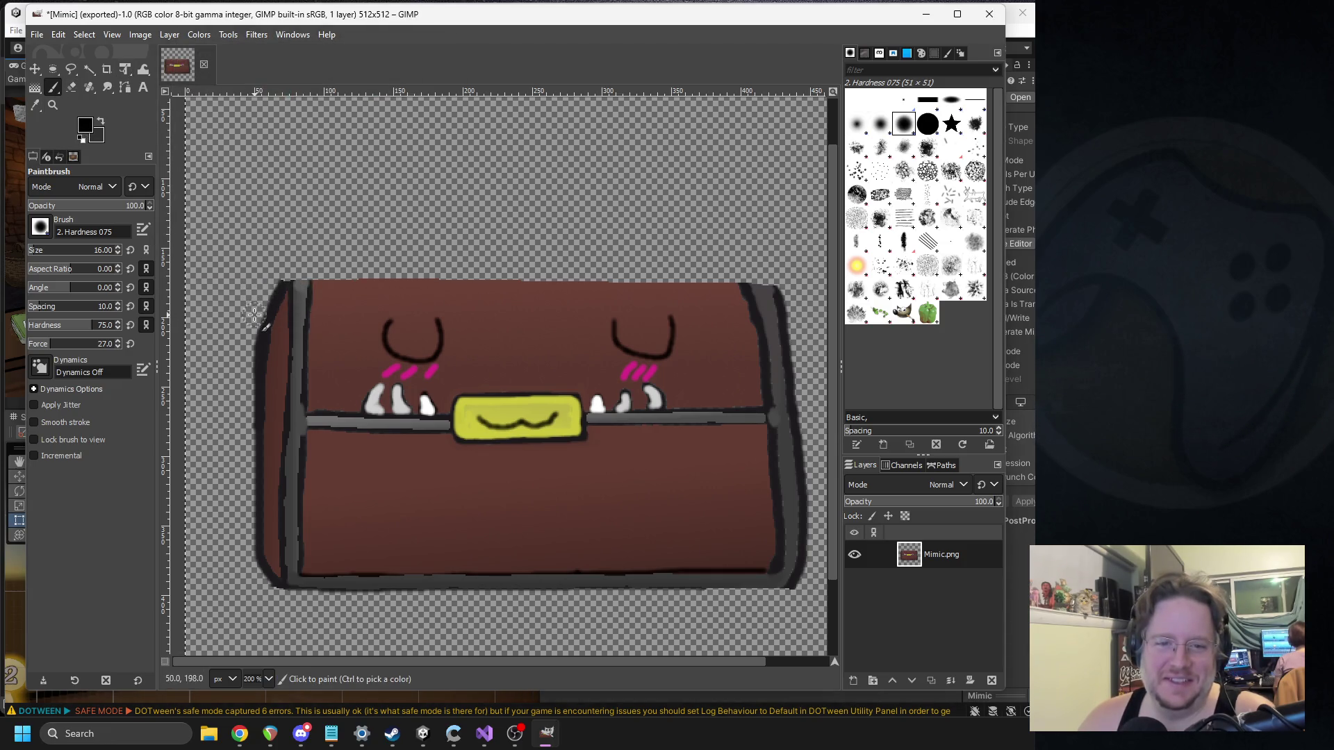
key(ctrl+z)
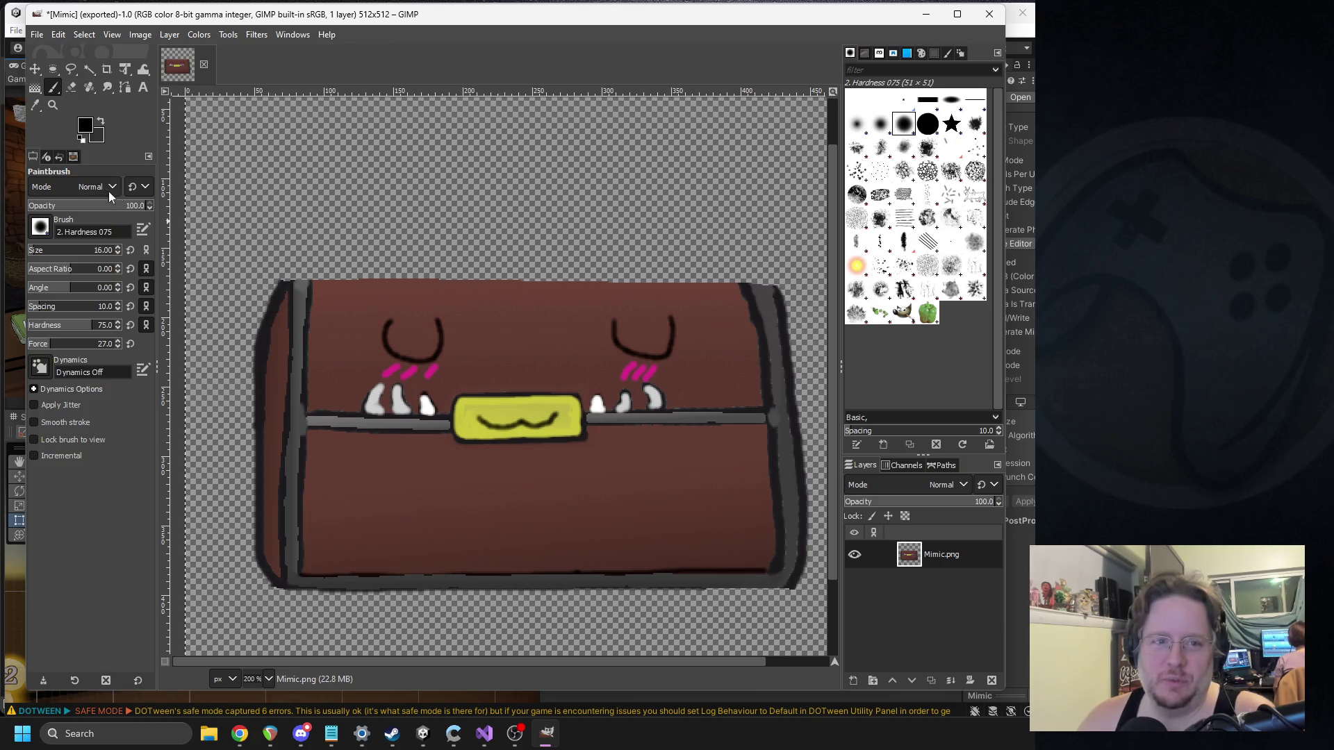
click(34, 251)
text(8)
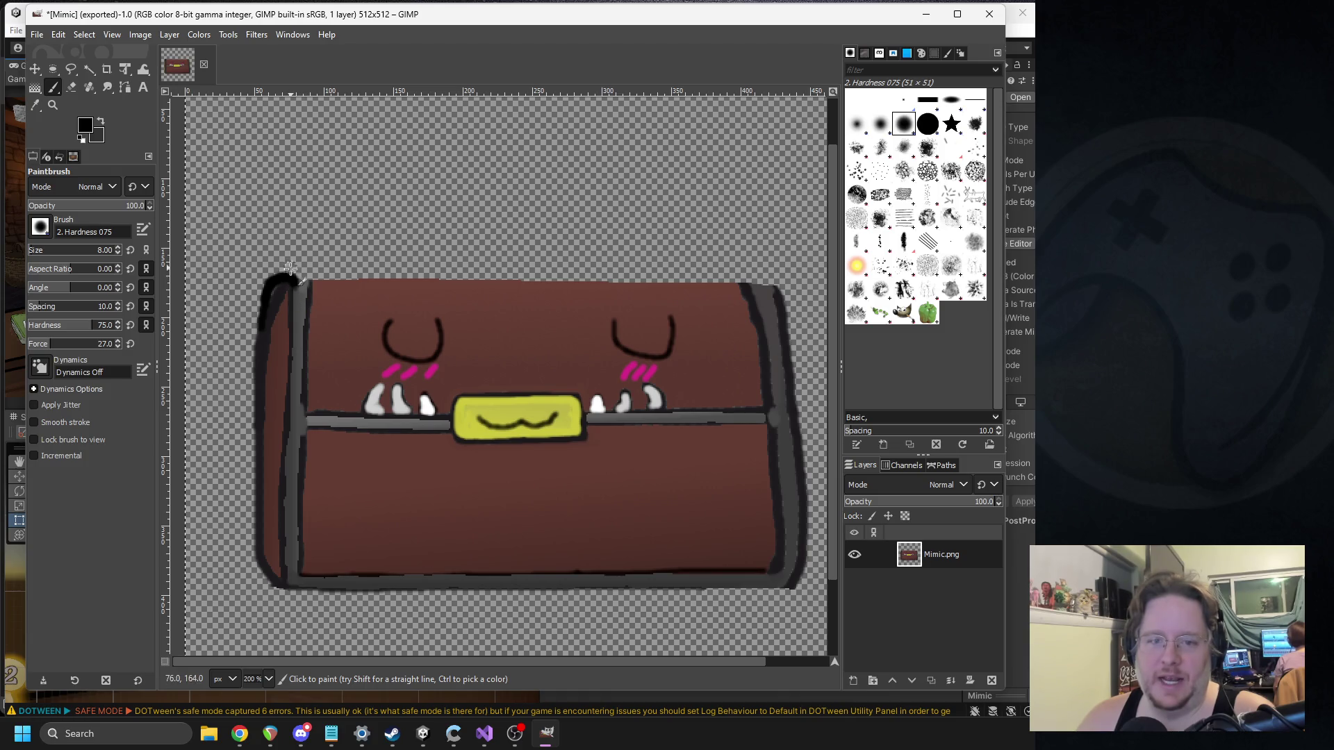
drag(290, 271, 713, 271)
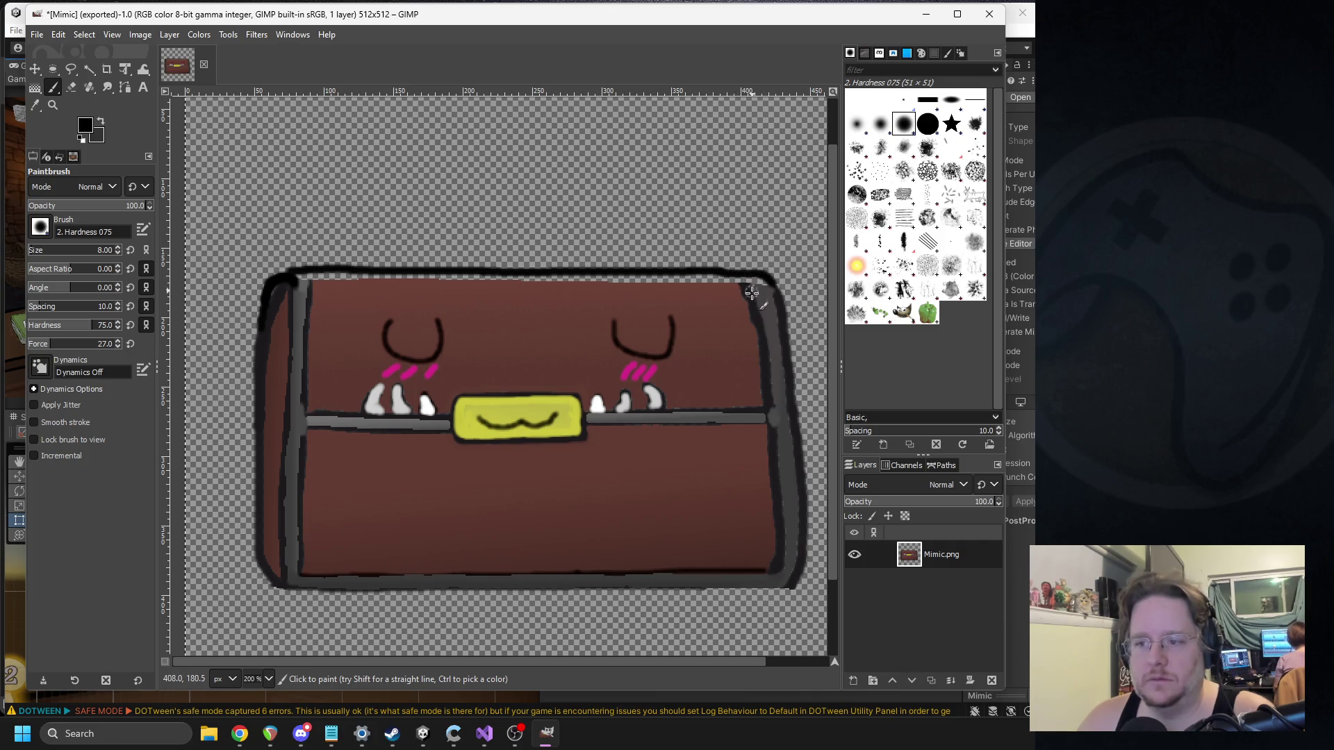
drag(750, 287, 747, 298)
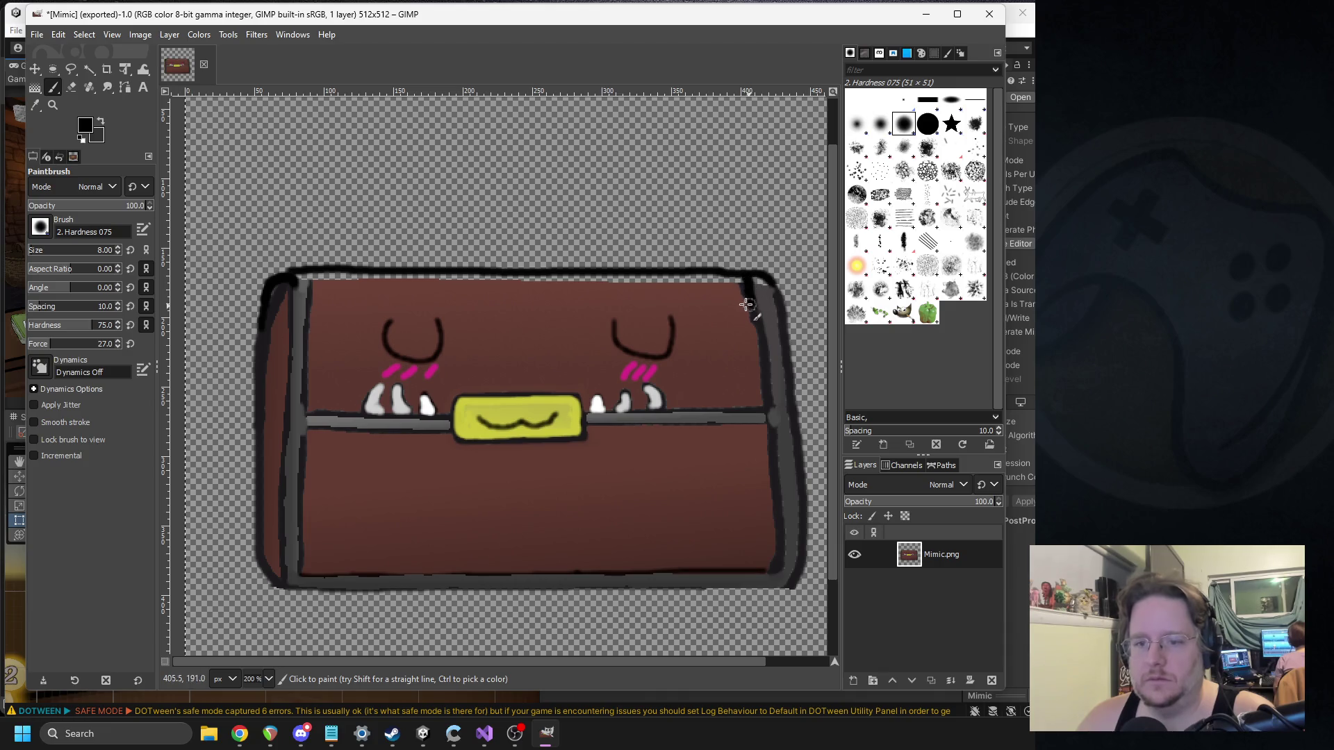
click(36, 105)
scroll(540, 264, up, 2)
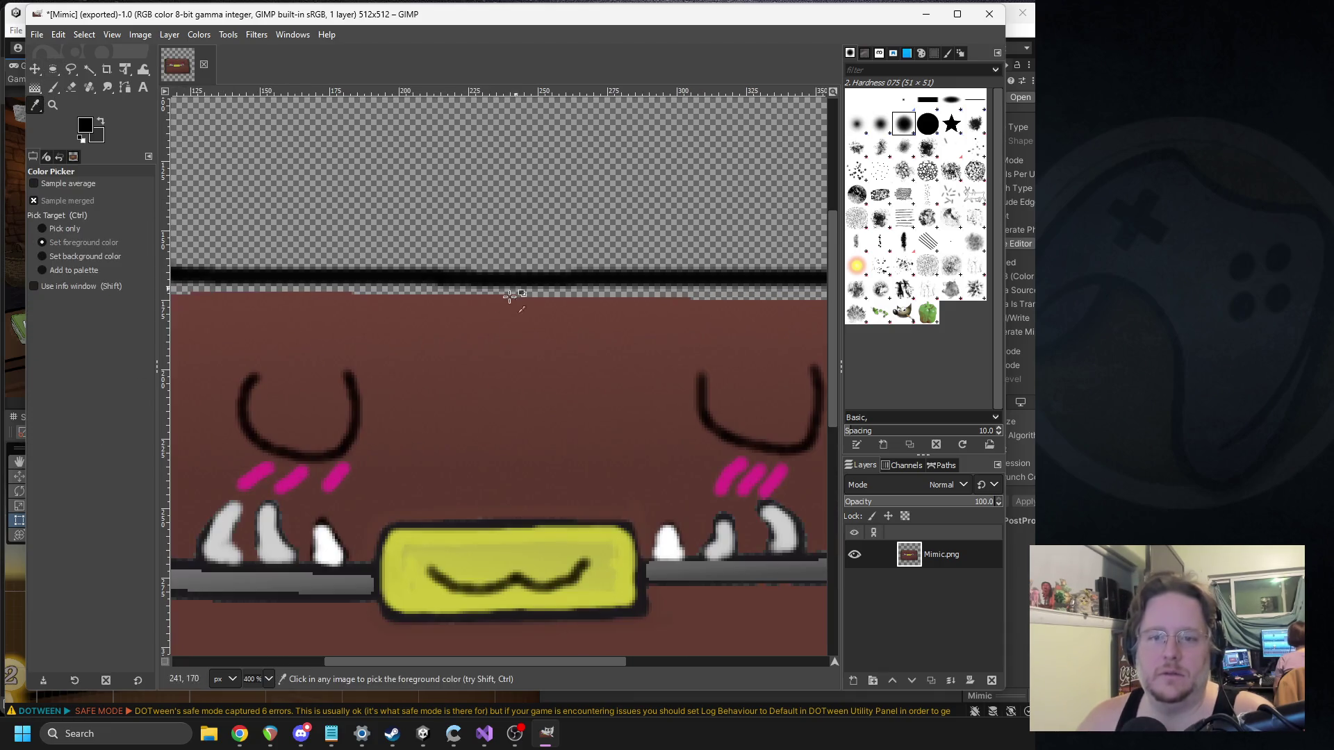
Step: Keep the brown colour and fill the transparent strip under the top line
click(85, 125)
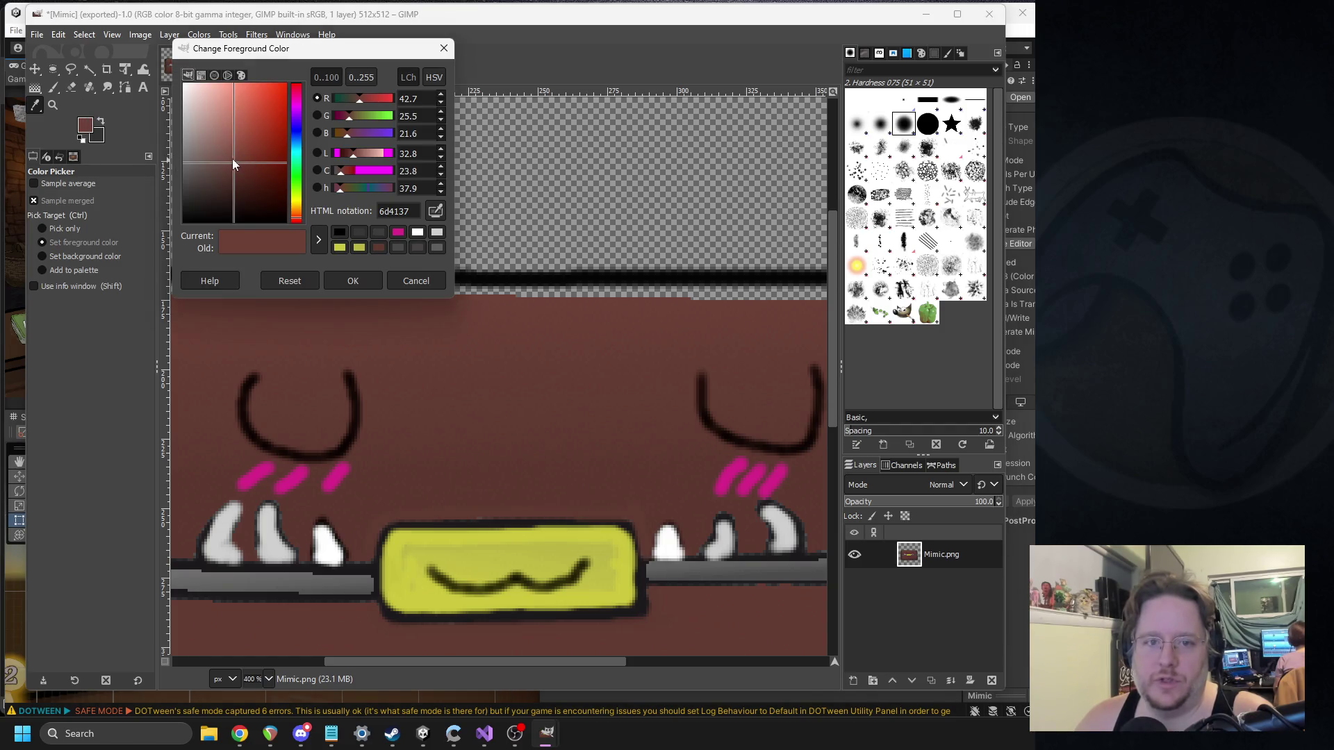
click(351, 280)
click(53, 88)
scroll(361, 304, up, 3)
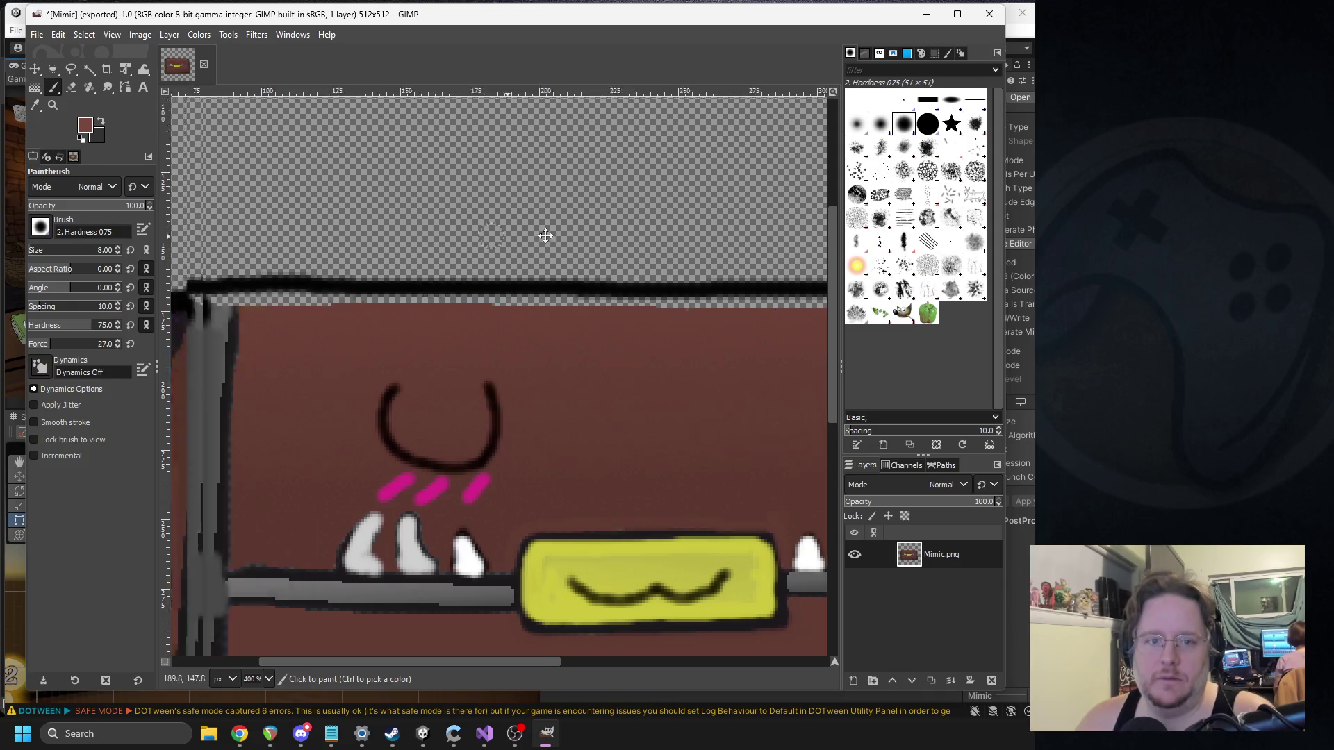
mouse_move(384, 303)
mouse_down()
mouse_move(452, 288)
mouse_move(393, 289)
mouse_move(632, 277)
mouse_move(593, 288)
mouse_move(661, 289)
mouse_up()
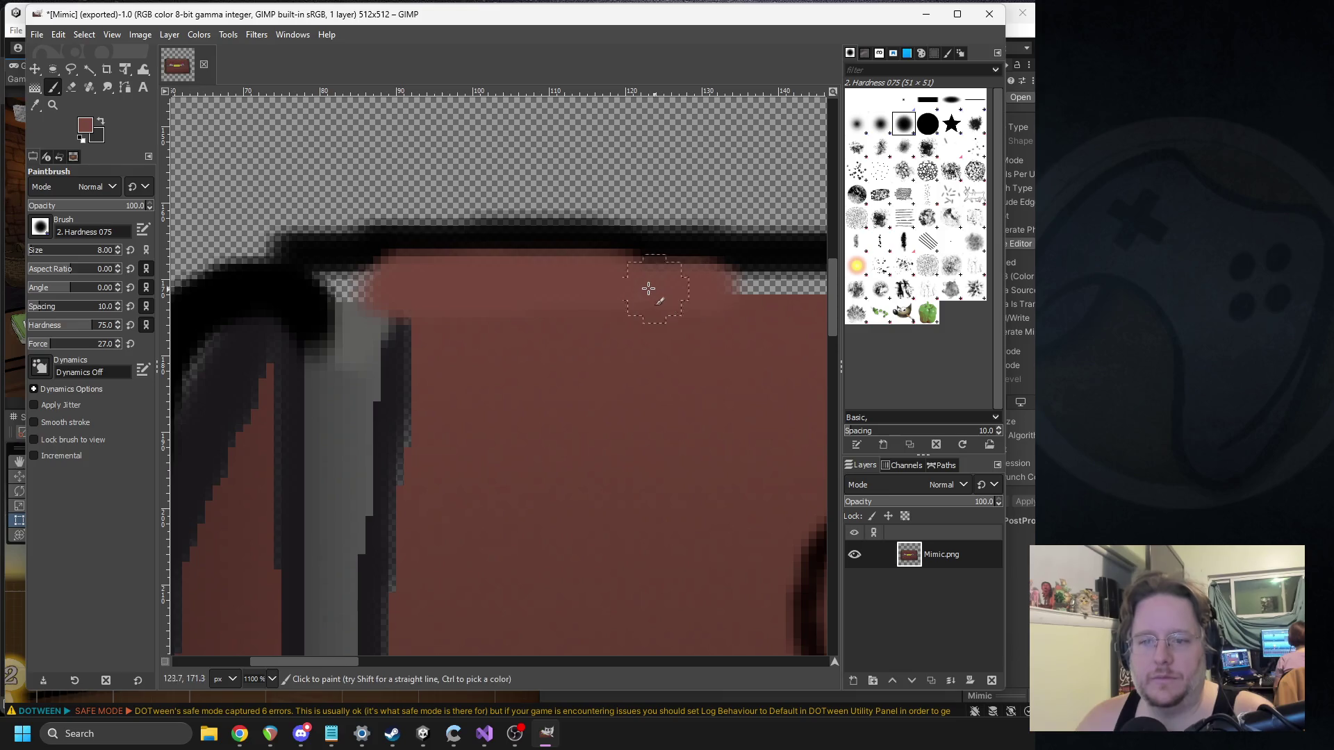
Step: Shrink the brush to 7 and paint brown over the dark top band
click(117, 253)
drag(375, 255, 562, 255)
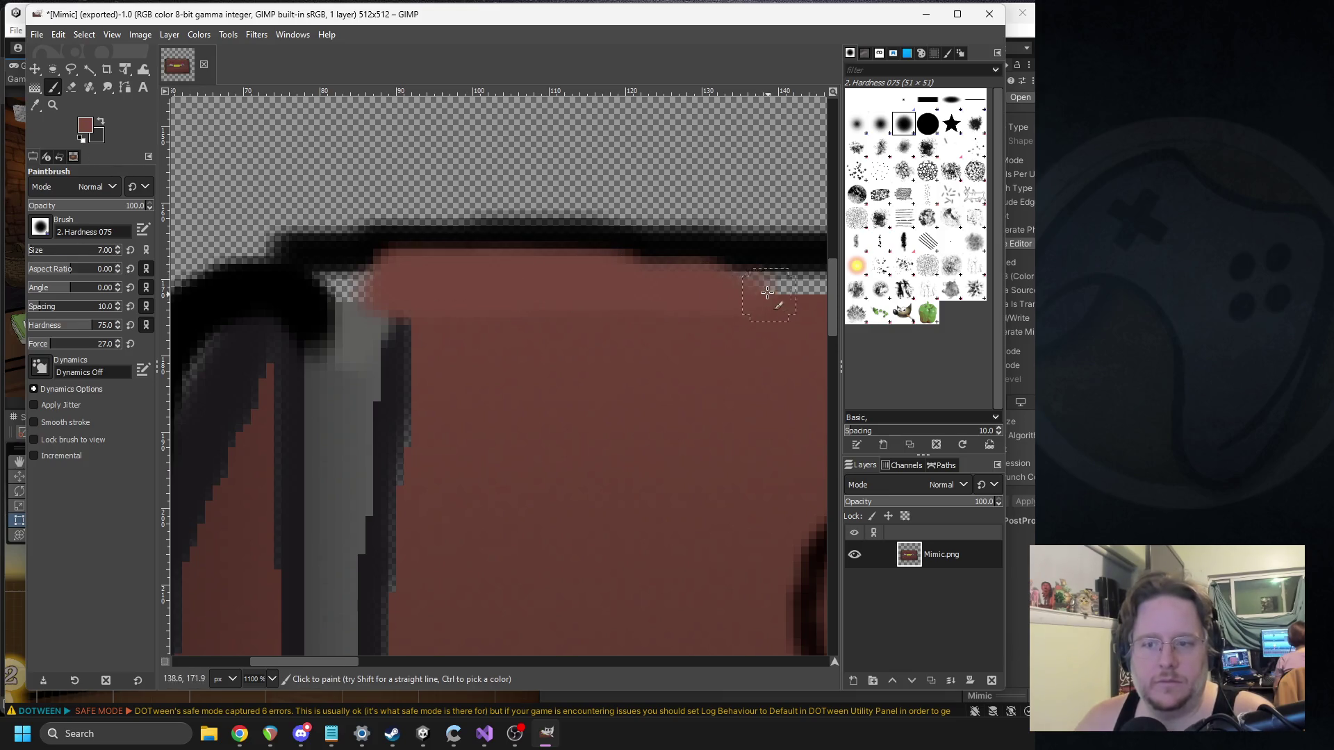
scroll(768, 294, right, 4)
mouse_move(336, 268)
mouse_down()
mouse_move(626, 262)
mouse_move(507, 278)
mouse_move(750, 278)
mouse_move(737, 243)
mouse_move(232, 223)
mouse_move(711, 221)
mouse_up()
scroll(471, 266, right, 3)
scroll(481, 254, left, 4)
scroll(735, 246, right, 4)
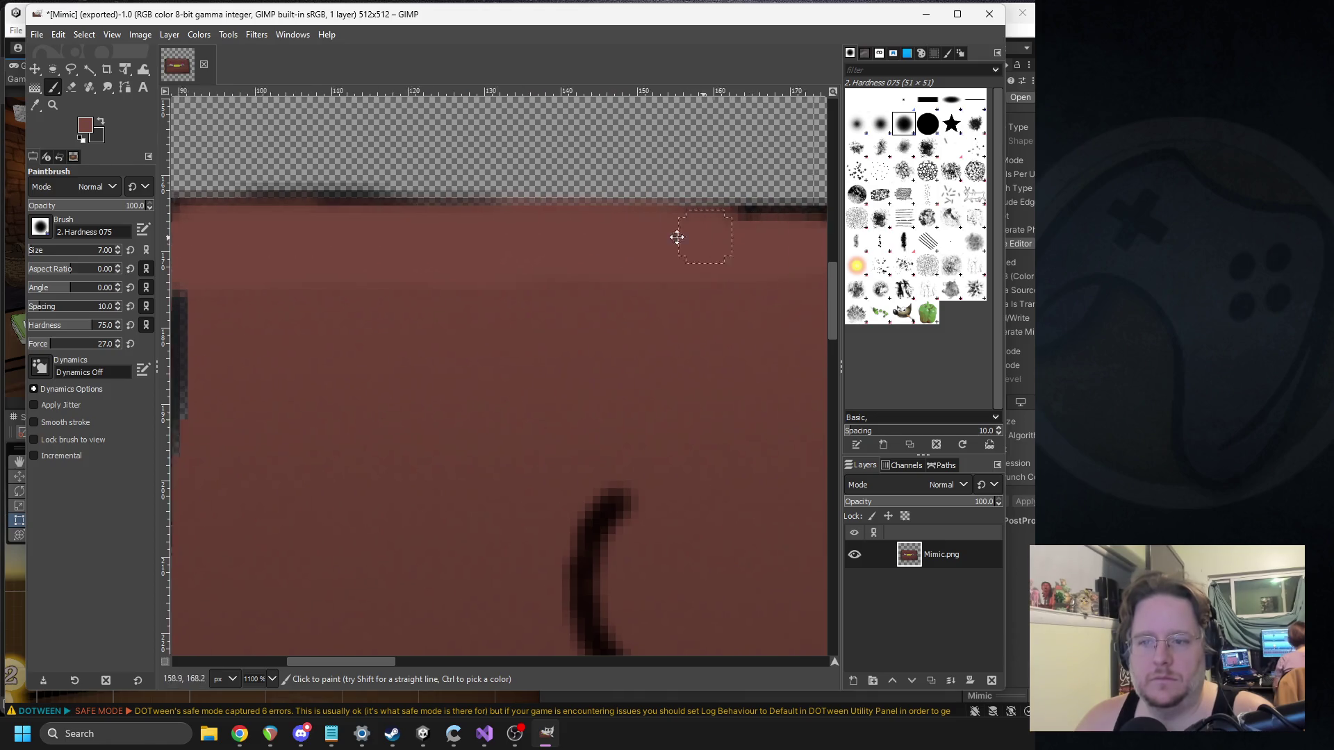
mouse_move(487, 233)
mouse_down()
mouse_move(397, 241)
mouse_move(465, 220)
mouse_move(654, 249)
mouse_move(500, 248)
mouse_move(456, 229)
mouse_move(512, 223)
mouse_up()
scroll(465, 220, right, 3)
scroll(378, 236, right, 4)
mouse_move(378, 236)
mouse_down()
mouse_move(670, 223)
mouse_move(452, 215)
mouse_move(550, 223)
mouse_move(566, 207)
mouse_move(533, 202)
mouse_move(394, 218)
mouse_up()
Step: Continue painting brown across the top band toward the right
scroll(551, 223, right, 4)
drag(301, 227, 660, 223)
scroll(660, 224, right, 3)
mouse_move(379, 231)
mouse_down()
mouse_move(324, 205)
mouse_move(677, 210)
mouse_move(598, 226)
mouse_move(730, 202)
mouse_up()
scroll(730, 201, right, 4)
drag(382, 203, 687, 194)
scroll(587, 200, left, 3)
scroll(503, 194, right, 4)
scroll(687, 195, right, 3)
drag(417, 215, 717, 216)
scroll(477, 238, right, 4)
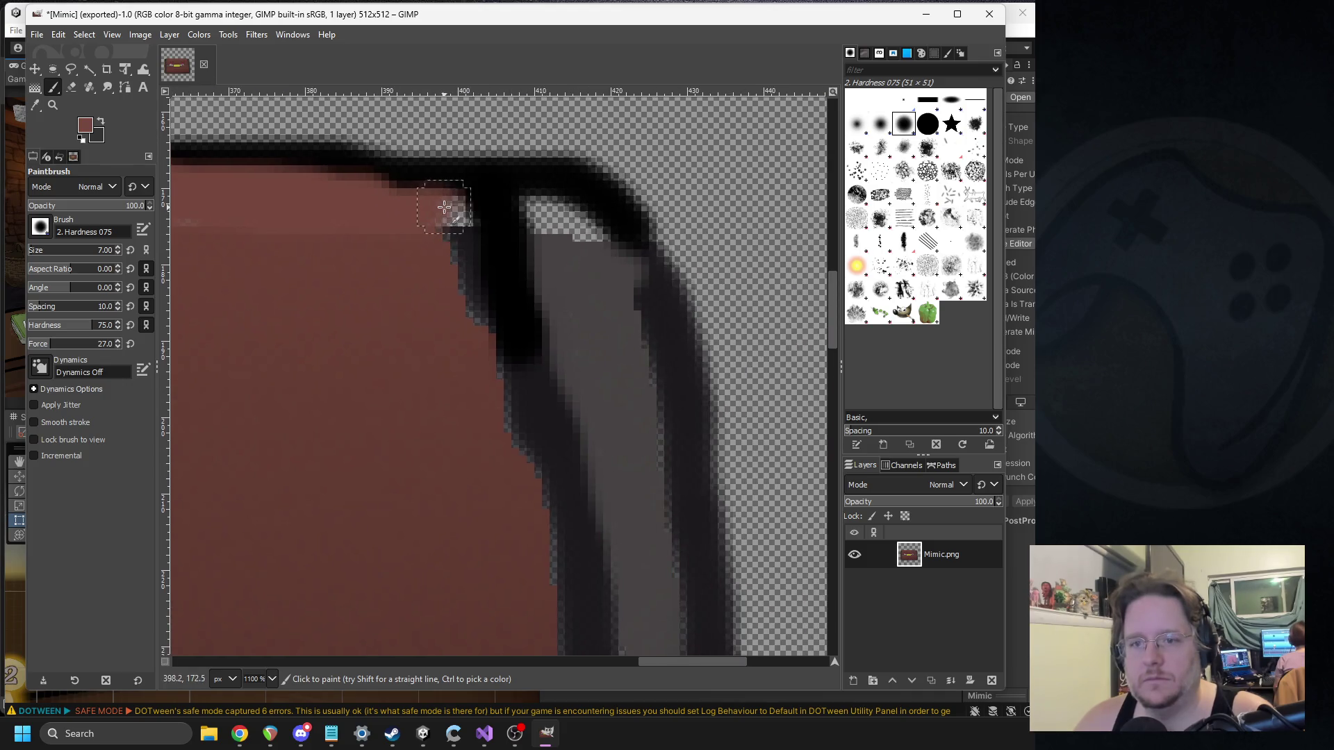
Step: Paint brown over the black top-right corner and down the right edge
drag(444, 207, 318, 193)
mouse_move(486, 177)
mouse_down()
mouse_move(453, 226)
mouse_move(461, 304)
mouse_up()
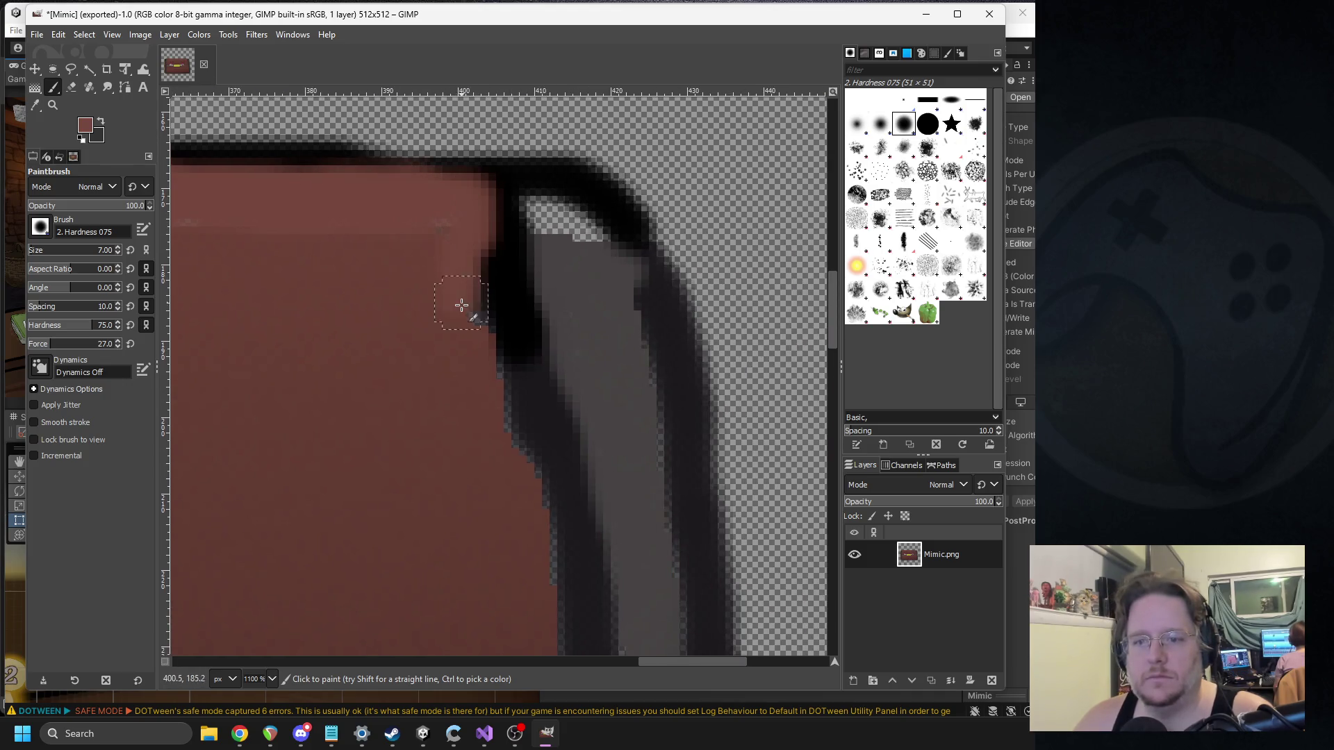
key(o)
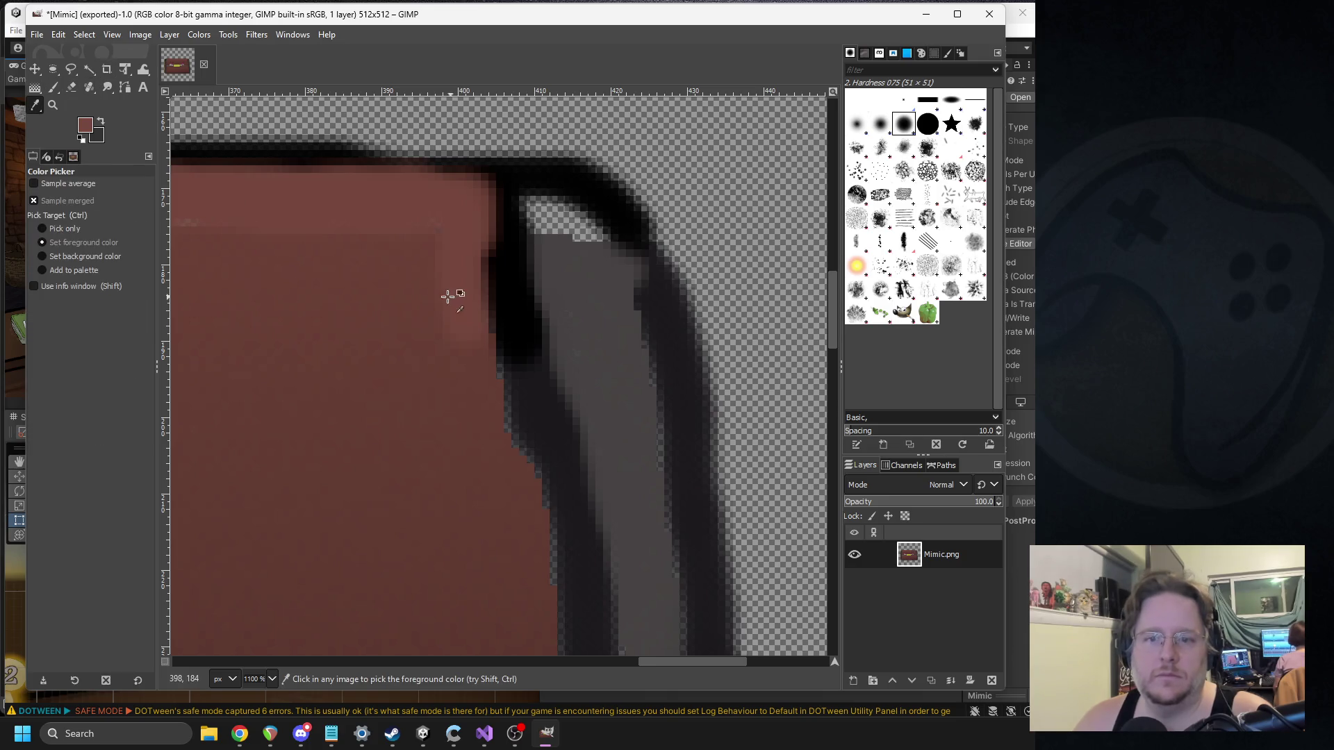
key(p)
mouse_move(491, 307)
mouse_down()
mouse_move(491, 387)
mouse_move(494, 306)
mouse_up()
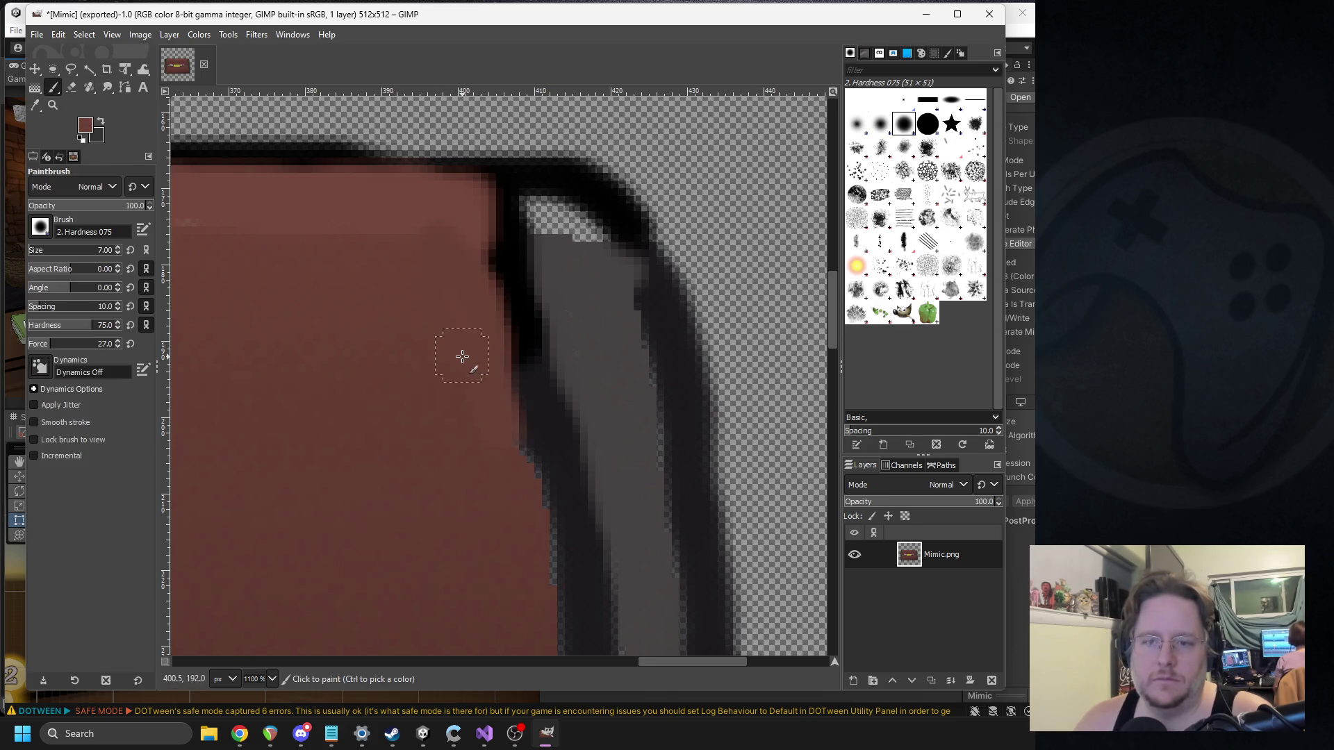
Step: Sample the side edge's dark grey and paint it over the highlight and black lid edge
click(36, 105)
click(634, 268)
click(55, 90)
mouse_move(518, 222)
mouse_down()
mouse_move(575, 256)
mouse_move(542, 197)
mouse_move(608, 208)
mouse_up()
drag(626, 296, 596, 214)
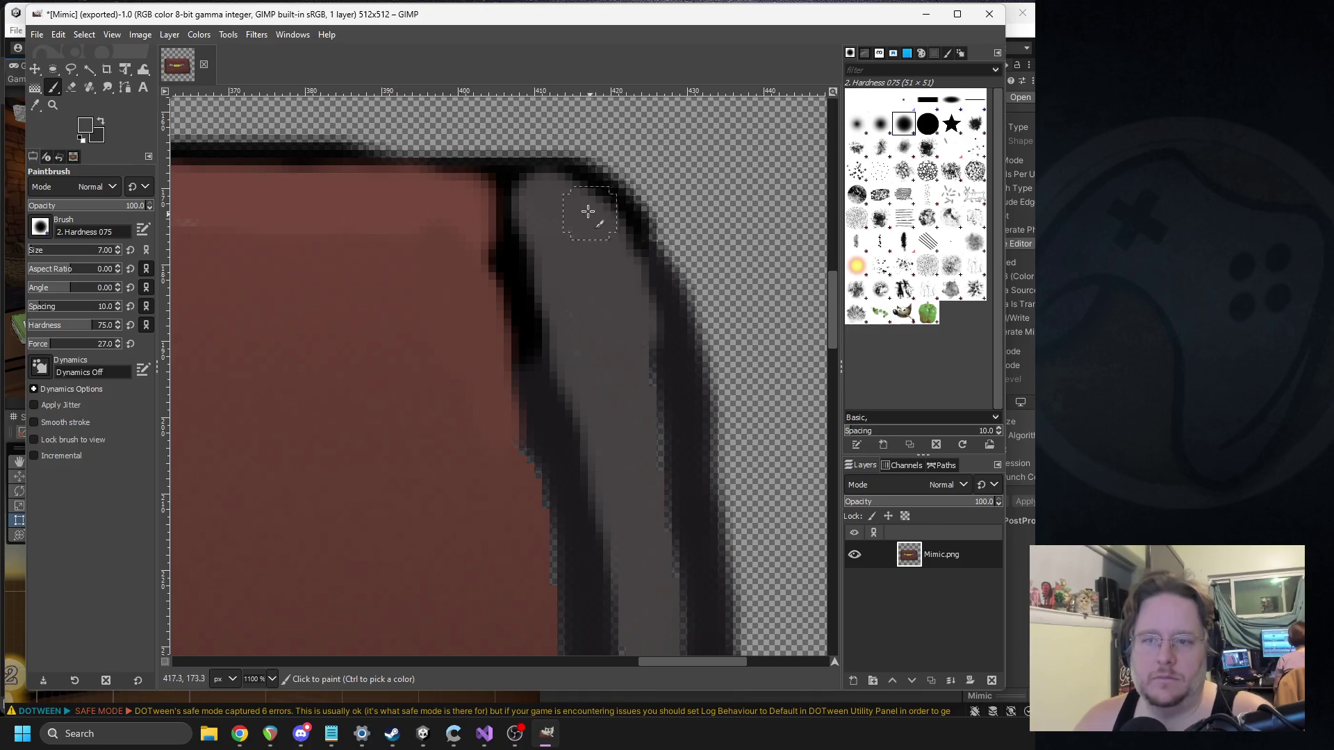
scroll(545, 214, down, 5)
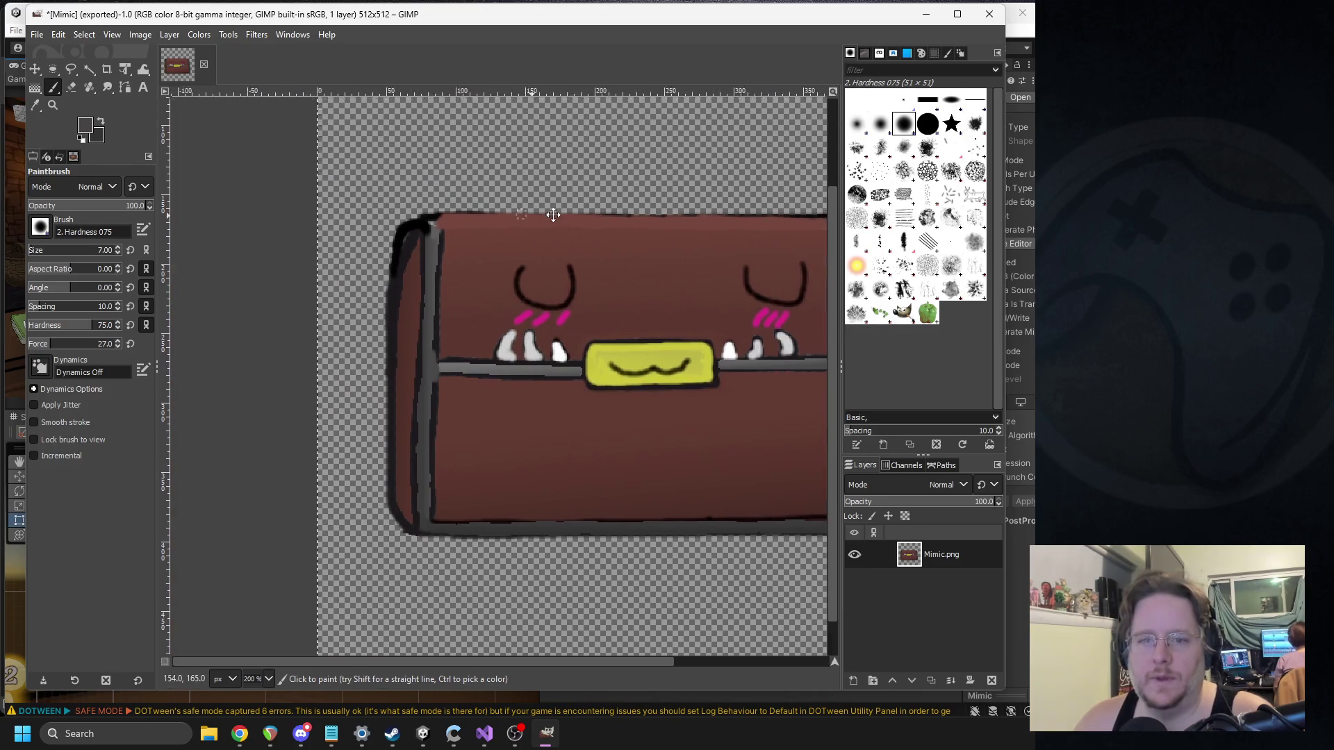
Step: Repaint the chest's curved top-left corner outline black, then touch grey over the curve's top
scroll(333, 230, up, 4)
mouse_move(421, 456)
mouse_down()
mouse_move(447, 336)
mouse_move(506, 283)
mouse_move(435, 321)
mouse_move(411, 397)
mouse_move(506, 253)
mouse_move(456, 282)
mouse_up()
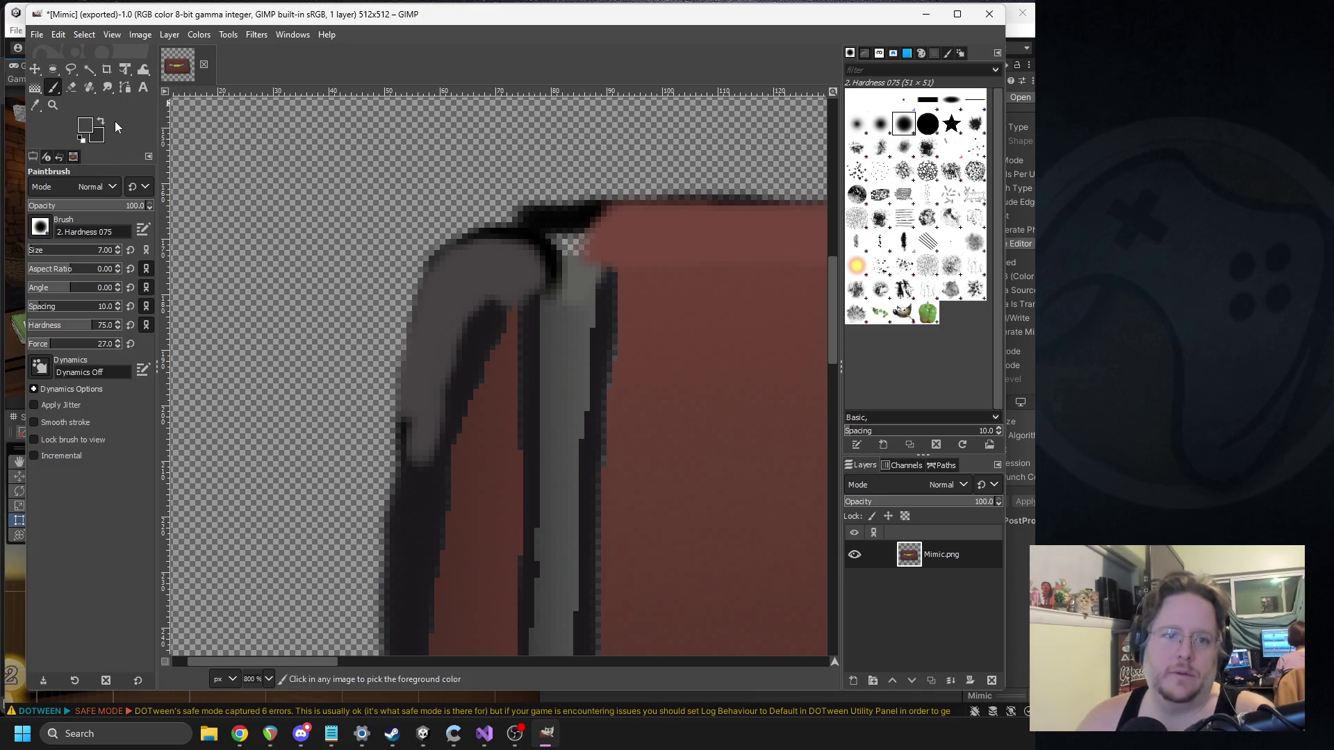
key(ctrl+z)
click(86, 126)
click(229, 221)
click(333, 288)
mouse_move(400, 417)
mouse_down()
mouse_move(405, 461)
mouse_move(438, 299)
mouse_move(476, 238)
mouse_move(529, 212)
mouse_up()
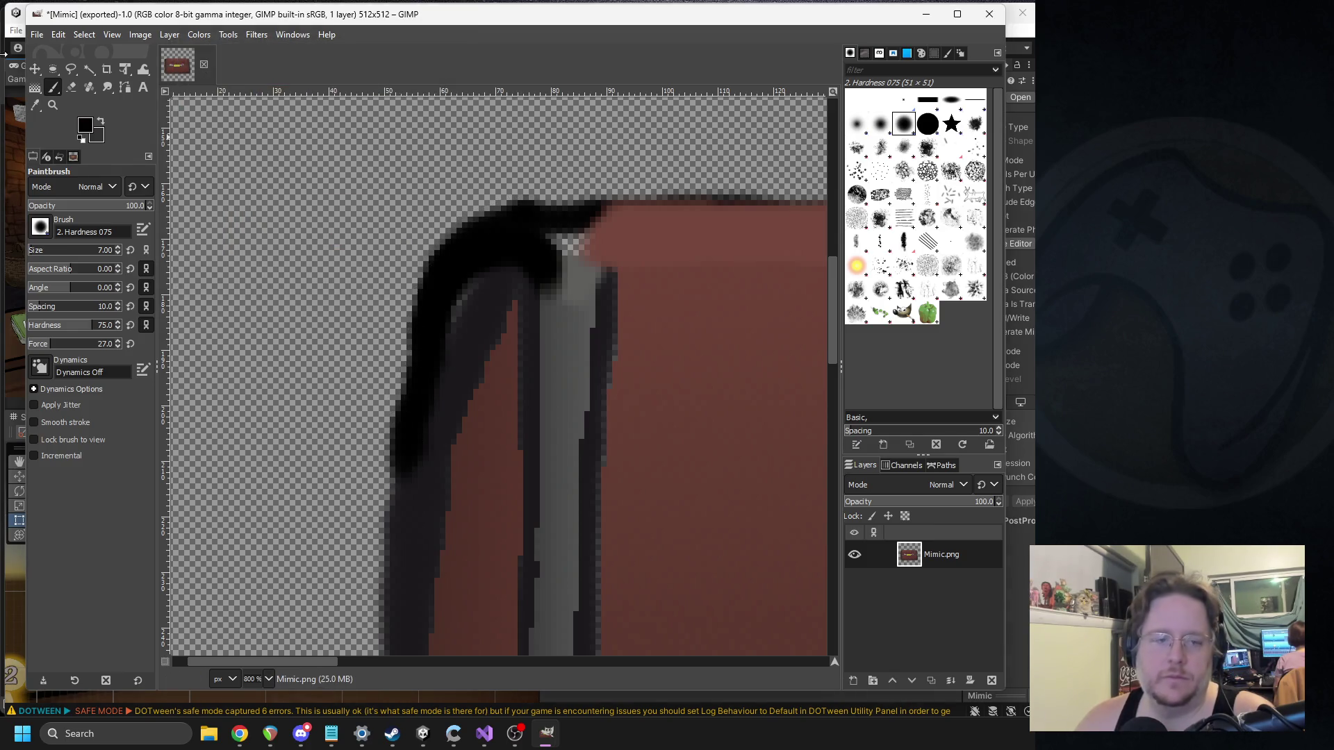
key(o)
key(p)
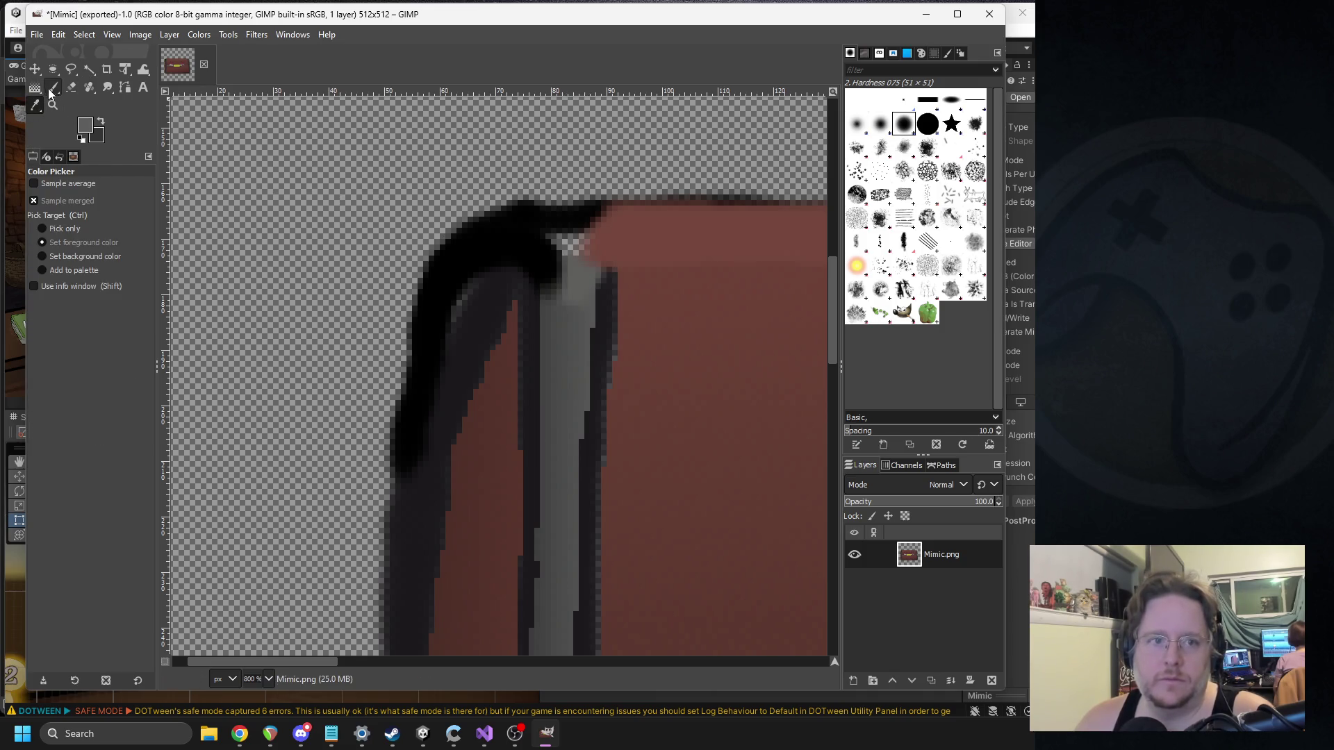
mouse_move(549, 226)
mouse_down()
mouse_move(562, 280)
mouse_move(520, 231)
mouse_move(503, 240)
mouse_move(555, 237)
mouse_up()
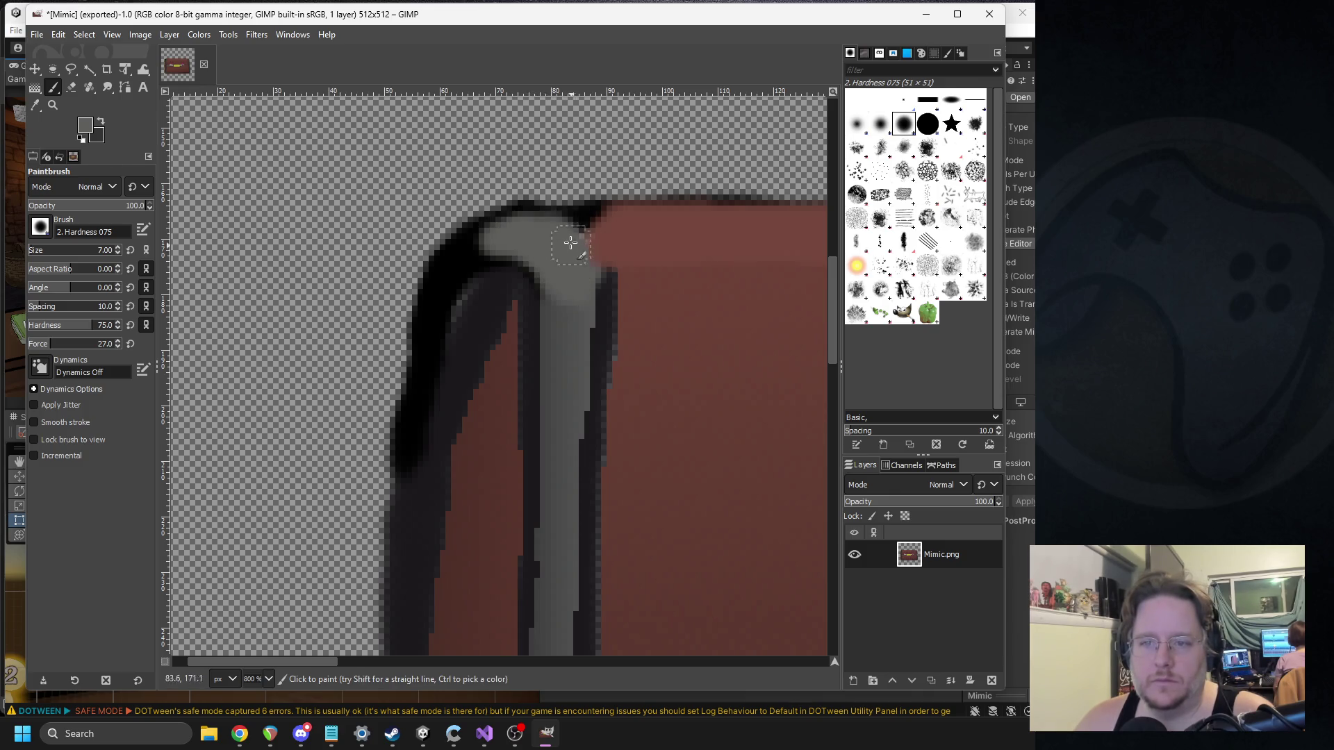
Step: Set the foreground colour to the darker grey 4c4c4b
scroll(628, 238, down, 1)
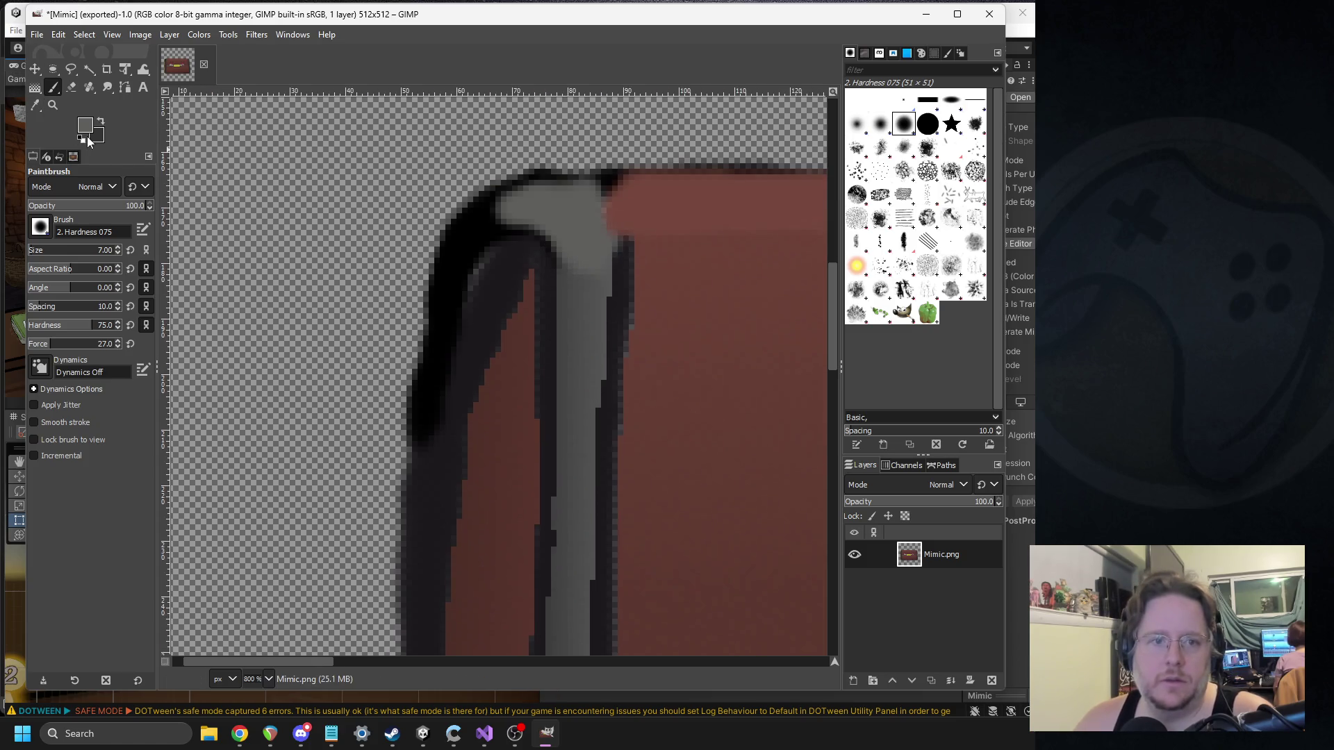
click(88, 132)
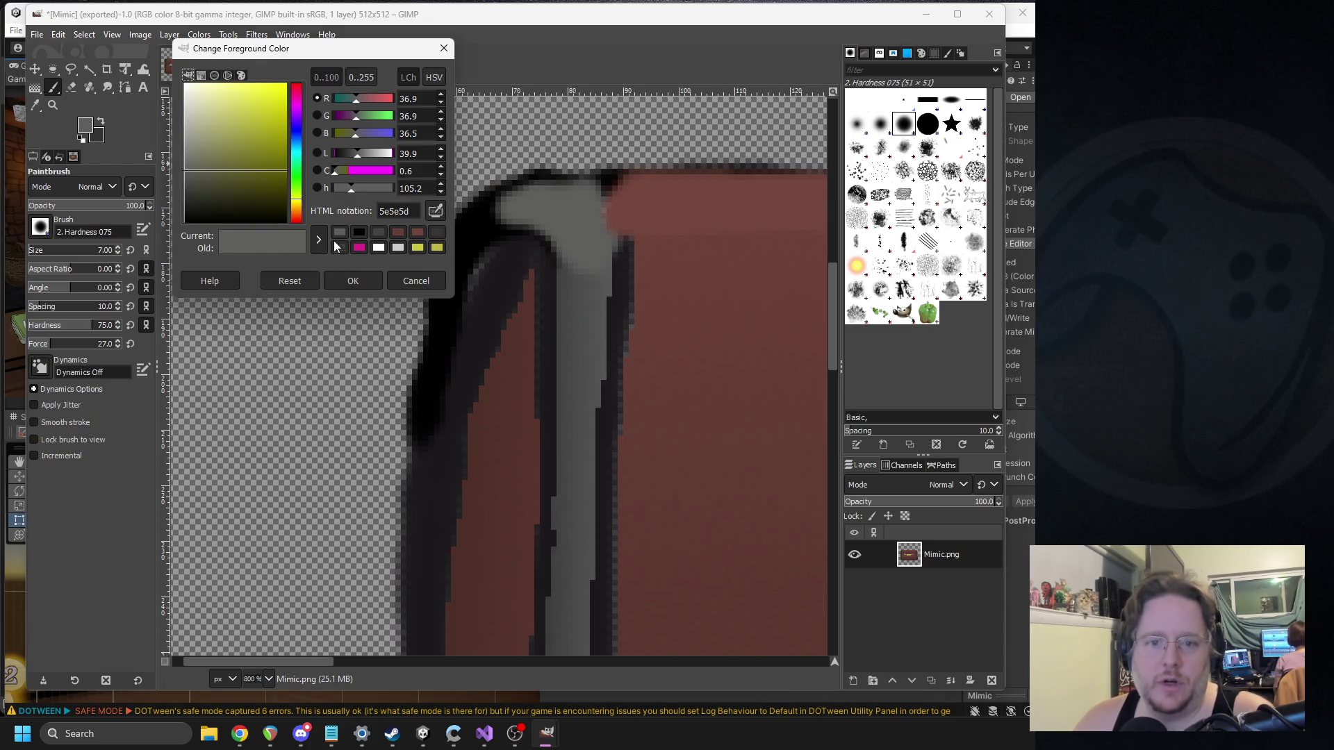
click(185, 180)
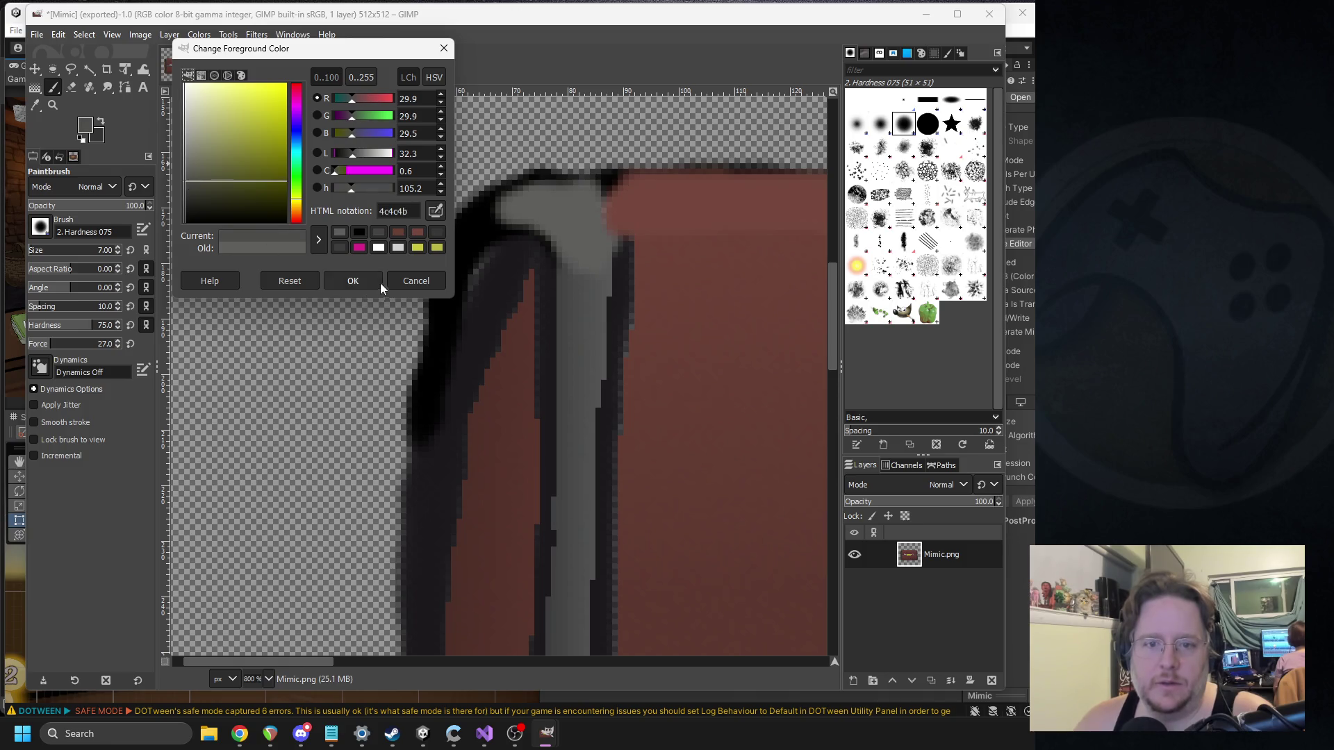
click(397, 281)
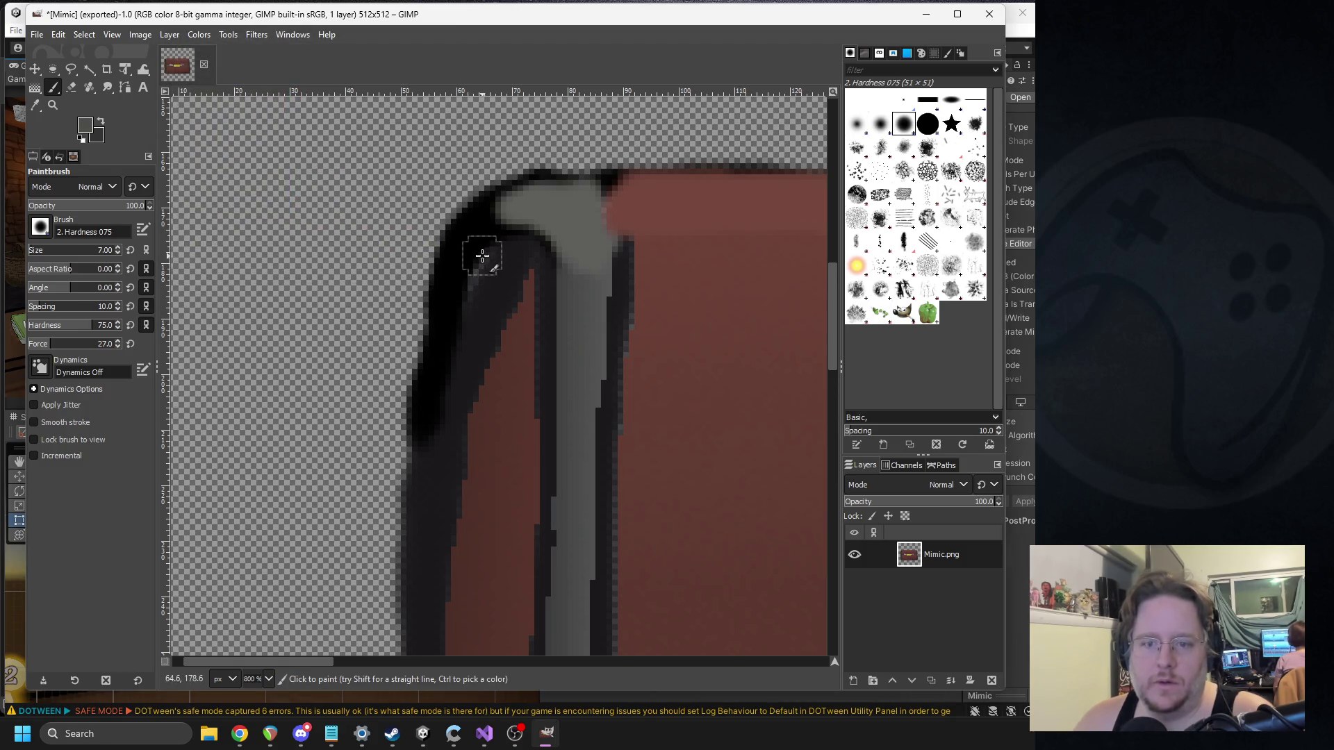
Step: Brush the darker grey down the chest's dark left outline
mouse_move(527, 266)
mouse_down()
mouse_move(526, 280)
mouse_move(491, 274)
mouse_move(526, 271)
mouse_move(479, 288)
mouse_move(444, 431)
mouse_up()
scroll(473, 299, up, 3)
key(ctrl+z)
scroll(530, 314, down, 2)
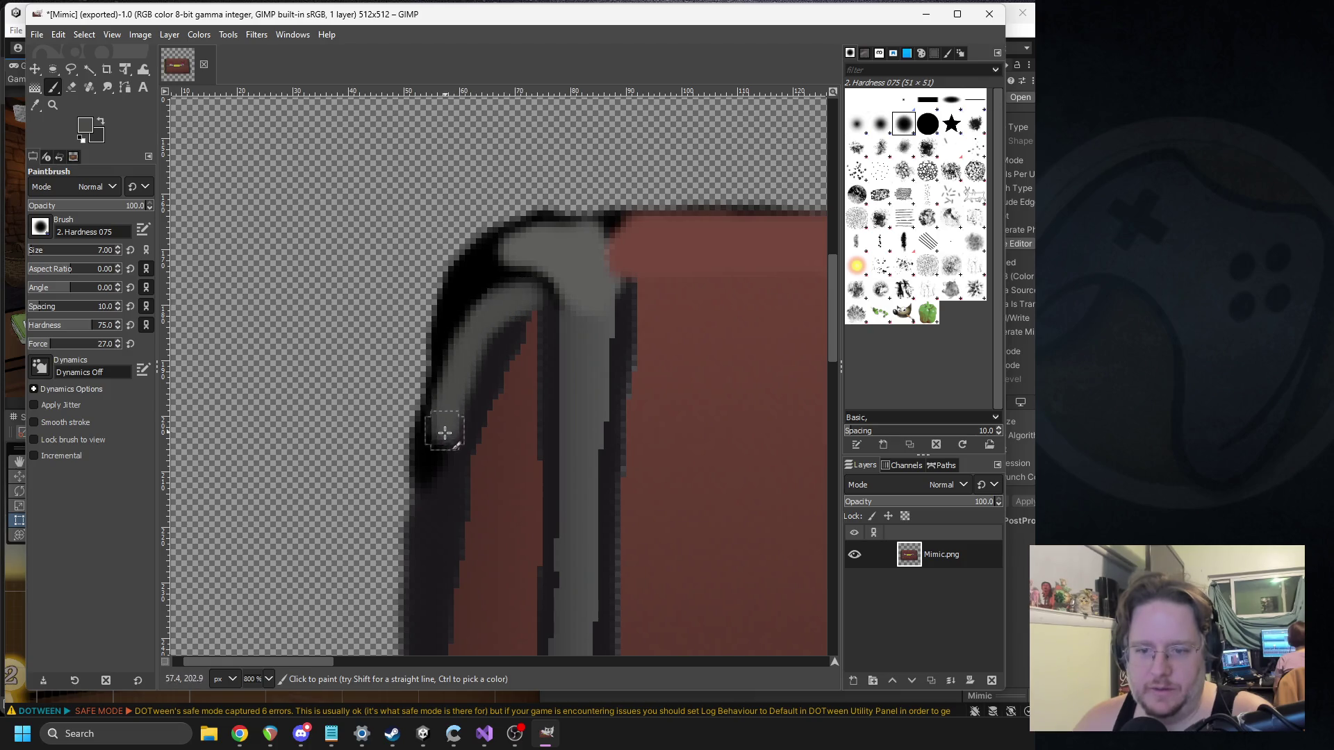
mouse_move(514, 307)
mouse_down()
mouse_move(455, 394)
mouse_move(468, 396)
mouse_up()
scroll(466, 392, down, 5)
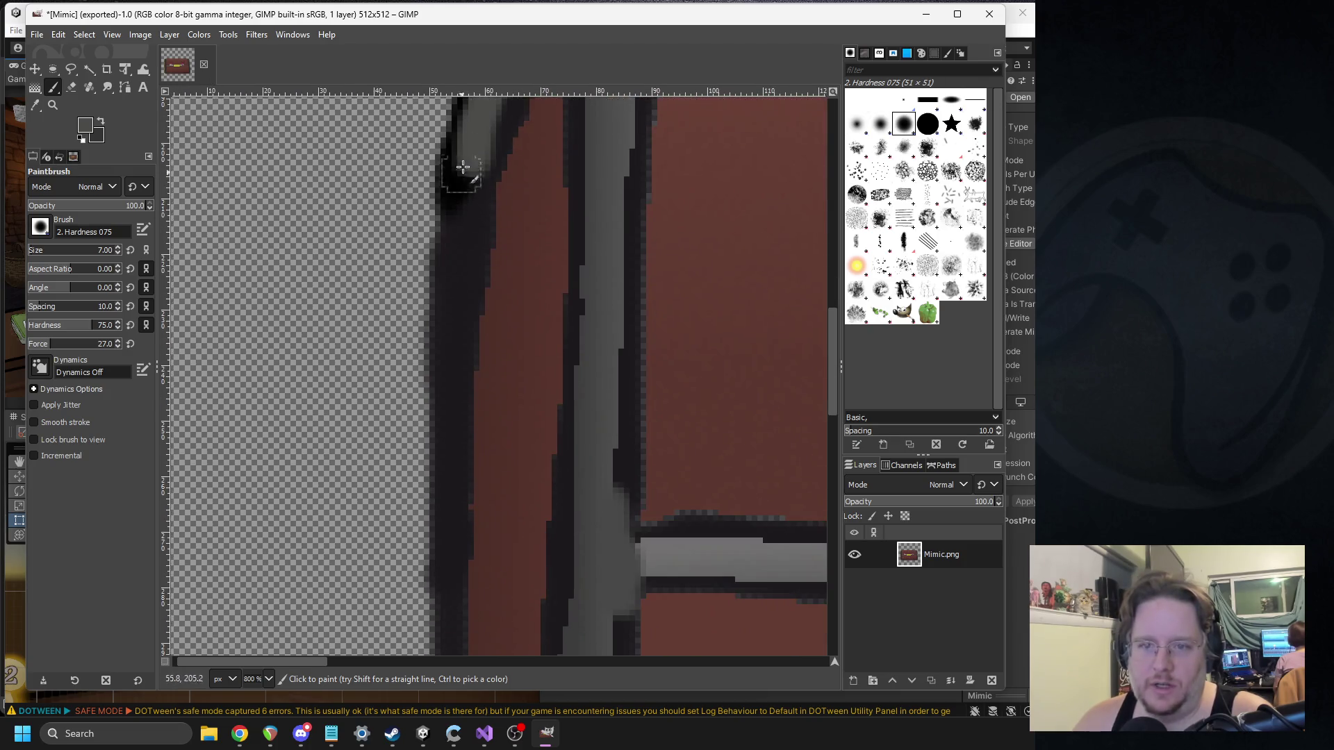
drag(462, 230, 461, 361)
scroll(472, 363, down, 3)
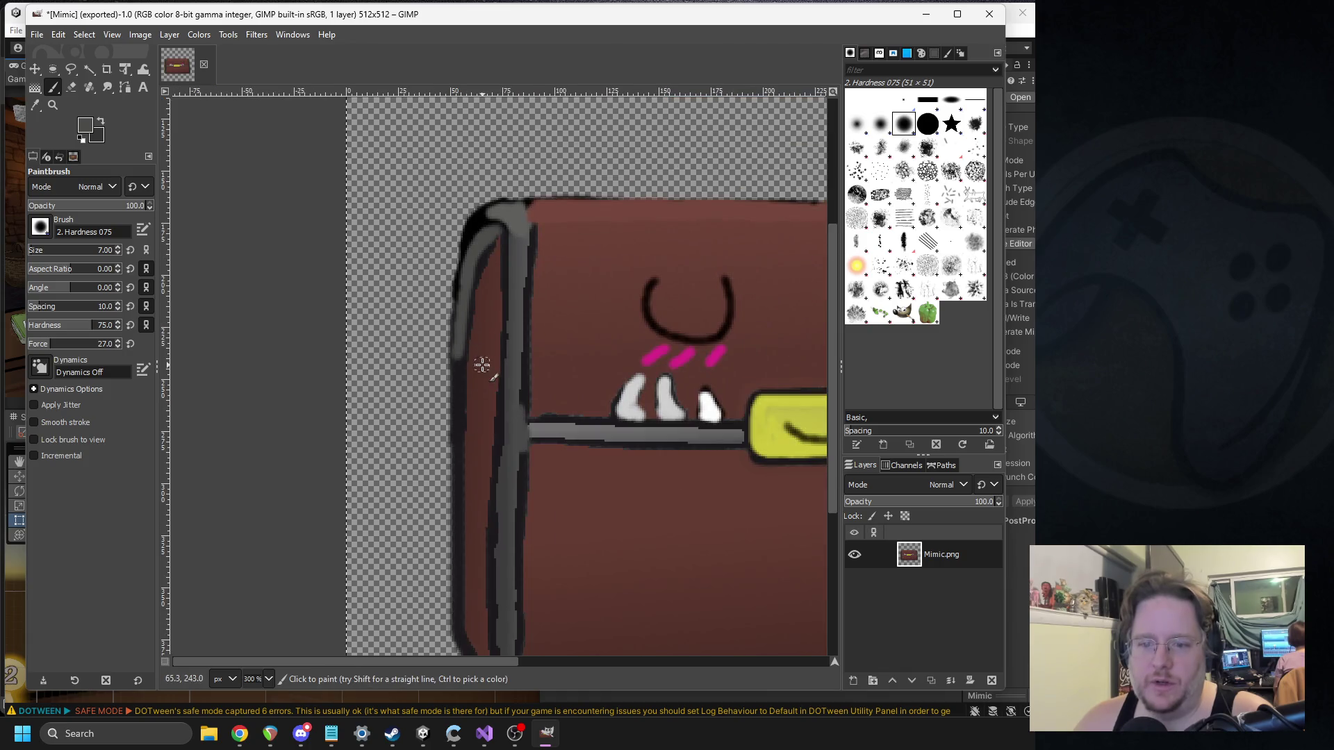
scroll(451, 368, up, 3)
scroll(467, 411, down, 2)
drag(436, 161, 436, 479)
scroll(494, 447, down, 3)
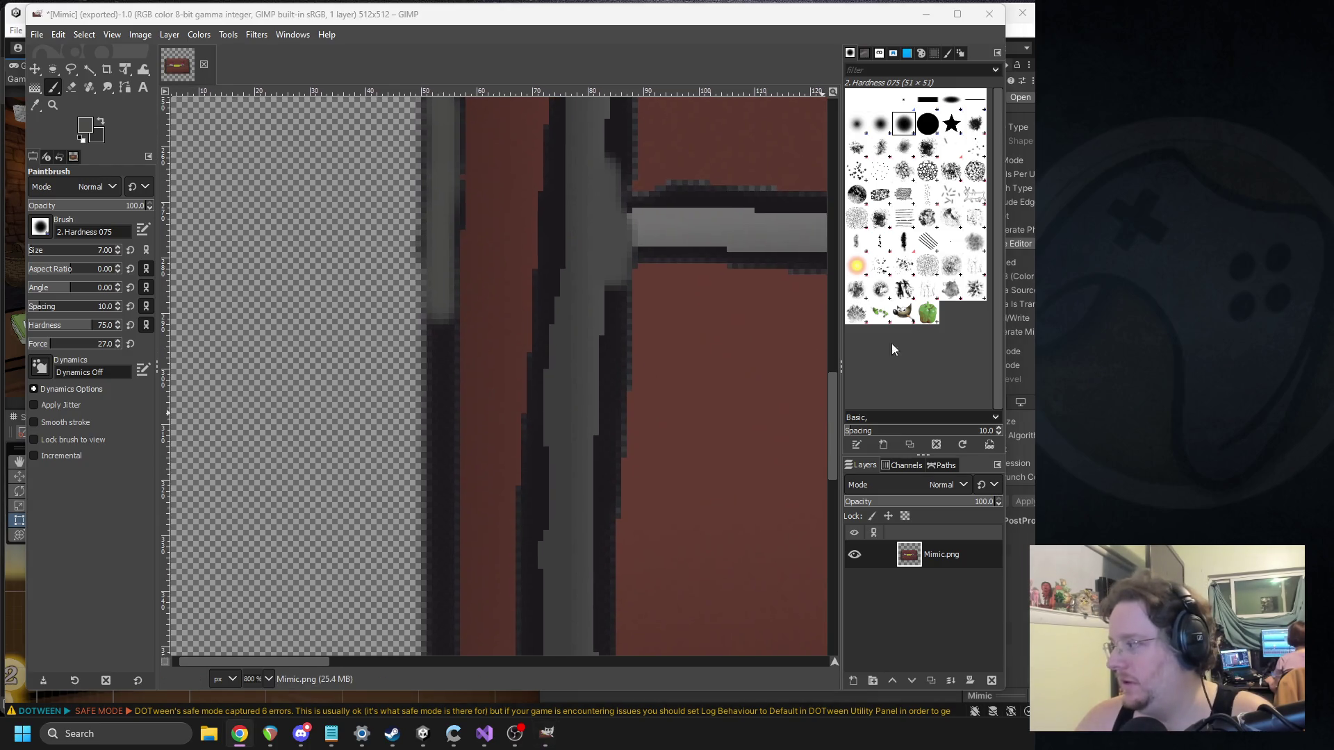
Step: Paint grey down the chest's left outline, redoing strokes until one covers it
scroll(453, 237, down, 2)
drag(441, 204, 433, 363)
key(ctrl+z)
drag(437, 221, 427, 296)
key(ctrl+z)
drag(439, 208, 437, 456)
scroll(437, 456, down, 5)
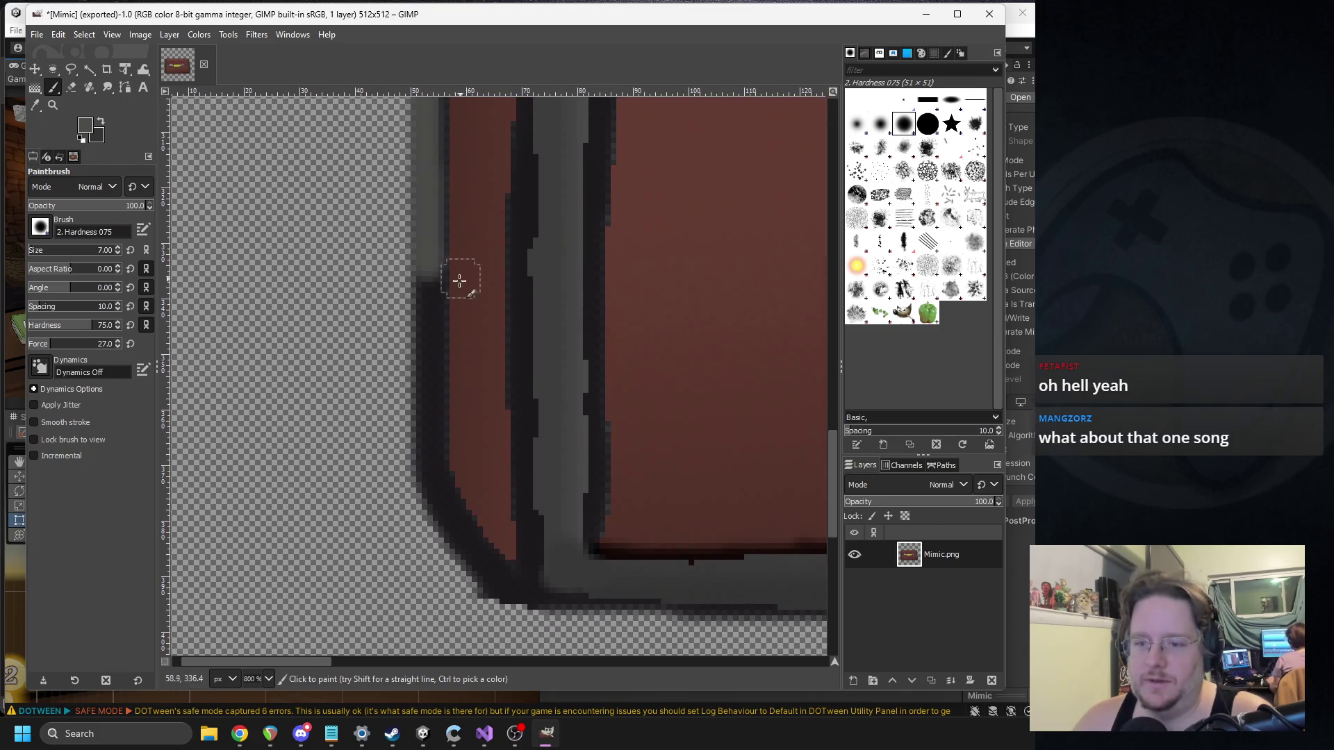
Step: Carry the grey trim from the bottom-left corner up along the left outline
mouse_move(428, 270)
mouse_down()
mouse_move(429, 482)
mouse_move(499, 574)
mouse_move(521, 548)
mouse_move(523, 406)
mouse_up()
key(ctrl+z)
mouse_move(494, 587)
mouse_down()
mouse_move(521, 333)
mouse_move(517, 131)
mouse_up()
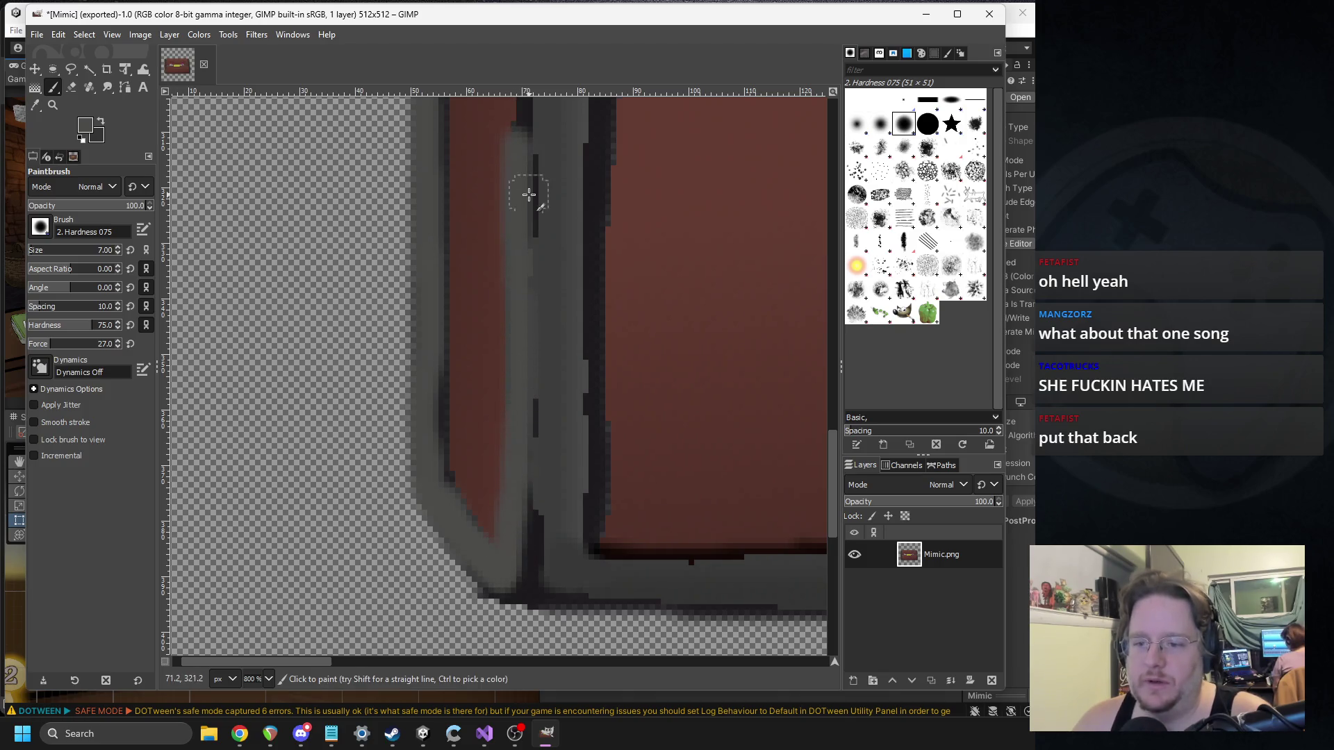
scroll(512, 480, up, 5)
drag(480, 494, 512, 143)
scroll(501, 528, up, 5)
drag(503, 516, 503, 108)
scroll(500, 232, up, 5)
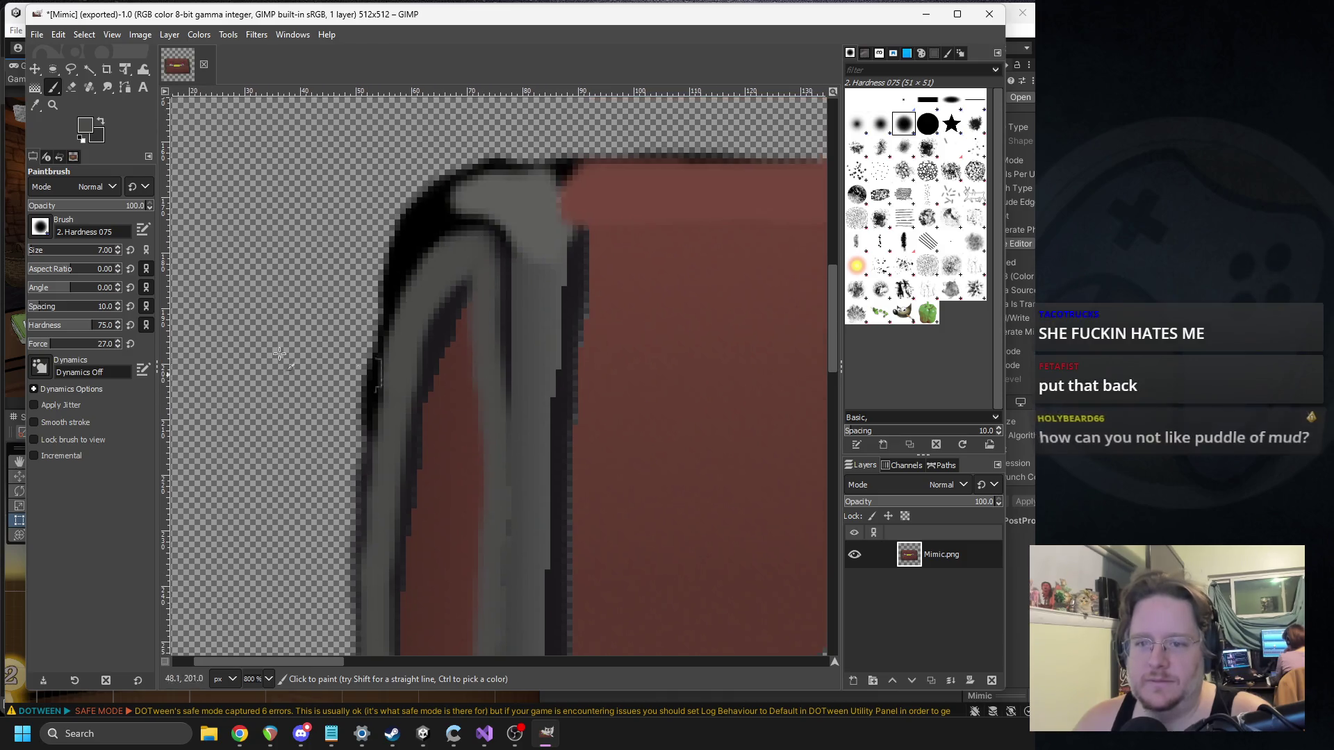
click(36, 106)
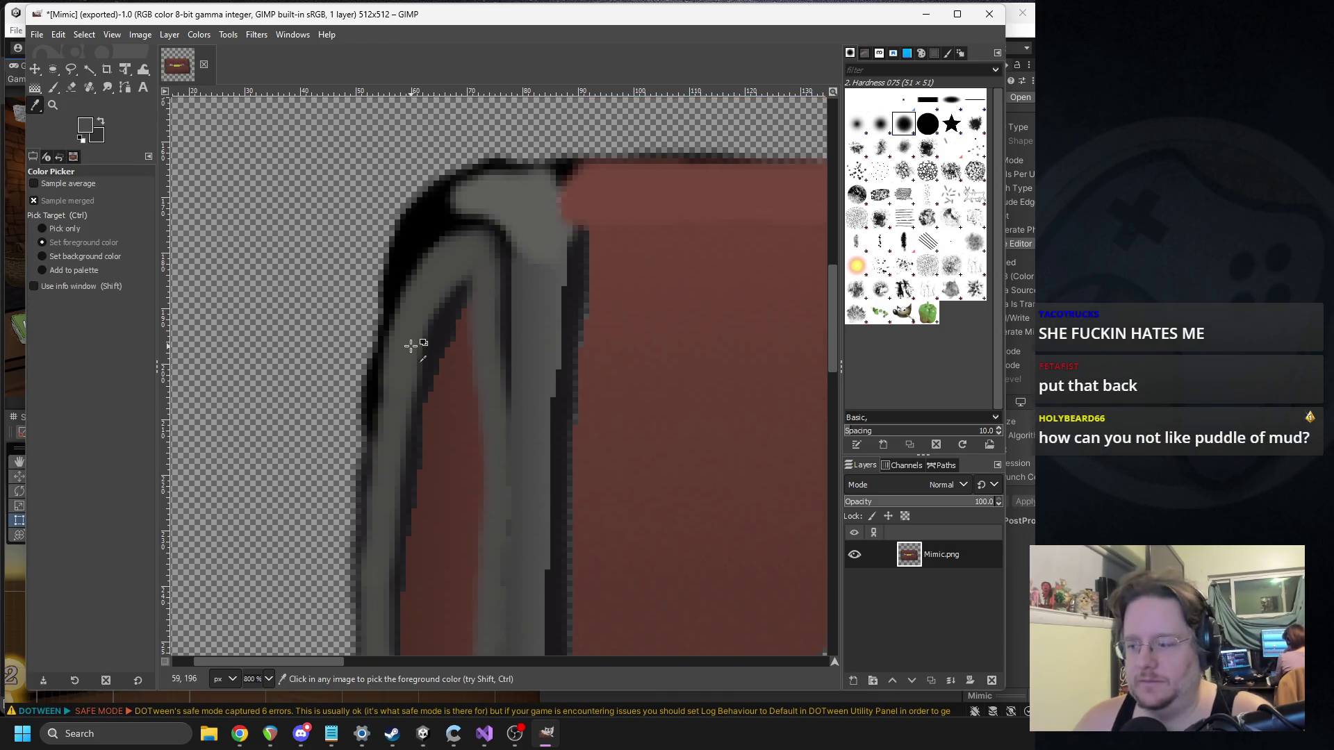
Step: Sample the chest's dark red and paint it down the left side
click(461, 390)
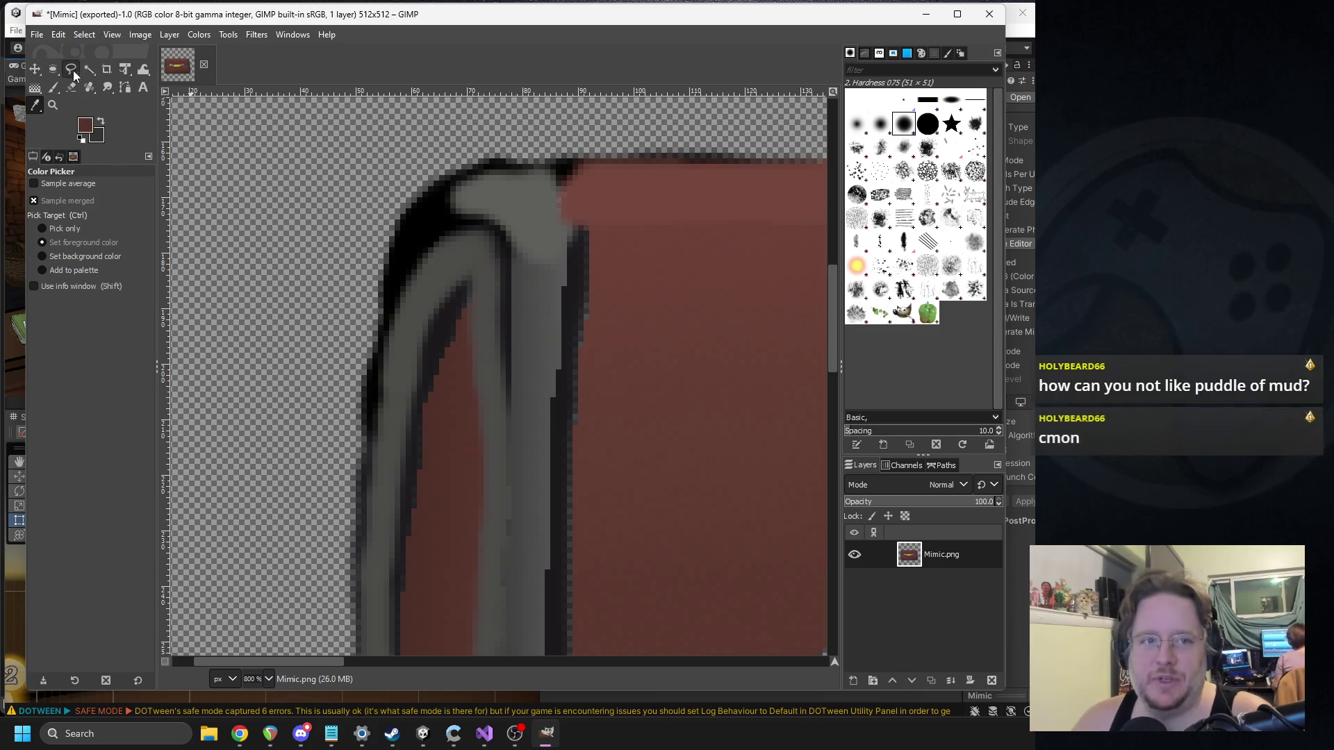
click(53, 87)
mouse_move(456, 339)
mouse_down()
mouse_move(426, 423)
mouse_move(420, 522)
mouse_up()
ctrl+scroll(441, 345, down, 4)
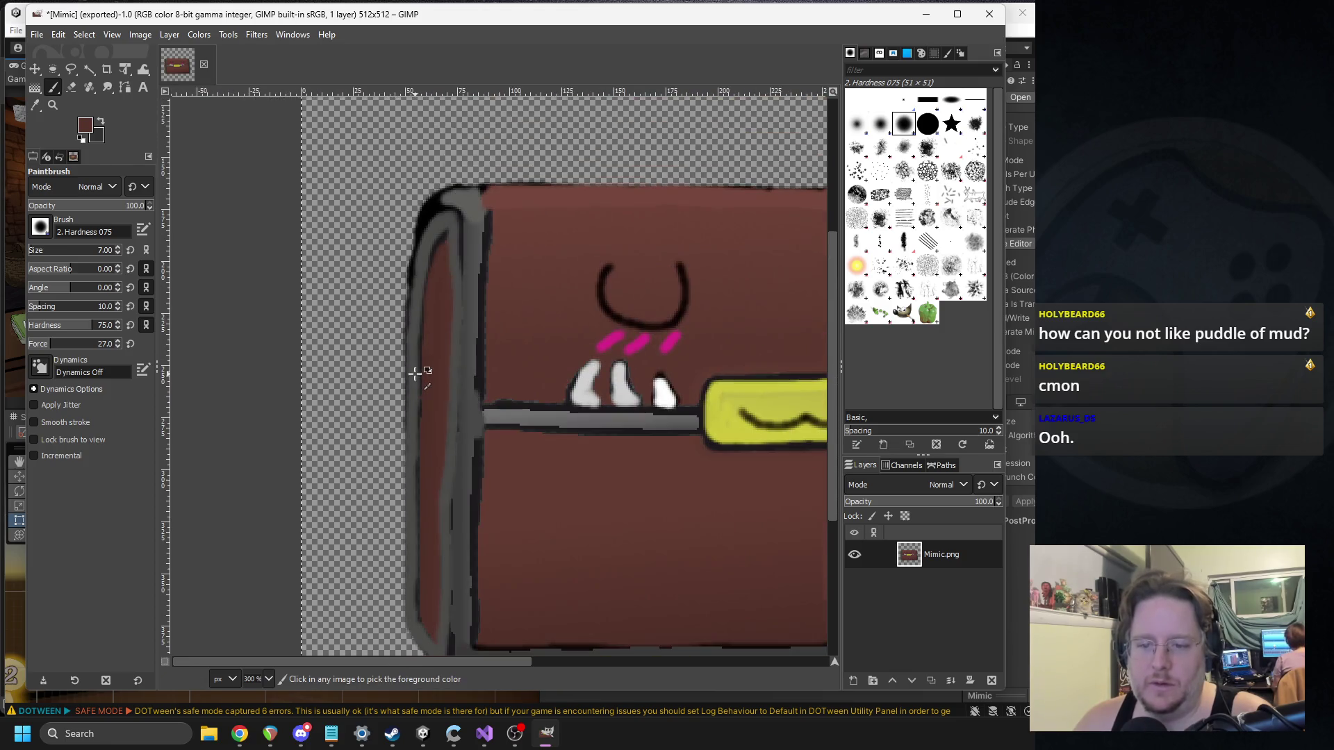
ctrl+scroll(430, 381, up, 3)
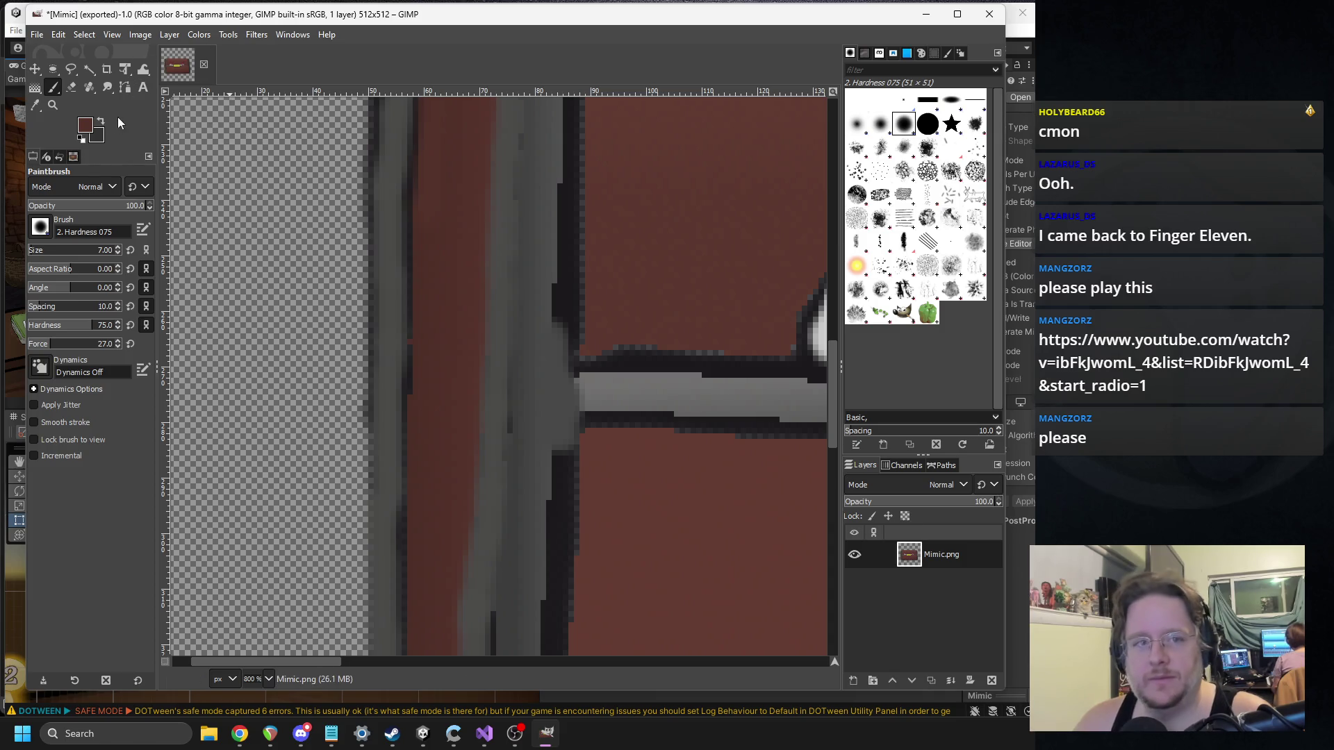
Step: Paint a dark grey line and a sampled light grey stroke along the grey bar's left end
click(85, 125)
click(342, 256)
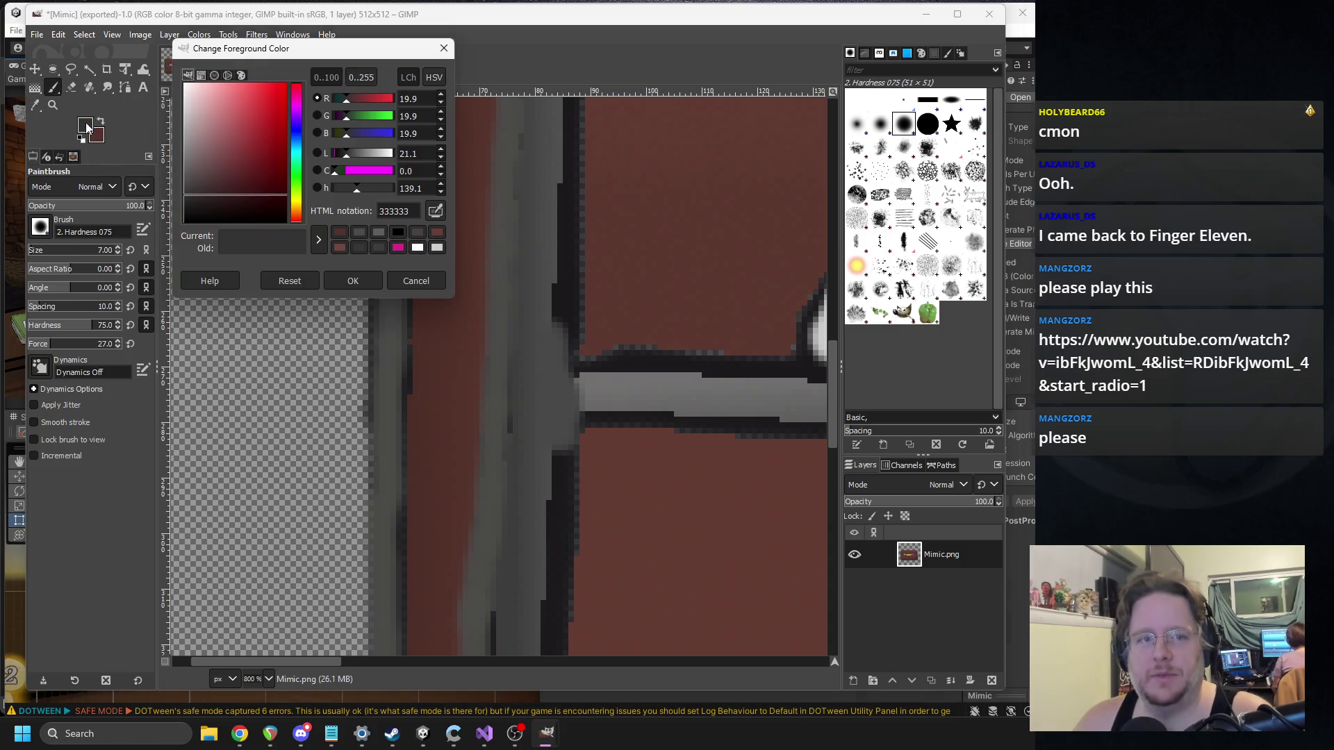
click(414, 275)
mouse_move(521, 402)
mouse_down()
mouse_move(477, 393)
mouse_move(525, 402)
mouse_up()
ctrl+click(537, 405)
click(36, 104)
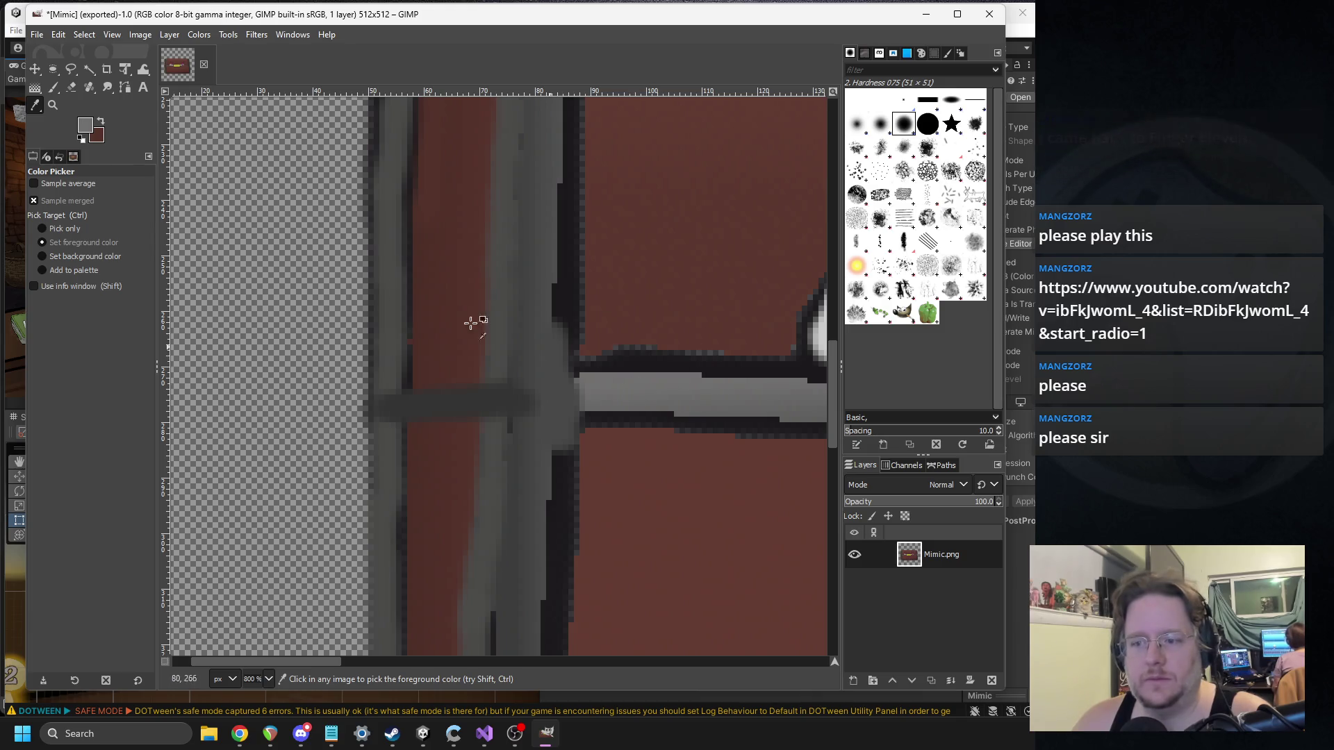
key(p)
mouse_move(555, 395)
mouse_down()
mouse_move(389, 400)
mouse_move(577, 396)
mouse_up()
scroll(431, 486, down, 5)
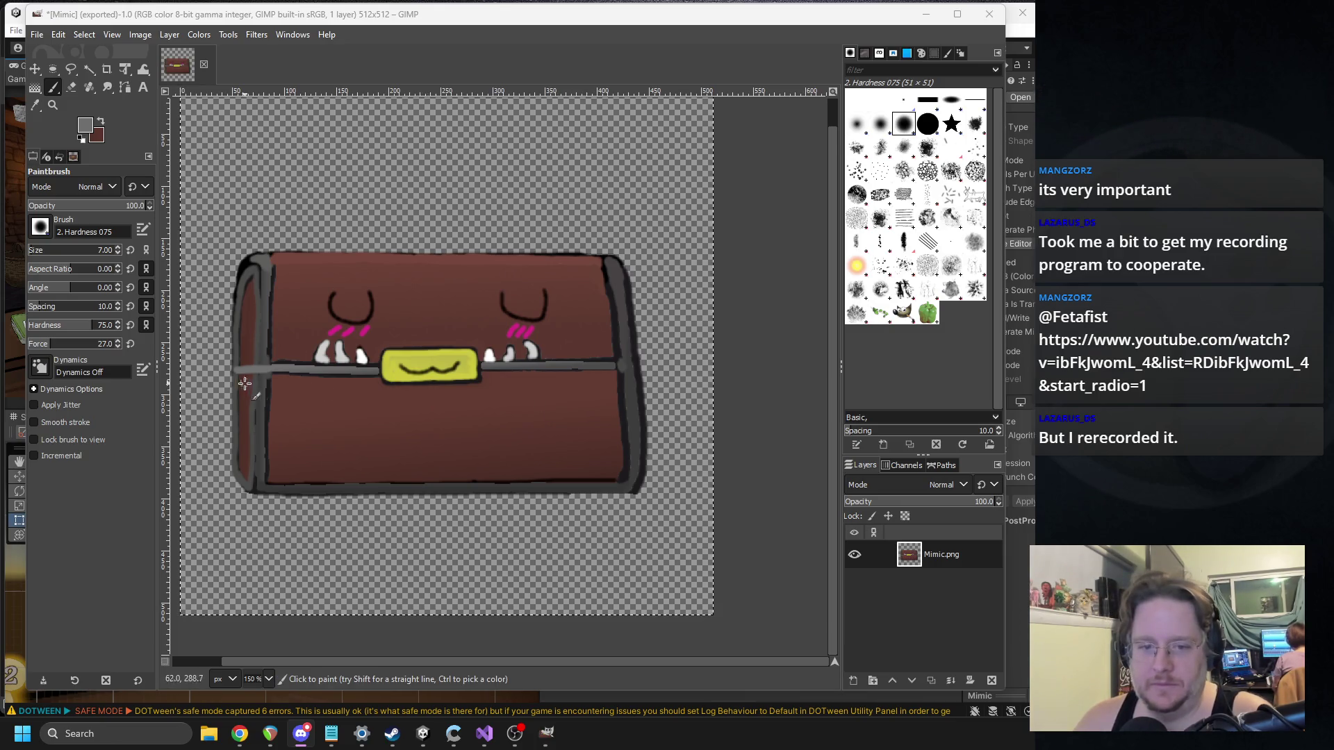
Step: Zoom in on the chest's left edge and set the paint colour to black
key(4)
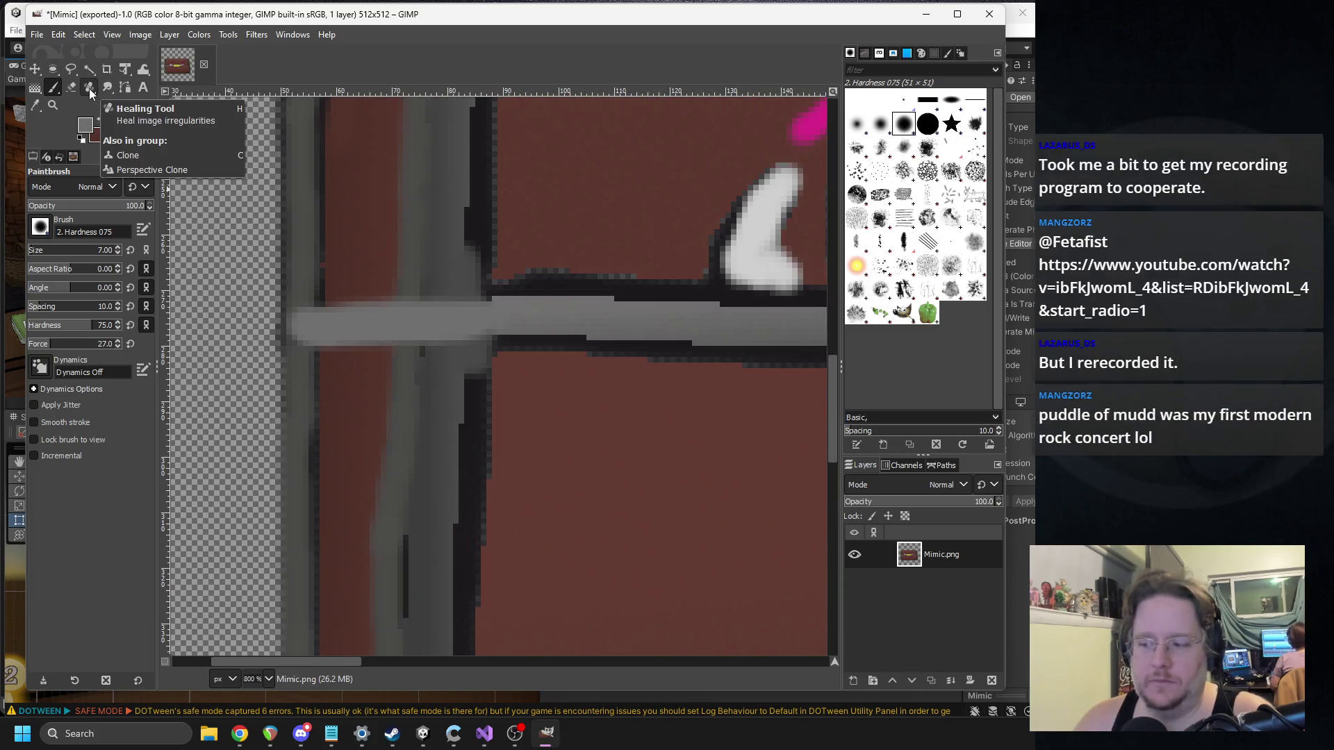
click(85, 125)
click(191, 219)
Step: Rename the copied Ogre object to Mimic and set its monster ID to Mimic
click(345, 282)
key(alt+Tab)
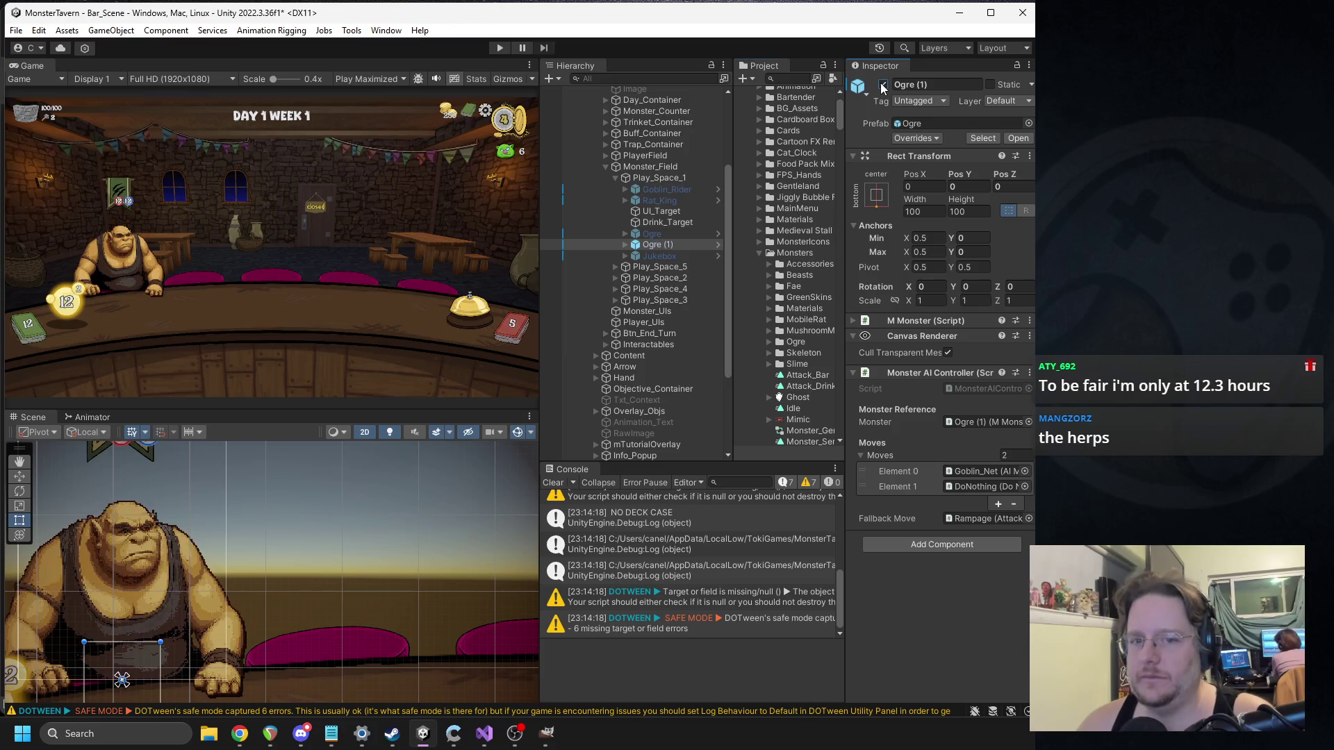
text(Mimic)
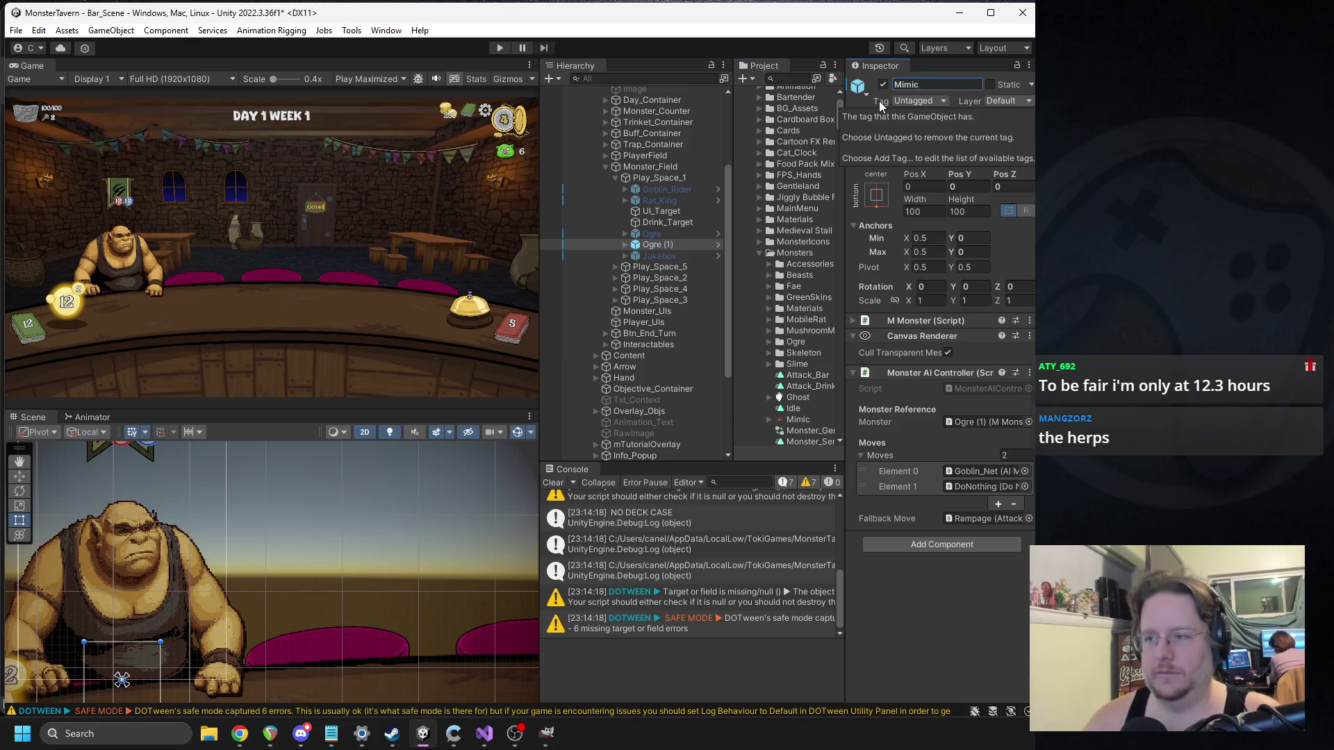
key(Return)
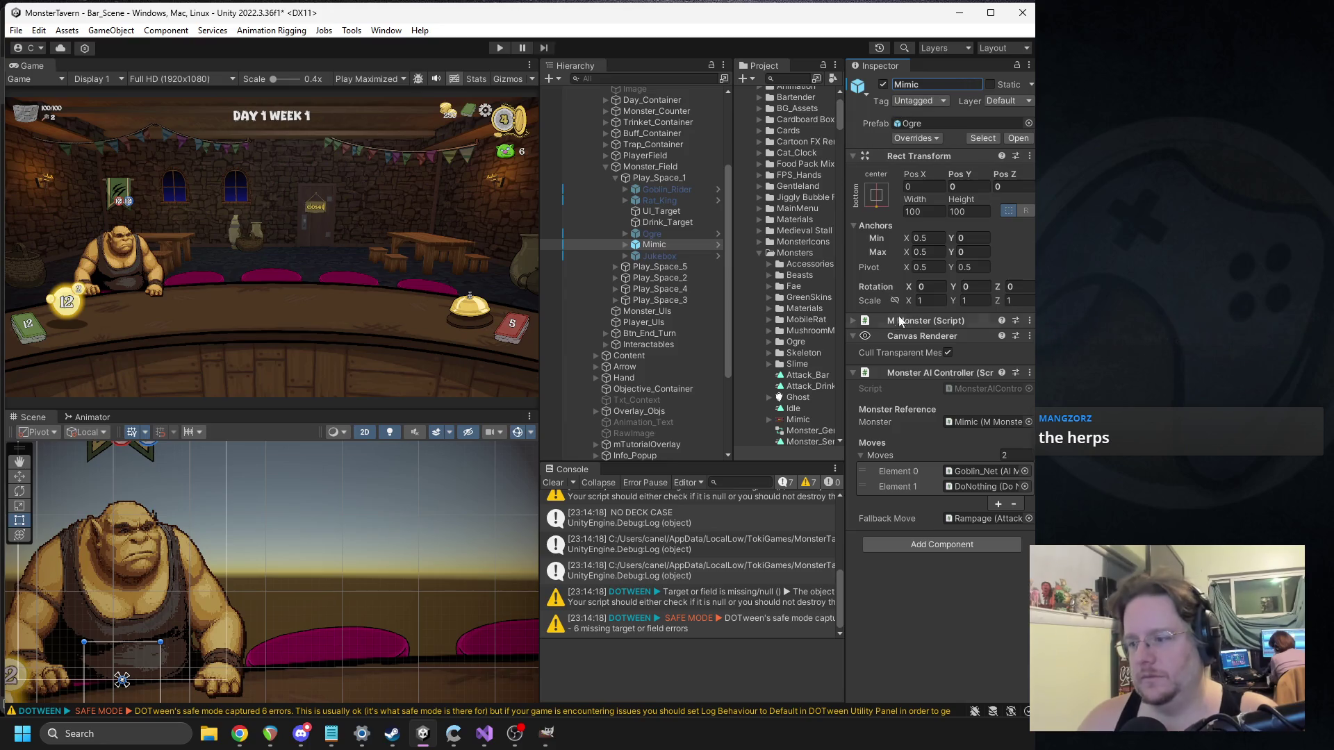
click(910, 321)
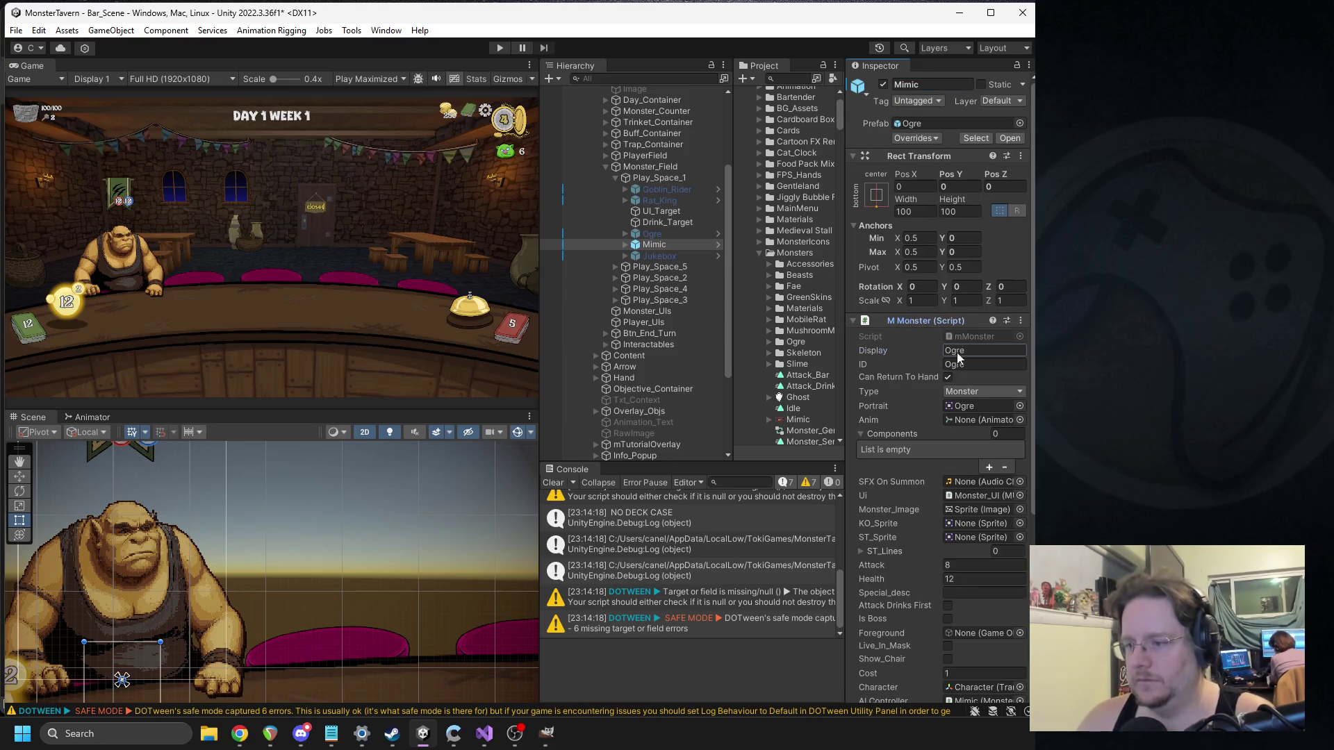
key(Tab)
text(Mimic)
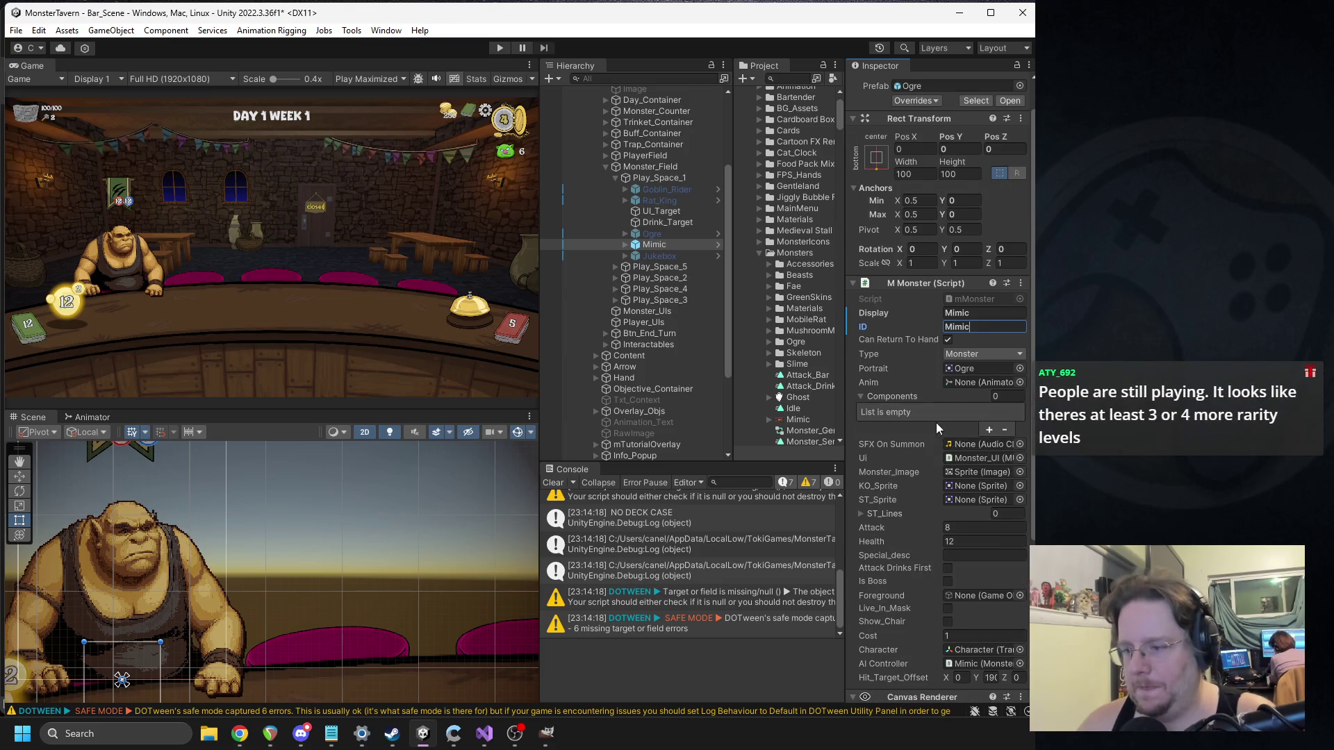
Step: Set the Moves list size to 0 and assign DoNothing as the Fallback Move
scroll(936, 422, down, 6)
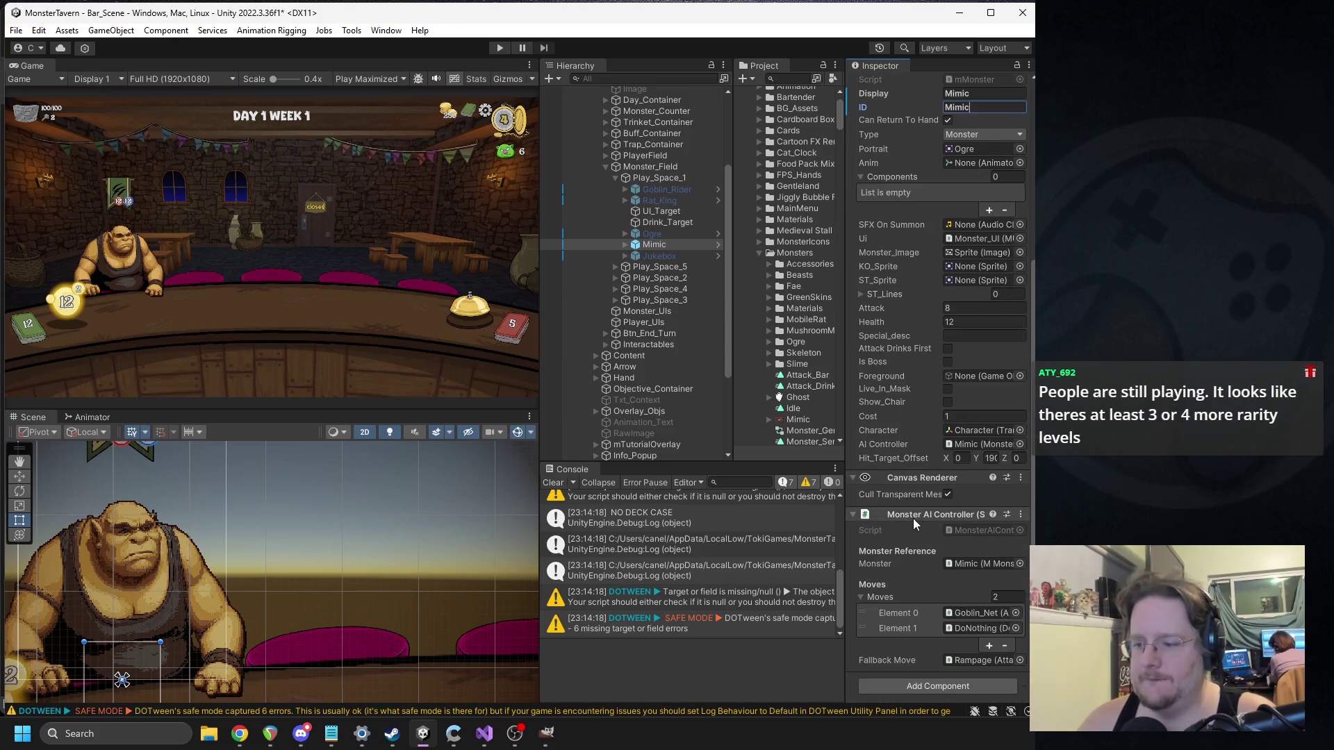
click(980, 626)
text(0)
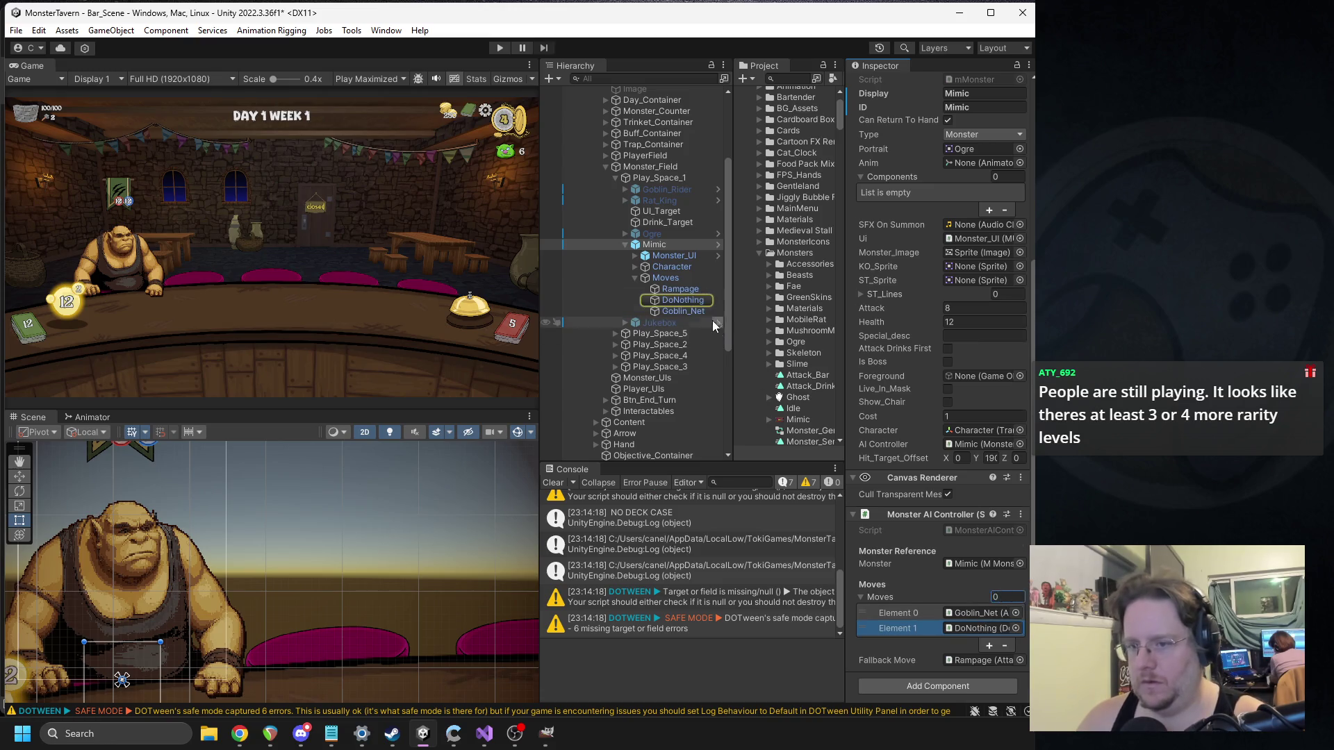
key(Return)
mouse_move(678, 301)
mouse_down()
mouse_move(900, 646)
mouse_move(965, 663)
mouse_up()
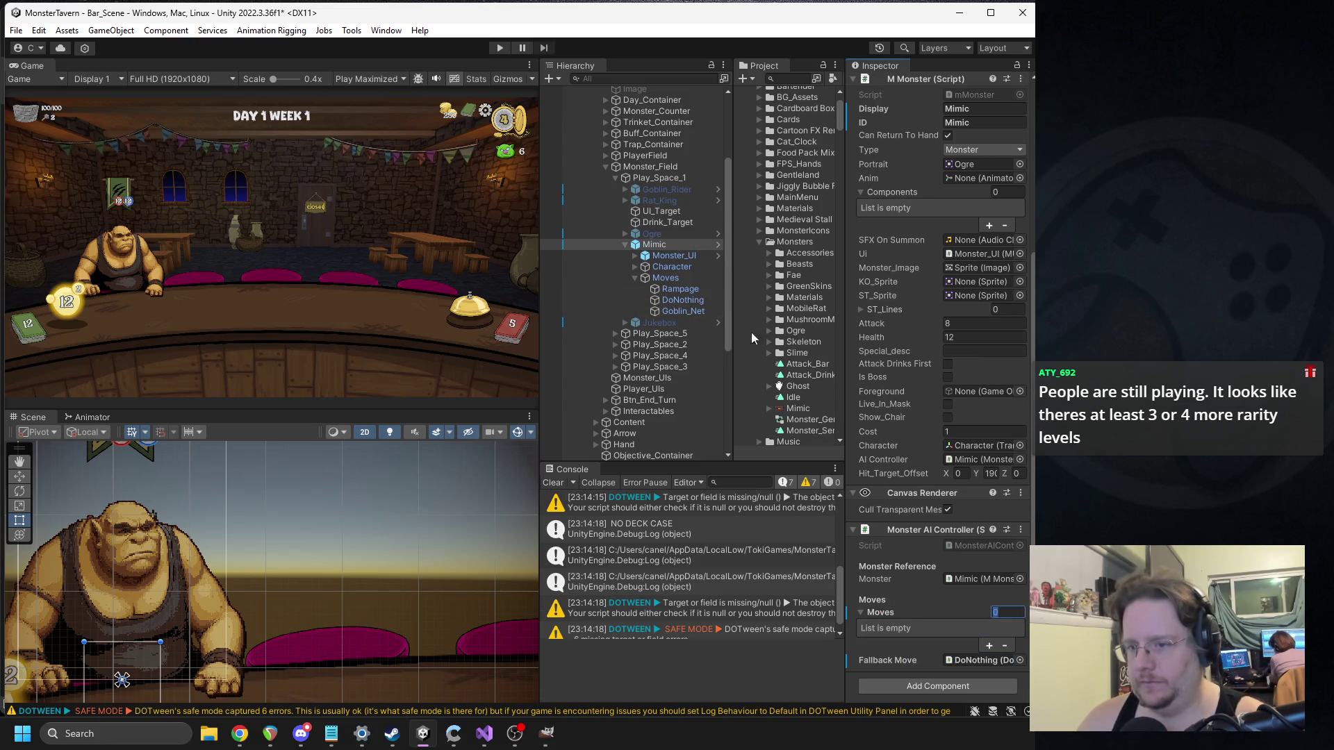
scroll(973, 172, up, 5)
scroll(974, 172, up, 2)
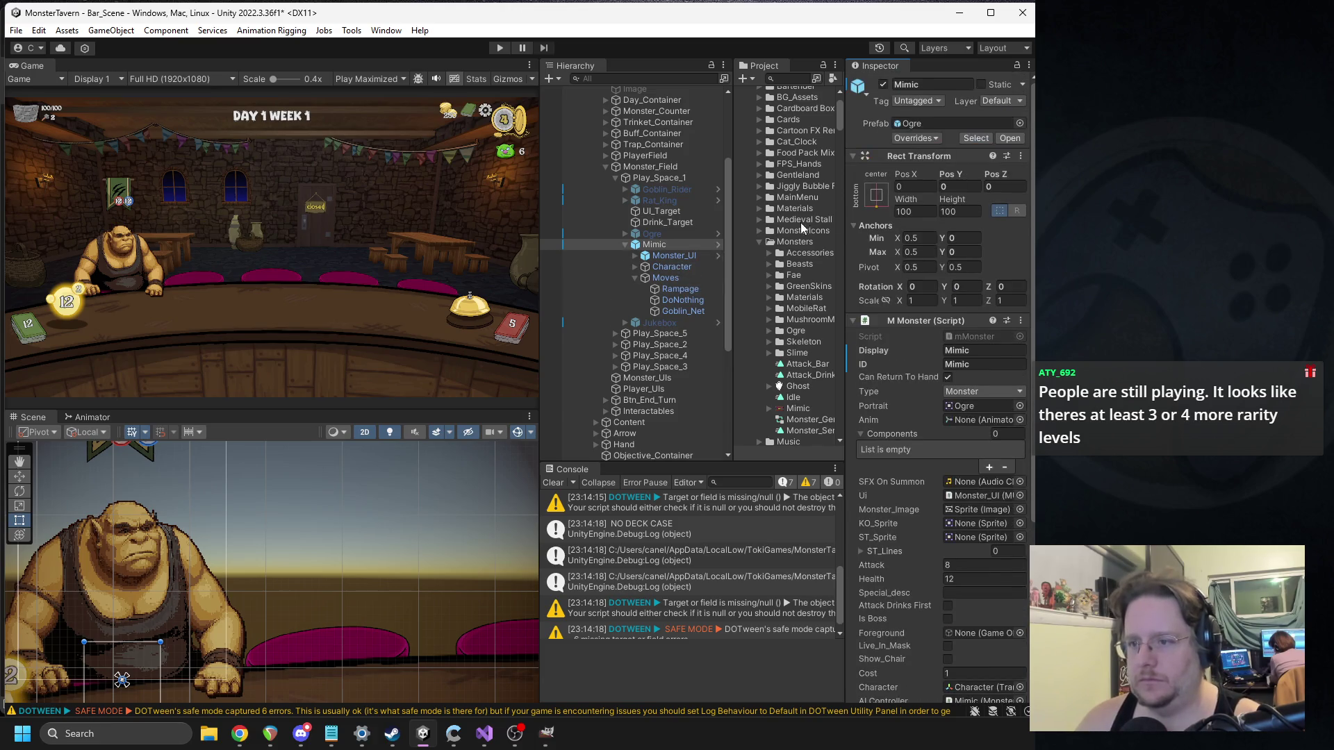
right_click(656, 244)
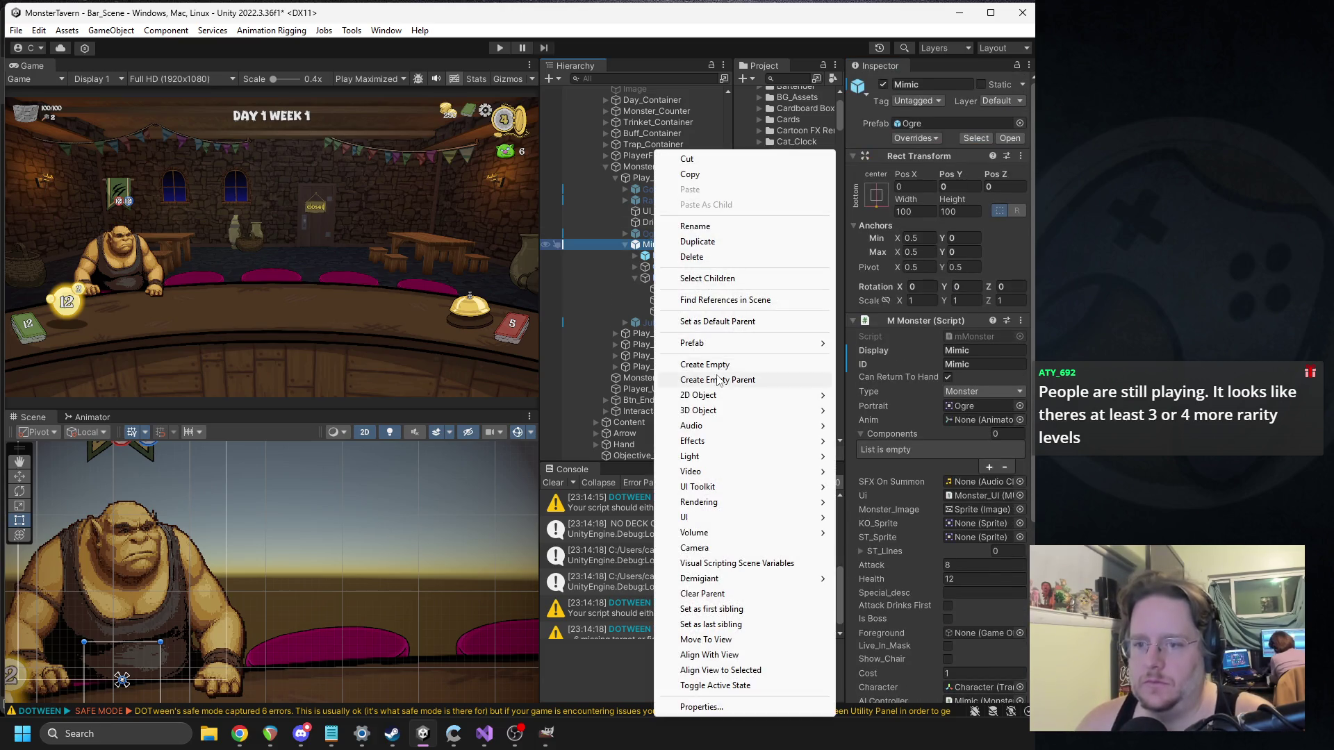
Step: Unpack the Mimic completely, save it as a prefab in Monsters, and open the prefab
mouse_move(813, 343)
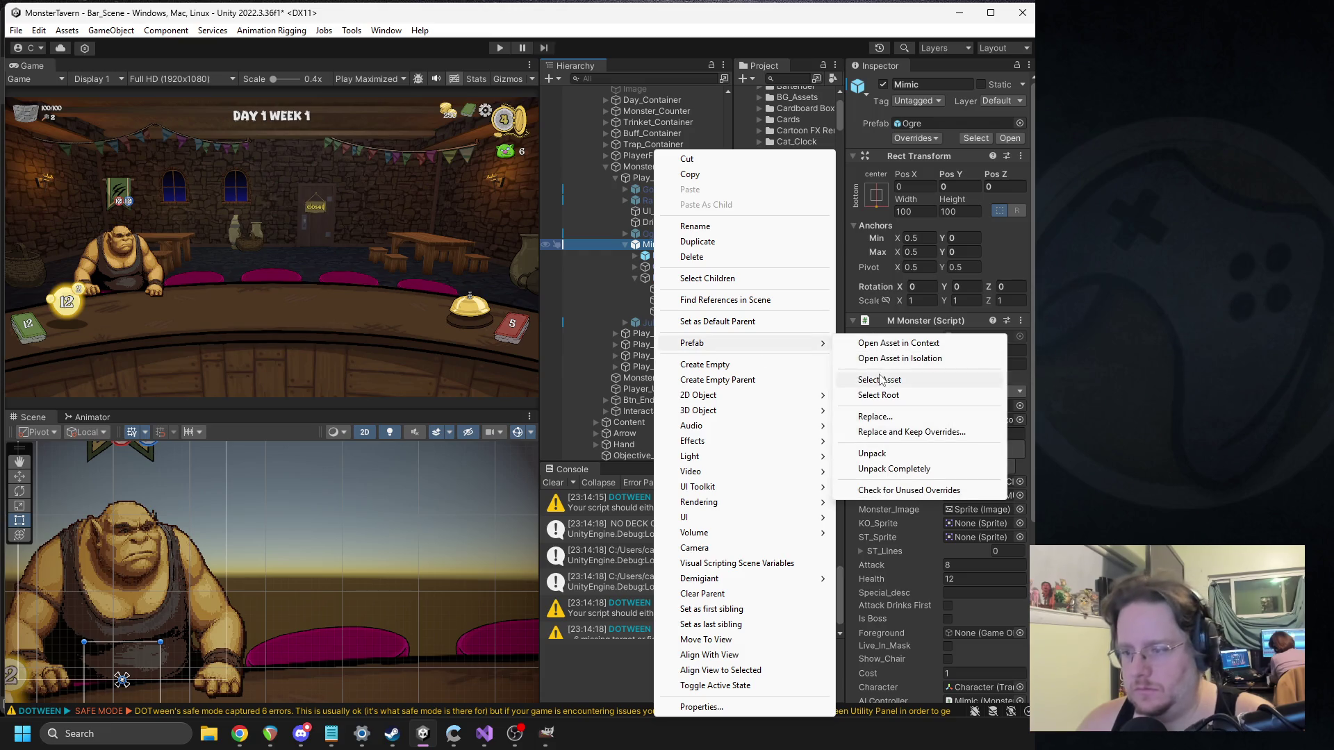
click(915, 469)
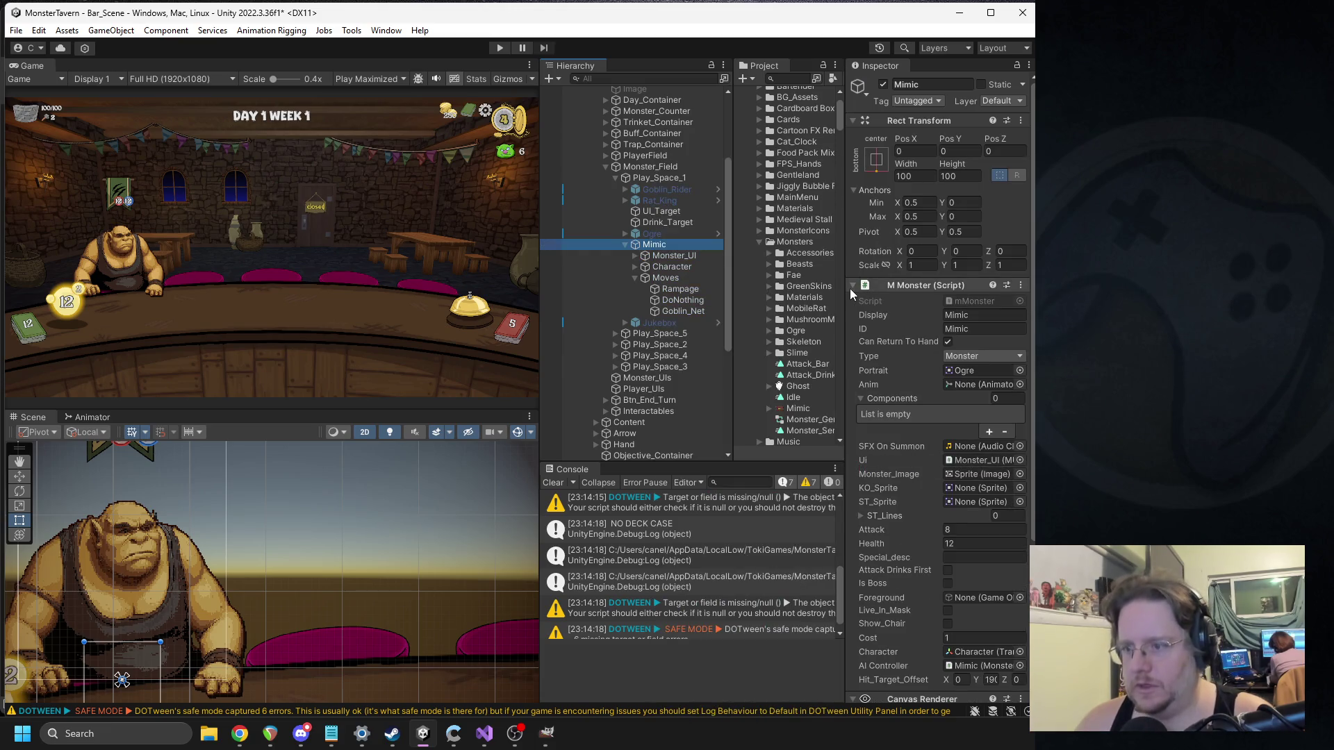
drag(847, 289, 894, 289)
mouse_move(682, 247)
mouse_down()
mouse_move(829, 255)
mouse_move(844, 274)
mouse_move(848, 368)
mouse_up()
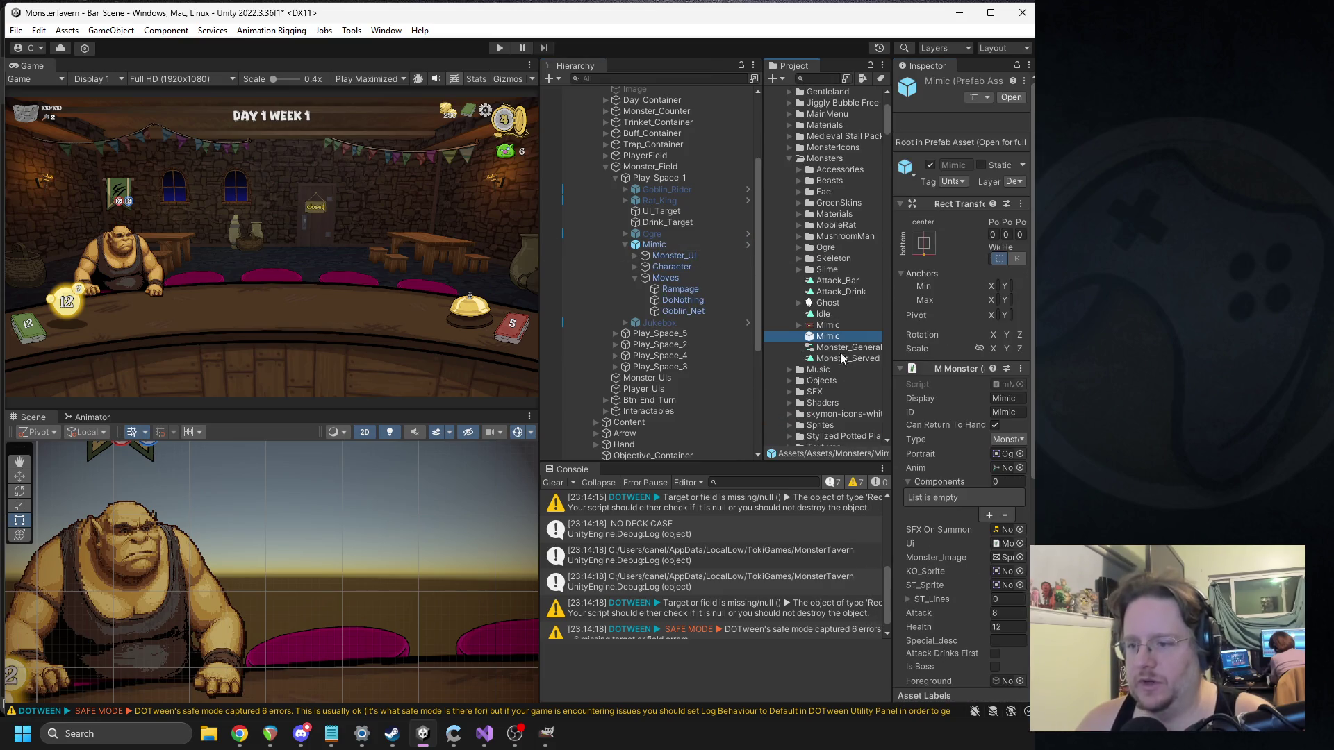
double_click(827, 336)
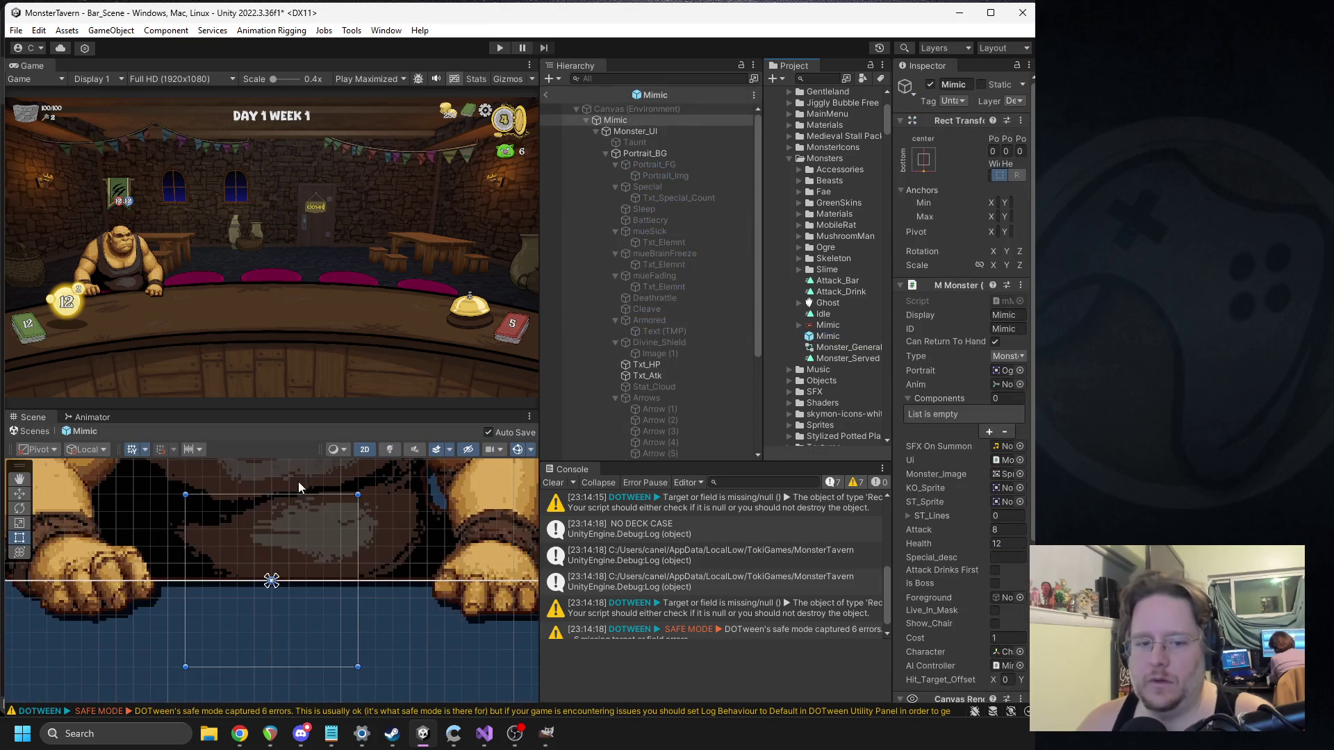
drag(892, 204, 903, 205)
drag(772, 218, 729, 220)
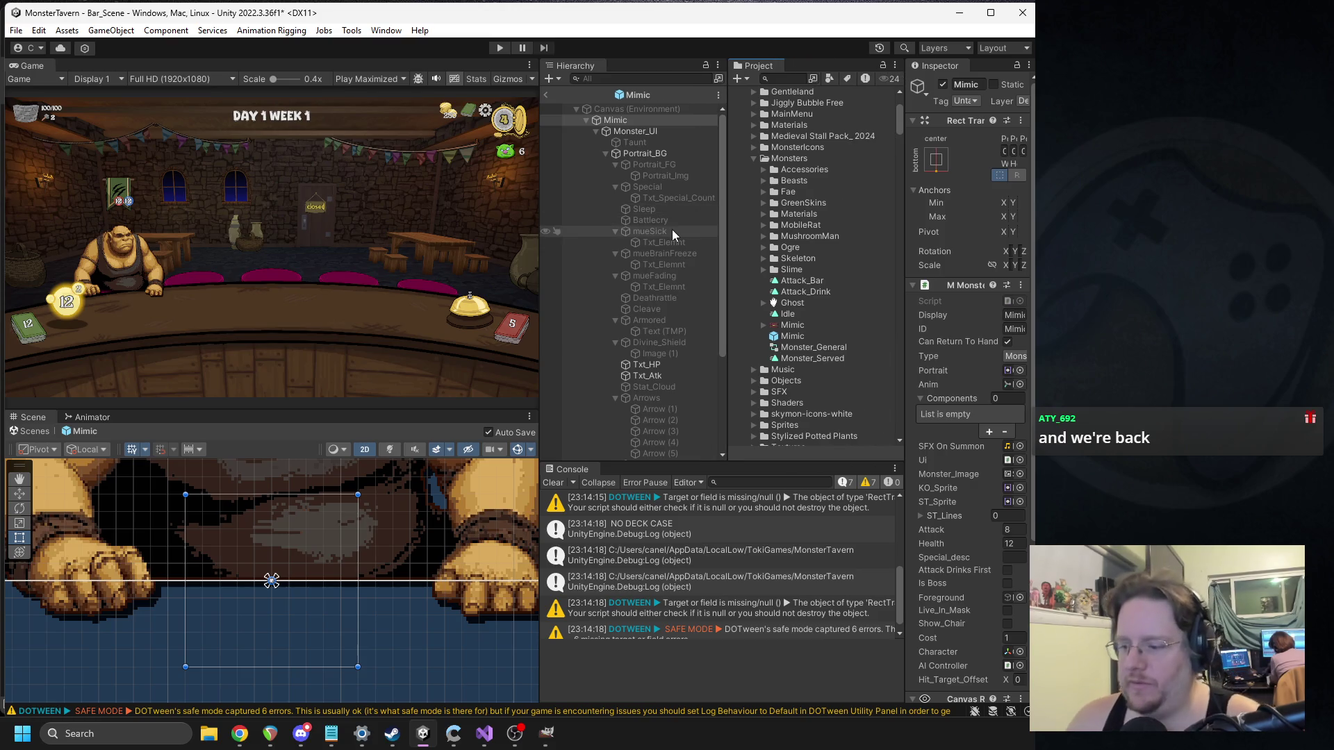
Step: Select the prefab's Shadow and Sprite and give both the Mimic source image
click(605, 153)
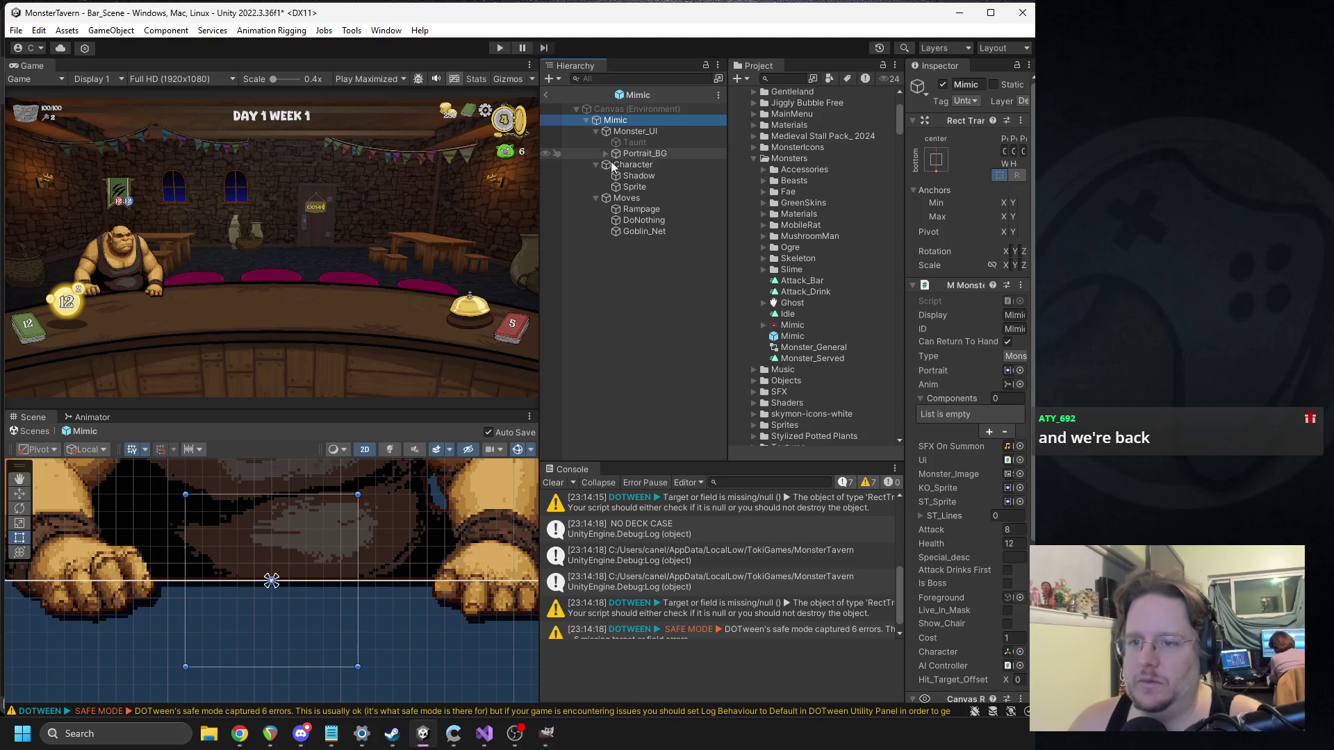
click(625, 174)
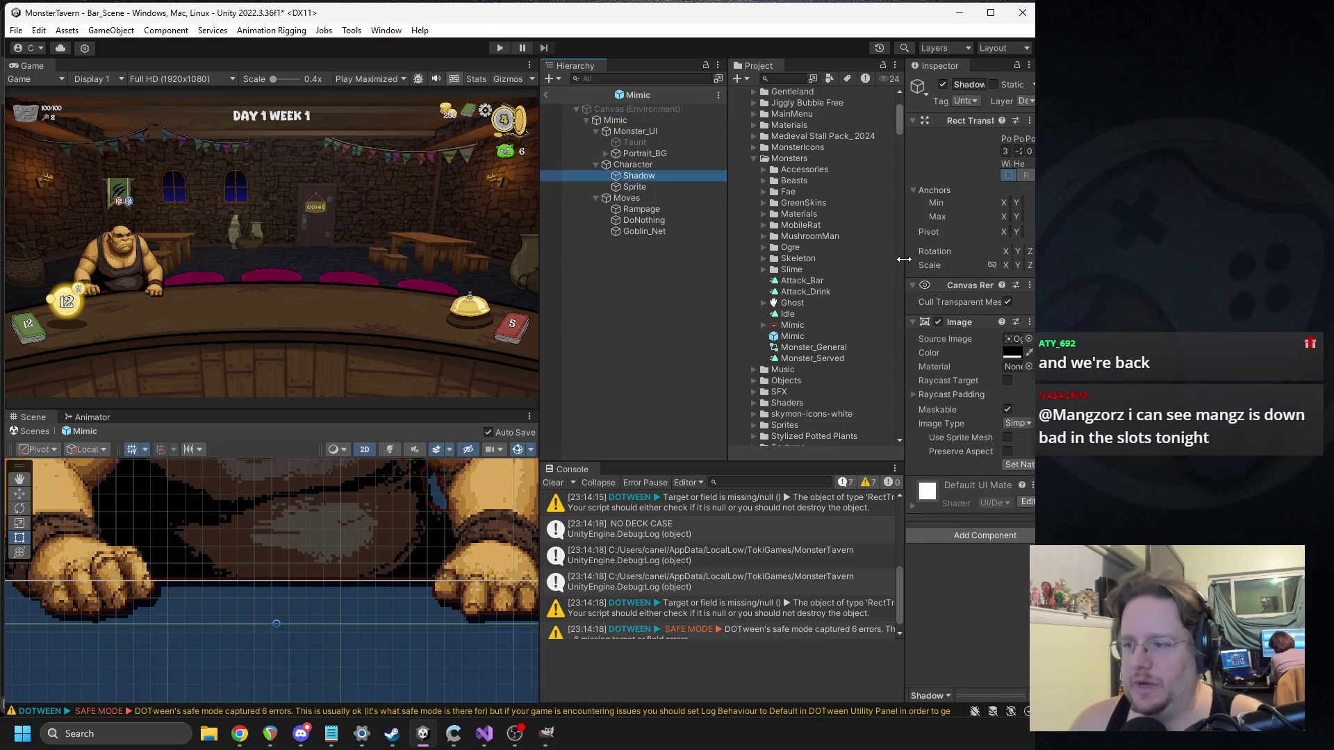
drag(903, 259, 804, 260)
click(948, 339)
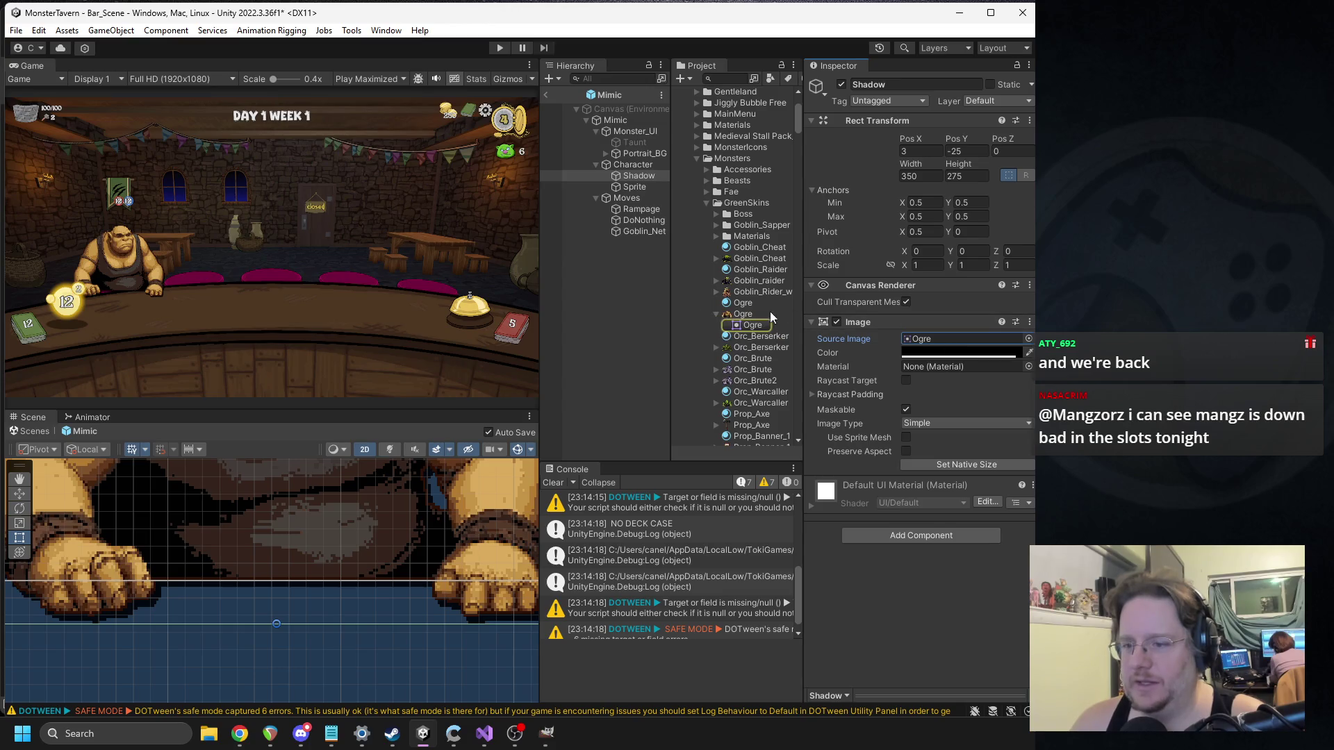
ctrl+click(633, 185)
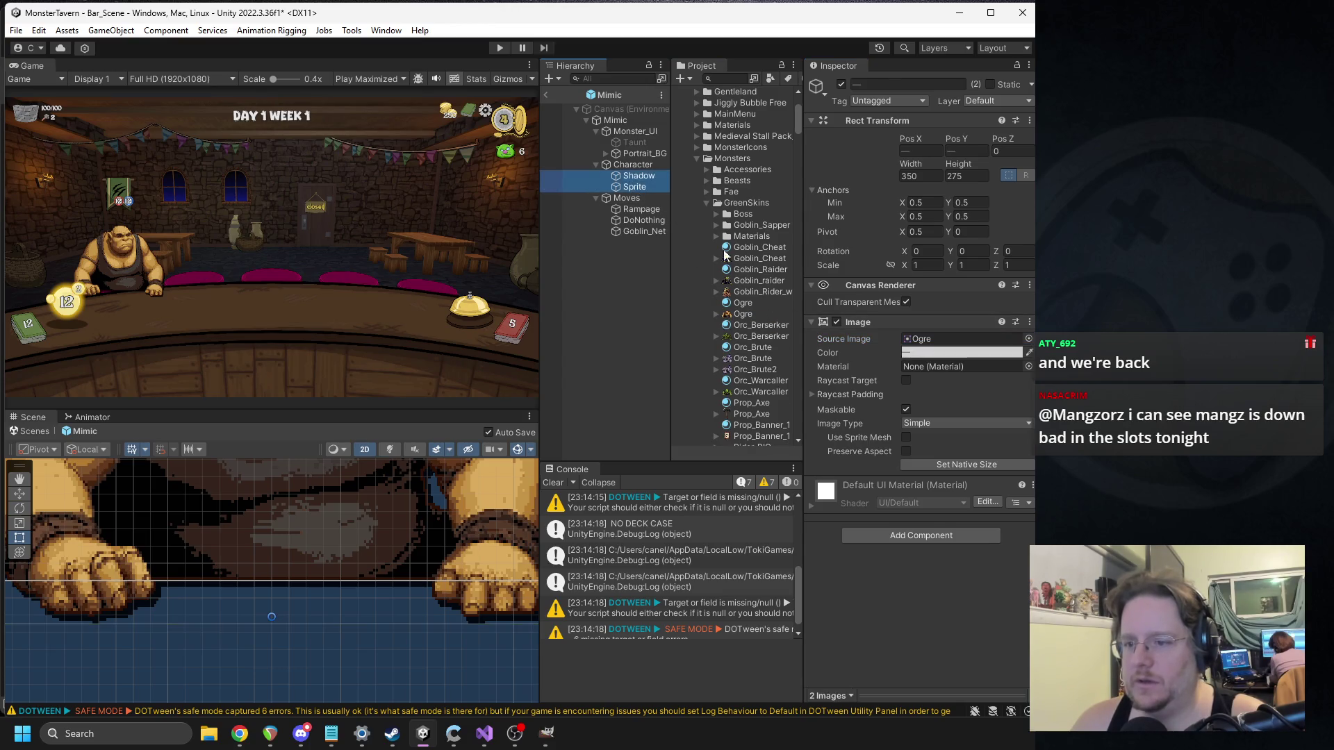
scroll(759, 284, down, 5)
click(930, 339)
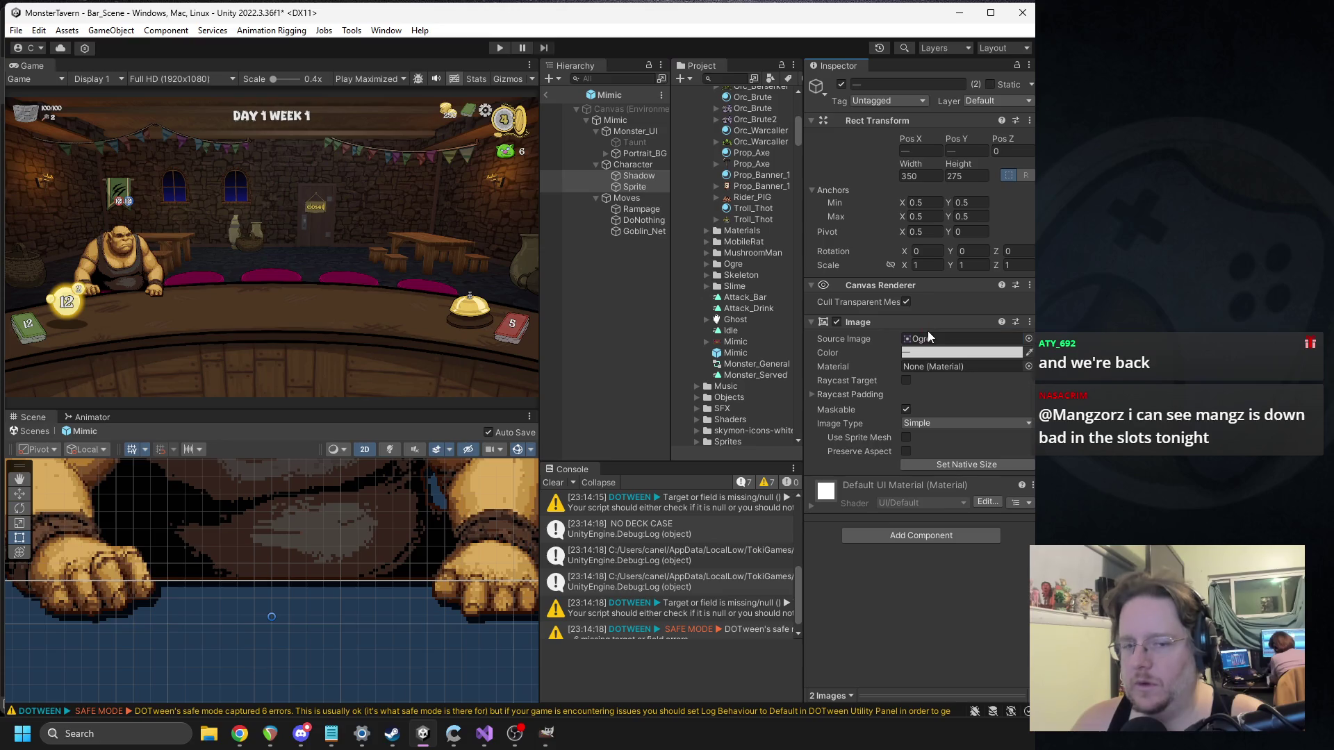
drag(739, 345, 931, 339)
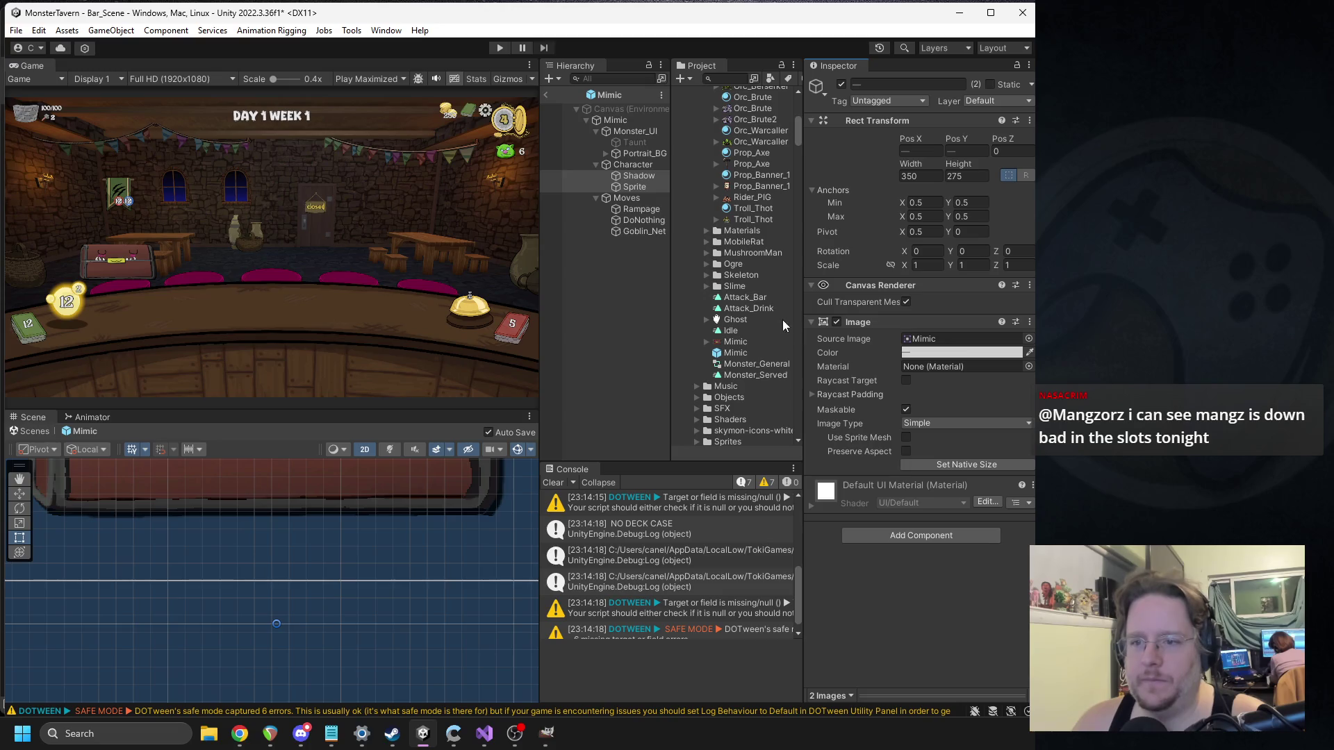
Step: Size both images to native size, then 256 by 256, and exit Prefab Mode
click(935, 464)
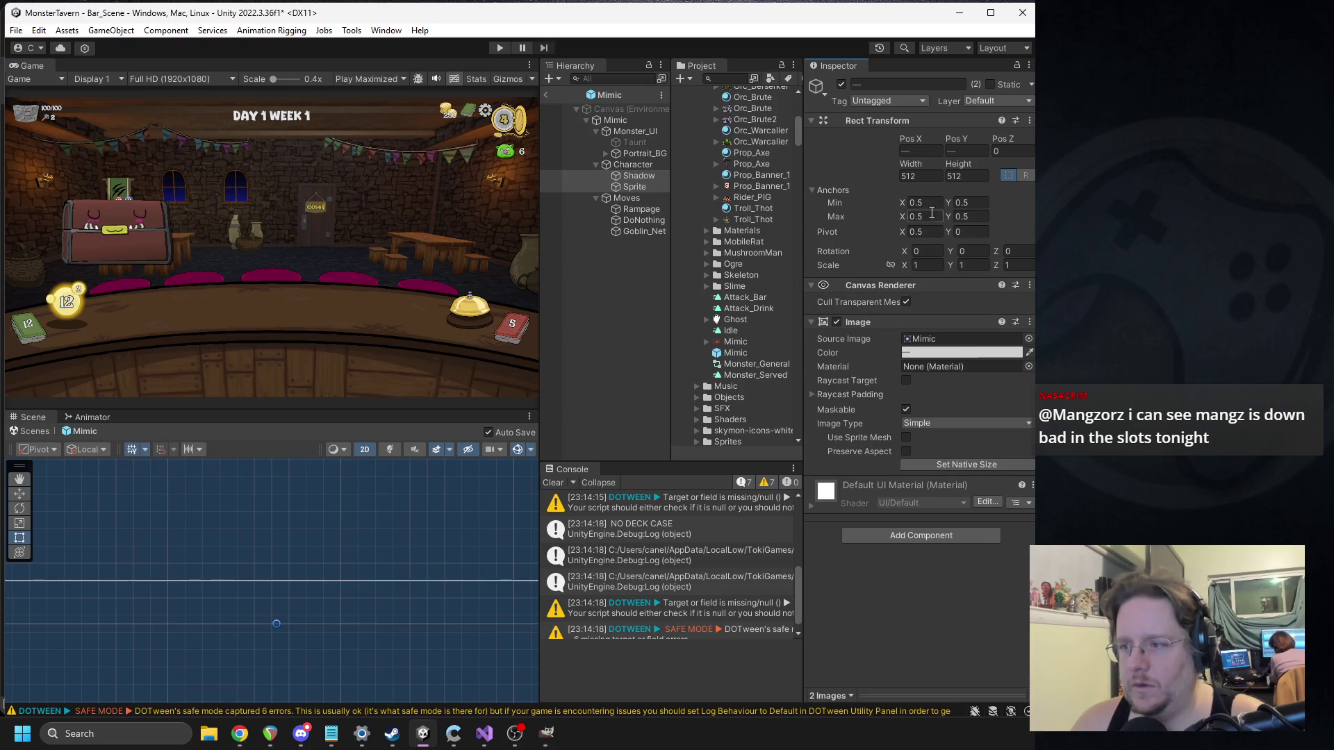
text(256)
key(Tab)
text(256)
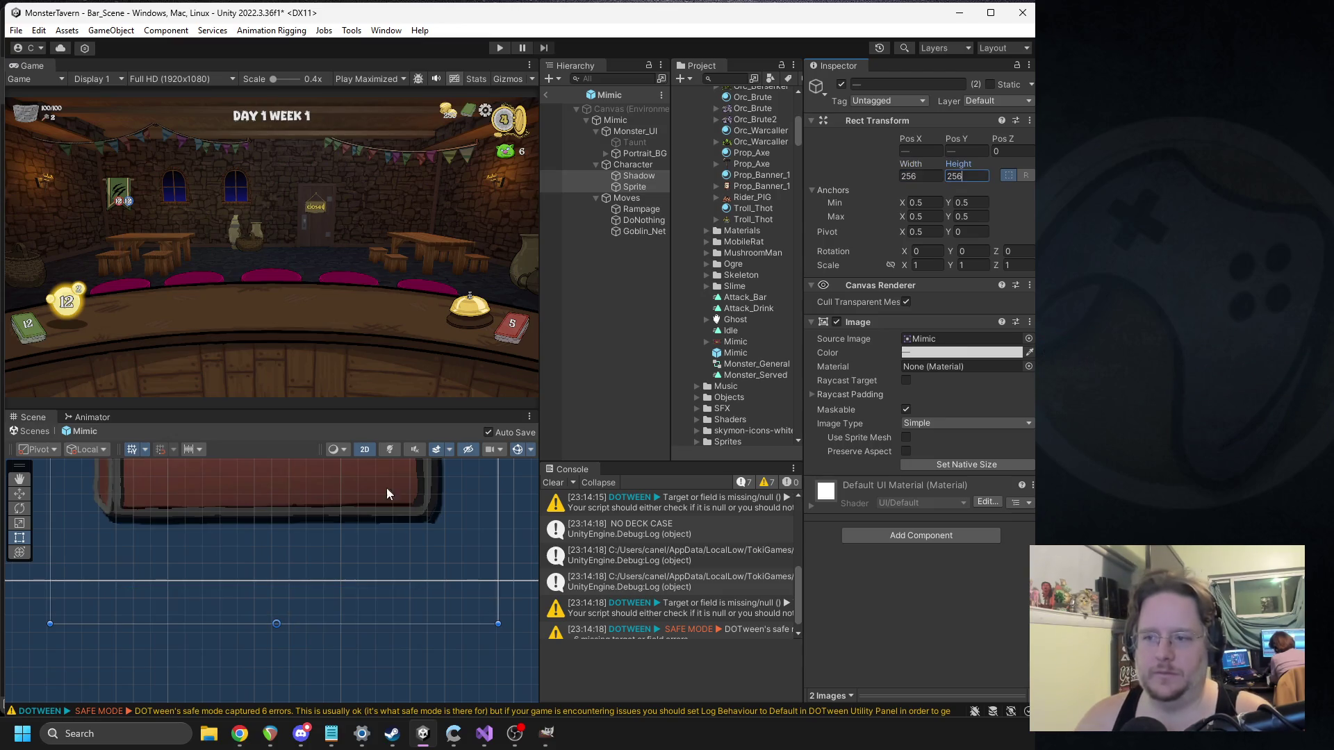
scroll(267, 619, down, 6)
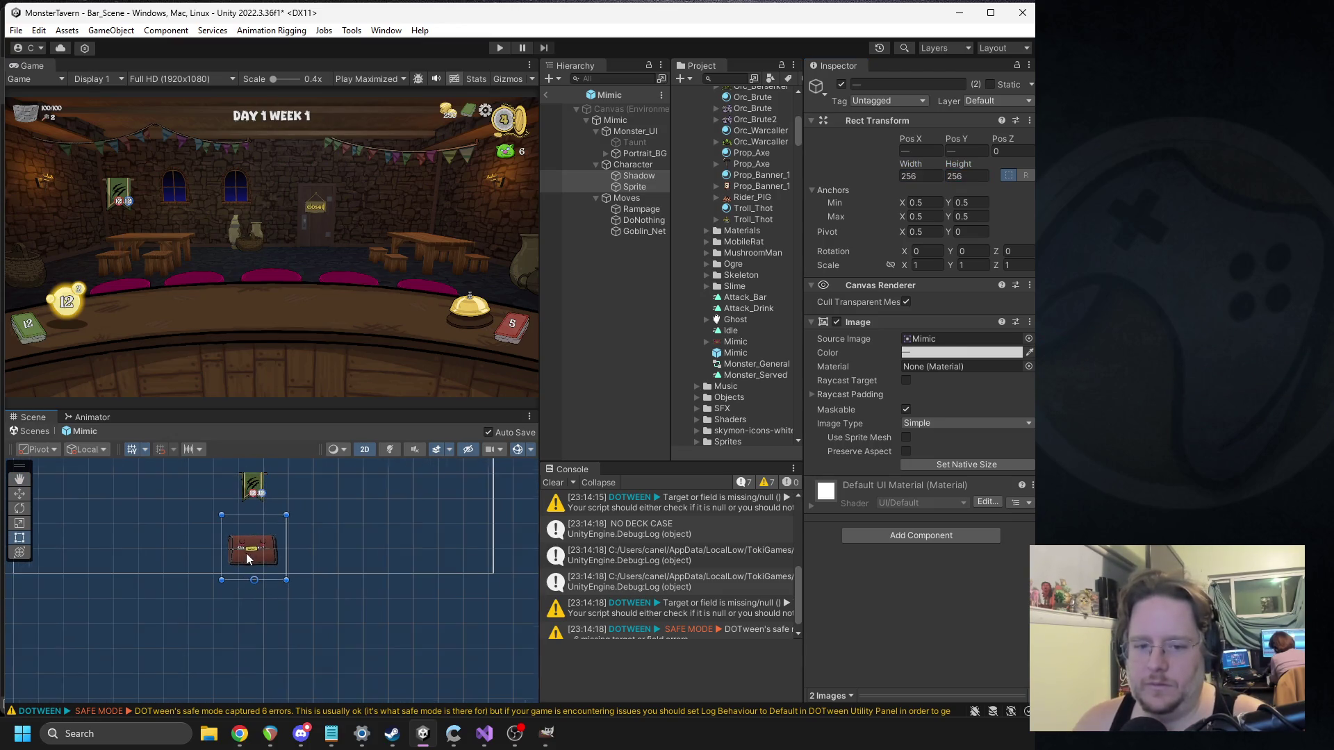
click(546, 95)
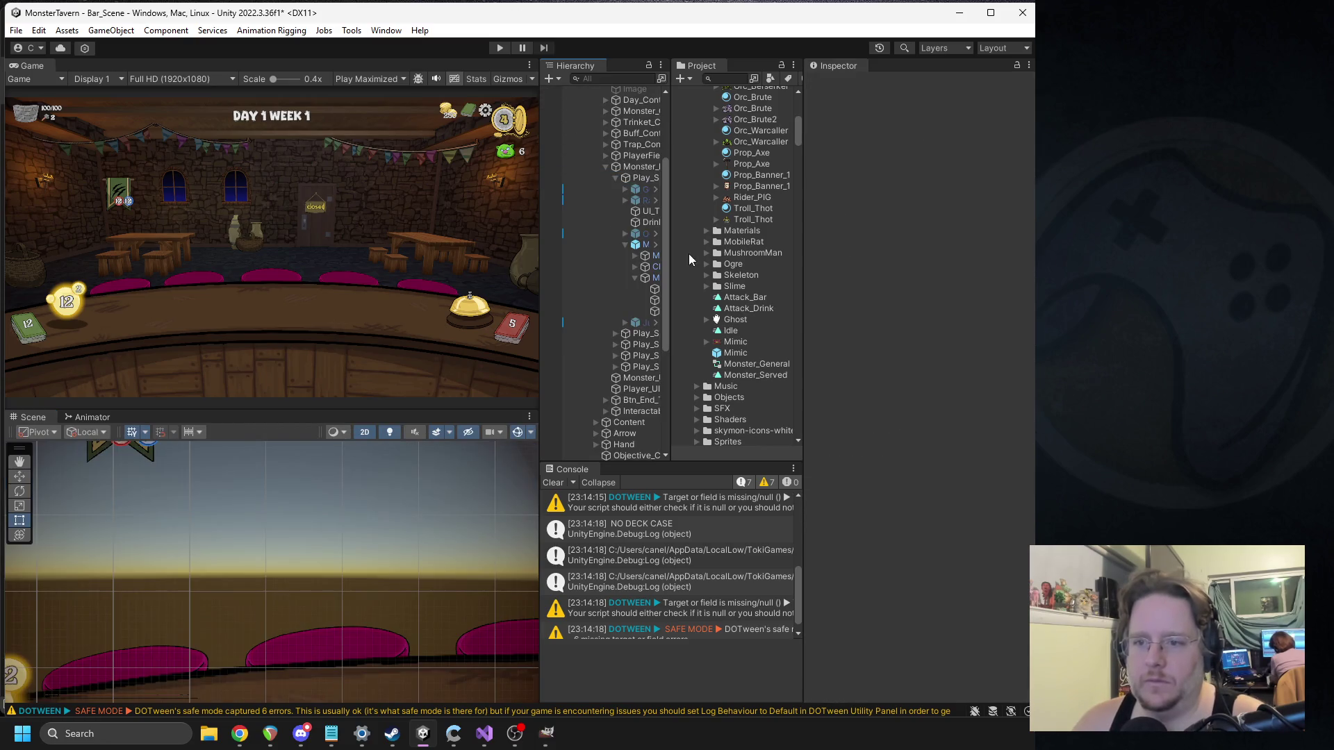
Step: Delete the Rampage and Goblin_Net moves from the Mimic's Moves group
drag(671, 264, 723, 282)
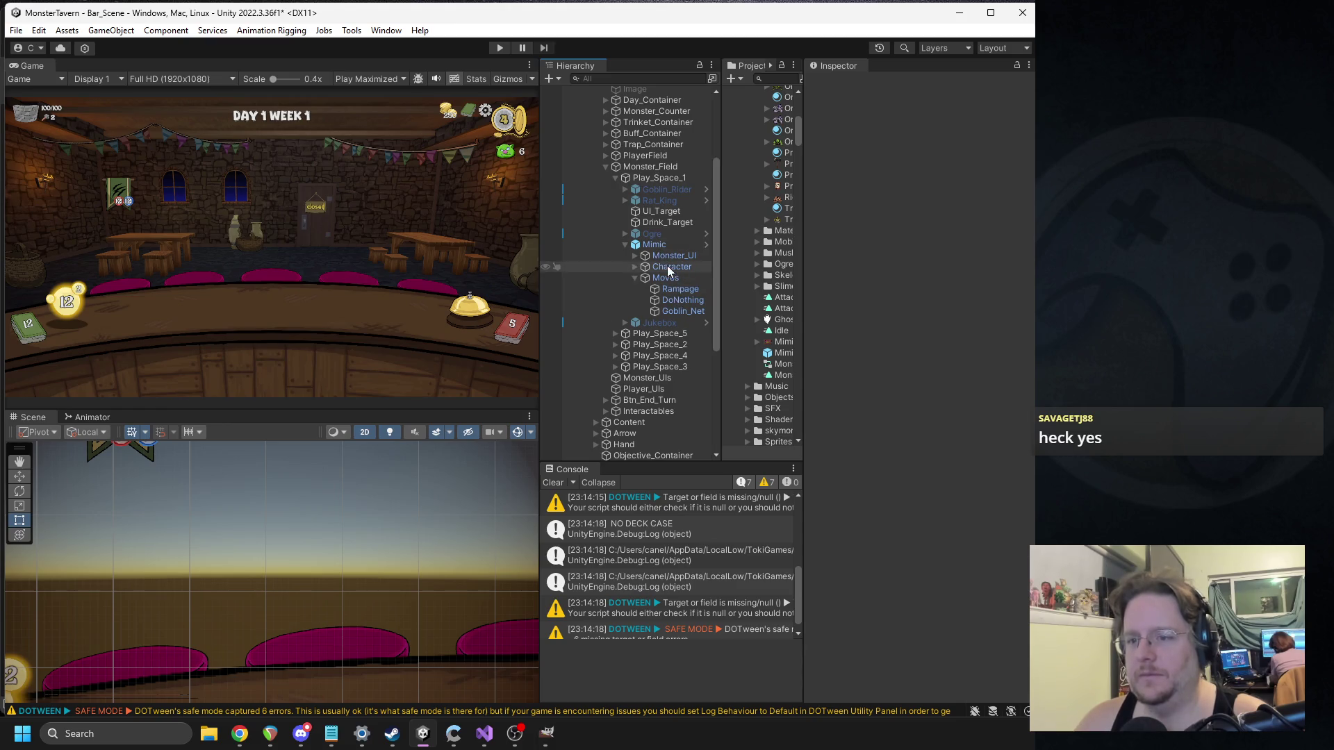
click(680, 301)
click(675, 290)
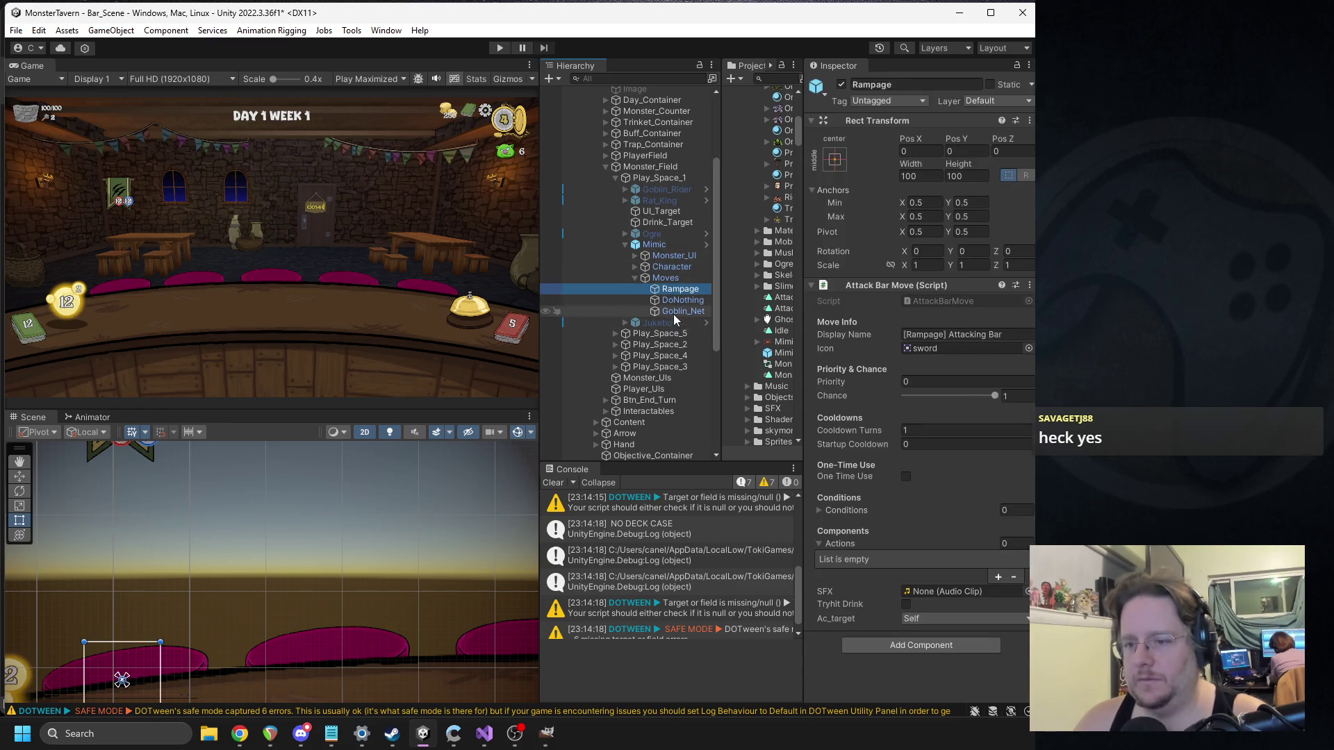
ctrl+click(674, 311)
key(Delete)
Step: Select the Shadow and Sprite images under the Mimic's Character object
click(653, 246)
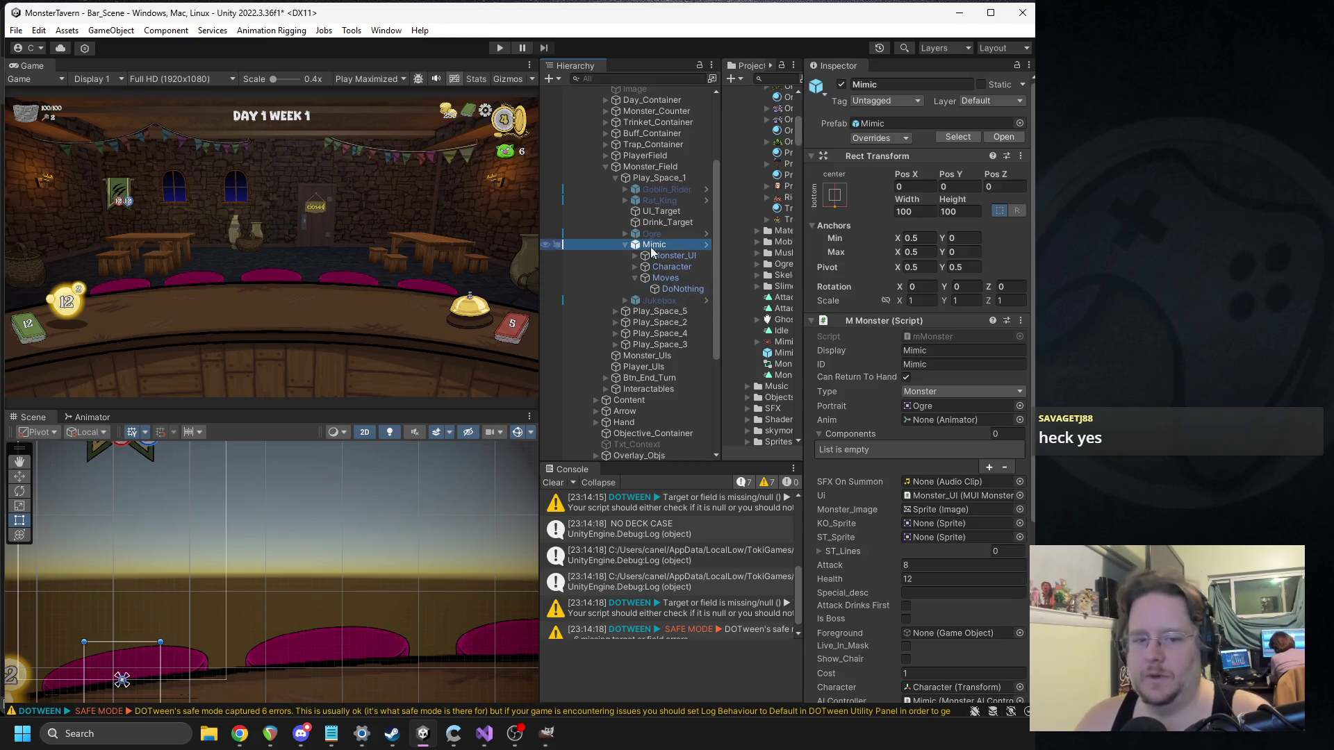
click(657, 266)
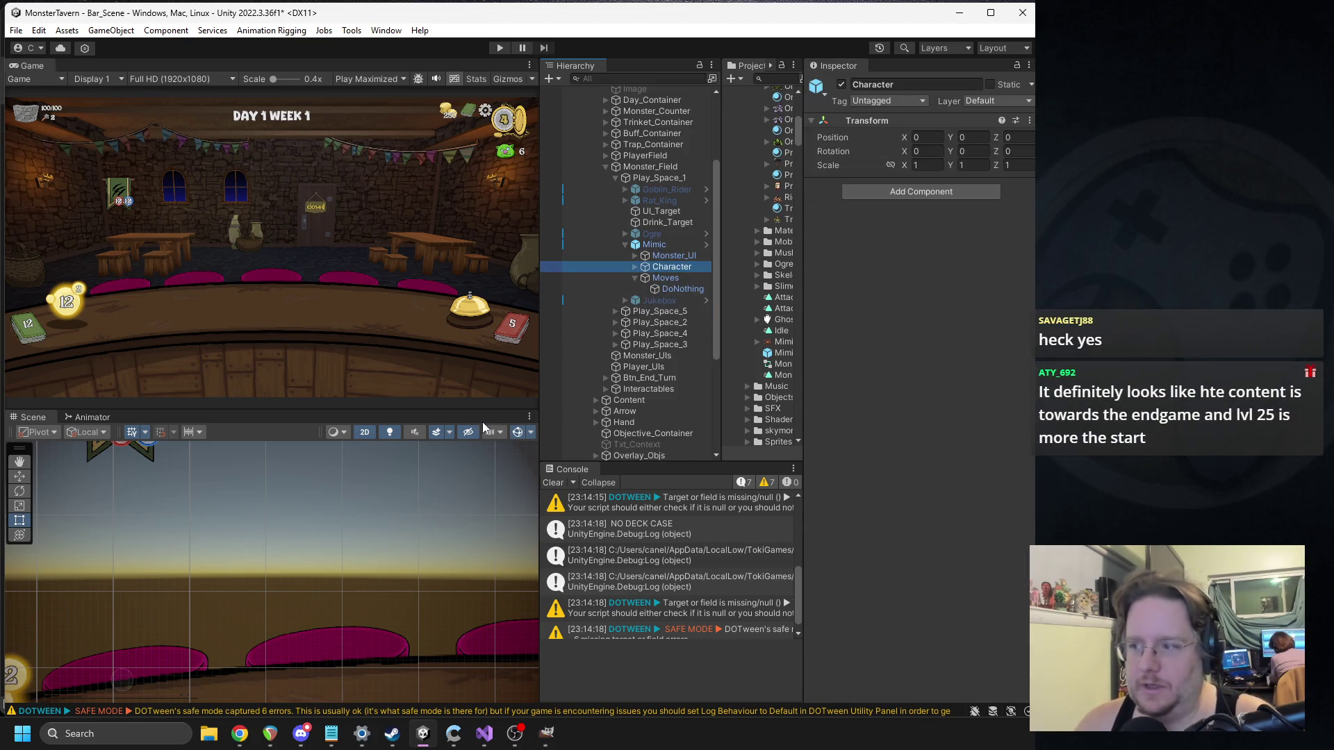
scroll(279, 548, down, 2)
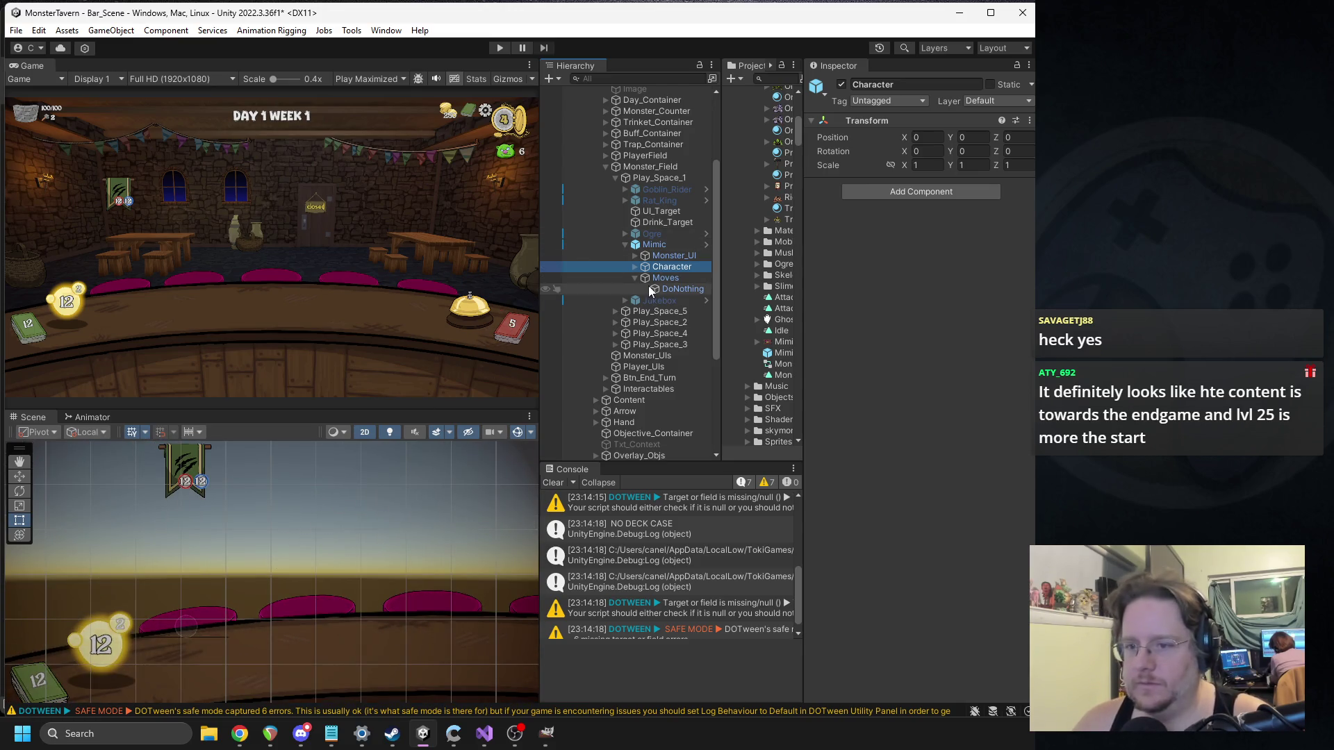
click(632, 278)
click(635, 268)
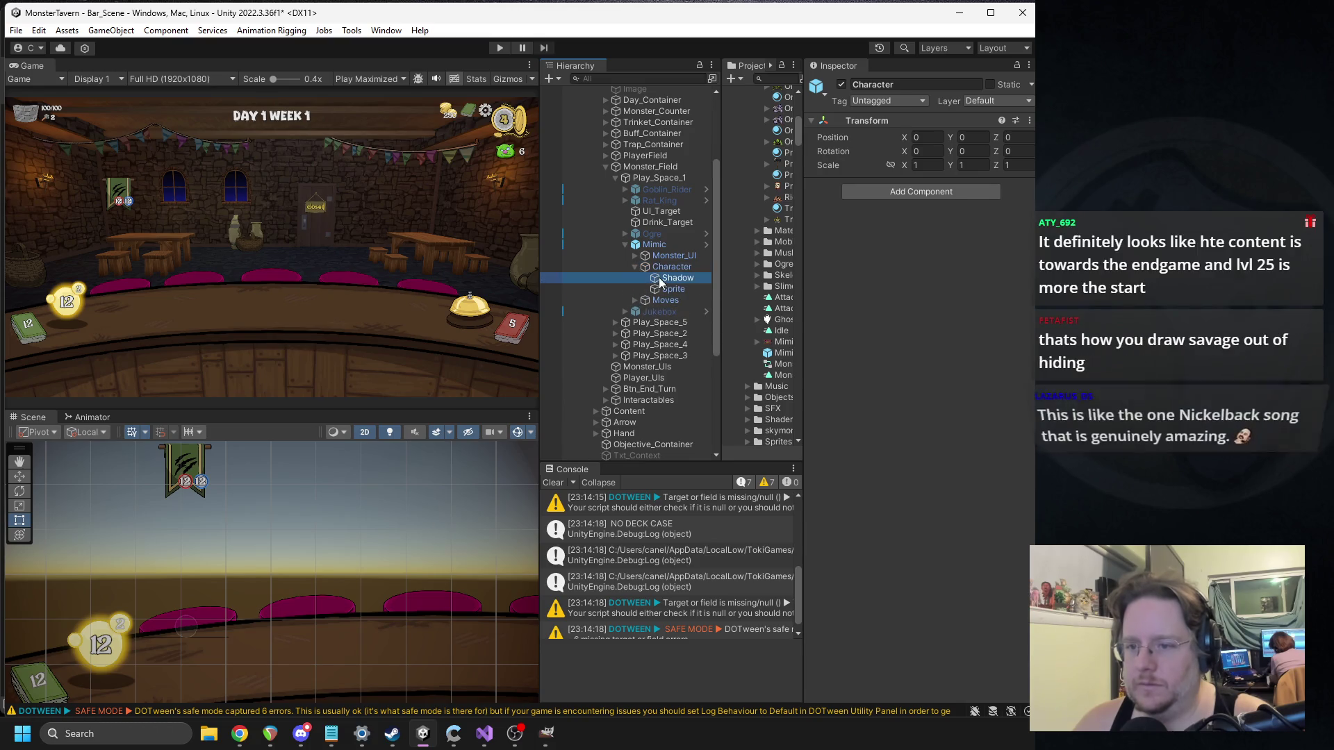
click(659, 277)
shift+click(667, 288)
Step: Set both images' width and height to 325 and move the chest lower on stage
click(962, 175)
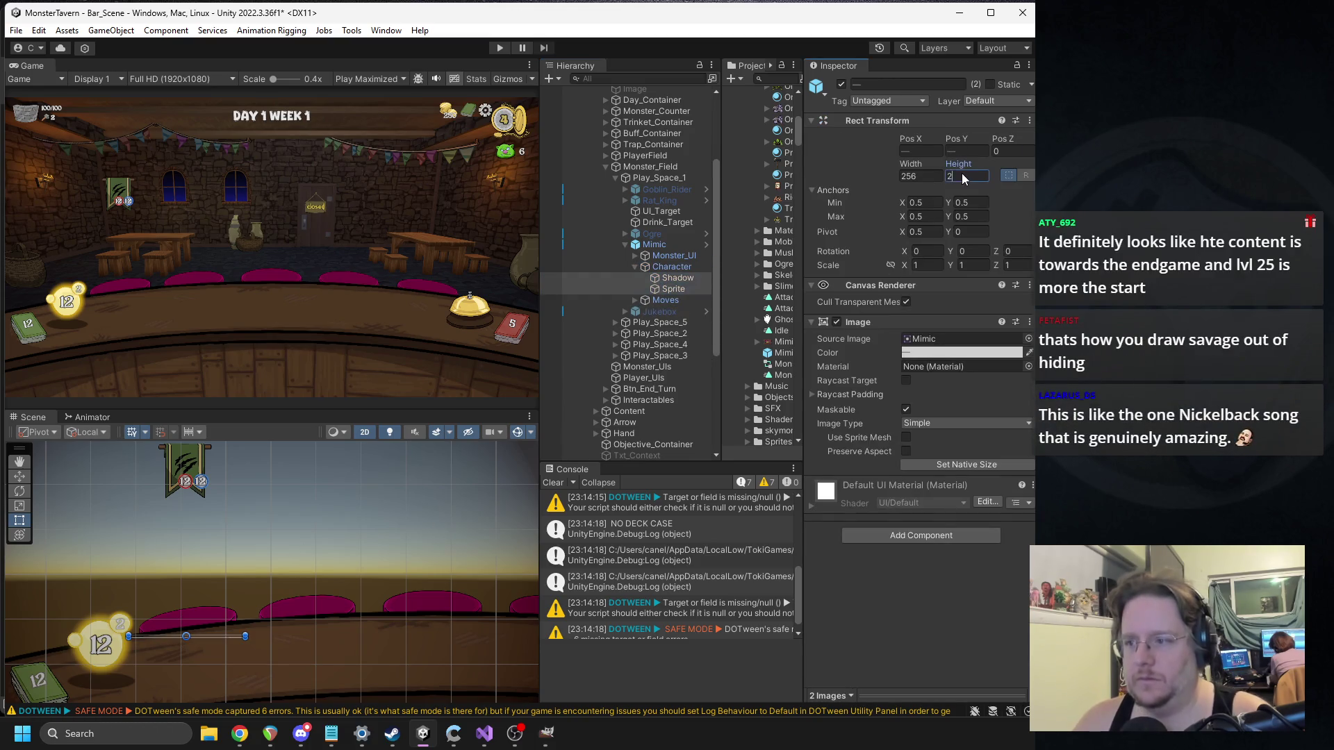
text(256)
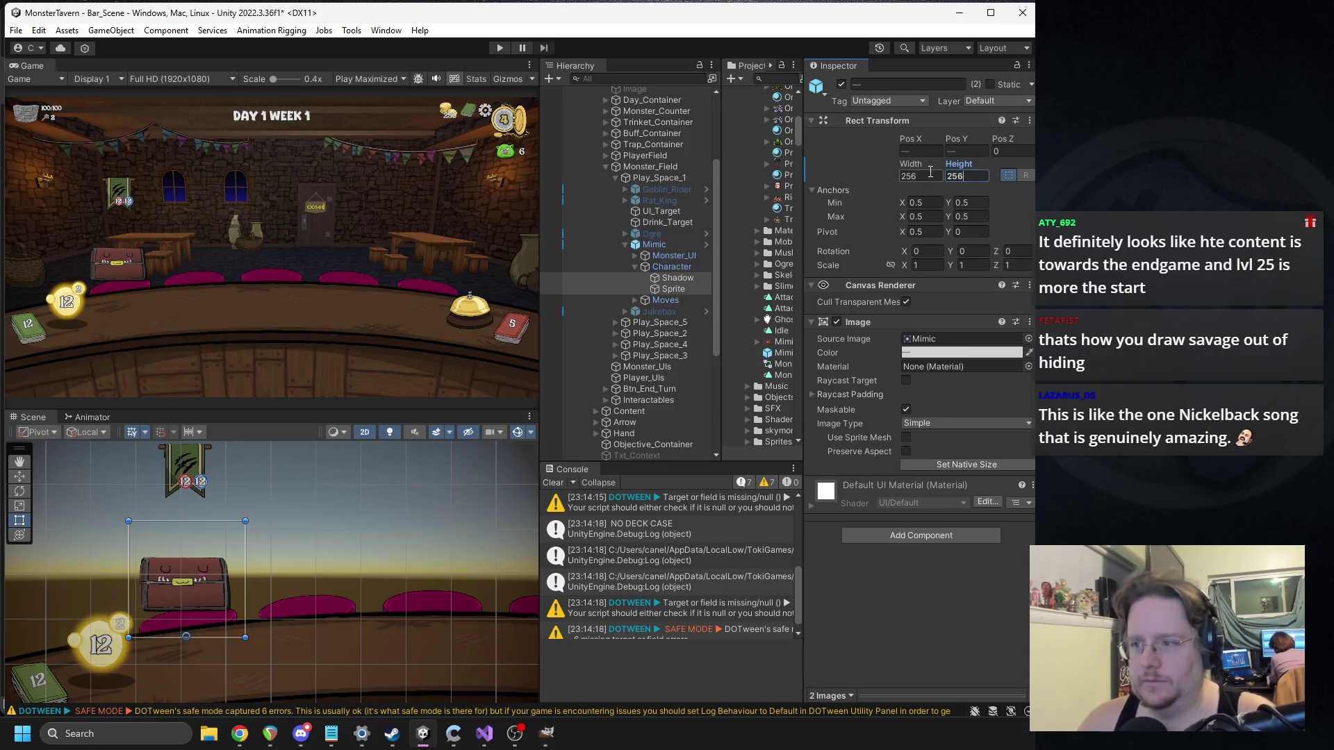
click(924, 176)
text(315)
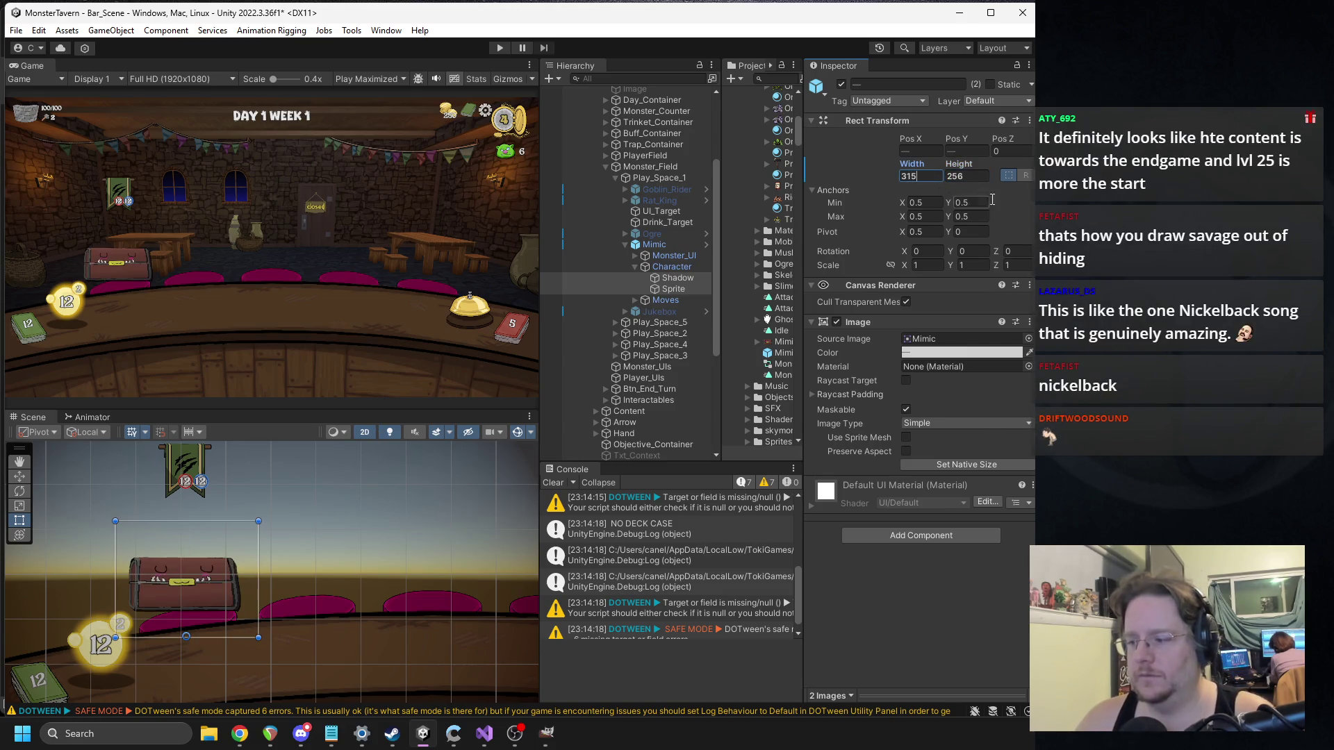
click(962, 176)
text(315)
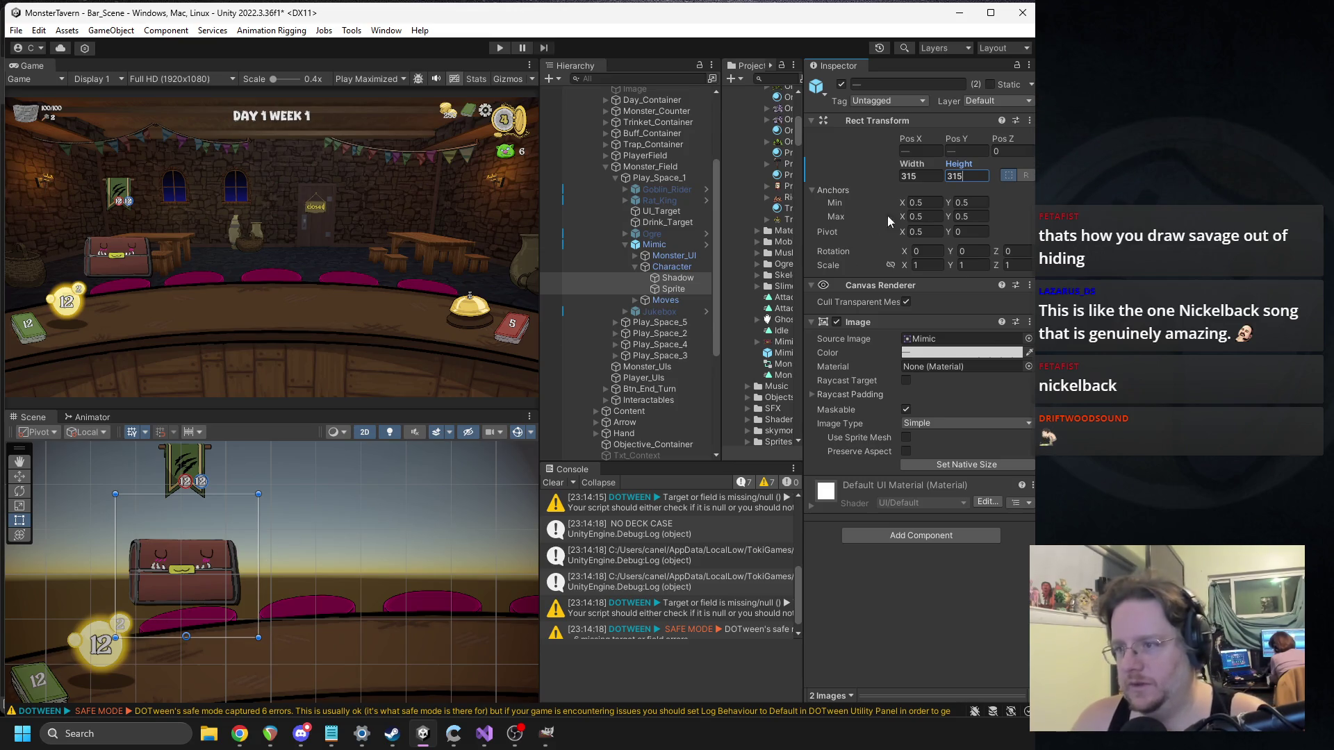
key(BackSpace)
key(BackSpace)
text(25)
key(Tab)
text(325)
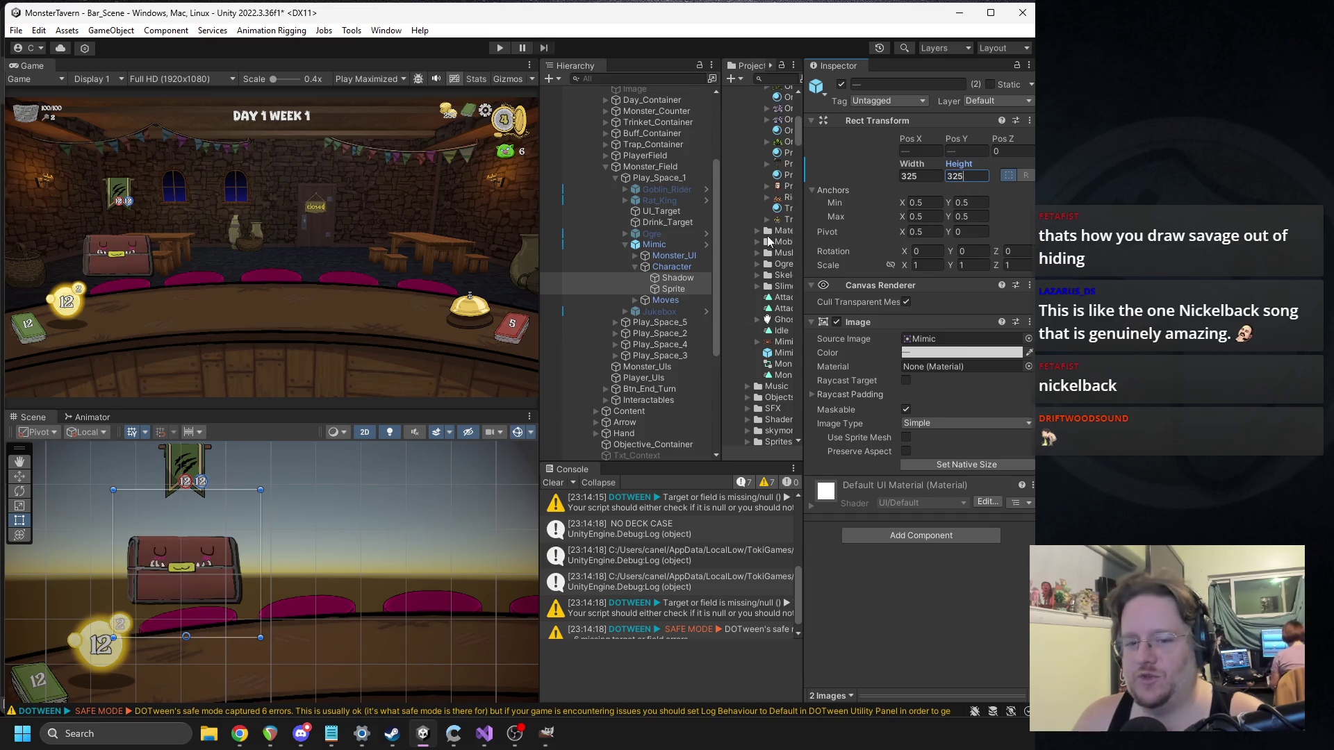
text(w)
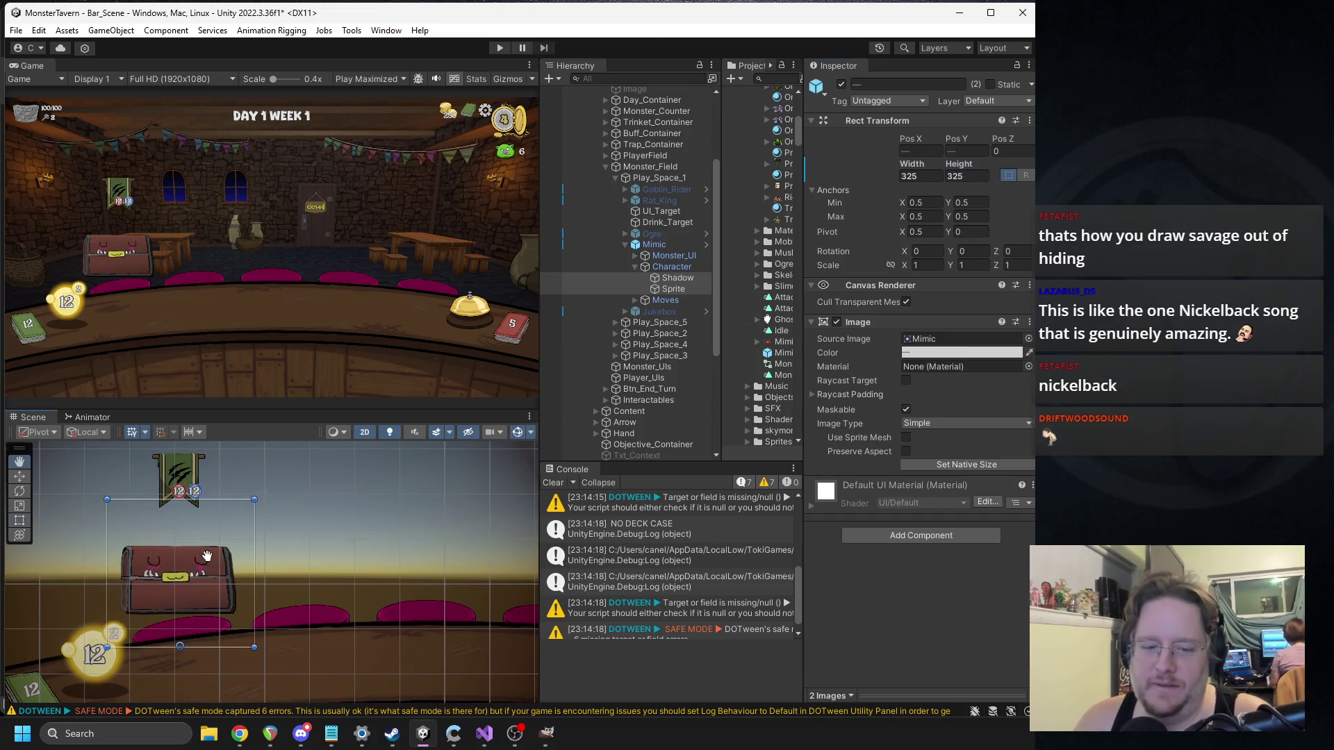
mouse_move(179, 594)
mouse_down()
mouse_move(187, 645)
mouse_move(199, 611)
mouse_move(196, 623)
mouse_up()
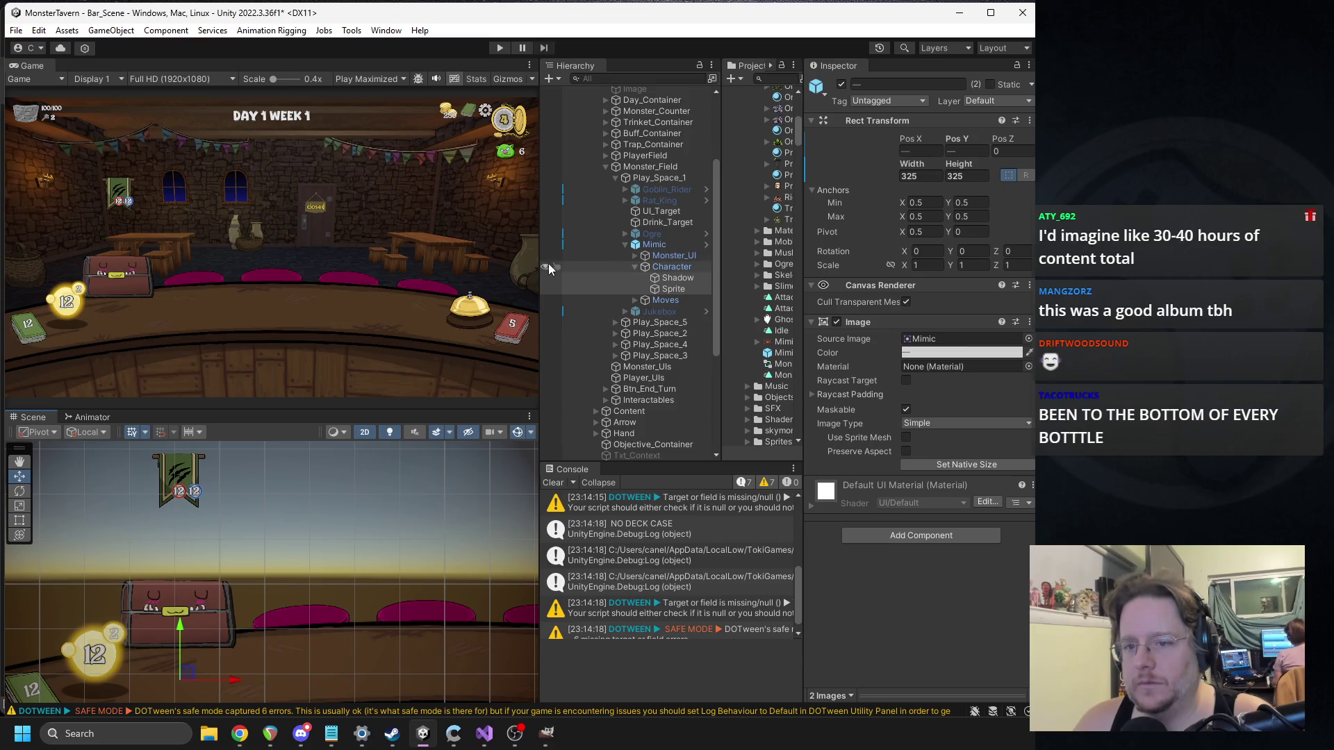
Step: Select the Mimic and turn on its Live_In_Mask option
mouse_move(537, 270)
mouse_down()
mouse_move(471, 269)
mouse_move(487, 270)
mouse_up()
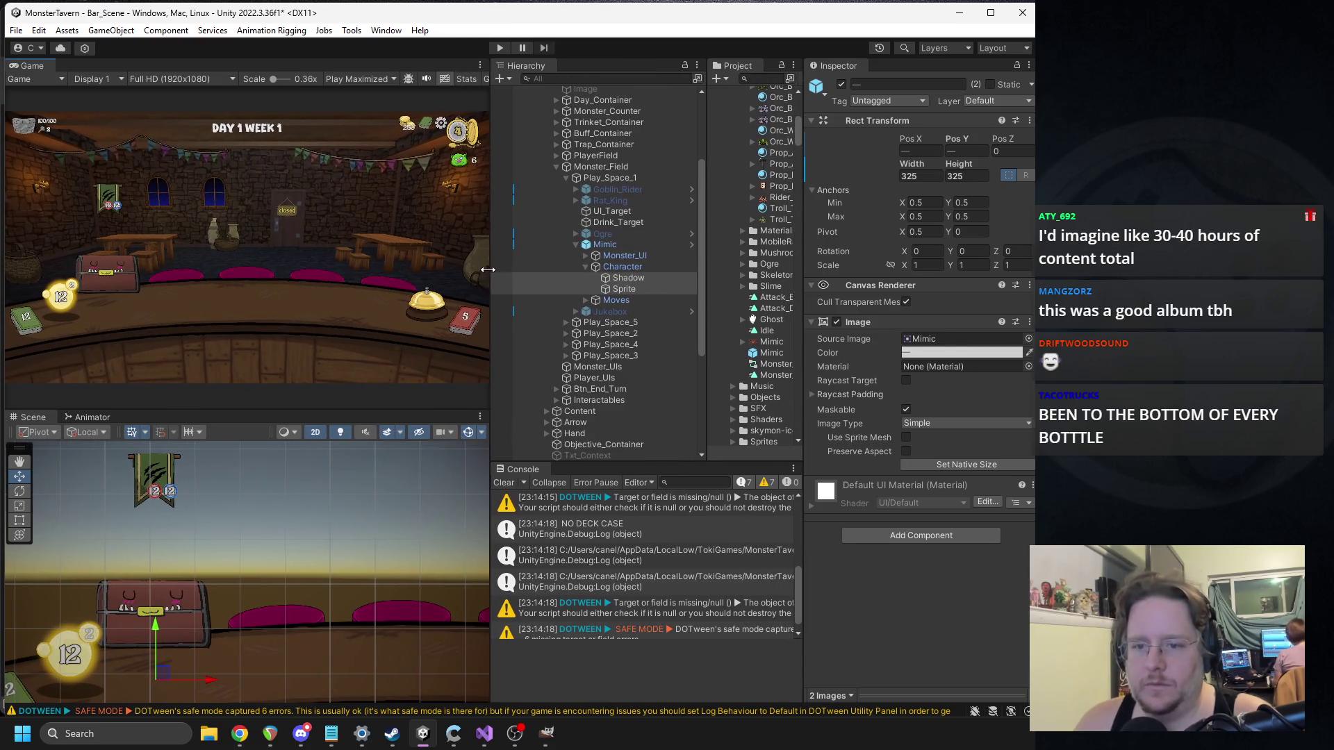
click(589, 267)
click(605, 245)
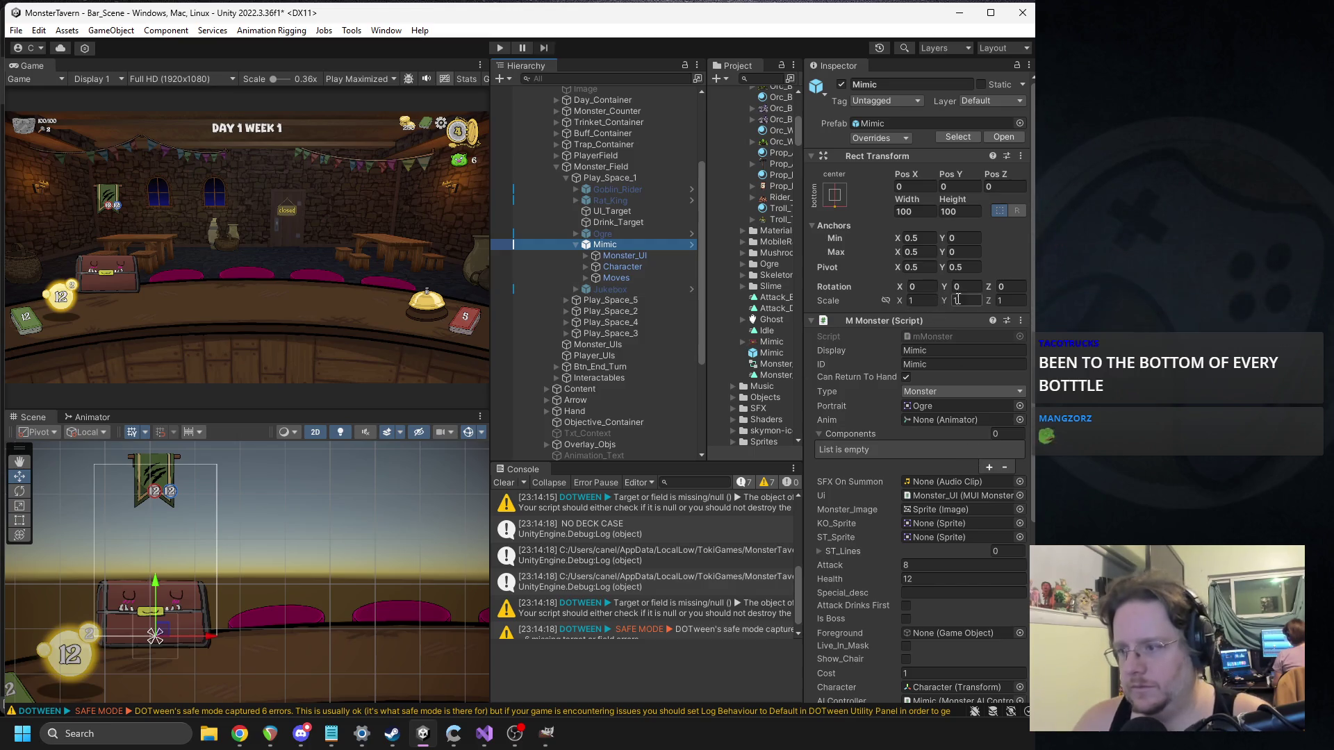
scroll(967, 317, down, 5)
scroll(906, 465, down, 1)
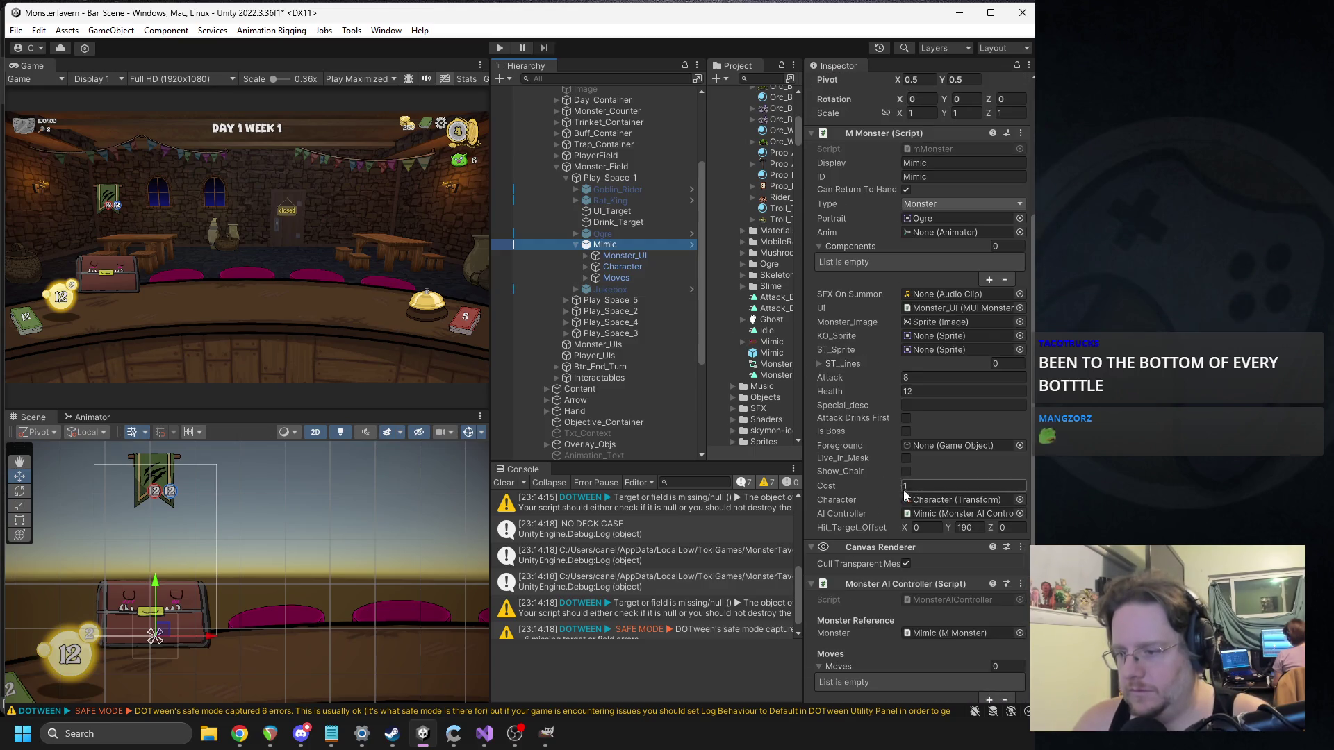
click(905, 460)
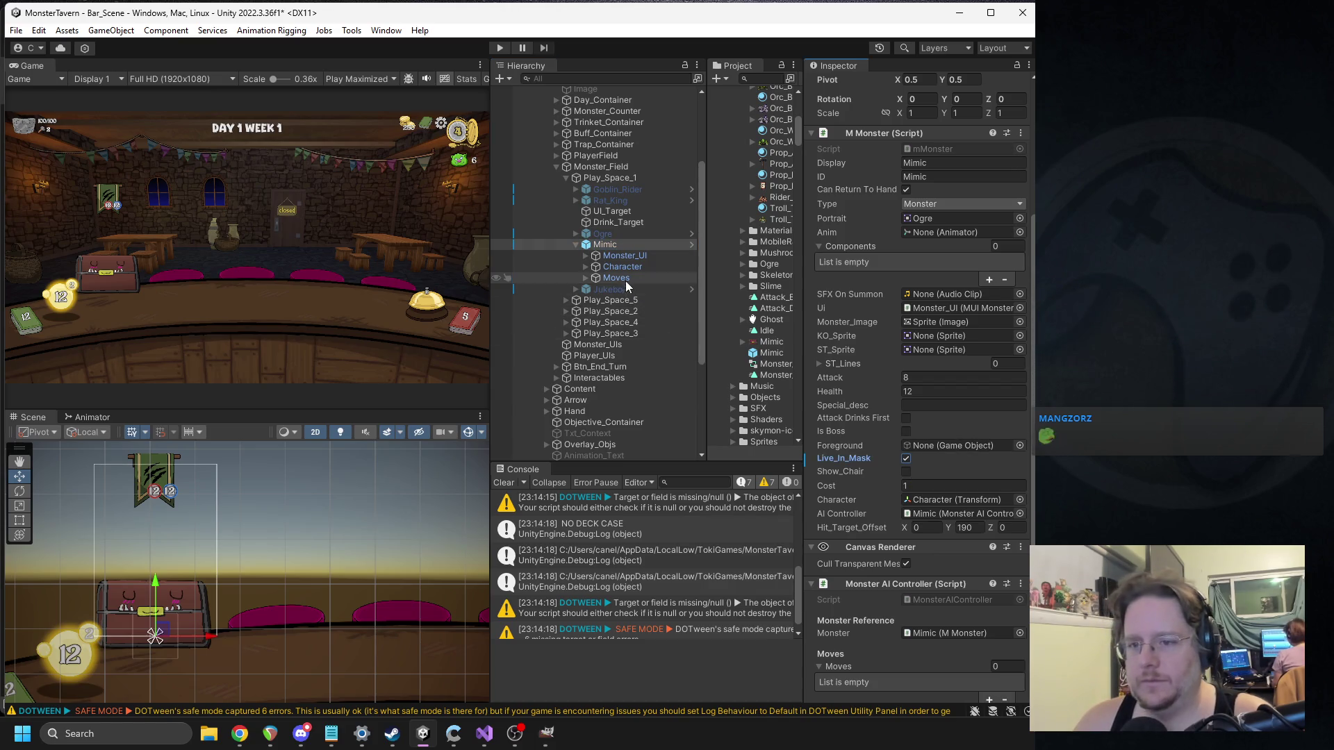
Step: Set the Mimic's Attack to 2, Health to 10 and ID to Mimic_1
scroll(908, 344, up, 5)
scroll(907, 344, down, 6)
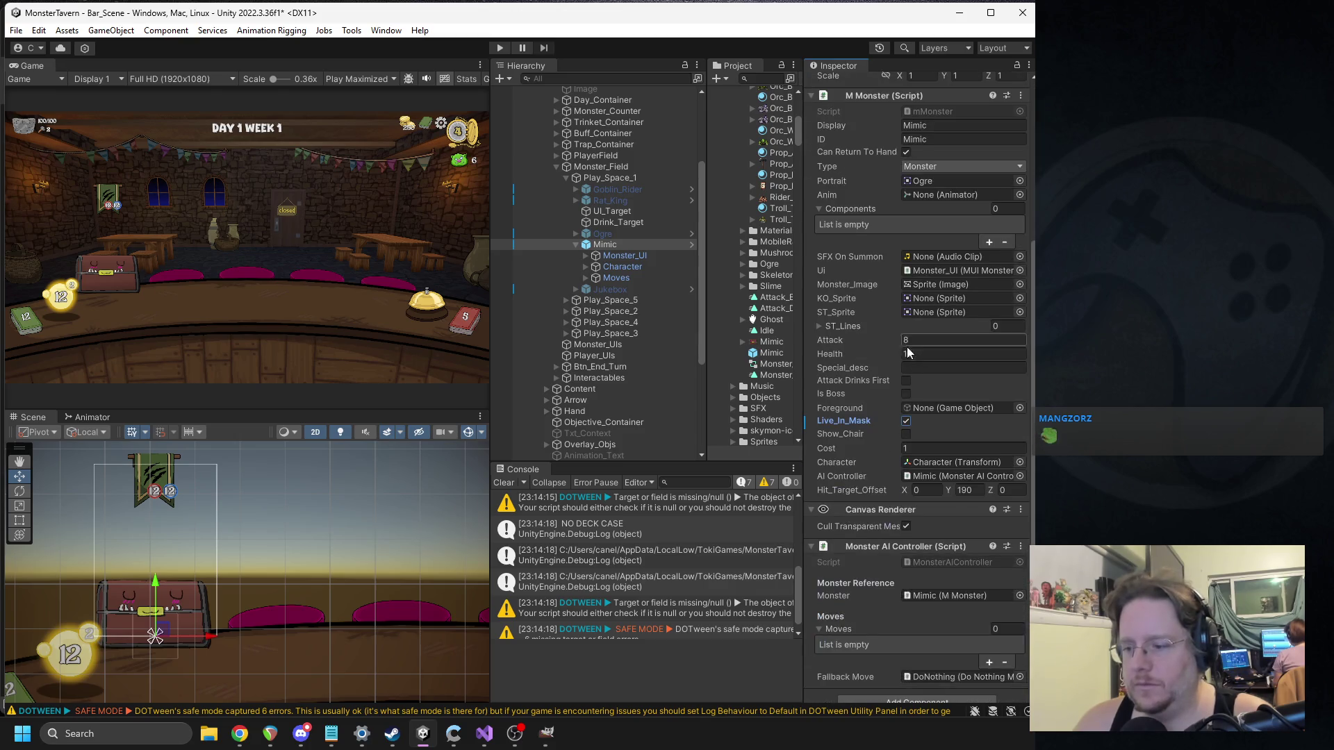
scroll(907, 345, down, 1)
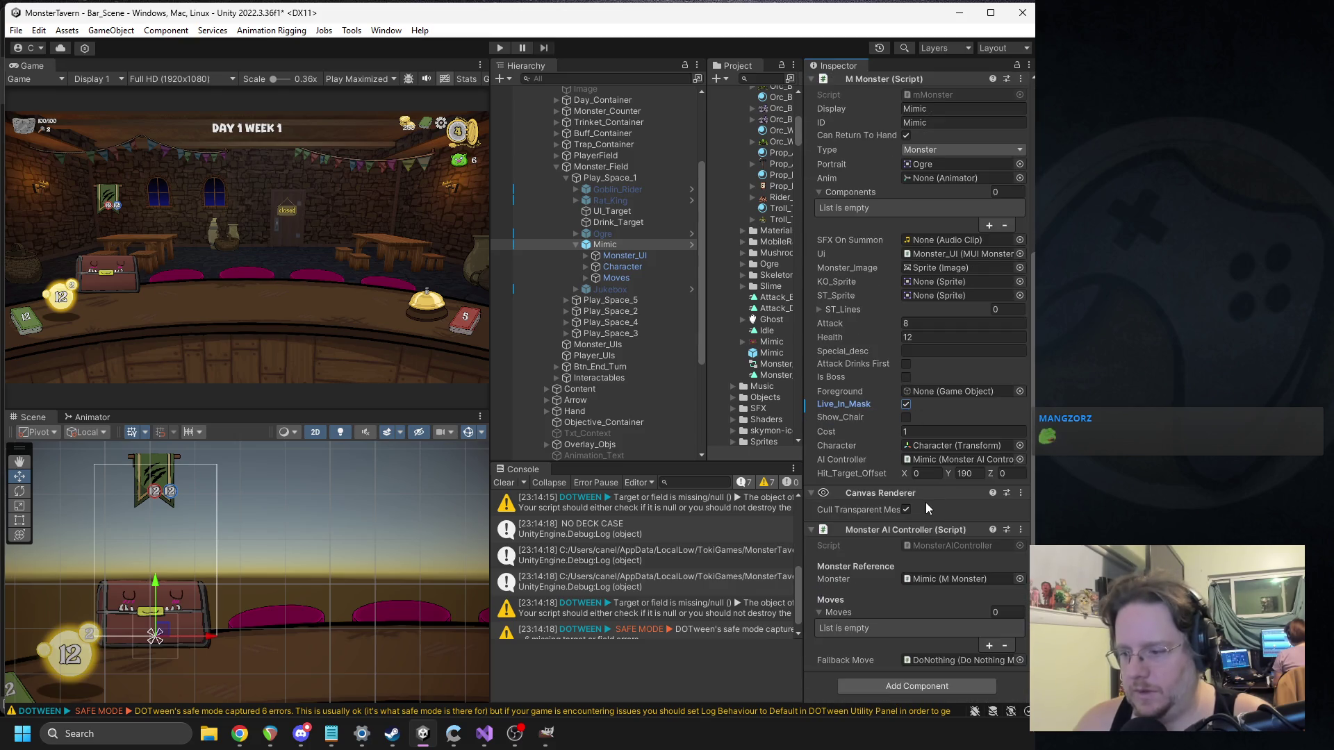
click(892, 531)
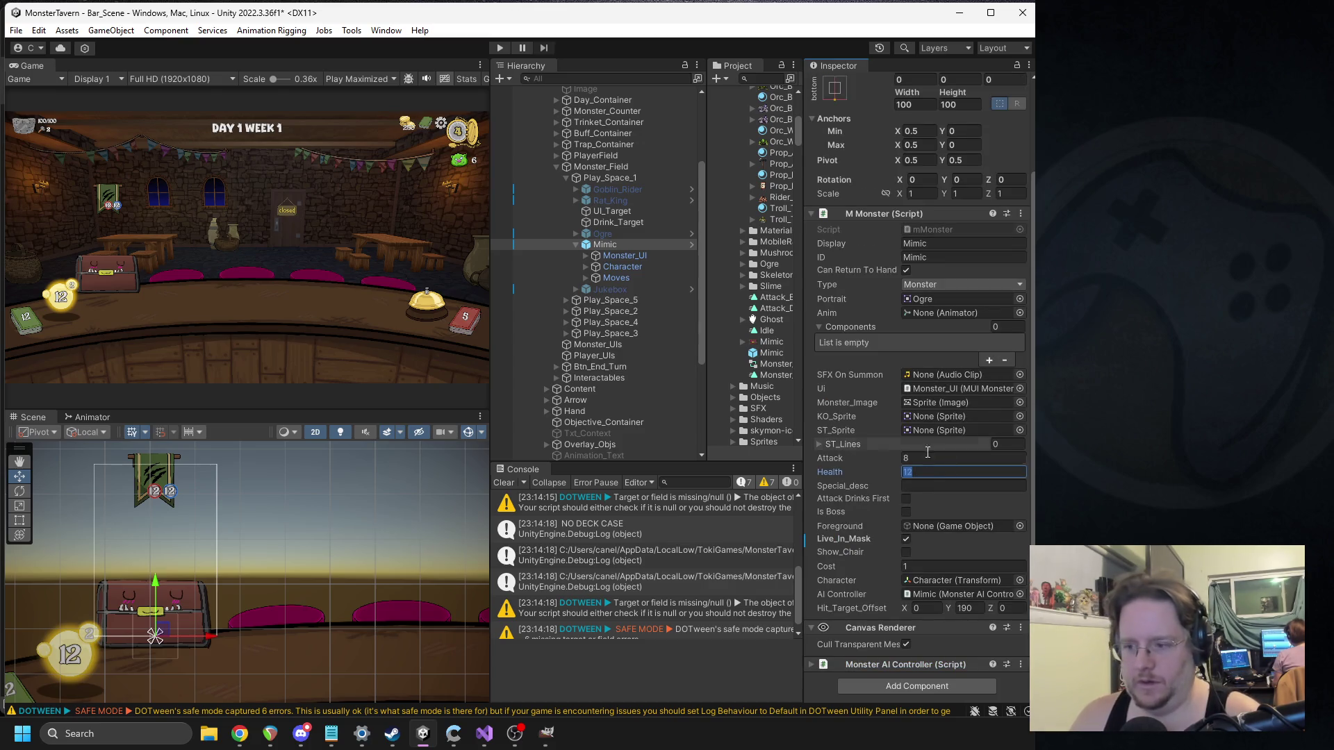
text(2)
click(914, 472)
text(10)
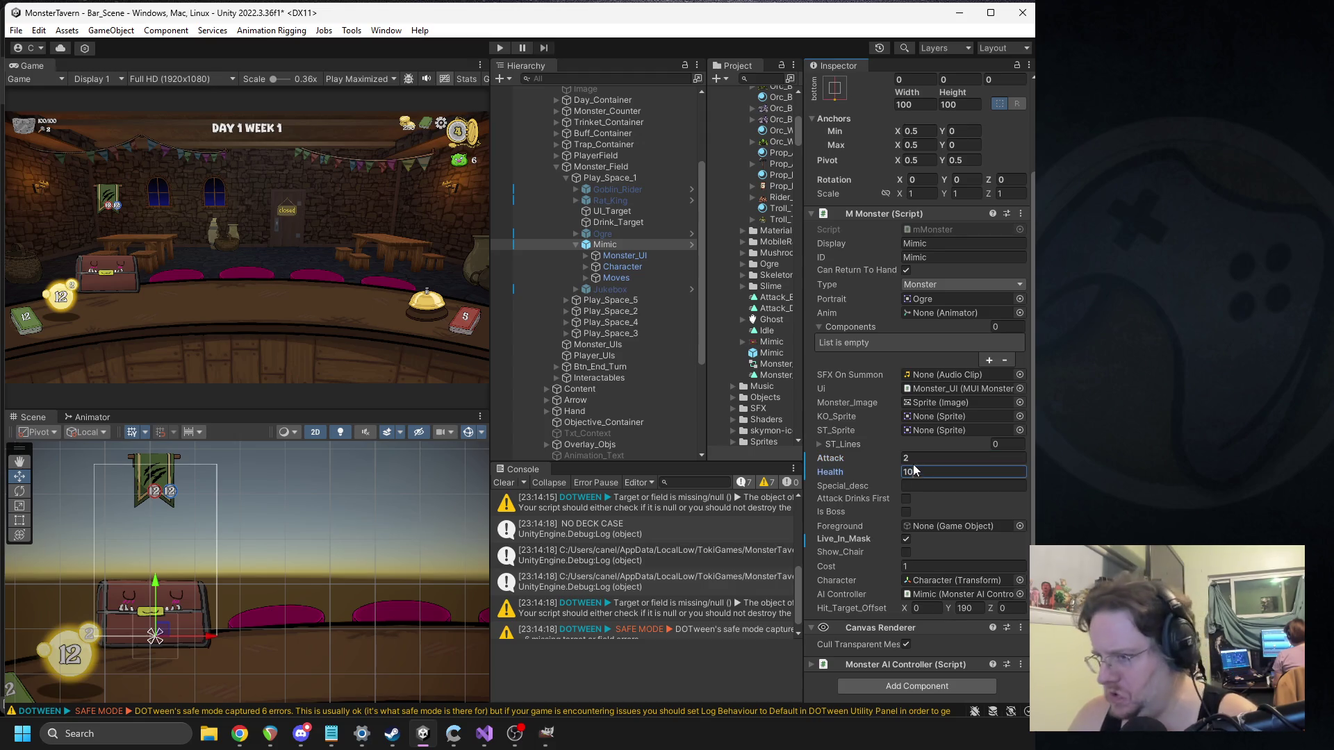
click(942, 258)
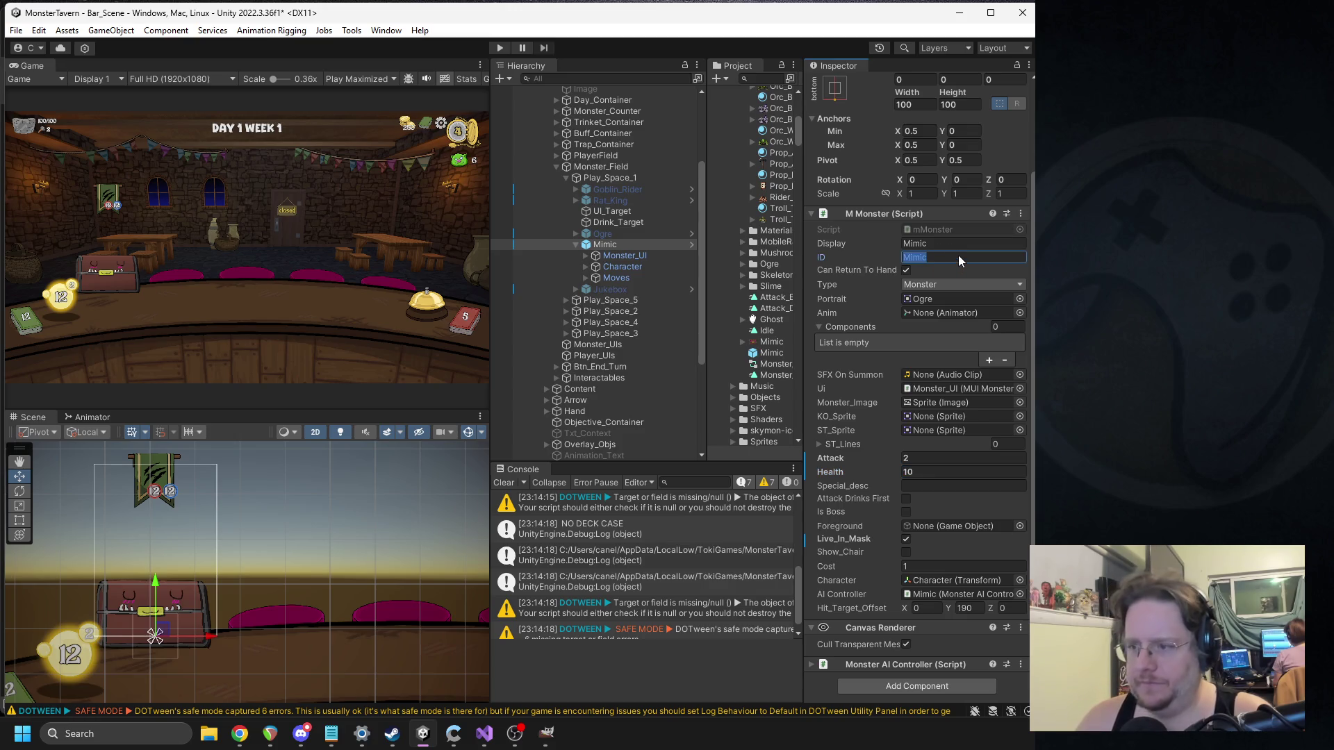
text(_1)
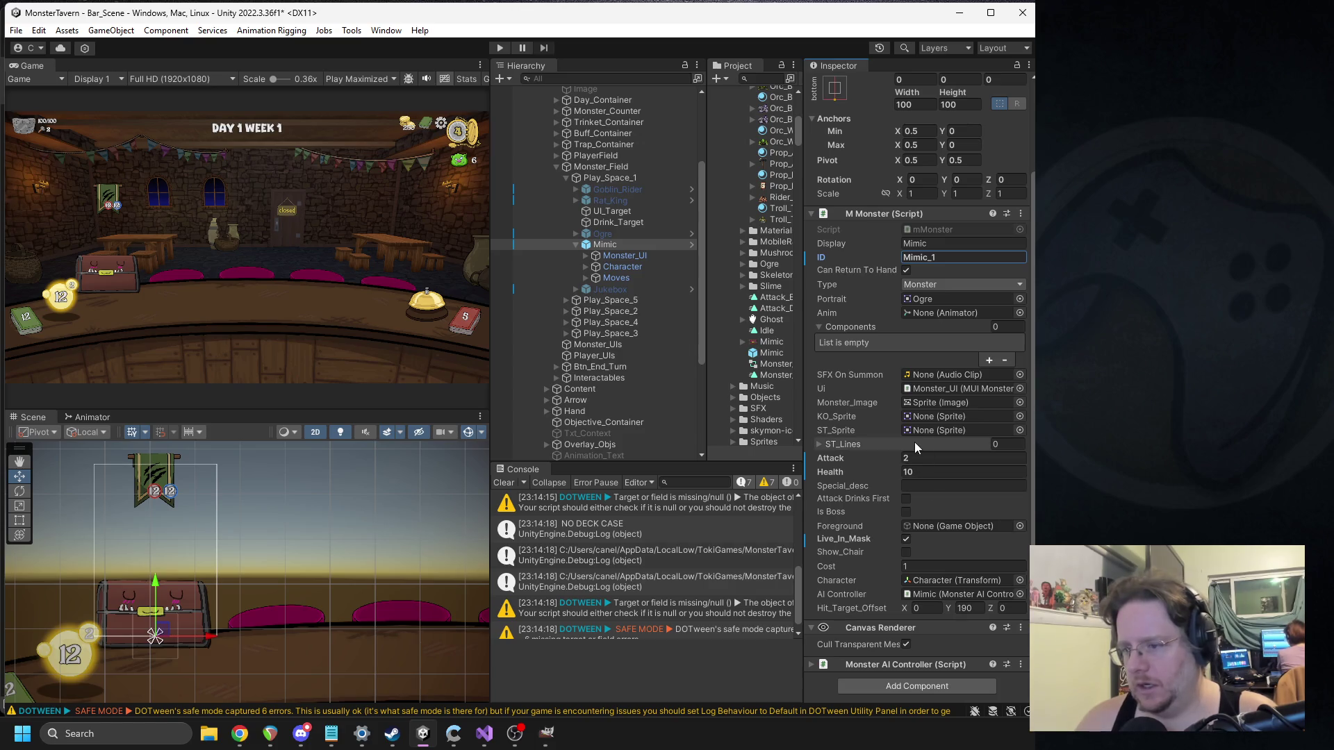
click(881, 682)
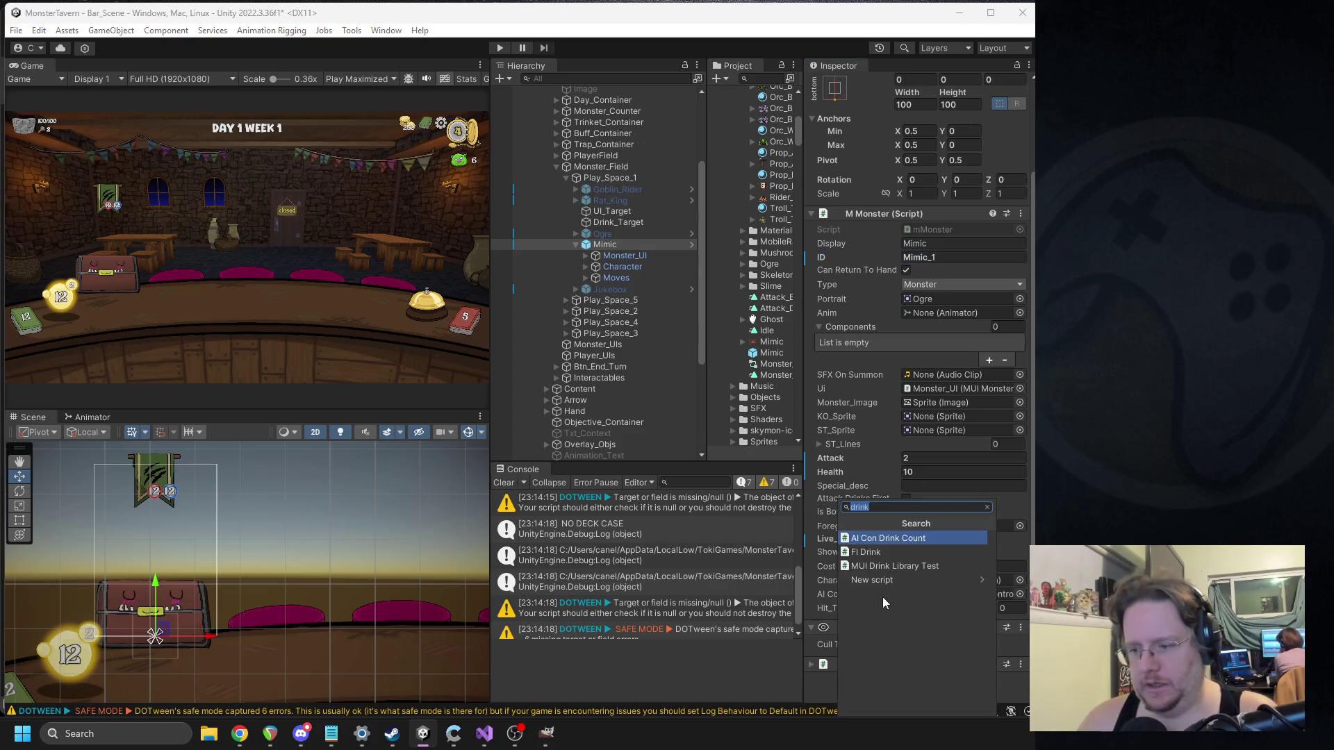
Step: Add an FIC Add Deathrattle component and drag it into the Mimic's Components list
text(ficd)
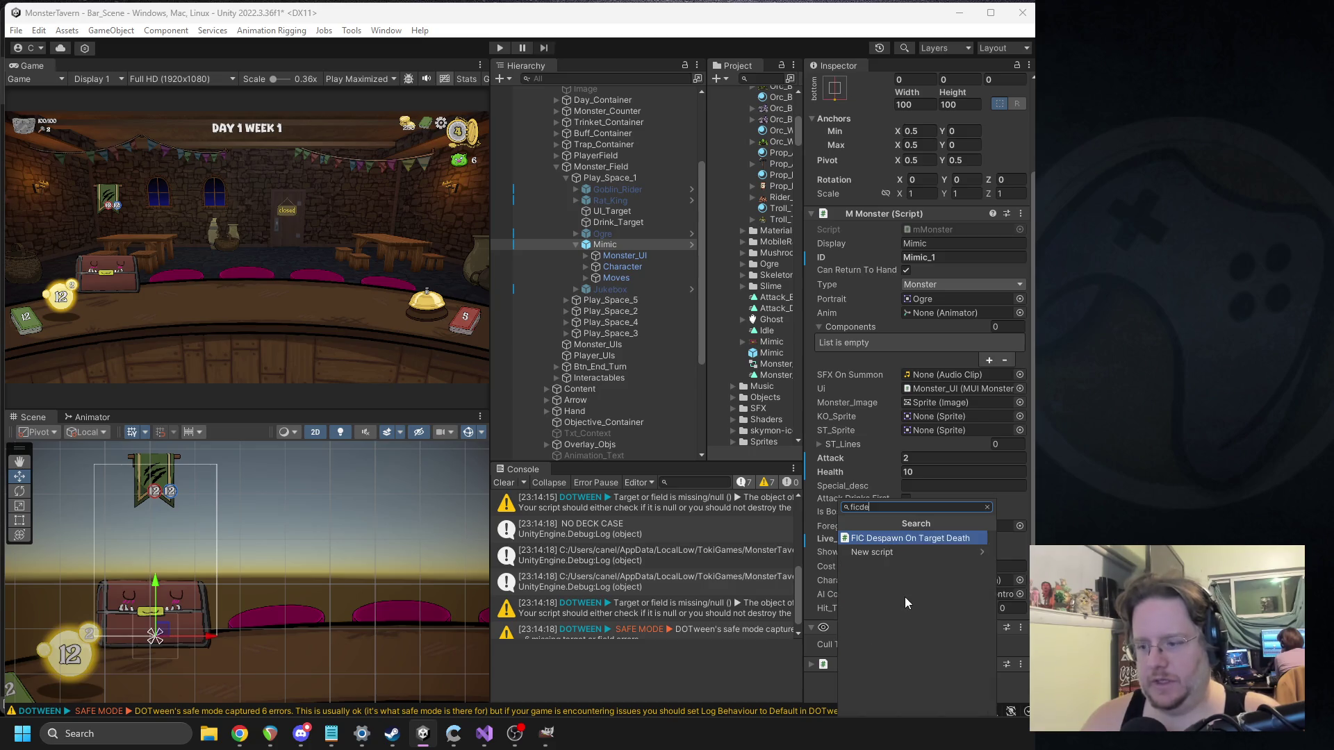
text(eath)
key(Return)
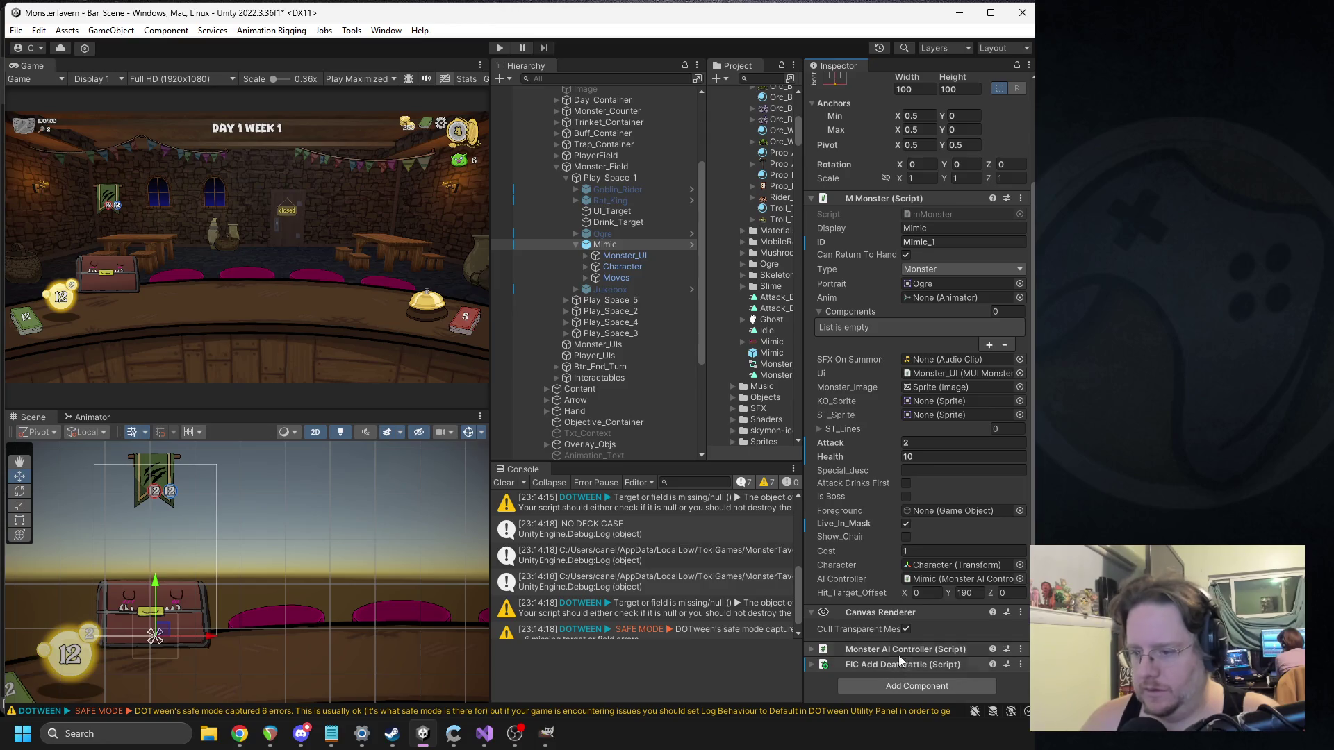
drag(894, 668, 917, 325)
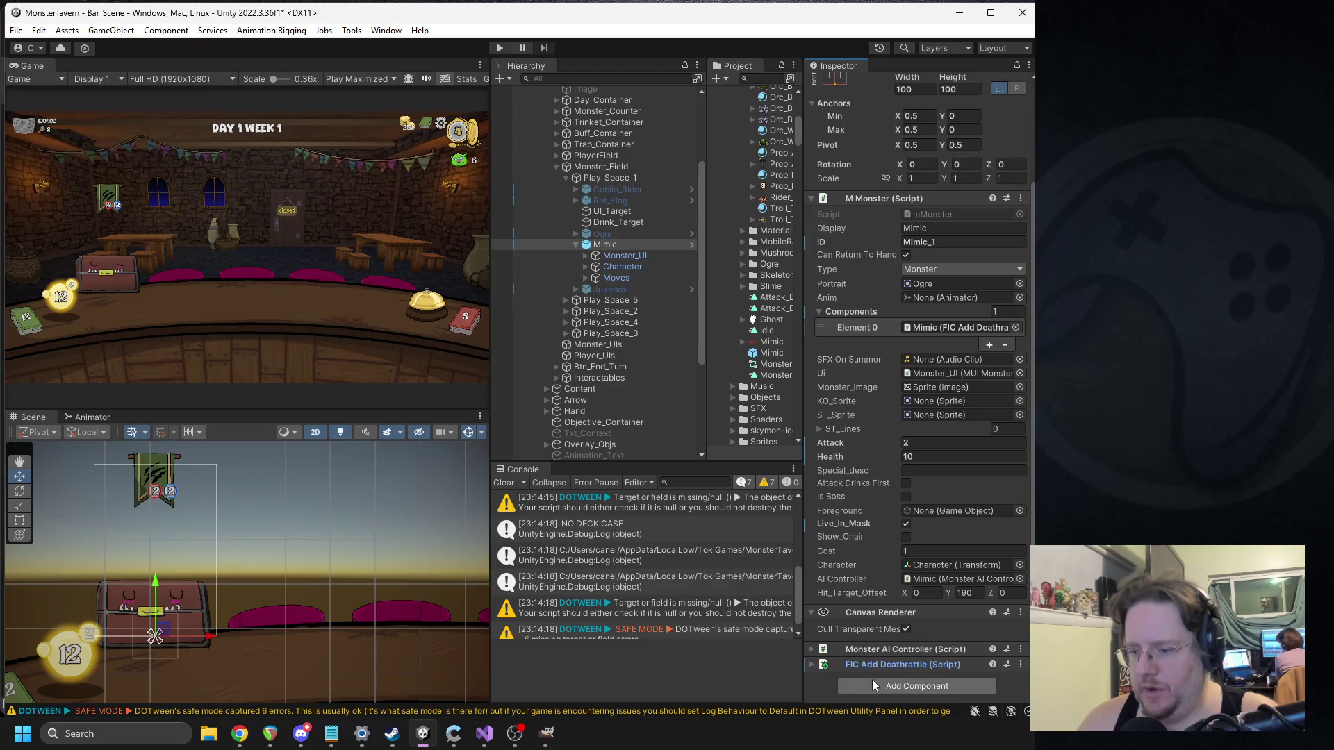
Step: Try an AC Change Player Stat component, then remove it again
click(896, 685)
text(change player)
key(Return)
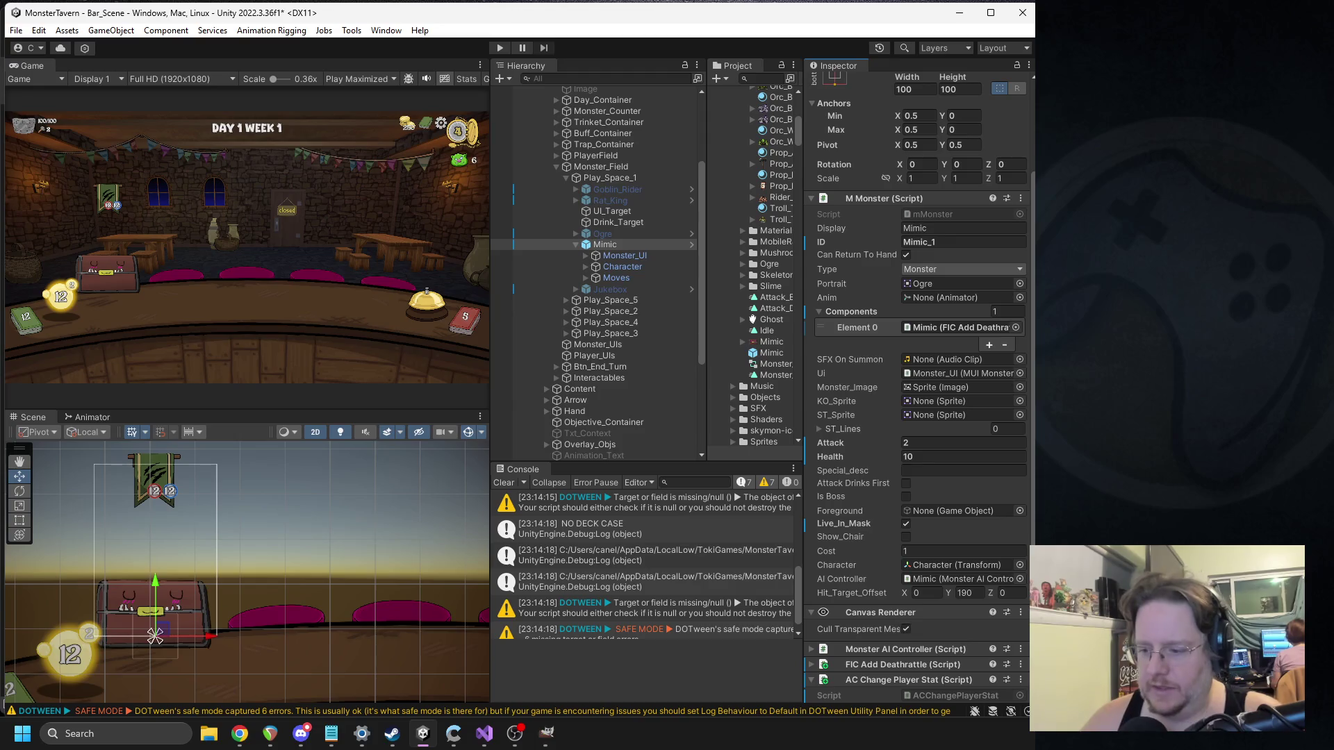
click(919, 619)
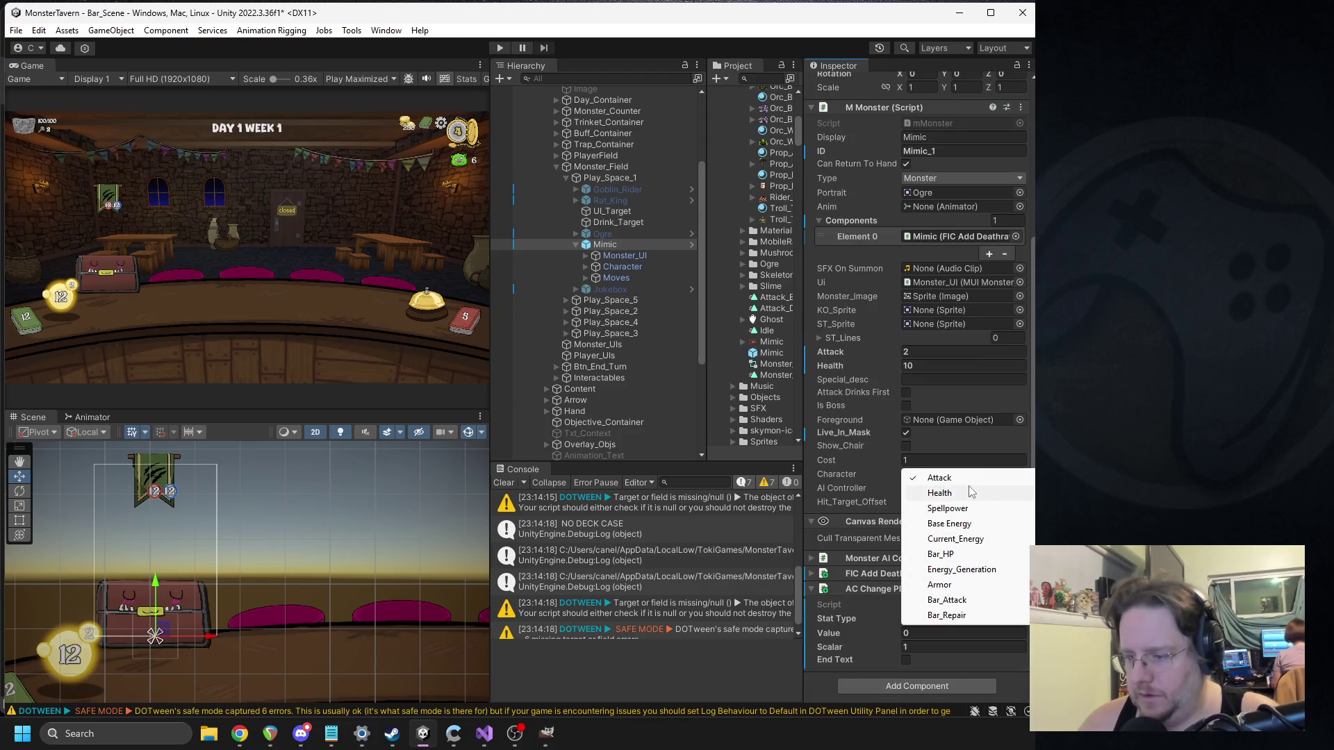
click(870, 606)
right_click(868, 588)
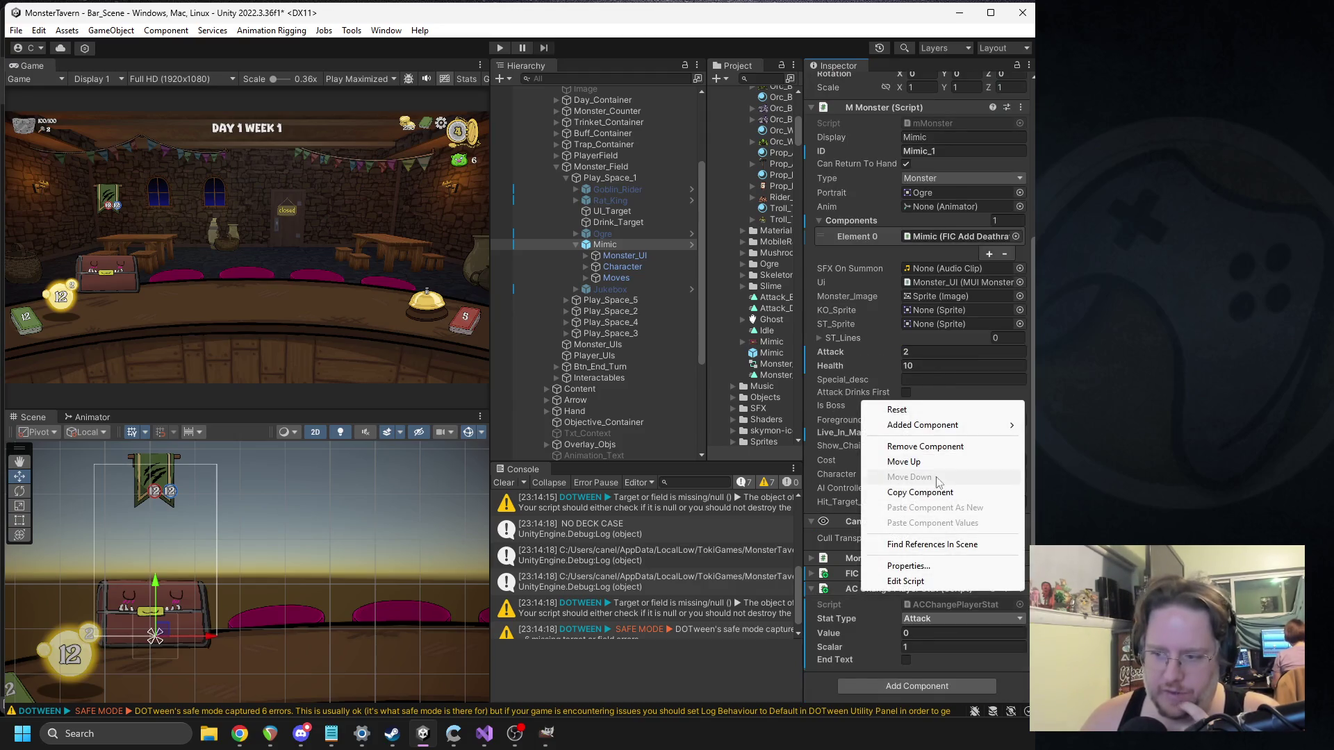
click(903, 447)
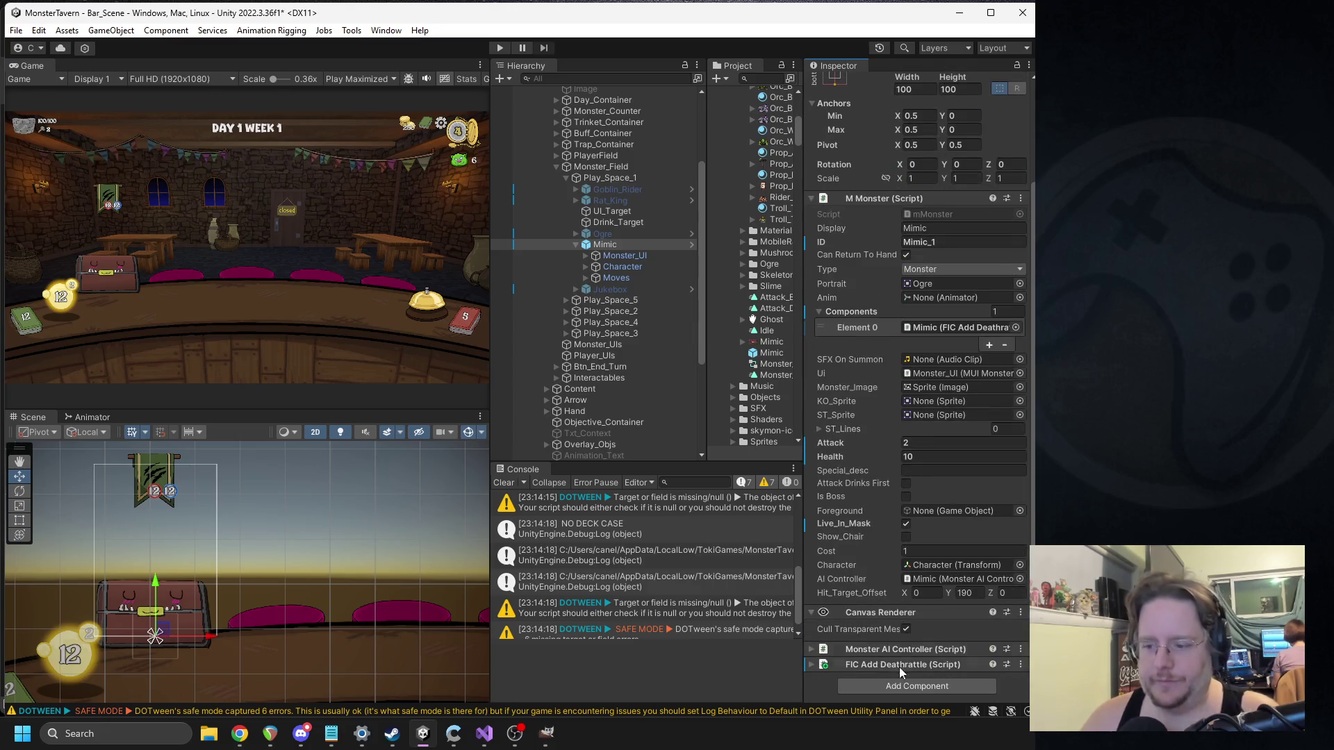
Step: Add an AC Gain Gold component with Gold 10 and drag it into the deathrattle's I Actions
click(887, 680)
text(acadd)
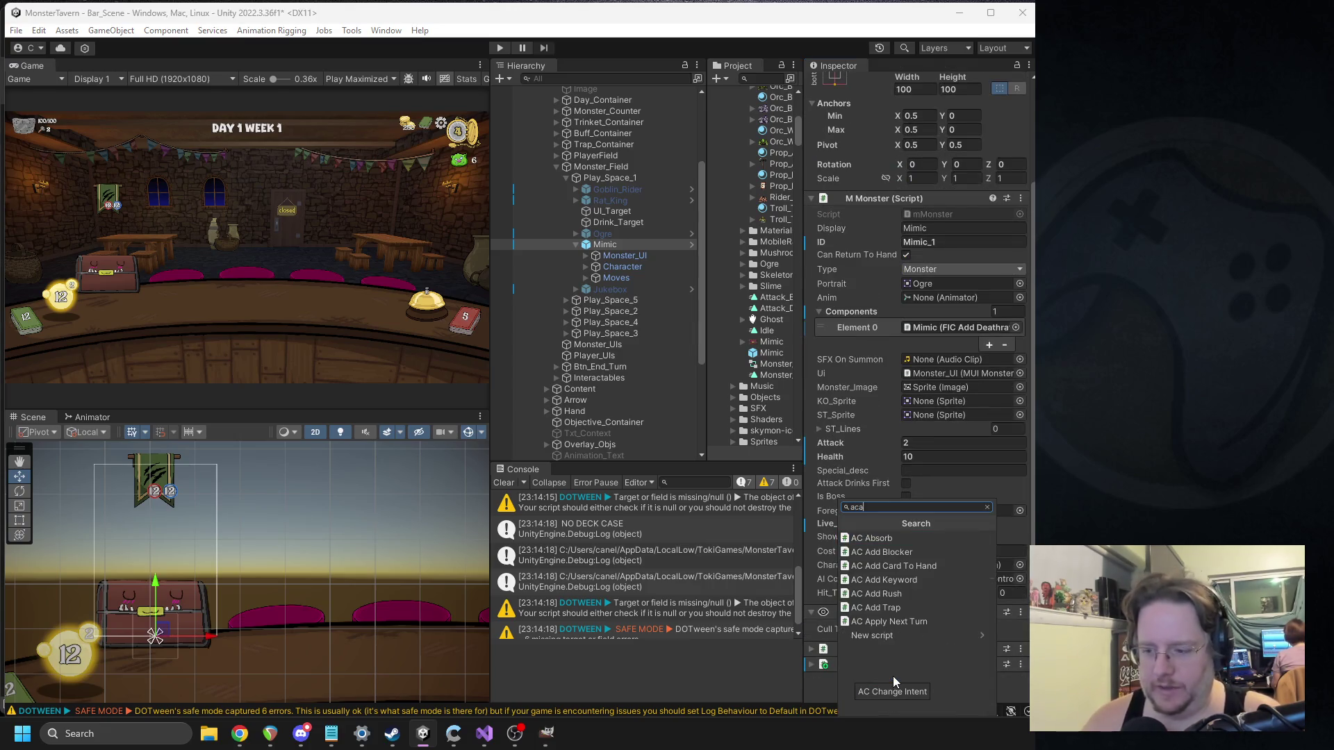
key(BackSpace)
key(BackSpace)
key(BackSpace)
text(gold)
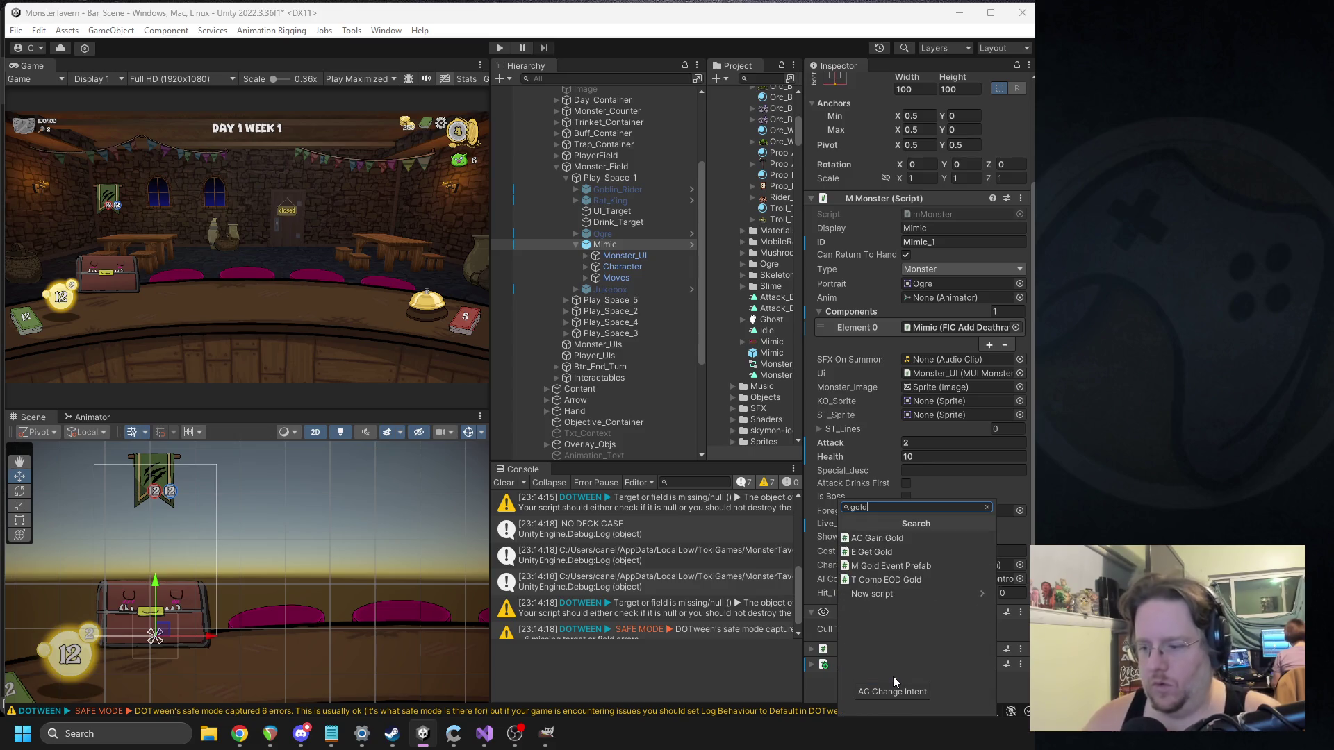
click(876, 538)
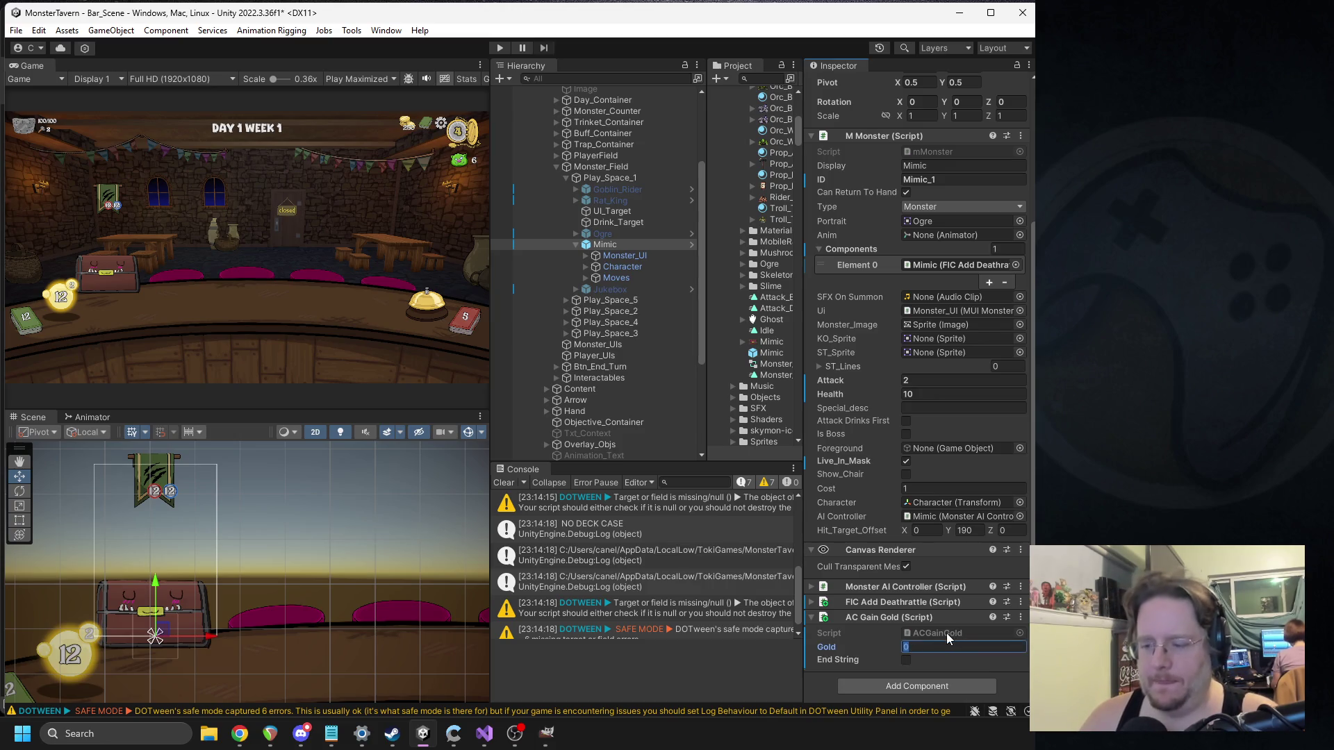
text(0)
mouse_move(868, 618)
mouse_down()
mouse_move(924, 528)
mouse_move(939, 423)
mouse_move(903, 602)
mouse_move(865, 562)
mouse_move(858, 525)
mouse_up()
Step: Open the FIC Add Deathrattle script in Visual Studio with Edit Script
click(903, 601)
scroll(922, 578, down, 2)
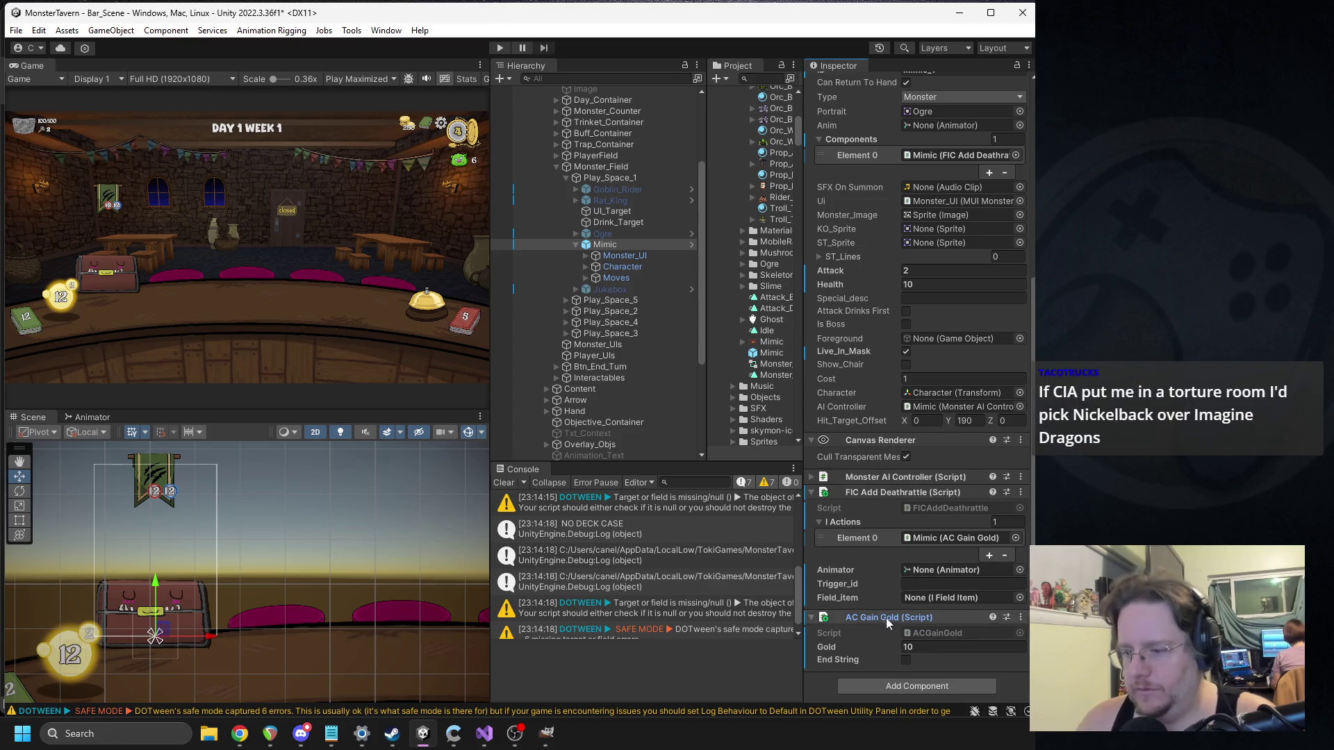
right_click(874, 489)
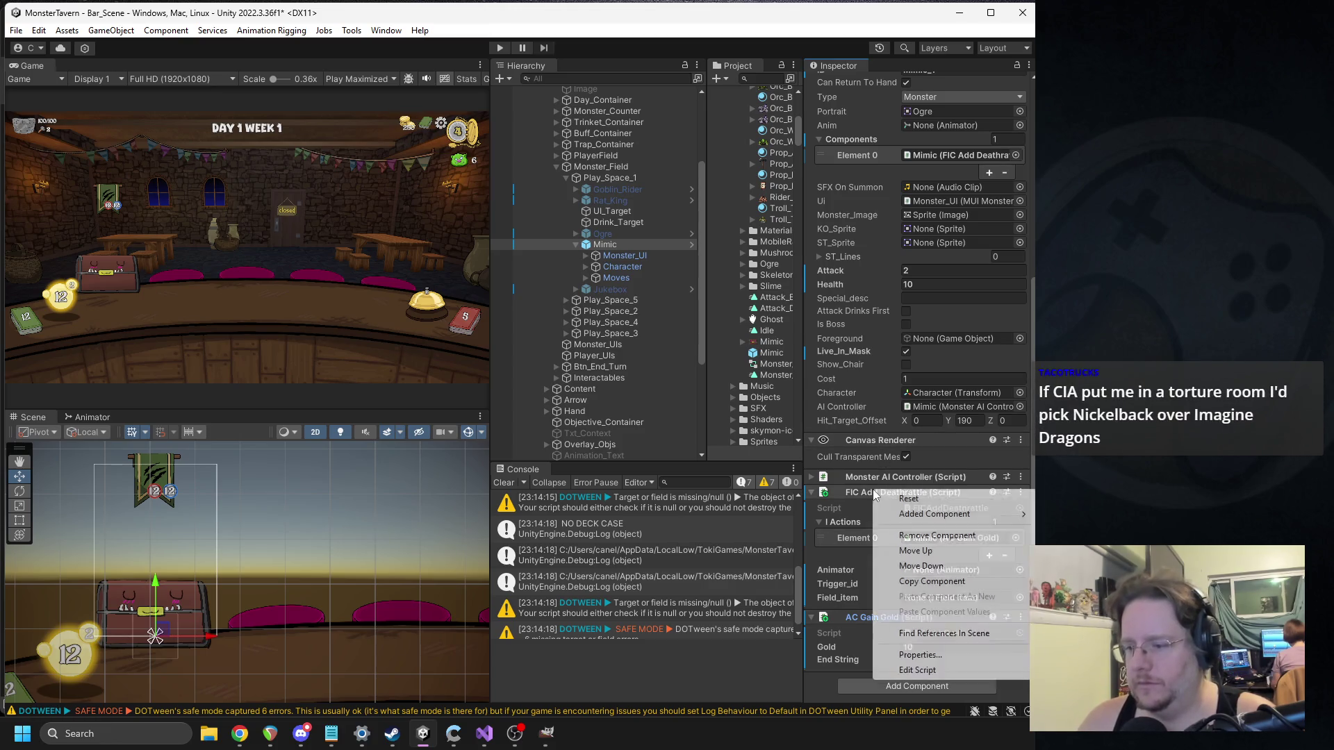
click(925, 672)
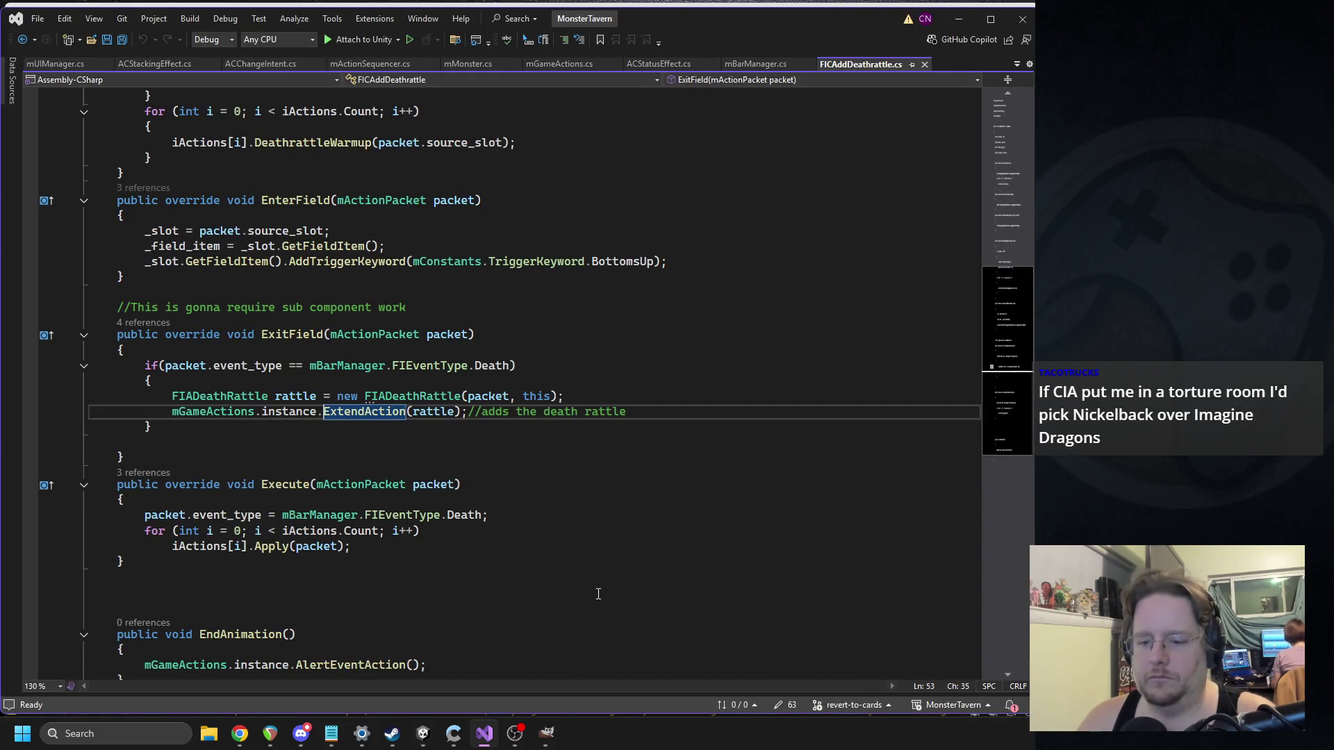
Step: Close the deathrattle script and open the AC Gain Gold script from Unity instead
click(923, 64)
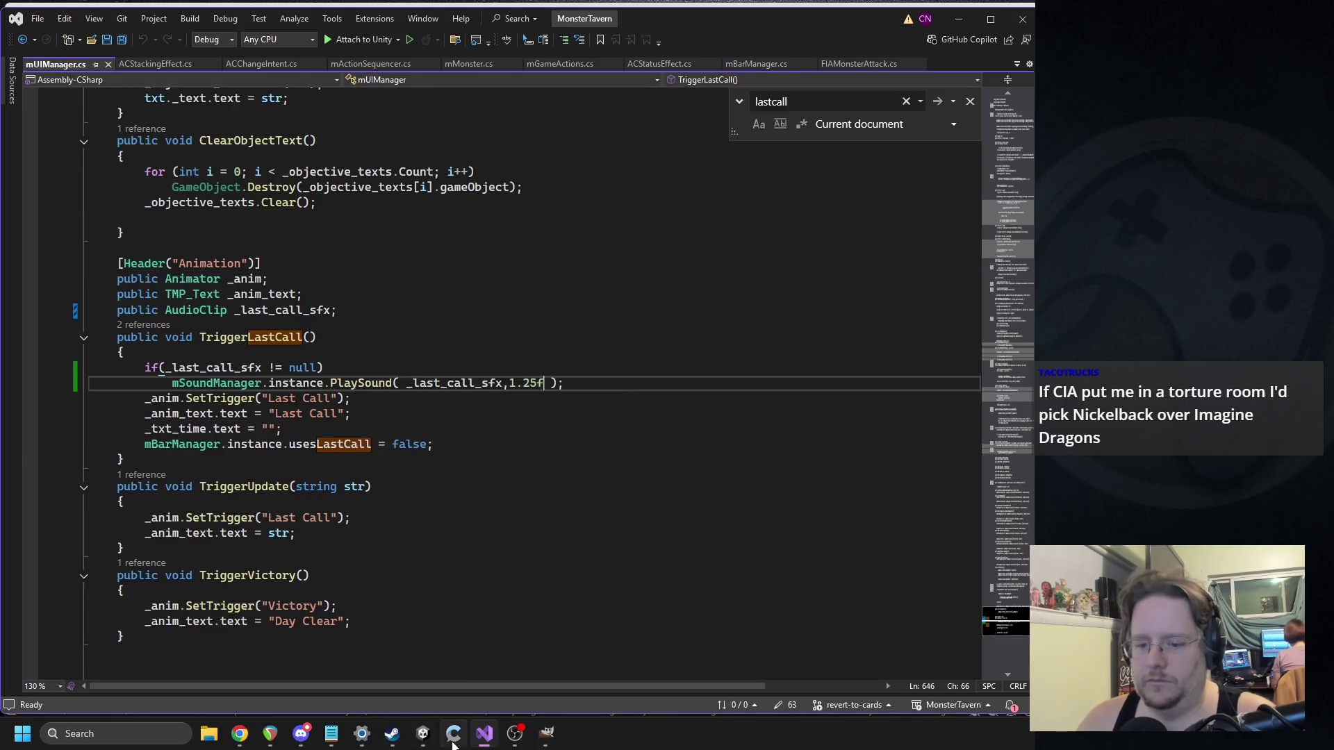
click(422, 732)
right_click(894, 618)
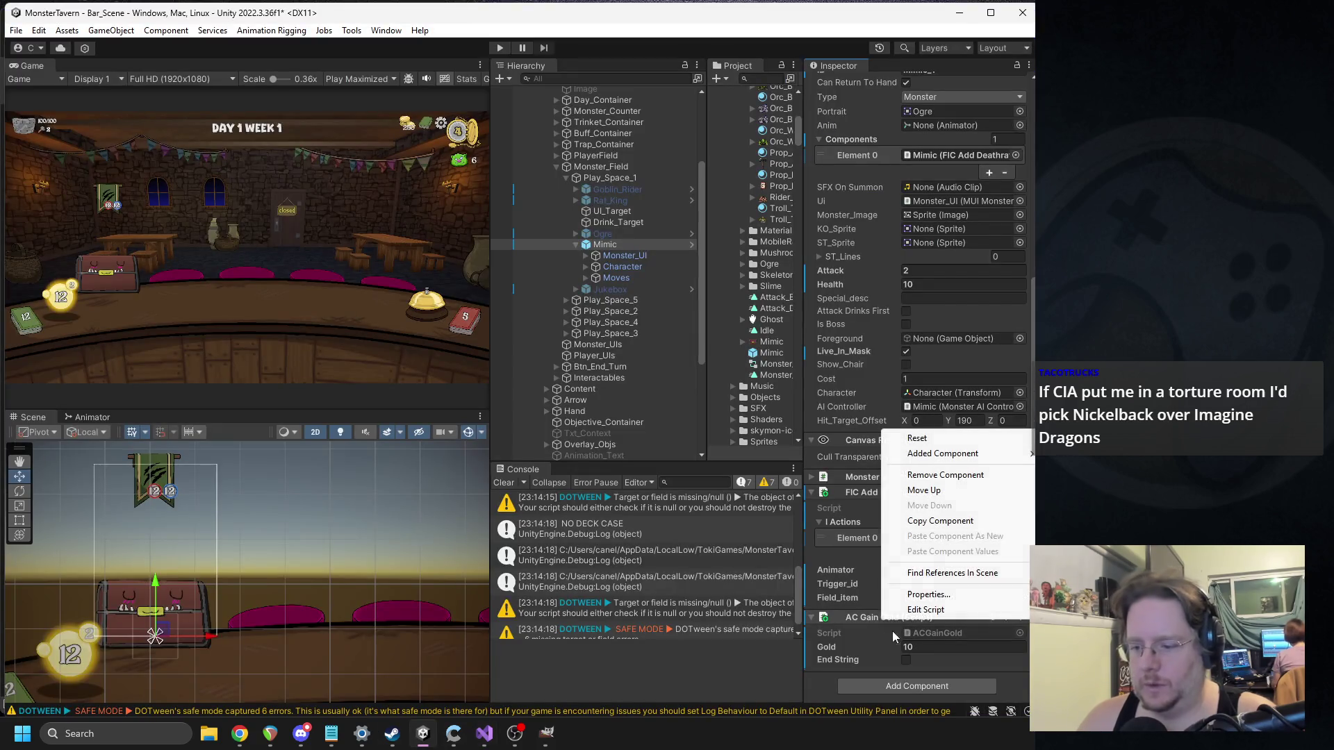
click(924, 610)
Step: Delete the GetDescription method and the endString field from ACGainGold
drag(125, 589, 89, 329)
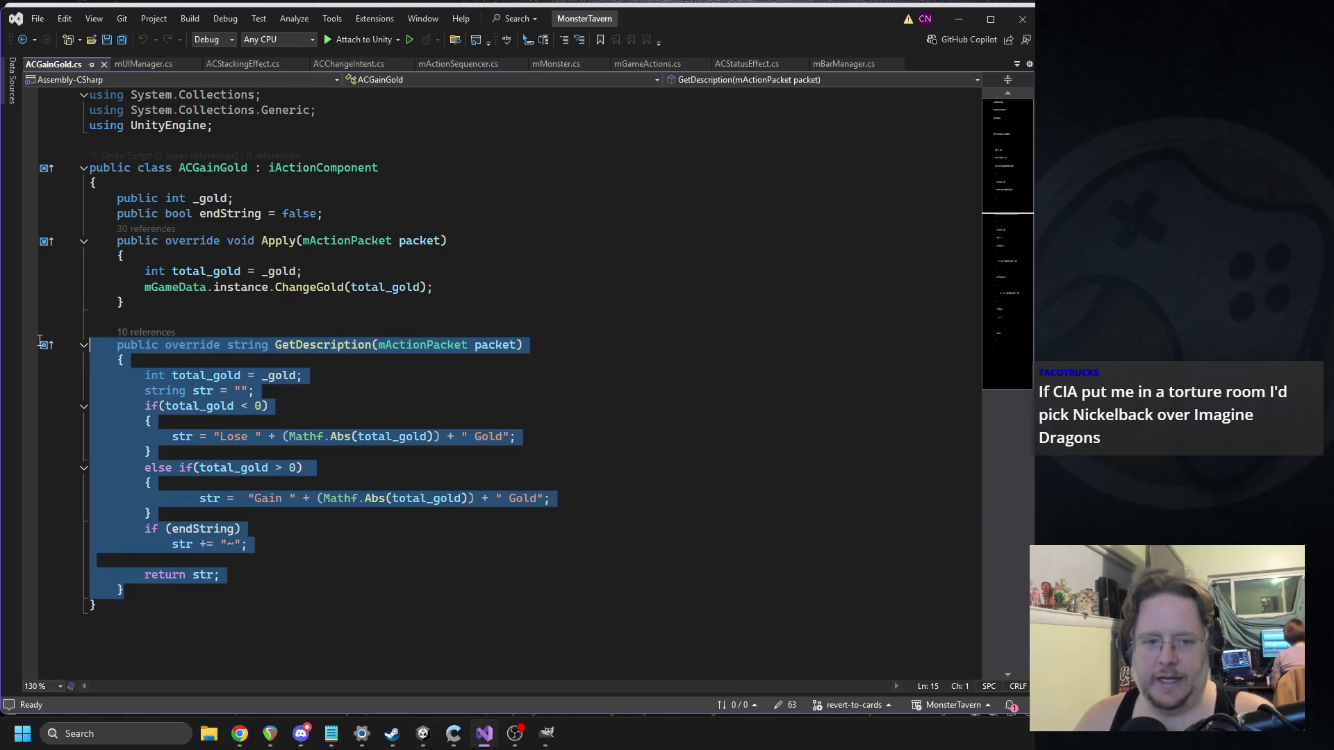
key(Delete)
key(Down)
key(Home)
key(shift+End)
key(ctrl+x)
Step: Add a 'public AudioClip _gold_sfx;' field below _gold and save
click(269, 205)
key(Return)
key(Return)
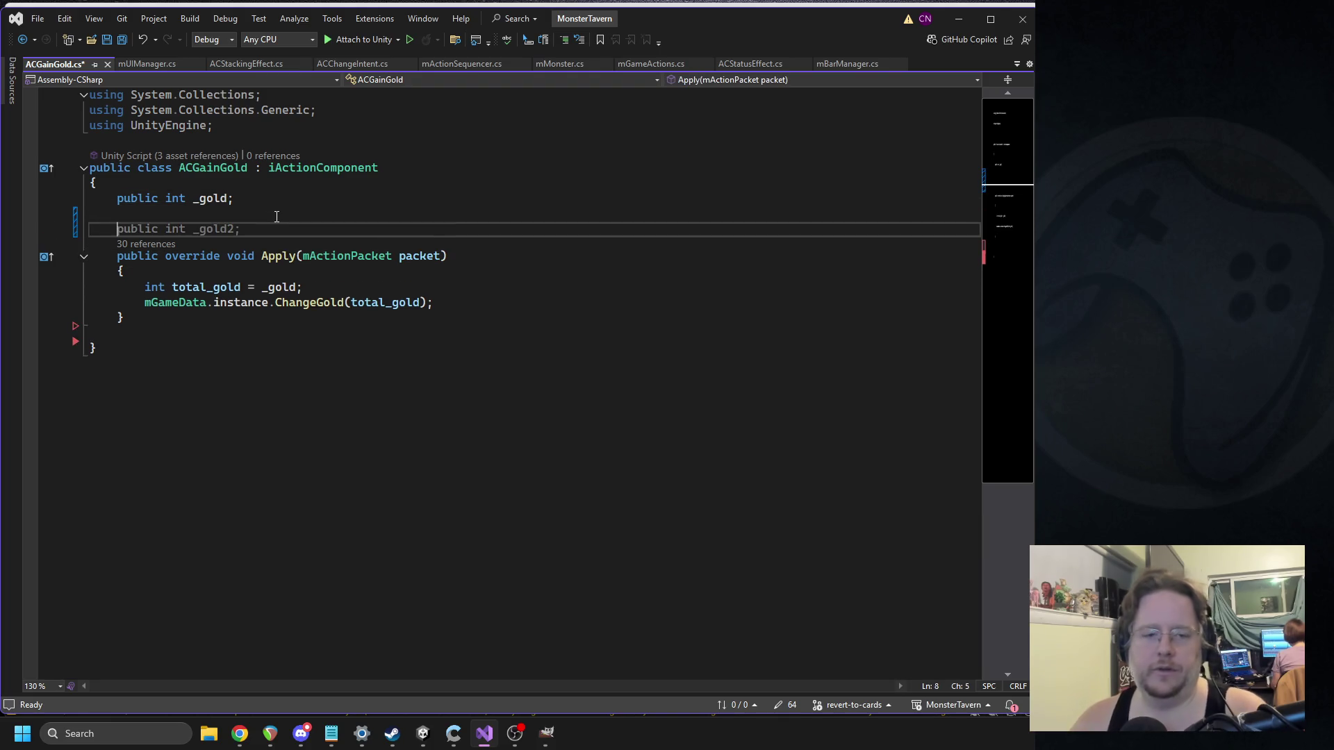
text(public )
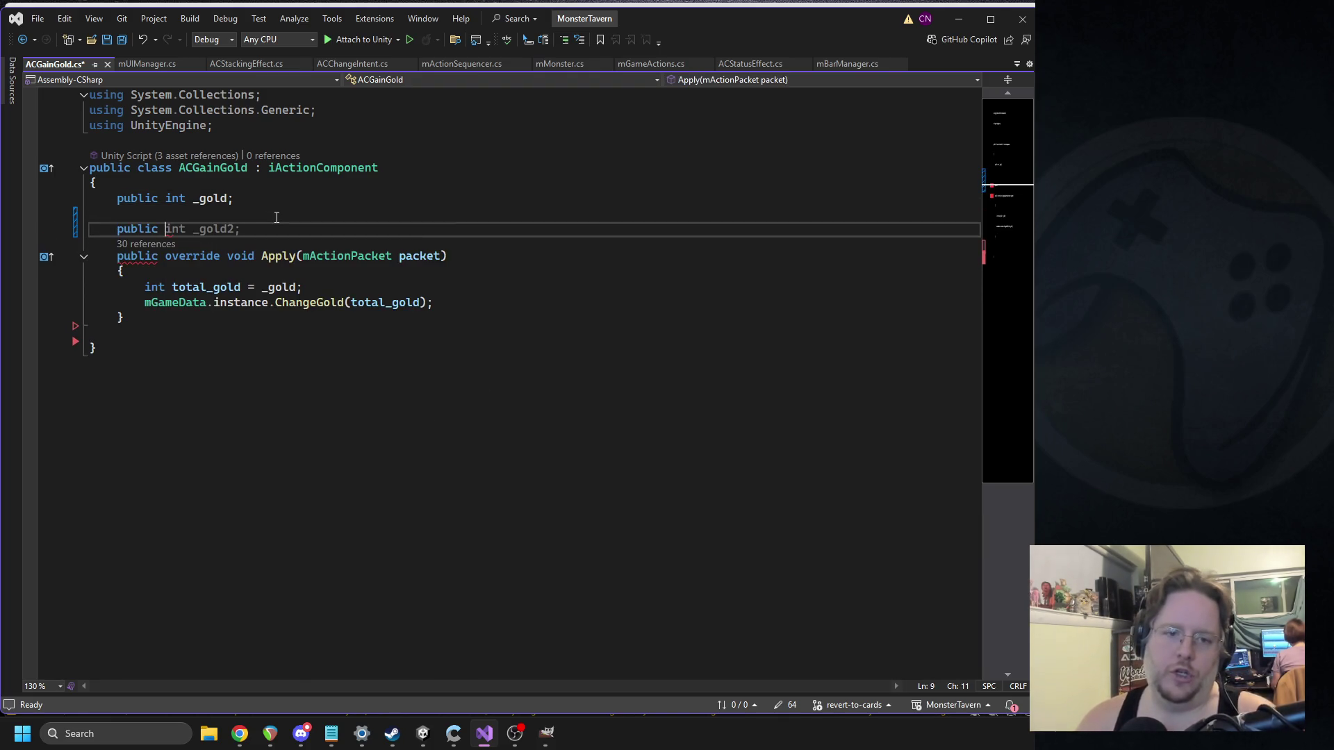
text( aud)
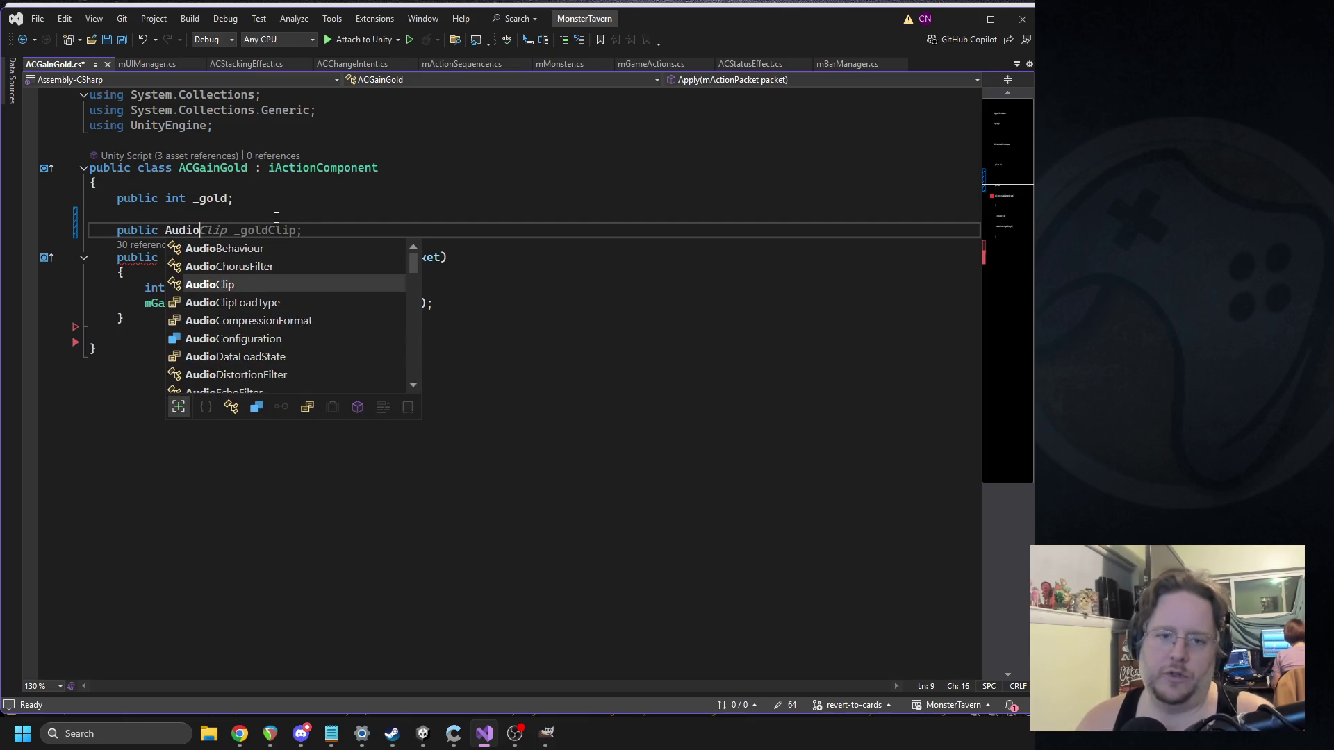
text( _gold)
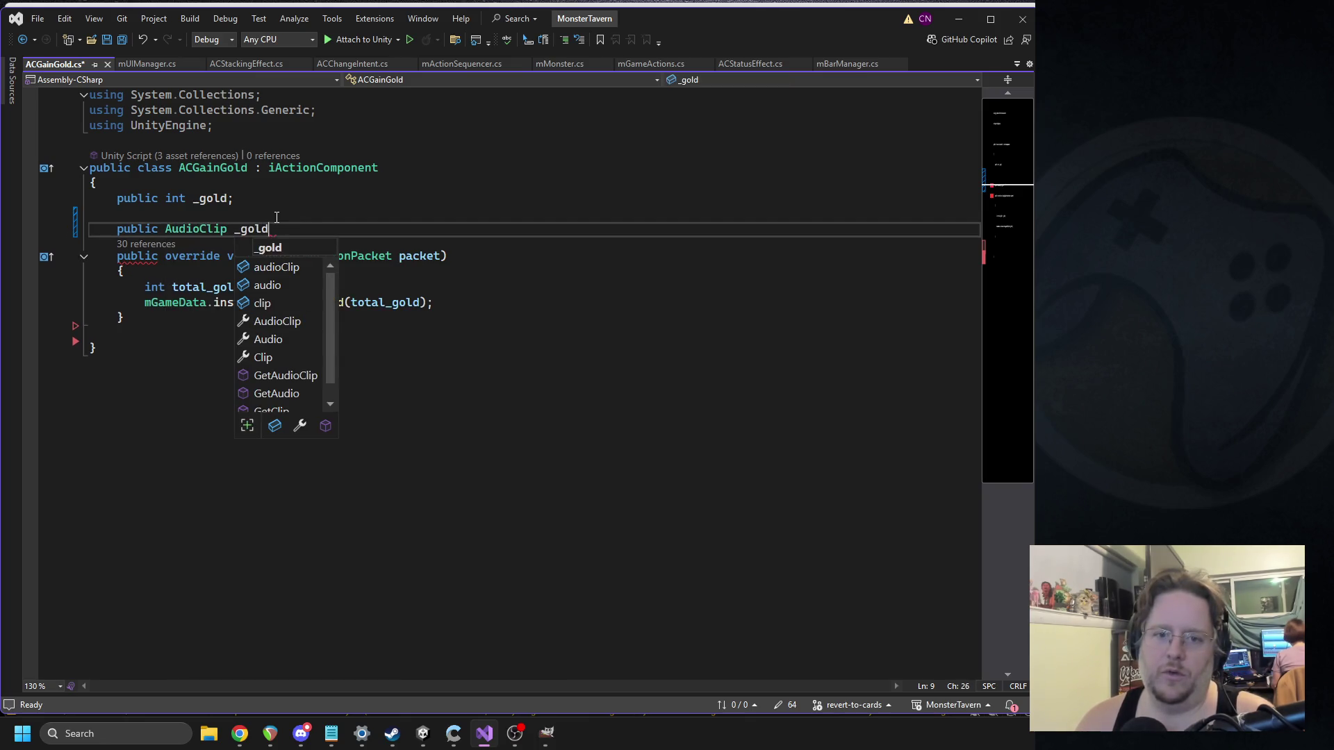
text(x;)
key(Return)
text(public)
key(BackSpace)
key(BackSpace)
key(BackSpace)
key(ctrl+s)
Step: Add 'mSoundManager.instance.PlaySound(_gold_sfx);' after the total_gold line in Apply
click(322, 304)
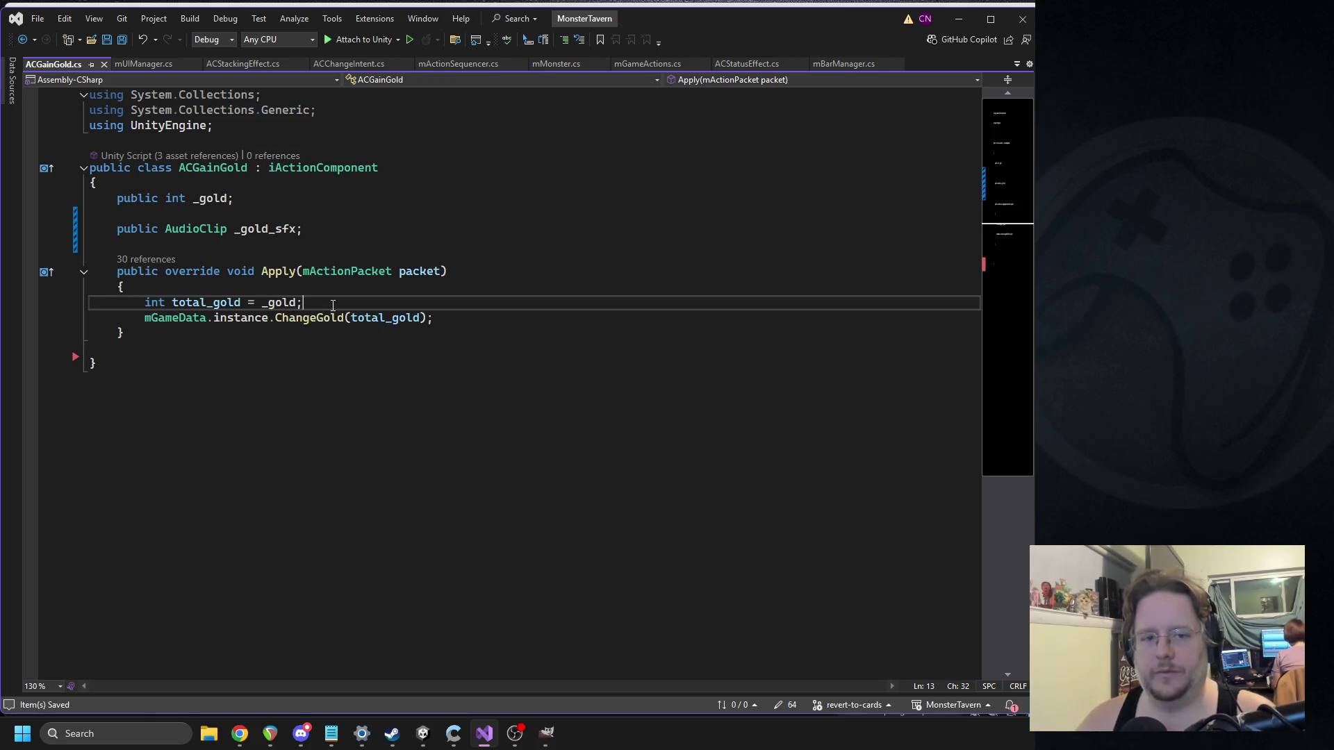
key(Return)
text(pub)
key(Tab)
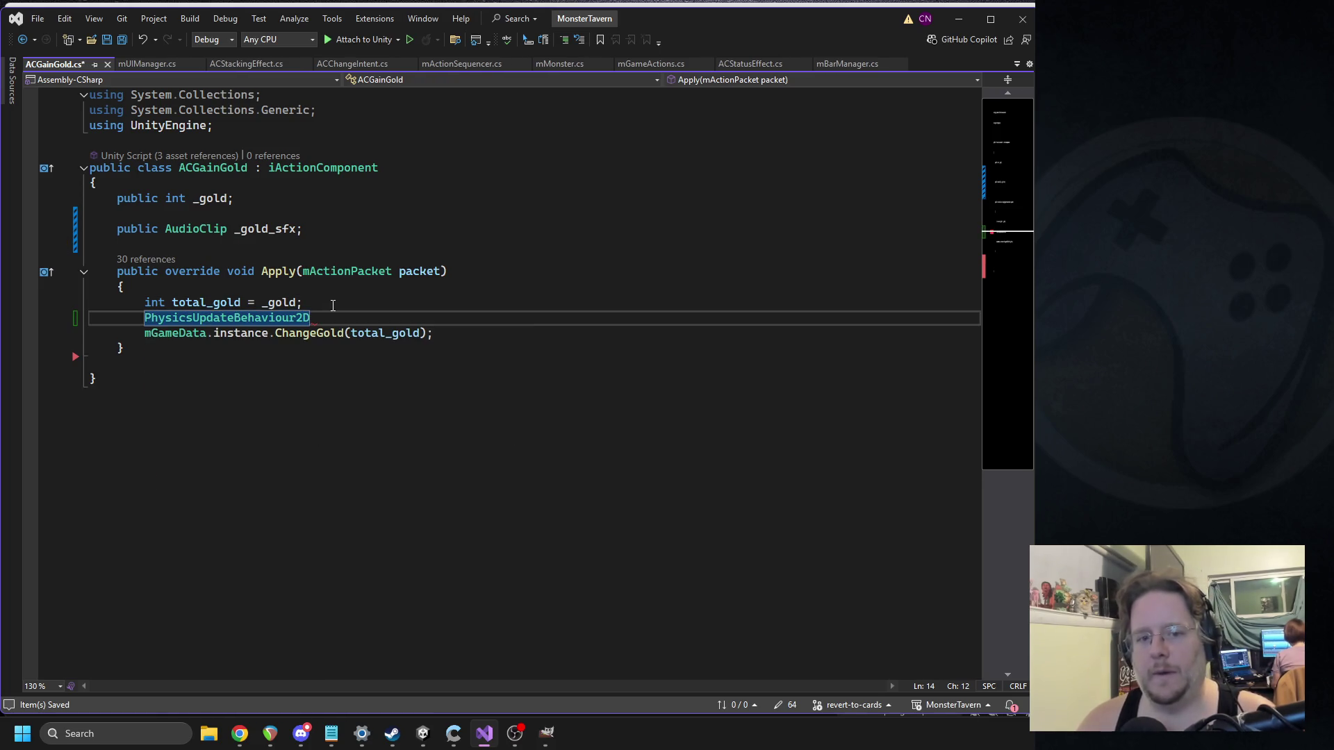
key(ctrl+z)
text(mSoundManager.)
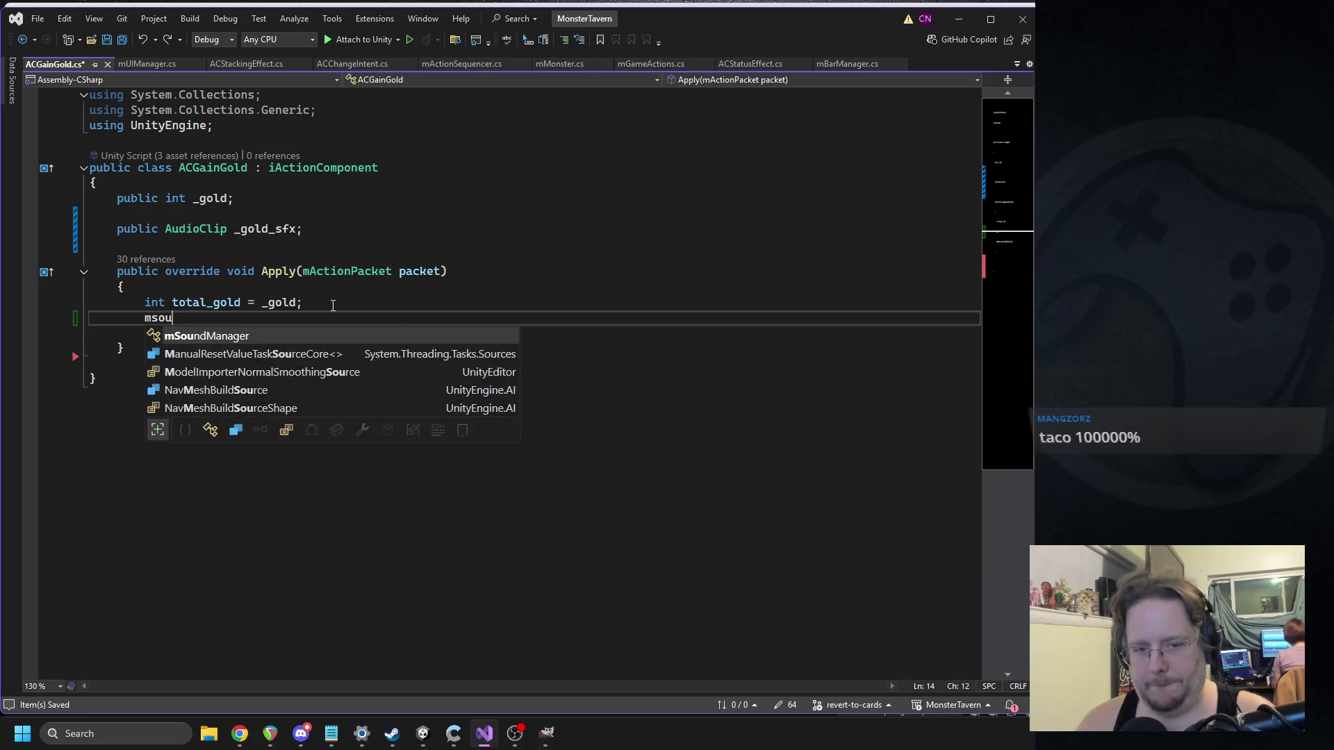
text(instance.g)
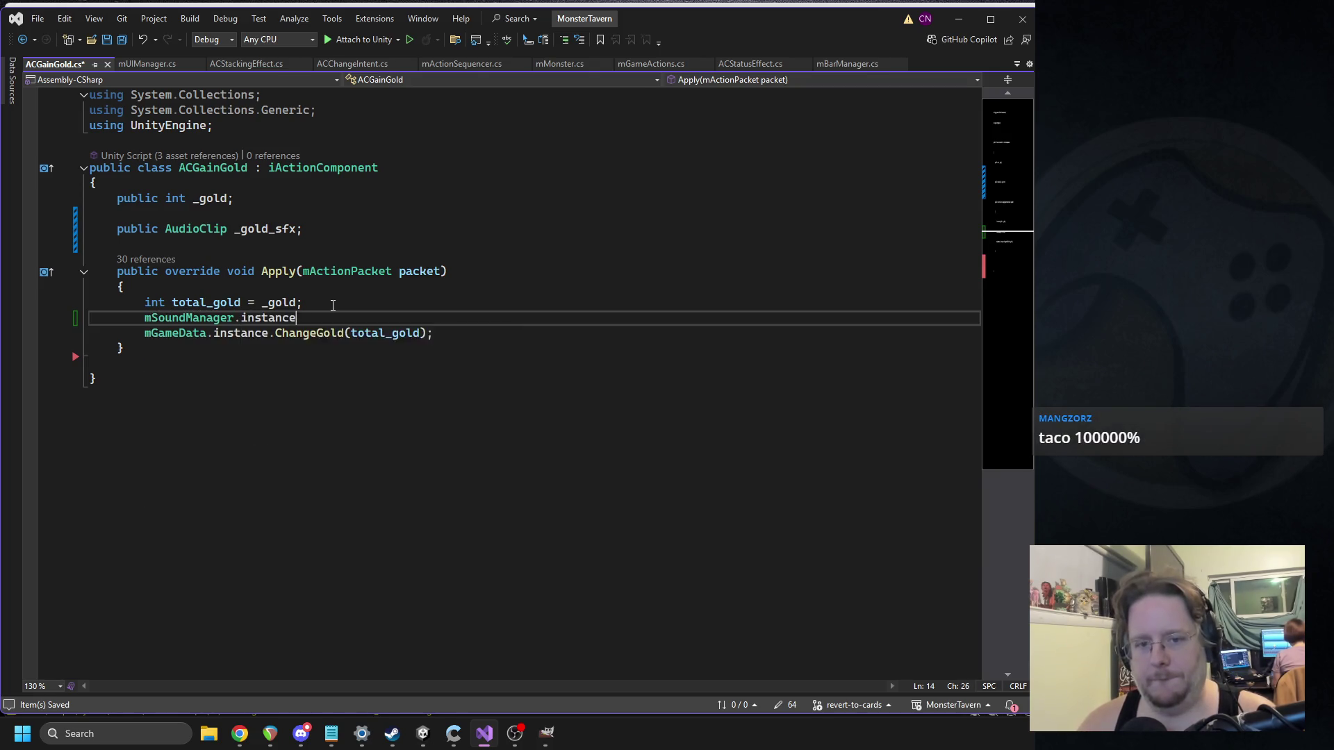
key(BackSpace)
text(playso)
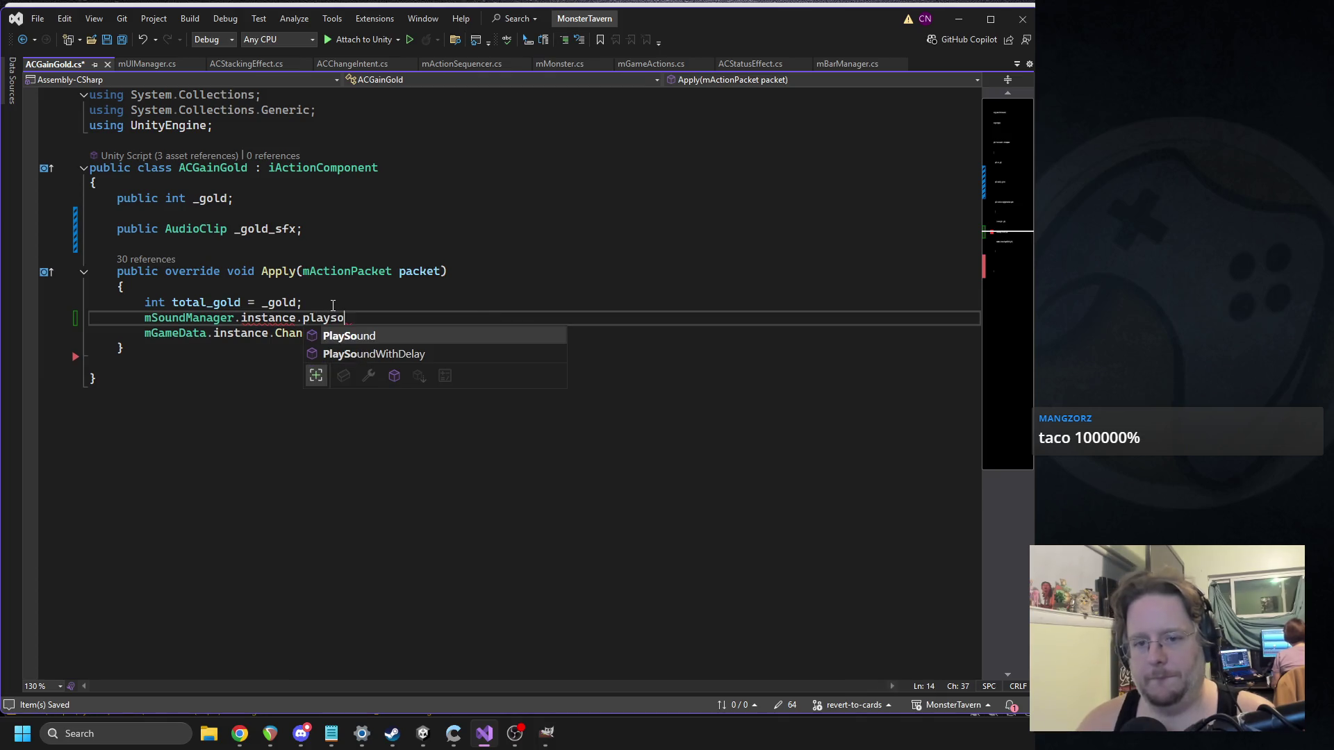
key(Tab)
text(()
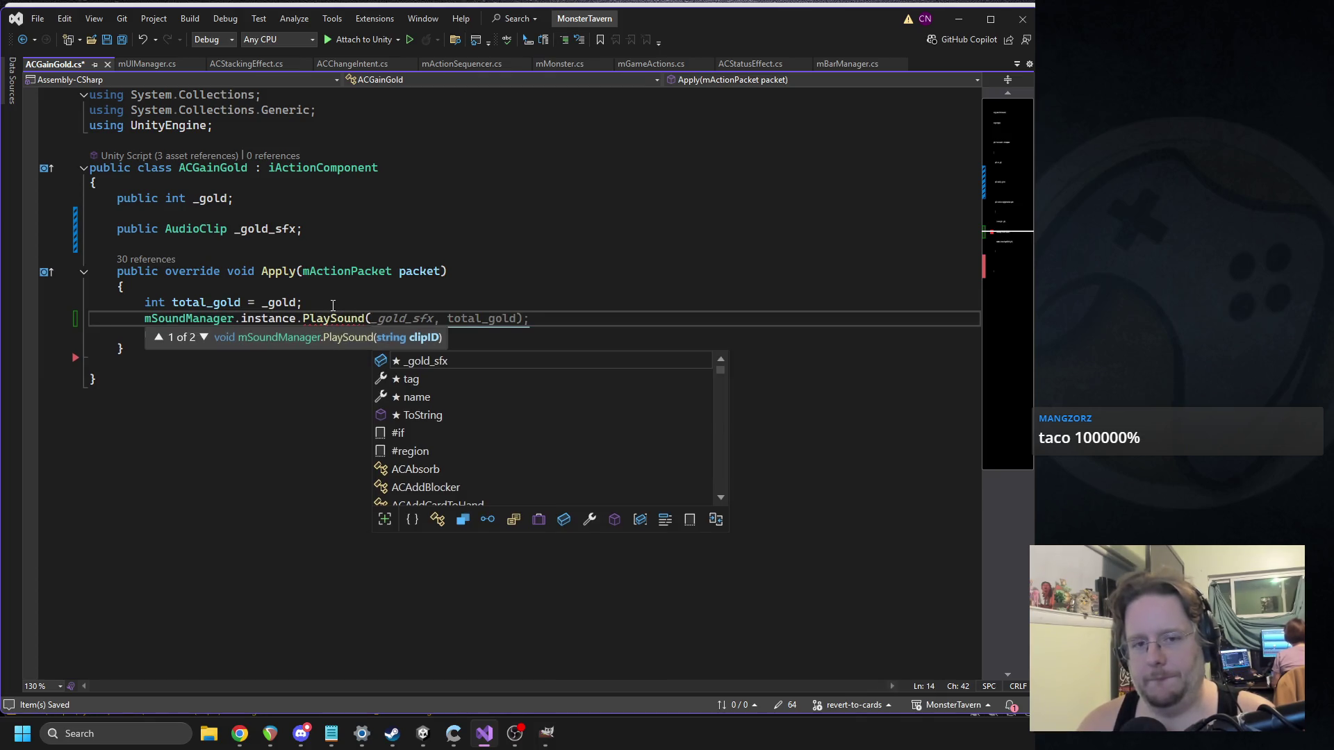
text(_gold)
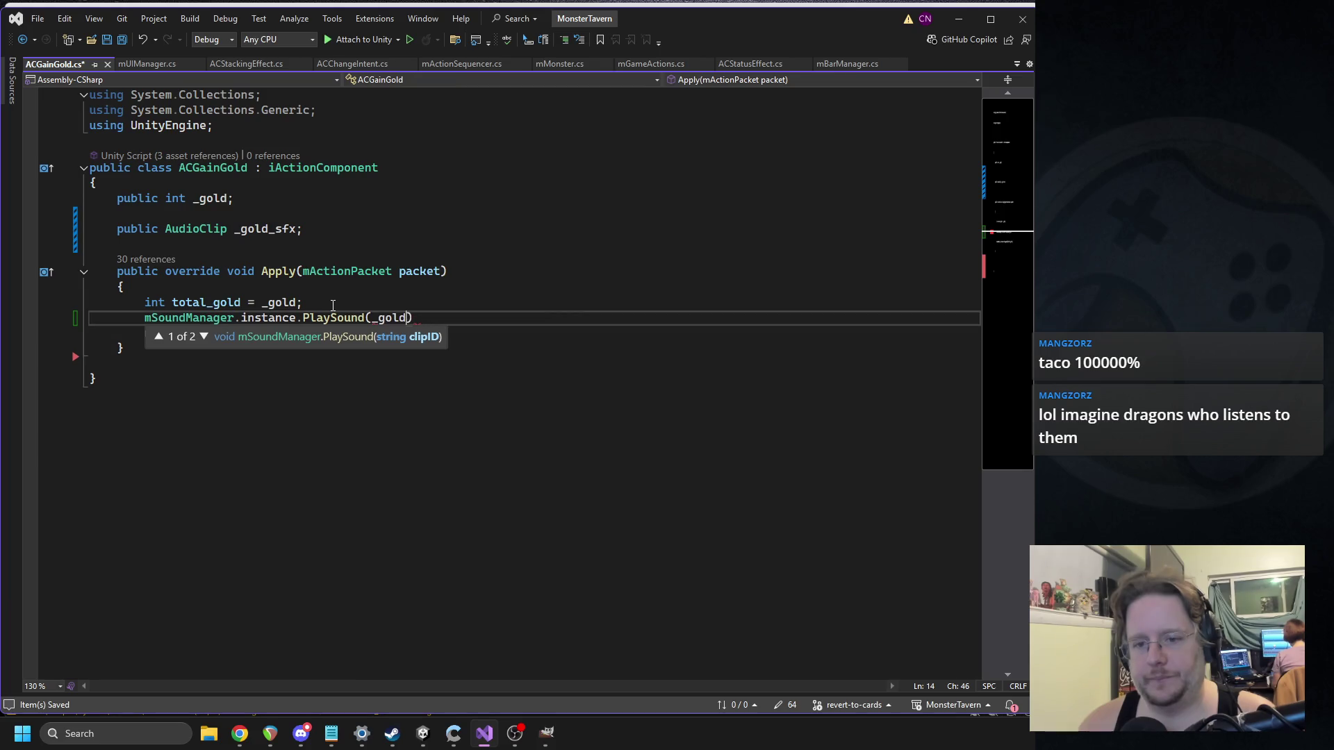
text(_sfx);)
Step: Insert an 'if (_gold_sfx != null)' check, fixing the doubled parenthesis
click(332, 306)
key(Return)
text(if)
key(Tab)
key(Tab)
text((_gold)
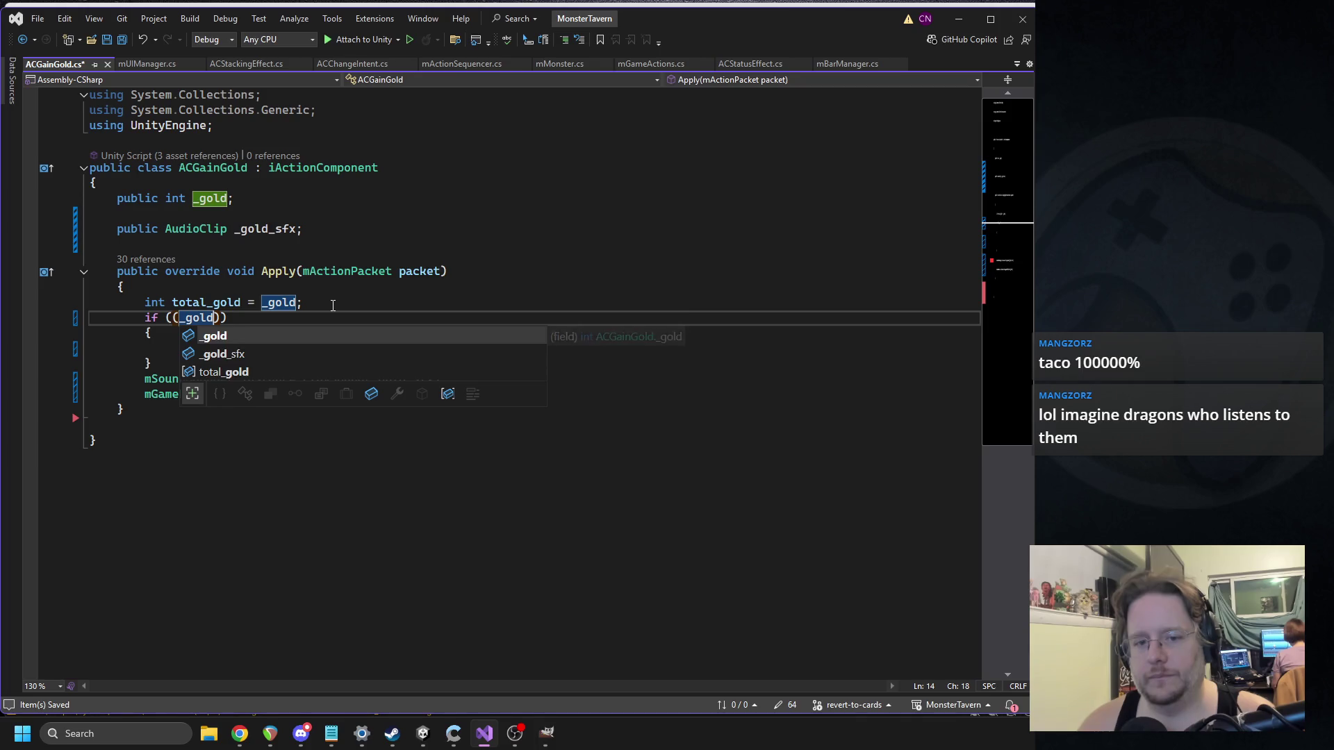
text(_sfx != )
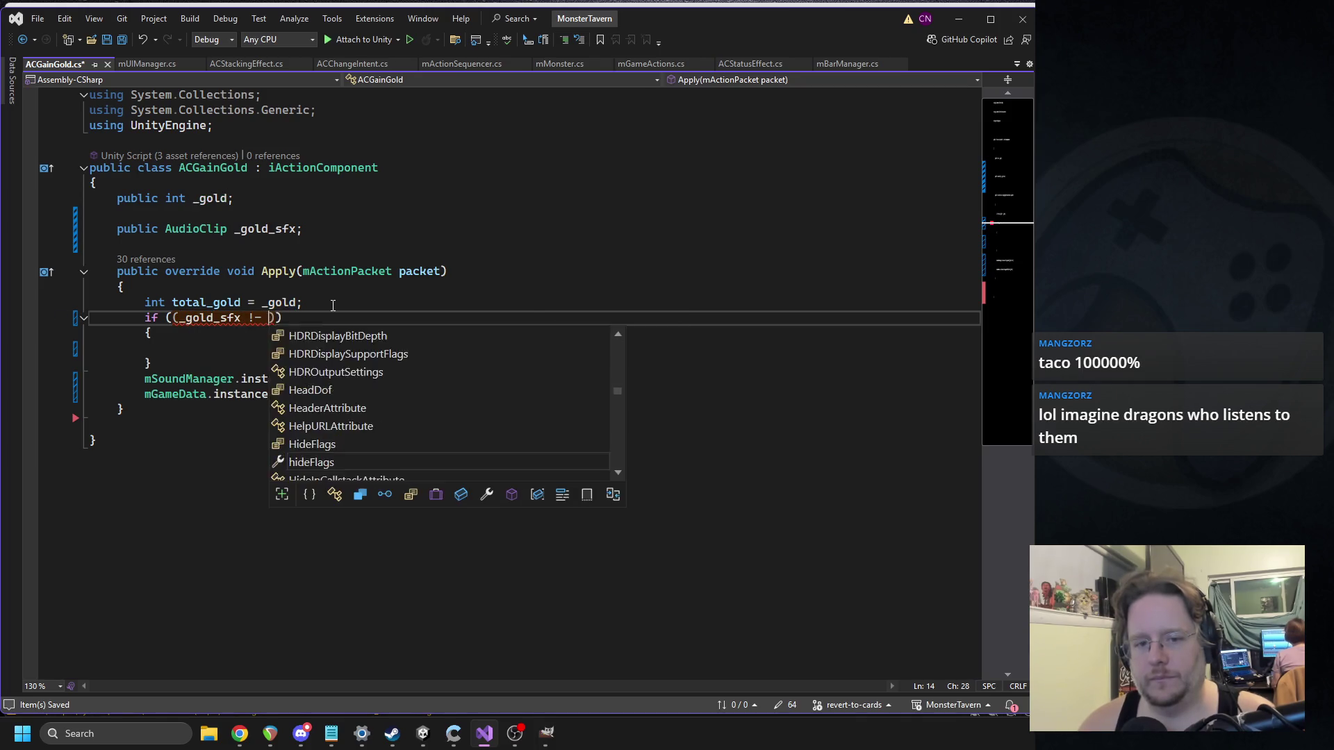
text(null))
drag(176, 356, 146, 317)
click(180, 318)
key(BackSpace)
Step: Remove the empty braces, indent the PlaySound call under the if, and save
drag(152, 363, 151, 335)
key(BackSpace)
key(BackSpace)
key(Tab)
key(ctrl+s)
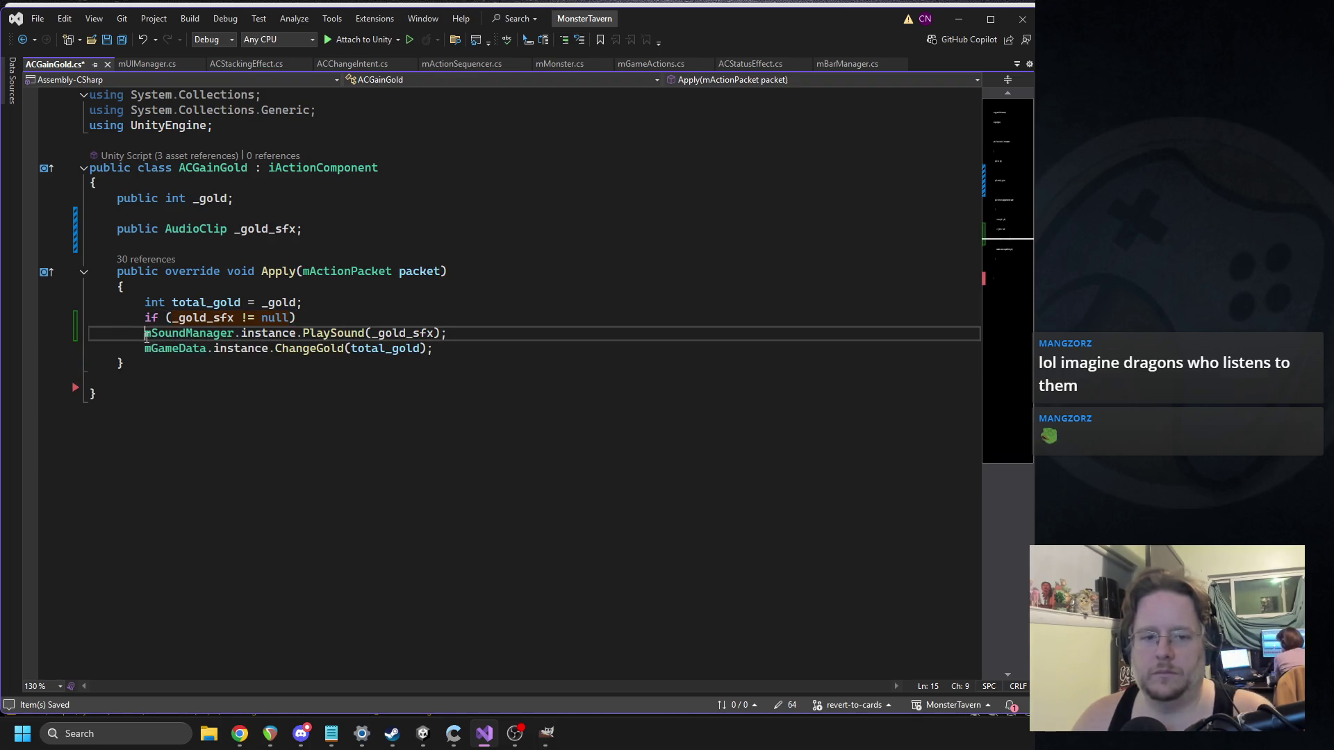
click(432, 295)
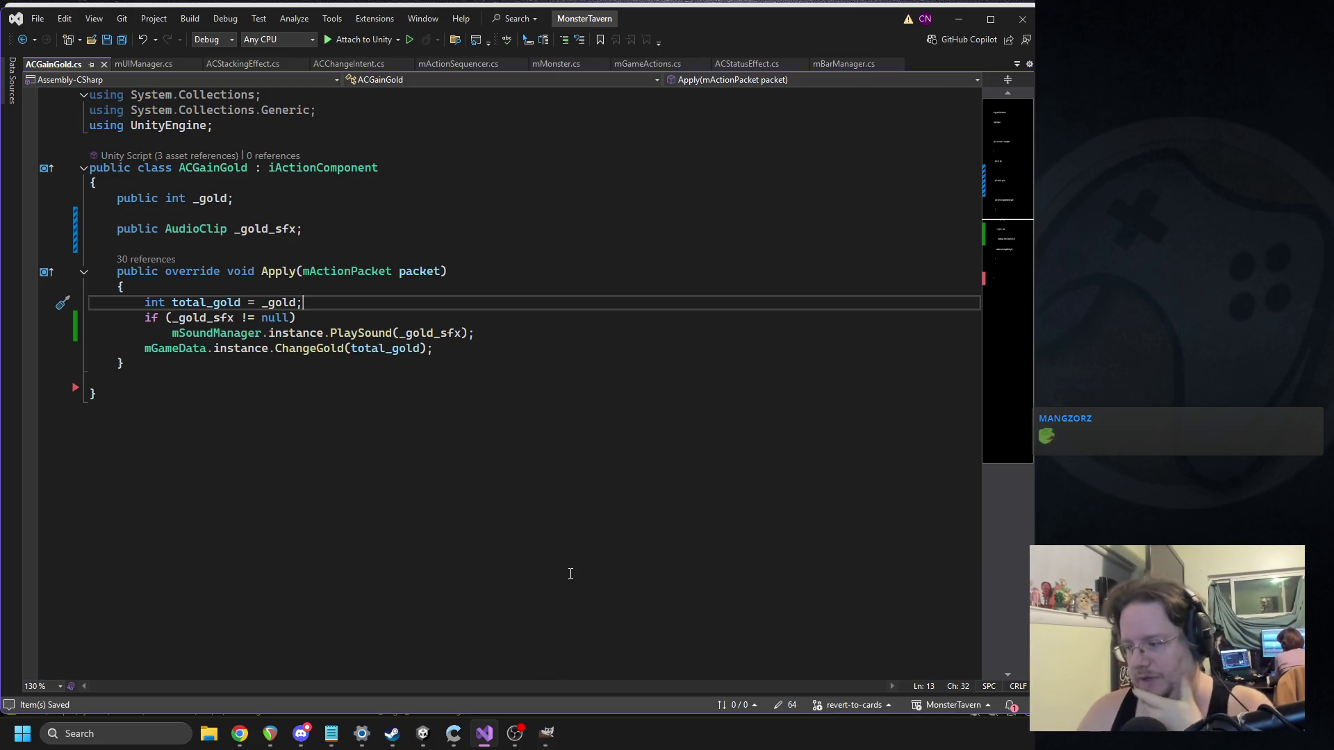
click(425, 735)
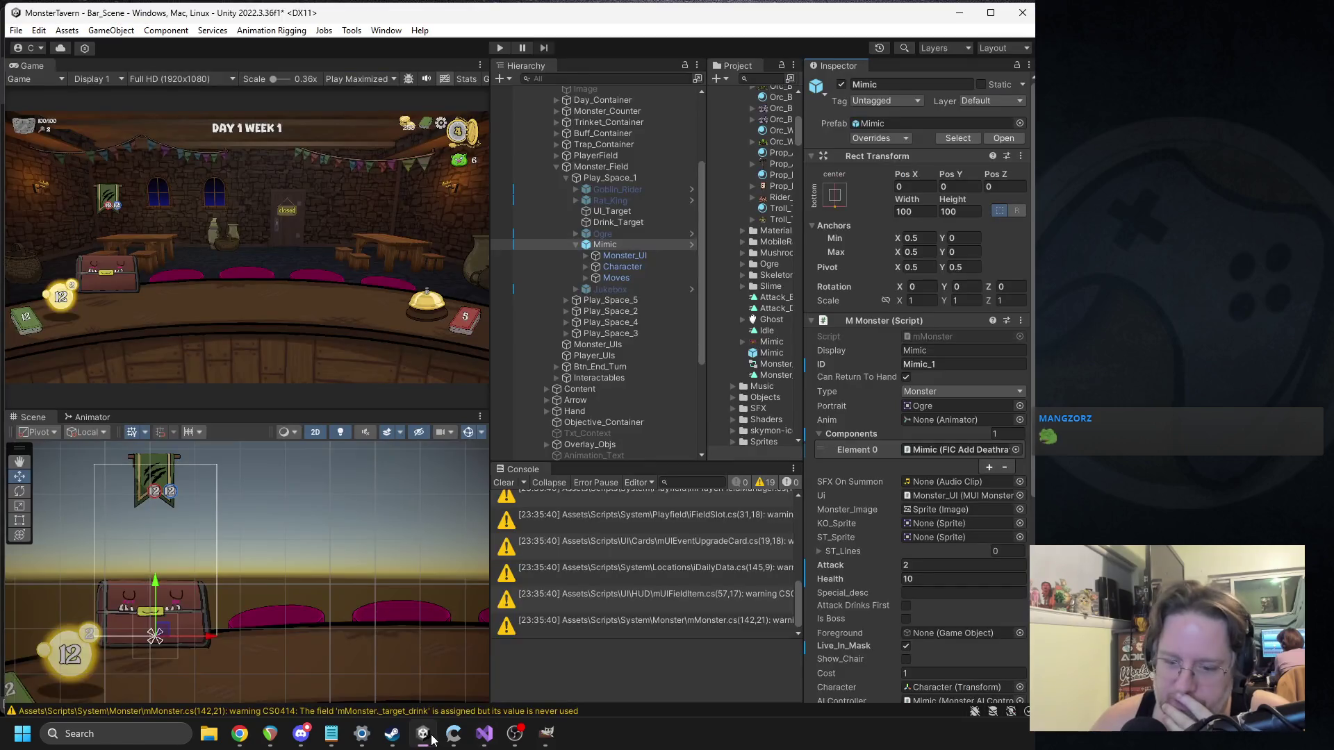
Step: Assign Coins1 to the Gold_sfx field and play the clip to preview it
scroll(986, 491, down, 3)
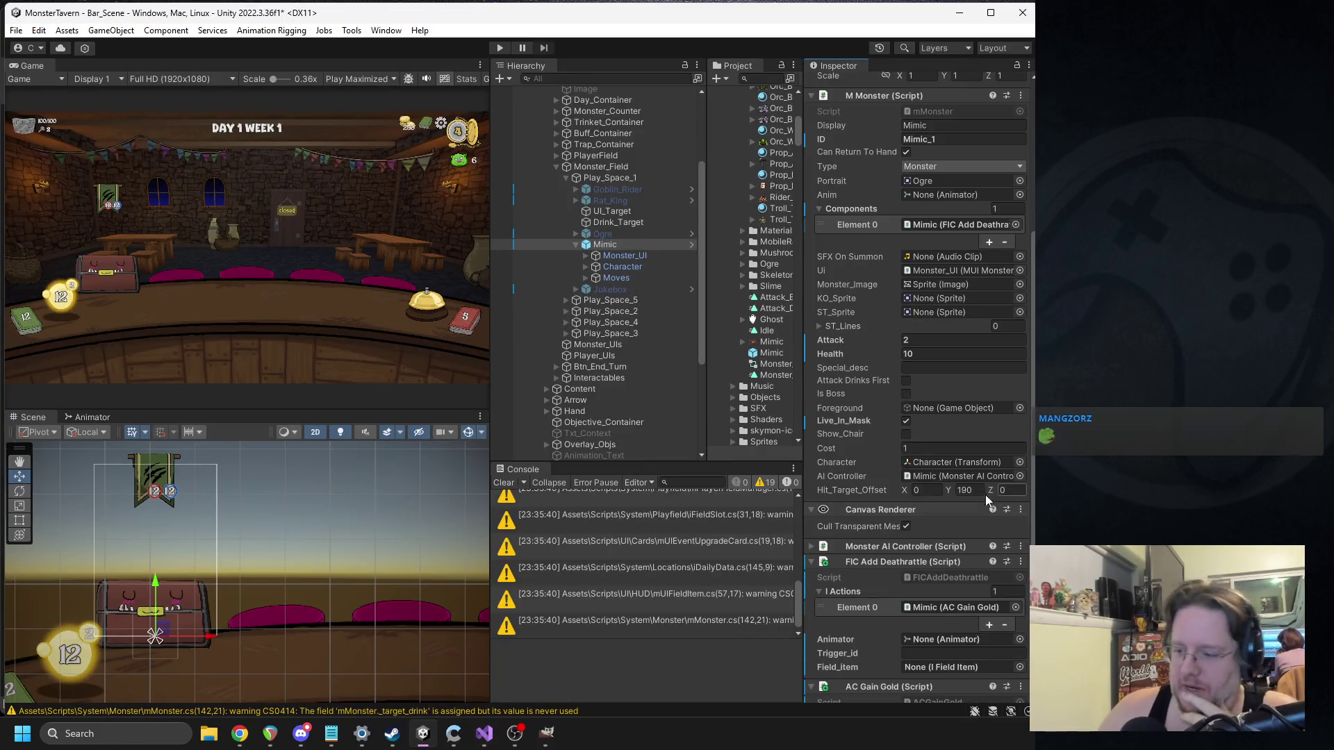
scroll(971, 490, down, 1)
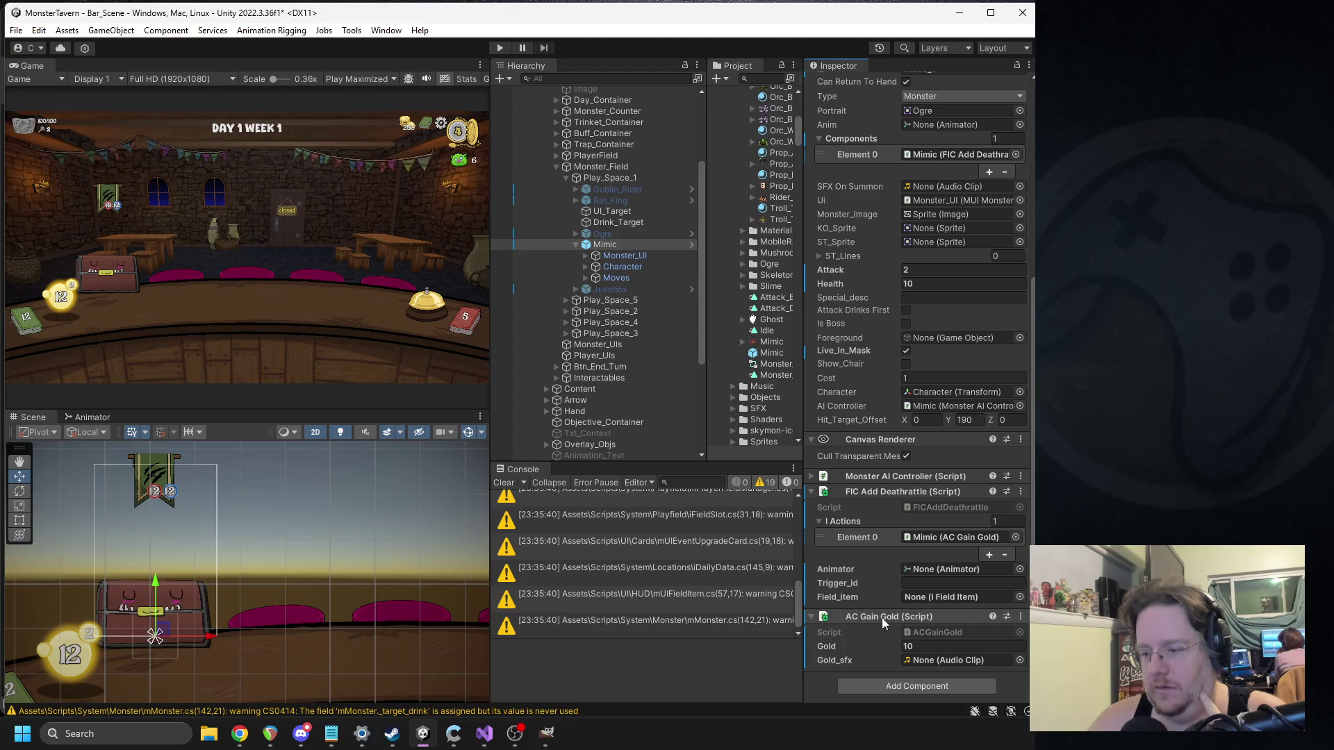
click(1019, 660)
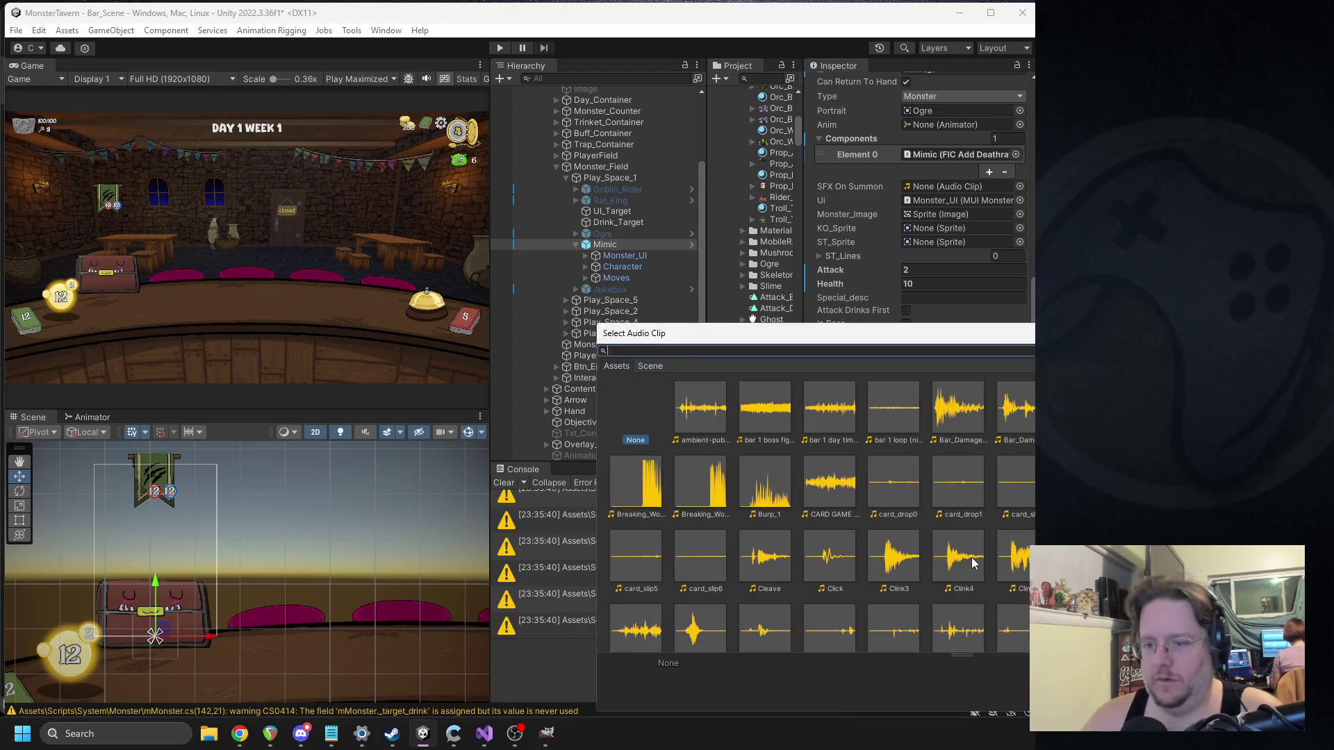
text(gold)
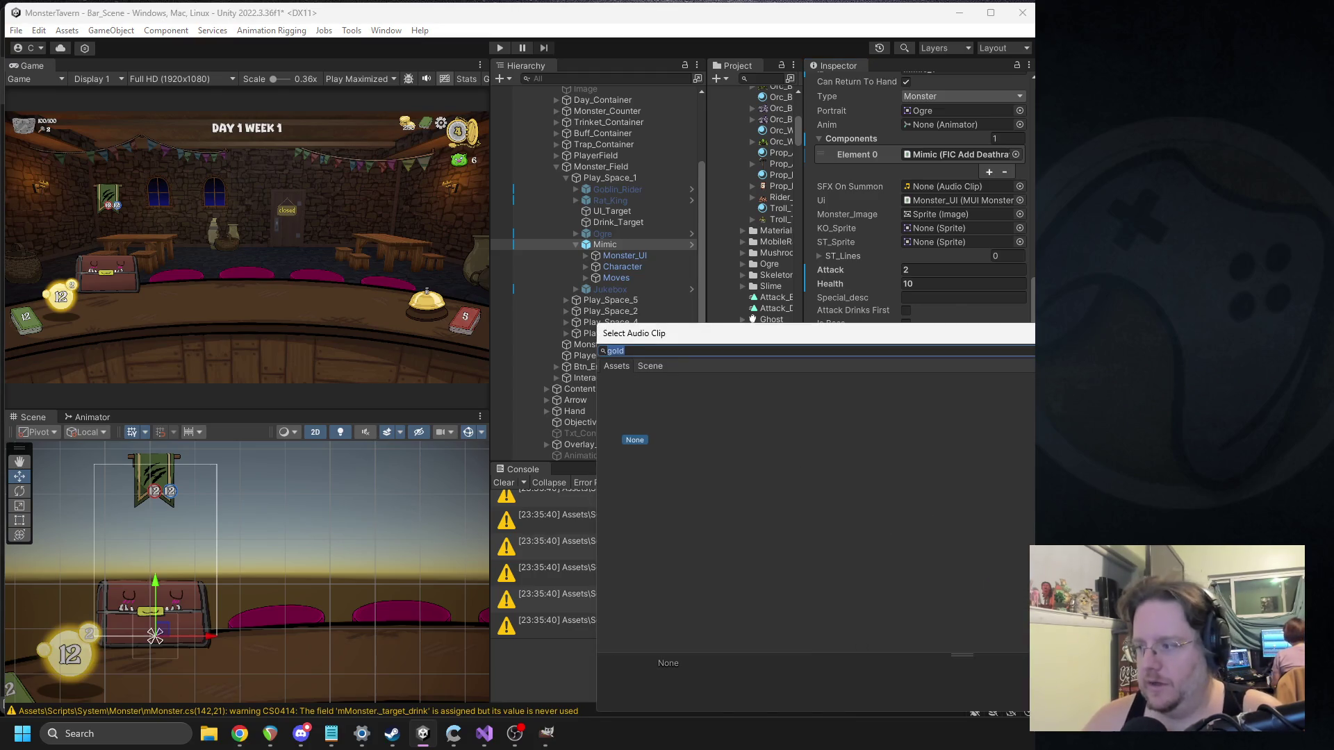
key(Escape)
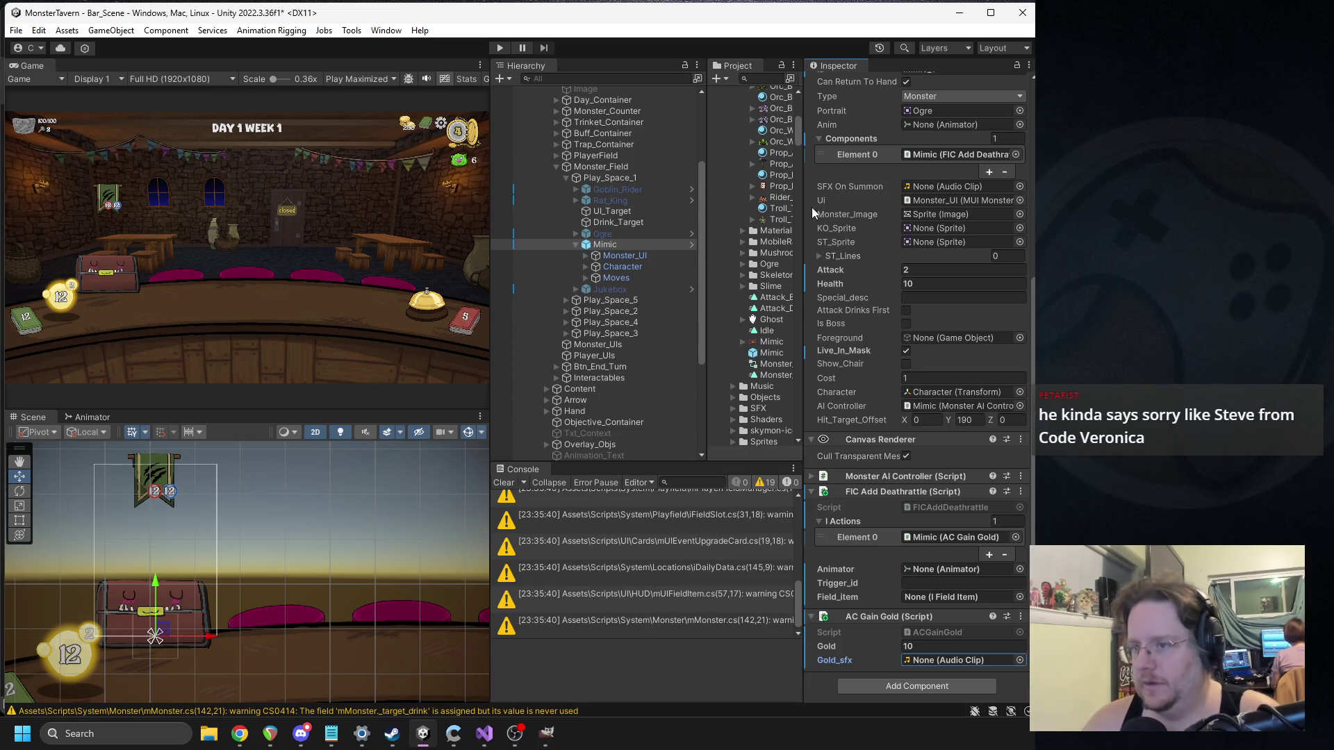
click(1020, 660)
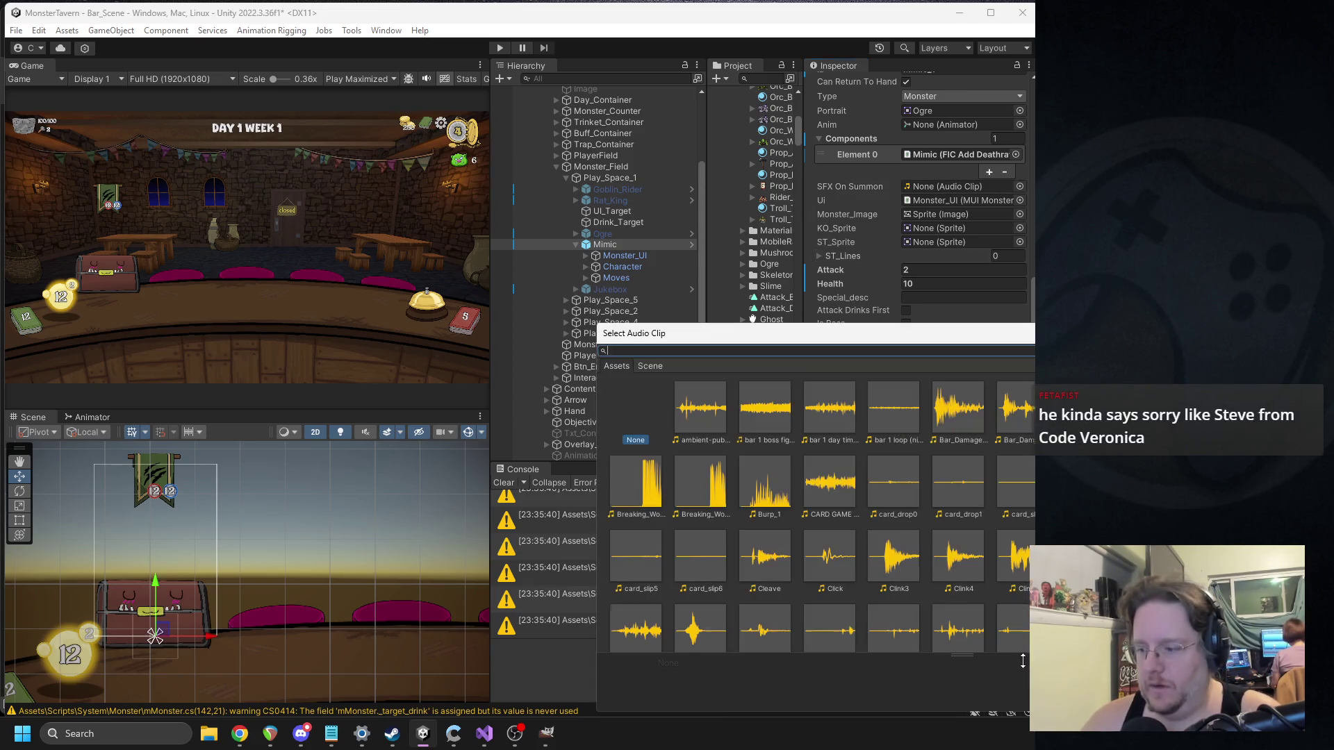
text(coibnn)
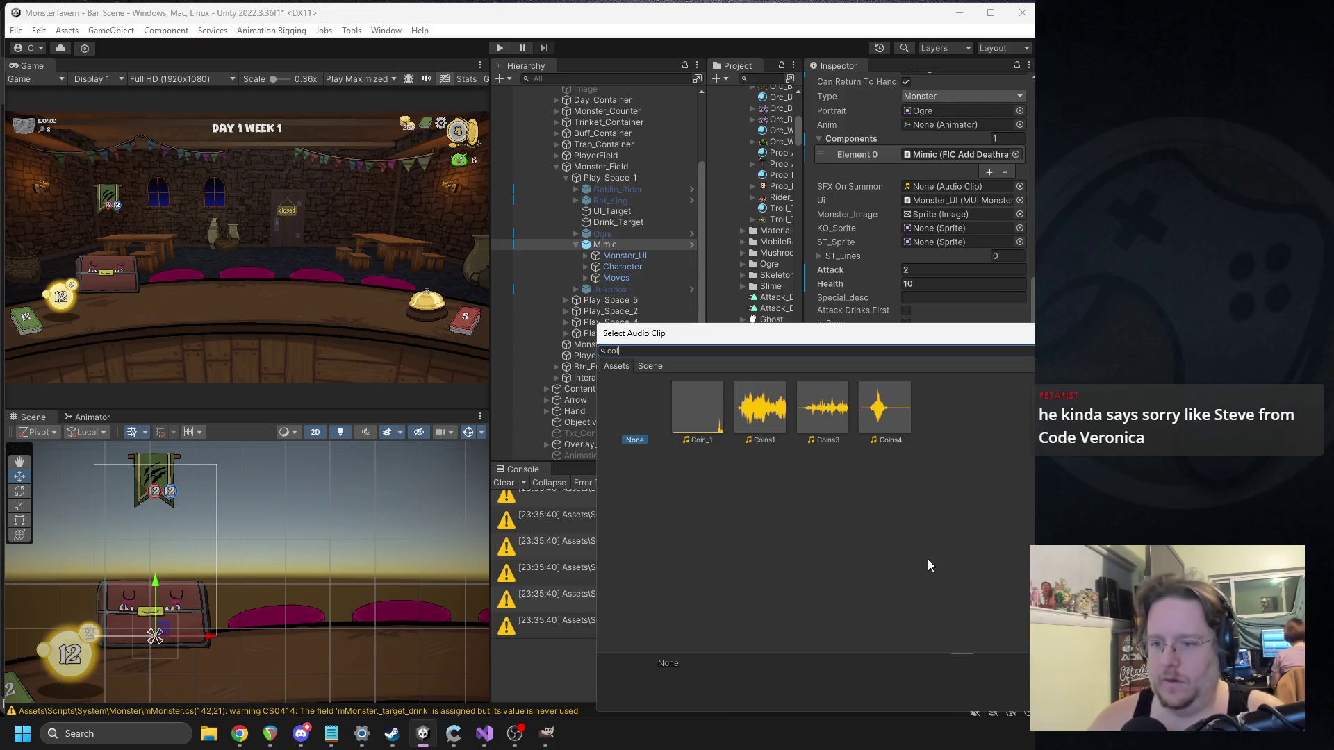
double_click(746, 417)
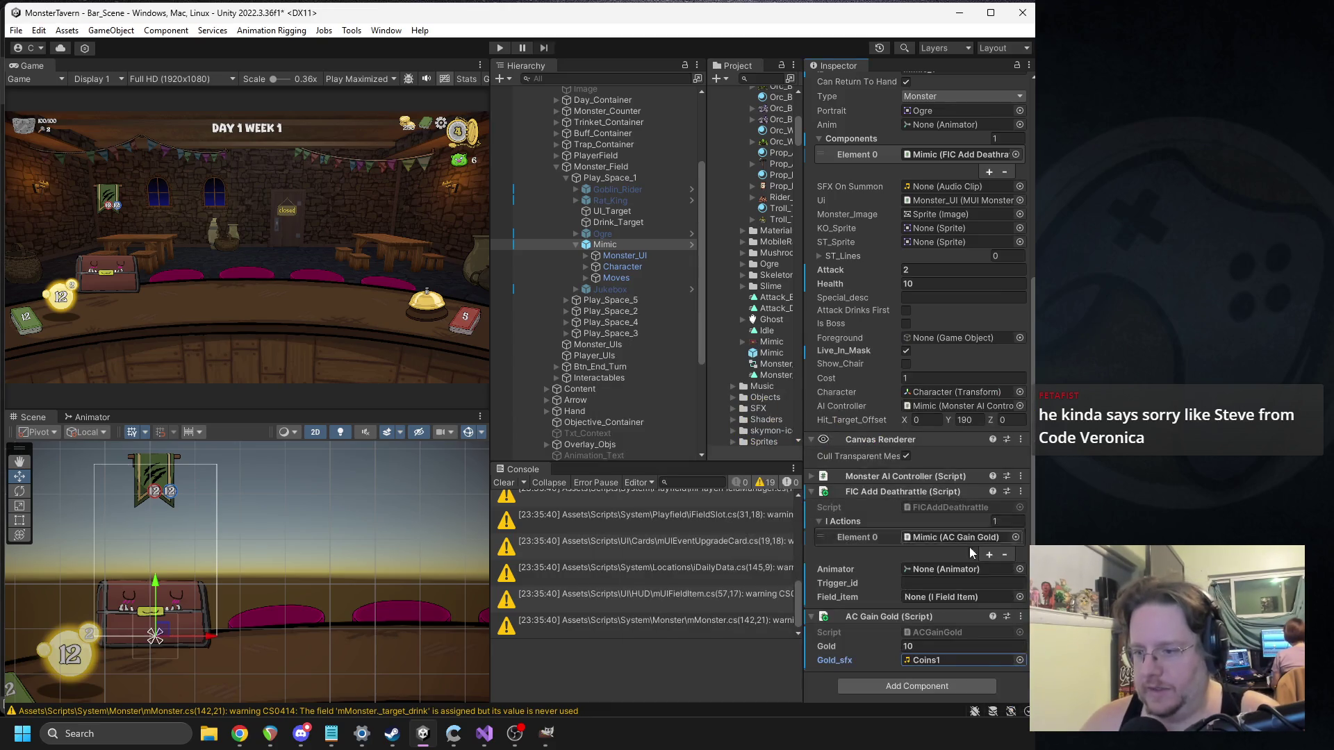
double_click(945, 660)
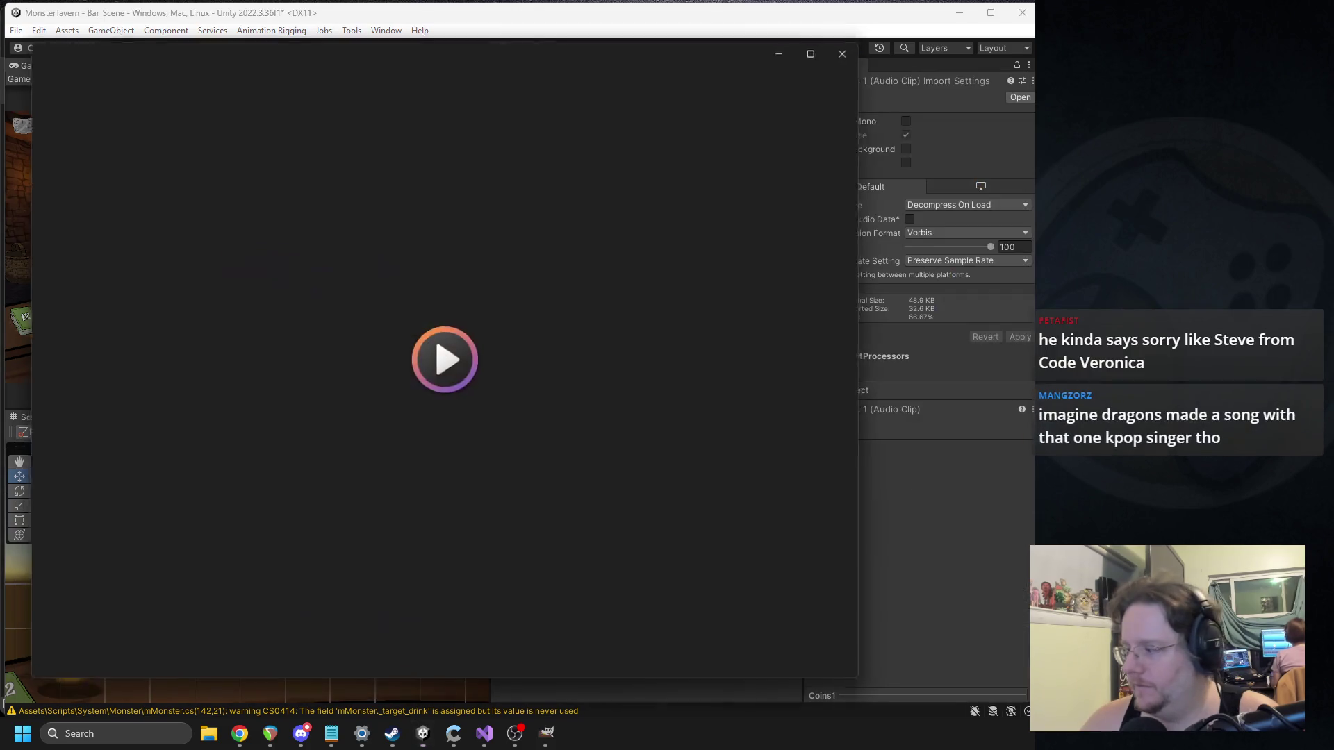
click(845, 57)
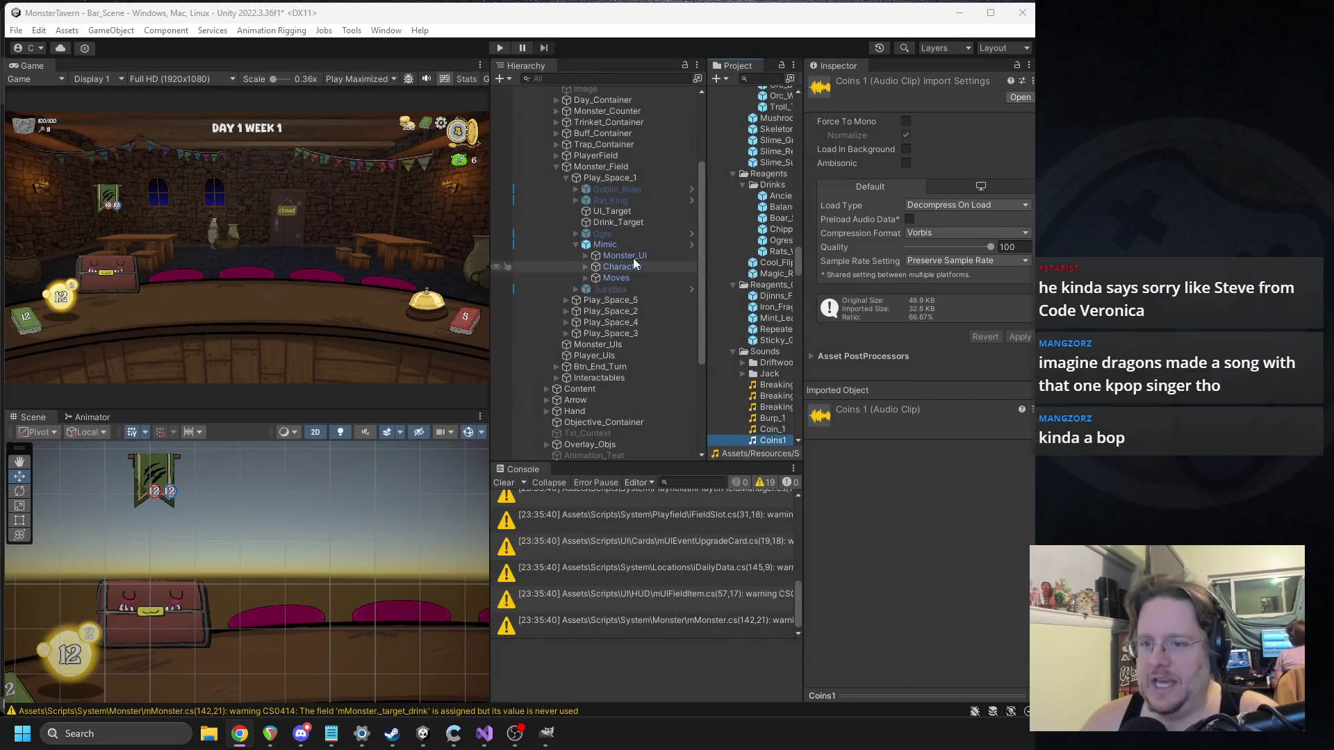
Step: Rename the Mimic object in the Hierarchy to Mimic_1
click(619, 244)
scroll(943, 449, down, 5)
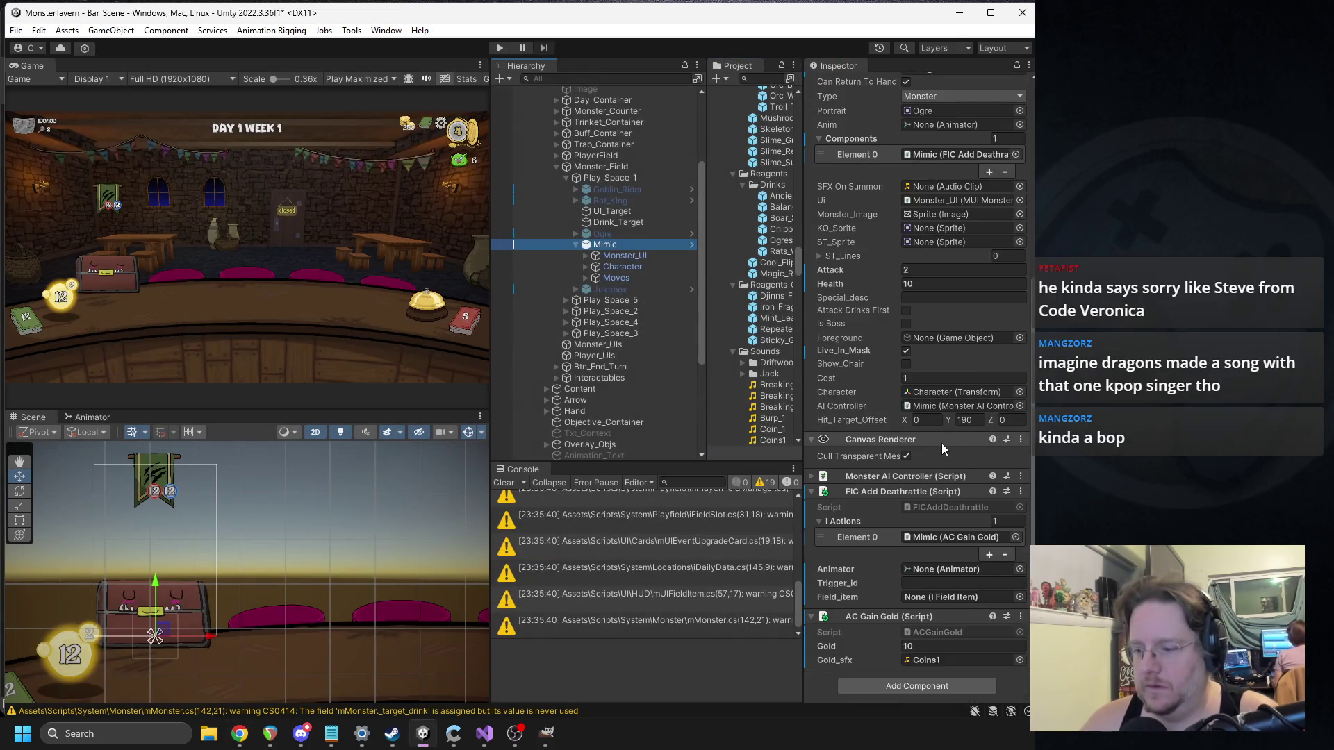
scroll(903, 278, up, 5)
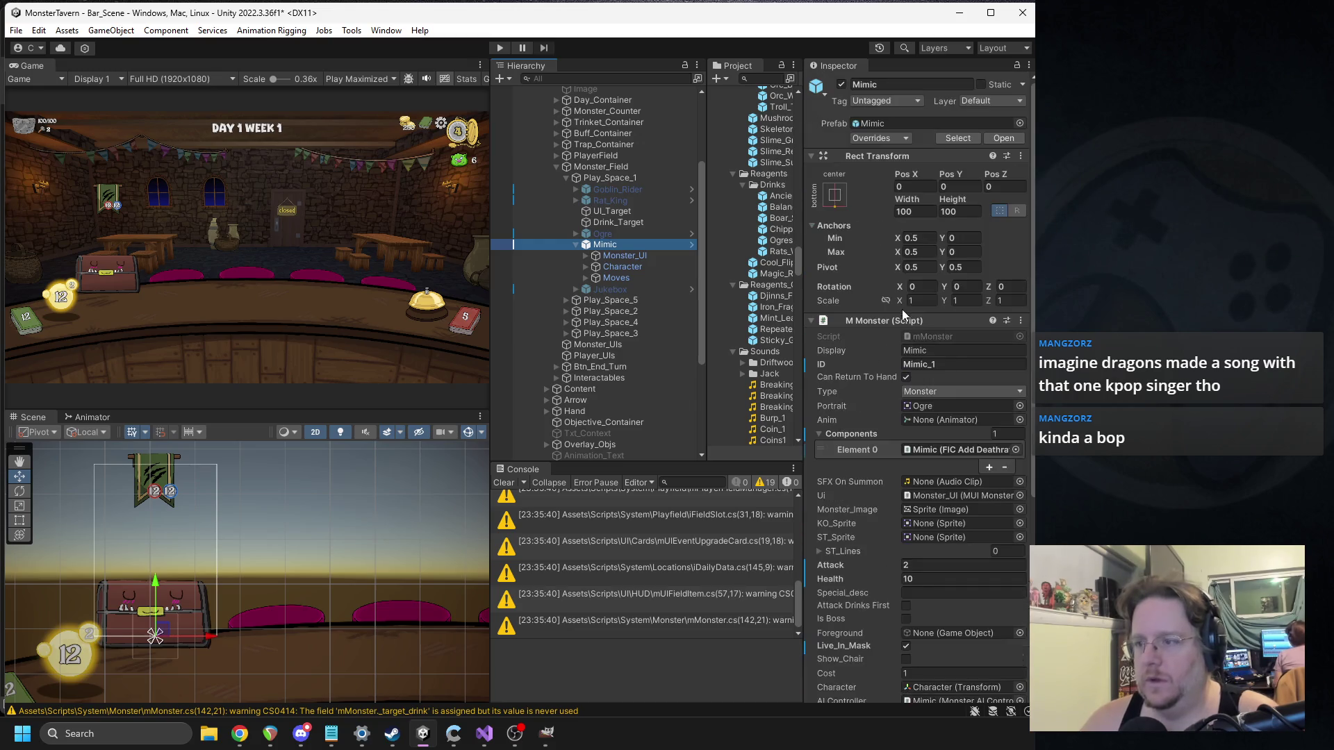
click(876, 137)
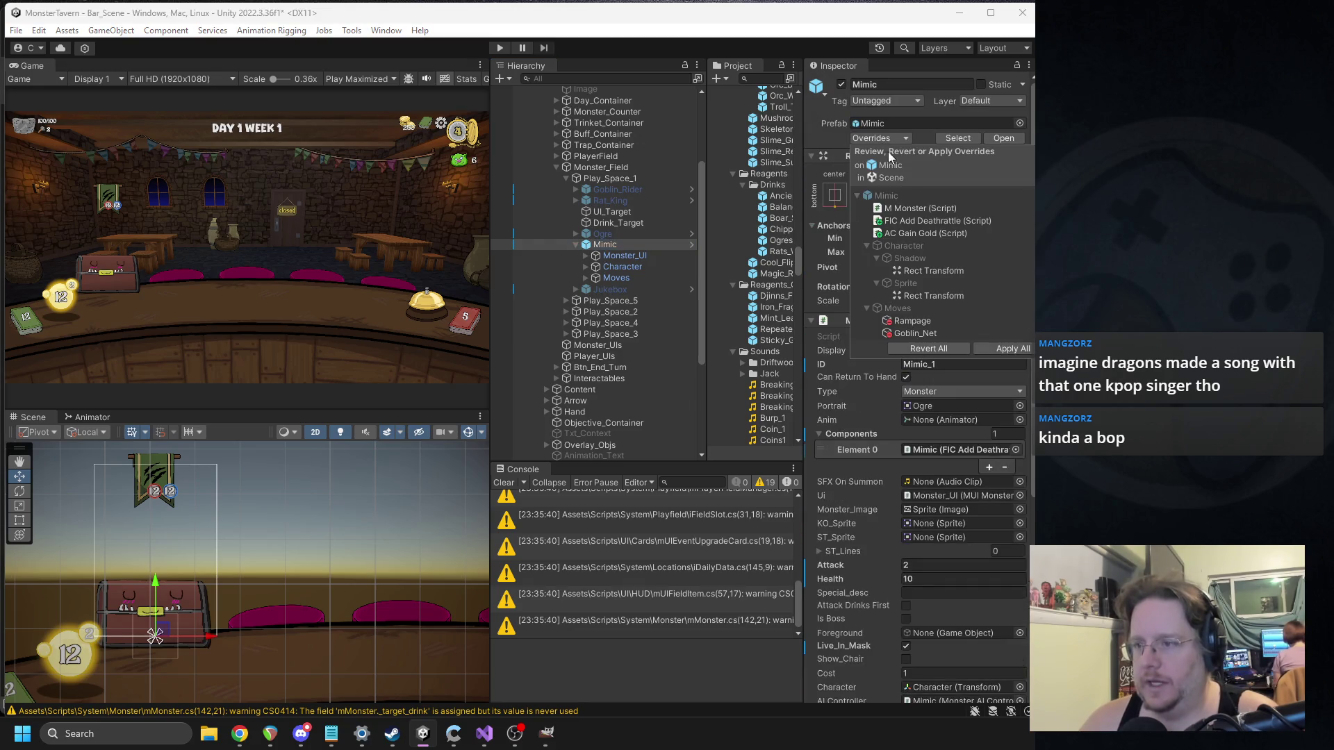
click(618, 254)
click(625, 245)
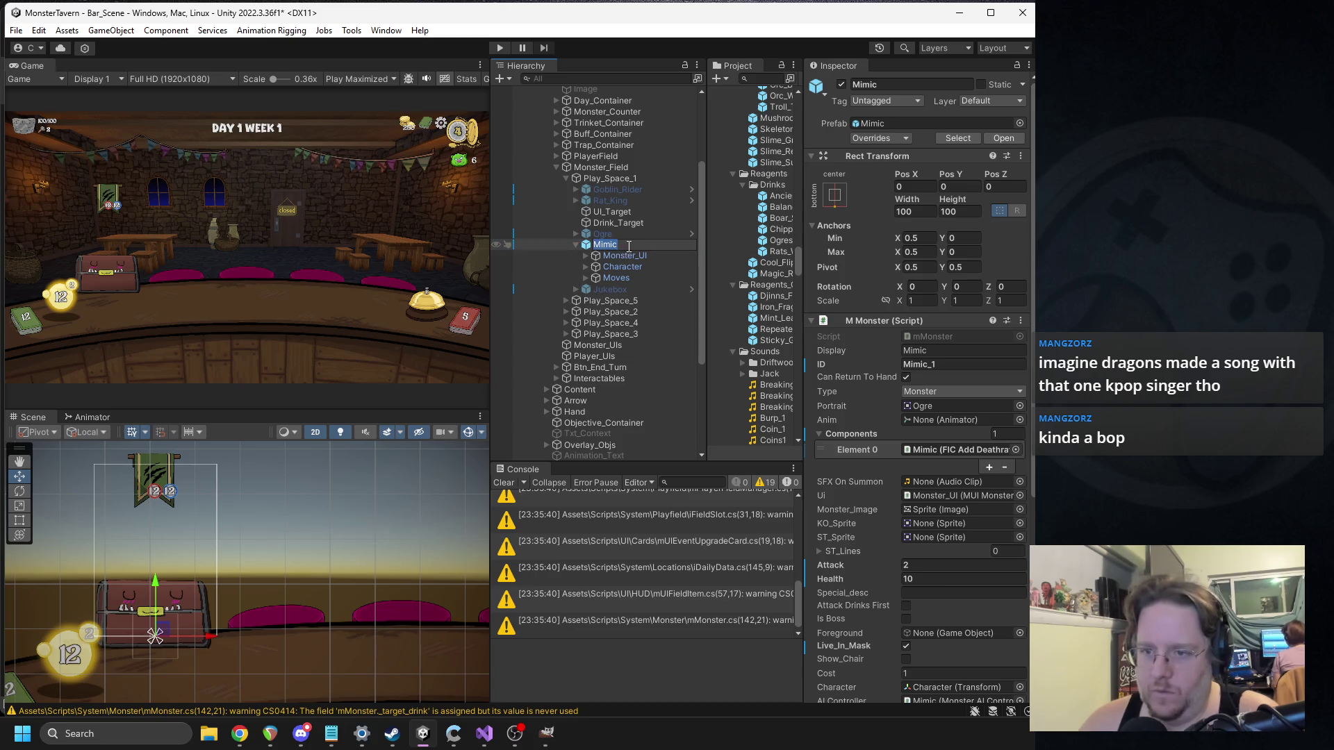
key(End)
text(_1)
key(Return)
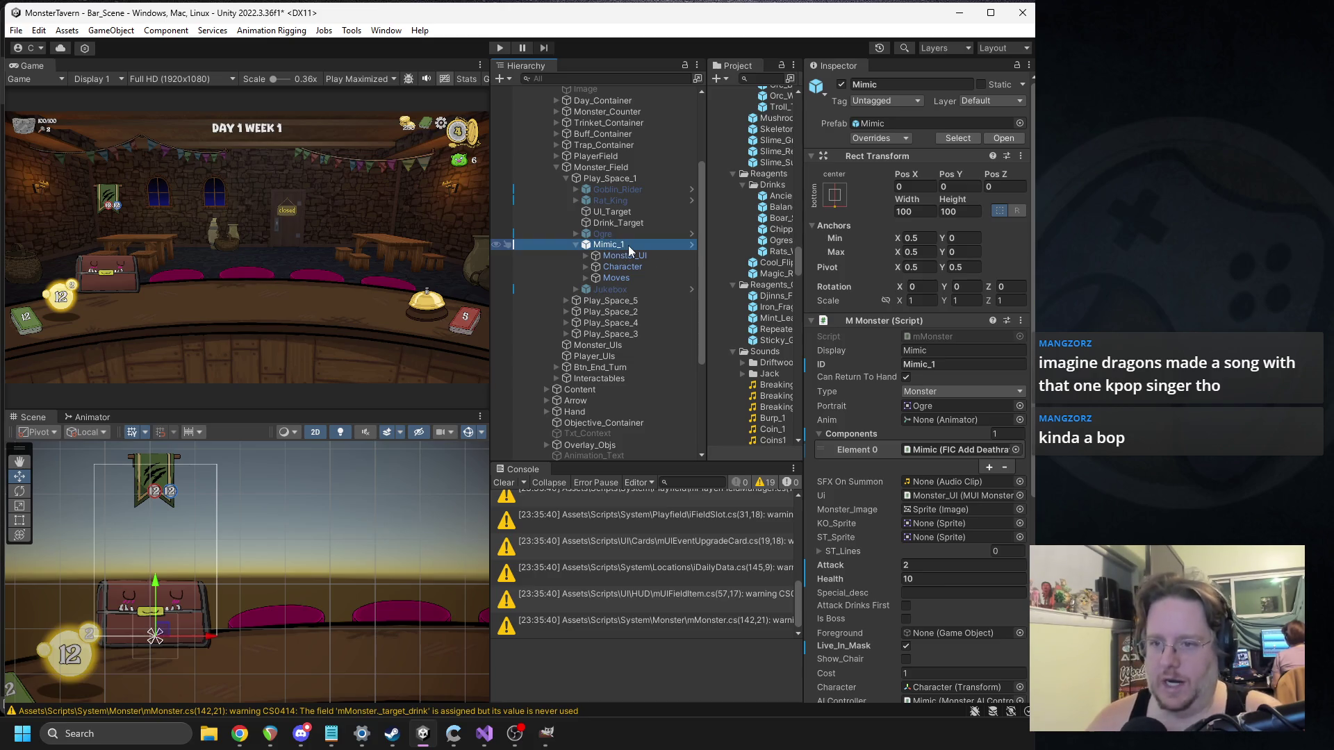
Step: Apply all overrides to the Mimic prefab and deactivate Mimic_1 in the scene
click(878, 137)
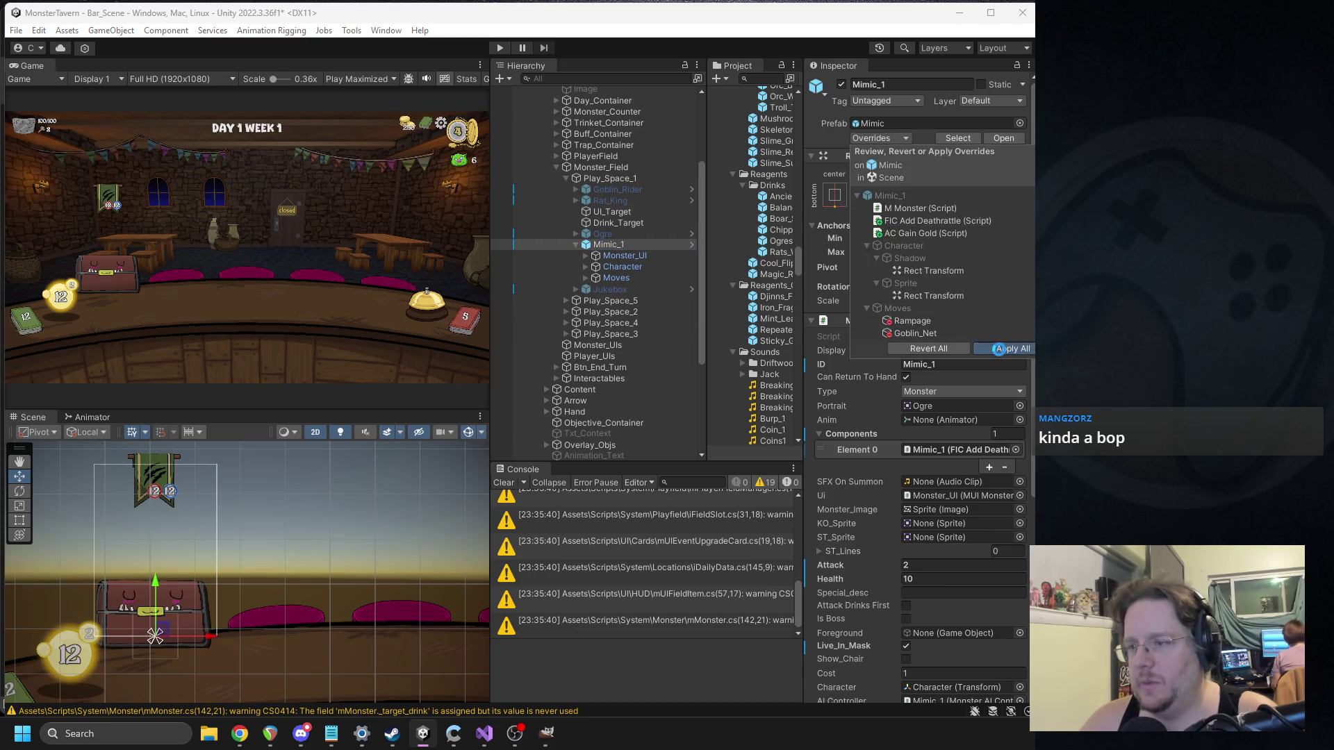
click(845, 93)
click(842, 85)
click(576, 245)
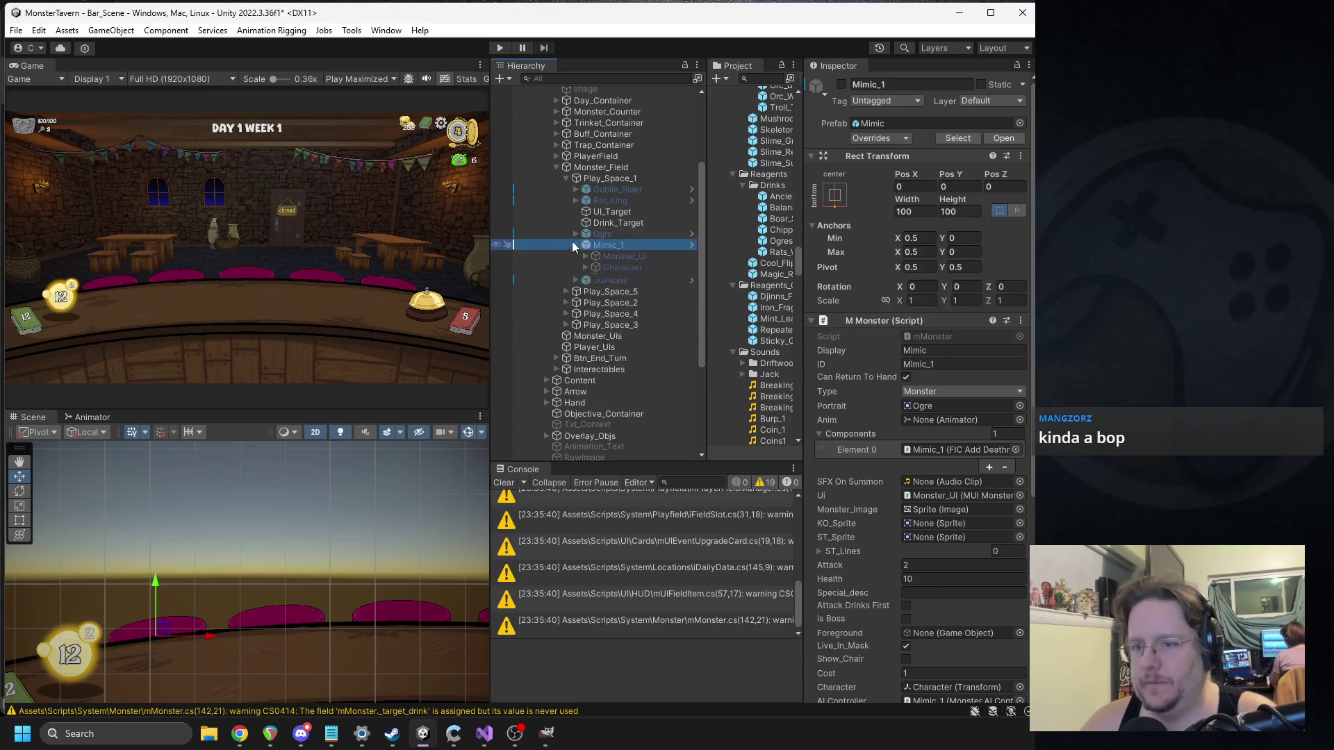
click(556, 167)
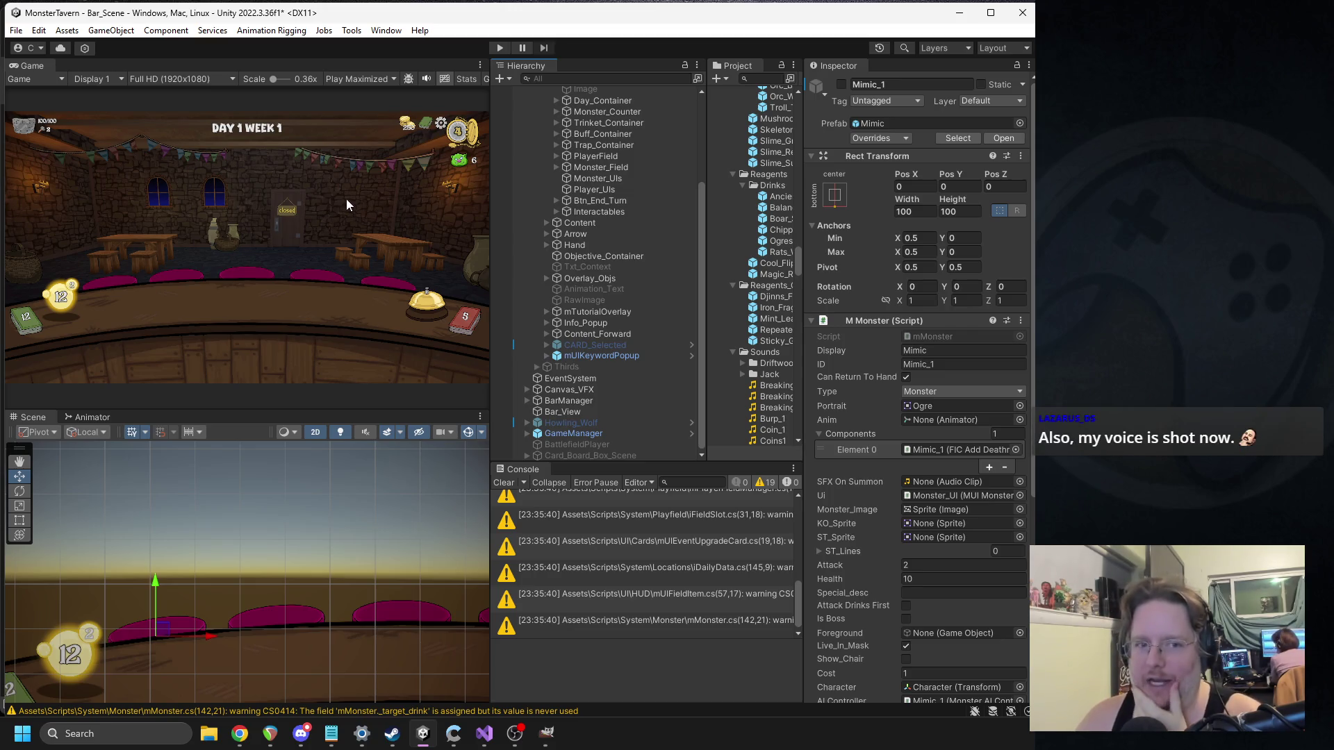
Step: Widen the hierarchy panel and collapse the HUD and Canvas branches
drag(803, 289, 816, 310)
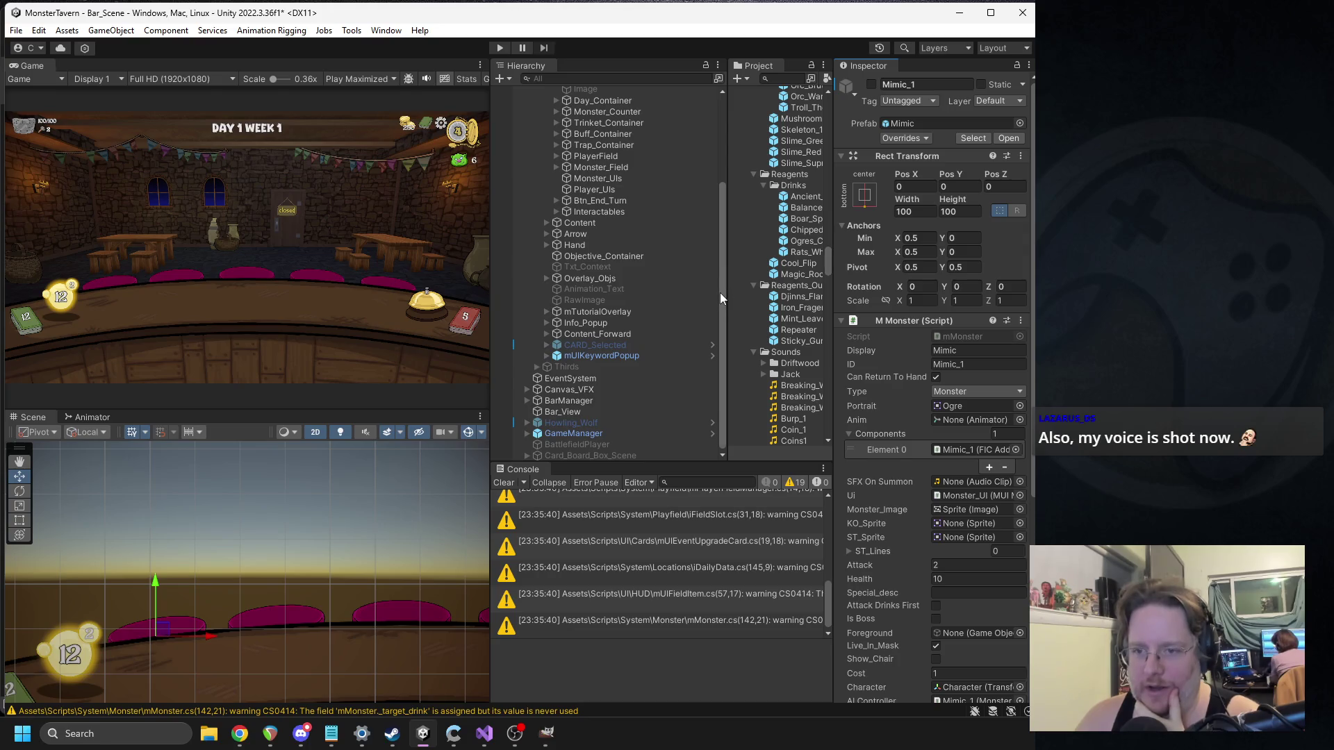
drag(728, 298, 732, 299)
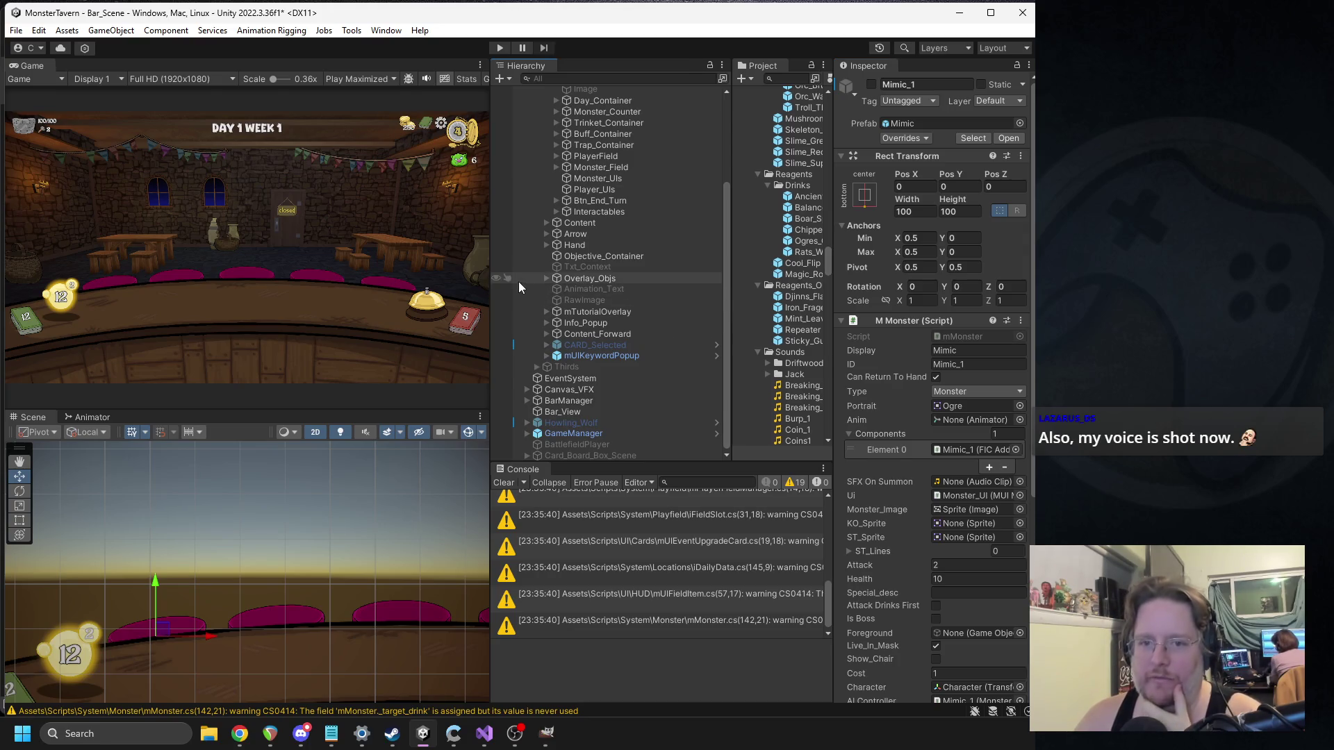
drag(491, 287, 472, 287)
scroll(588, 209, up, 3)
click(528, 159)
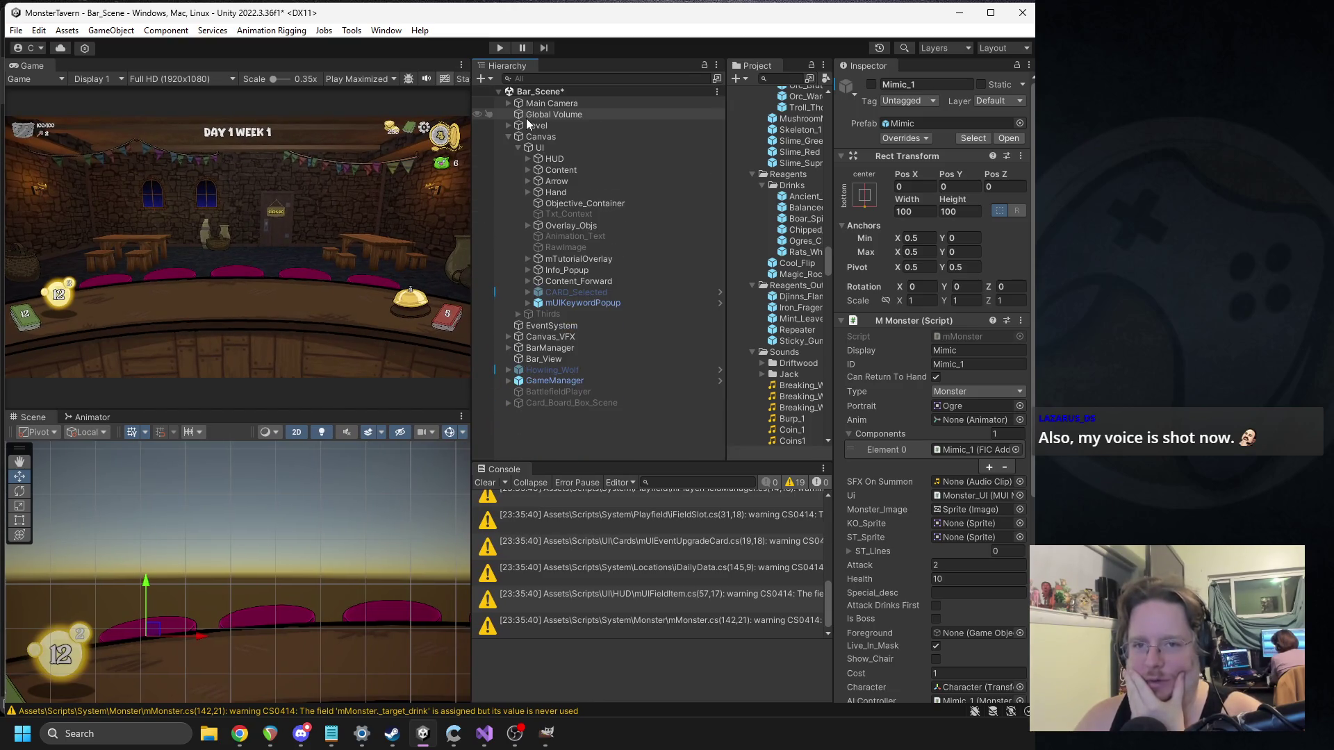
click(508, 136)
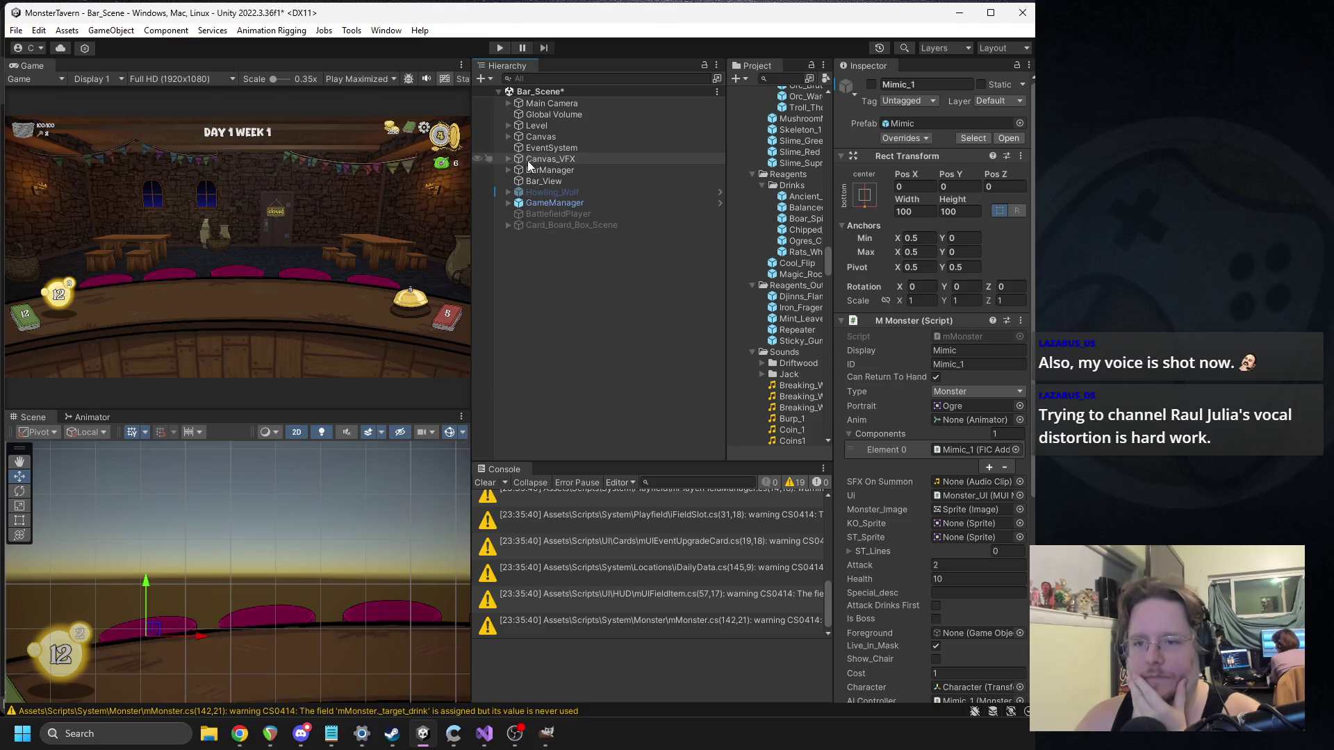
Step: Open the Howling_Wolf prefab, select Week_1 and open its M Week script for editing
click(550, 192)
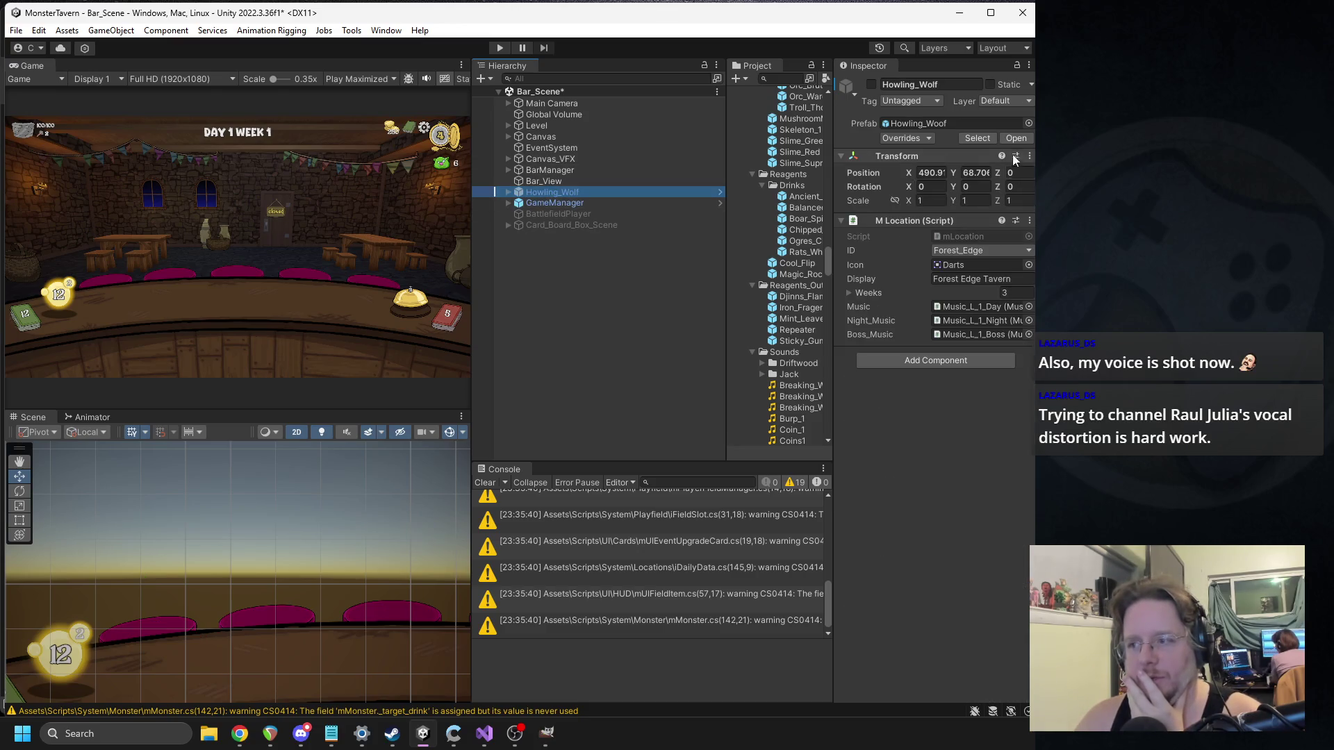
click(1015, 137)
click(550, 120)
right_click(911, 185)
click(973, 354)
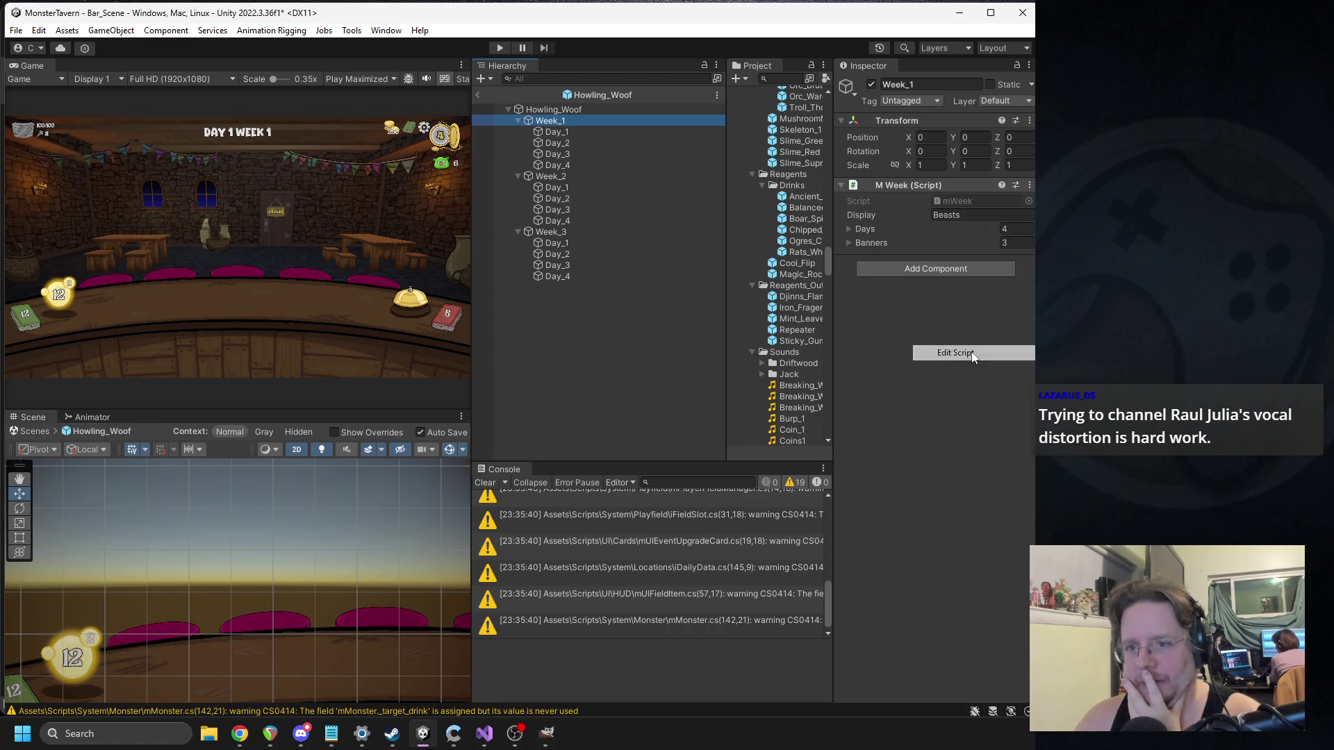
click(497, 231)
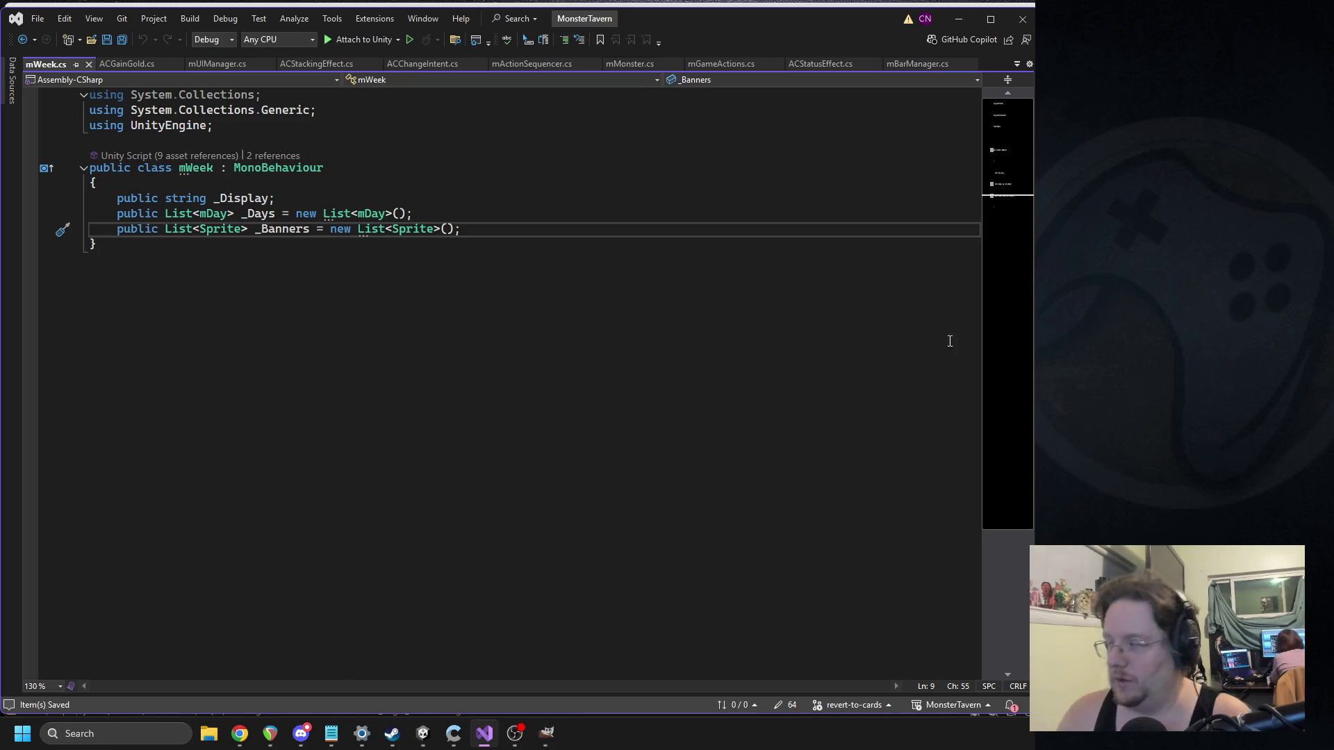
Step: Look over mWeek.cs, close its tab, and return to the Unity editor
key(alt+Tab)
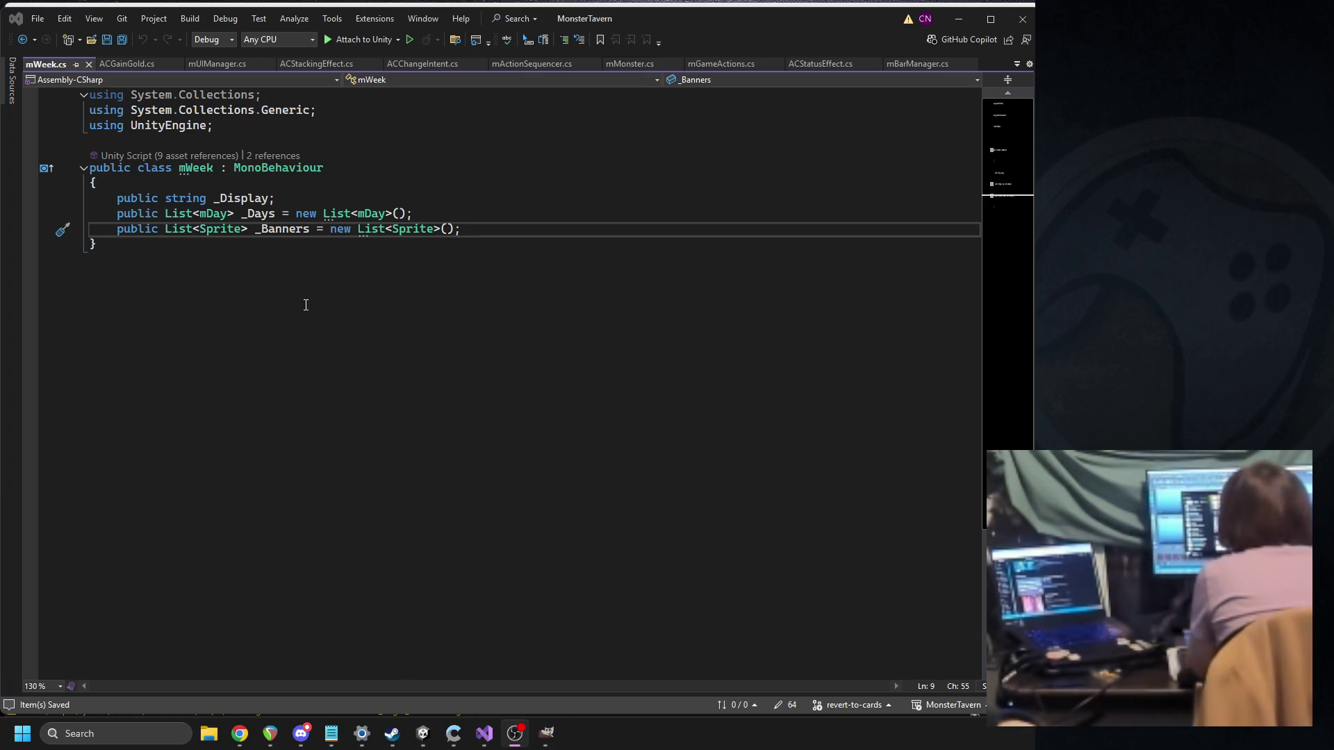
click(88, 64)
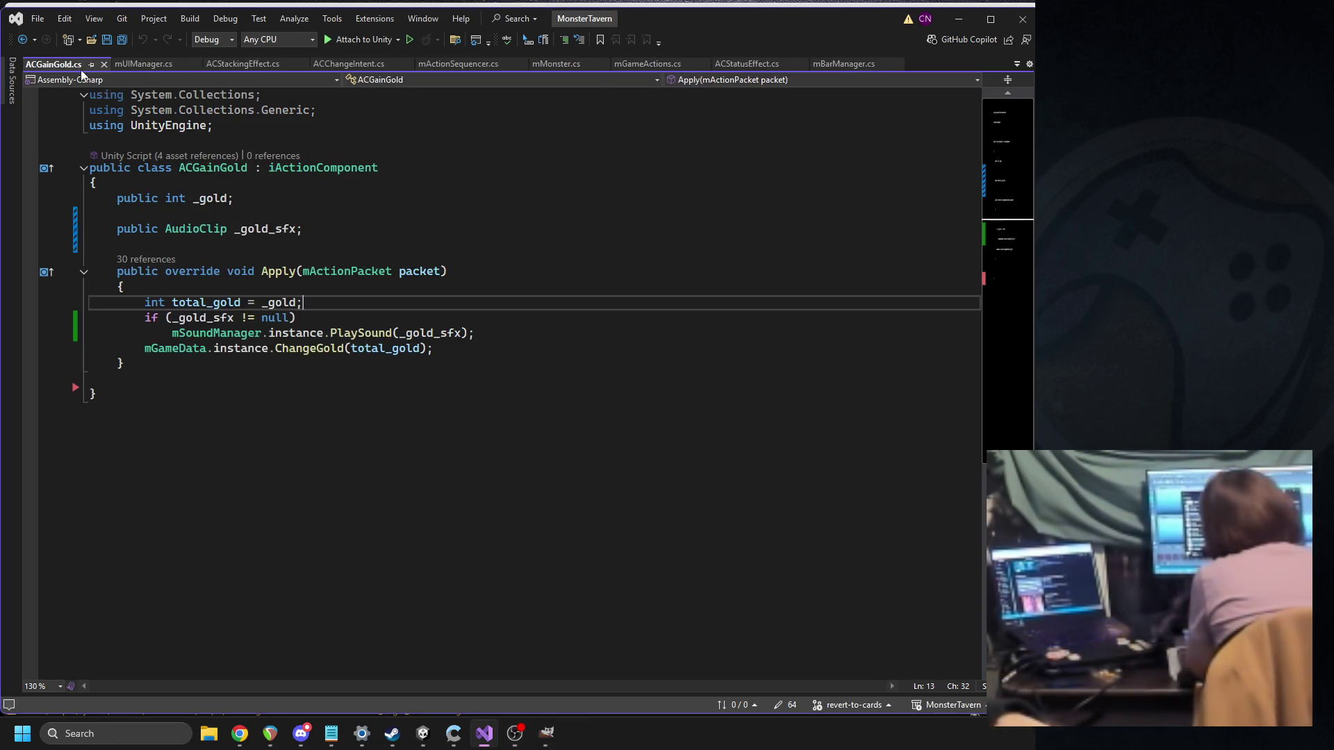
click(423, 733)
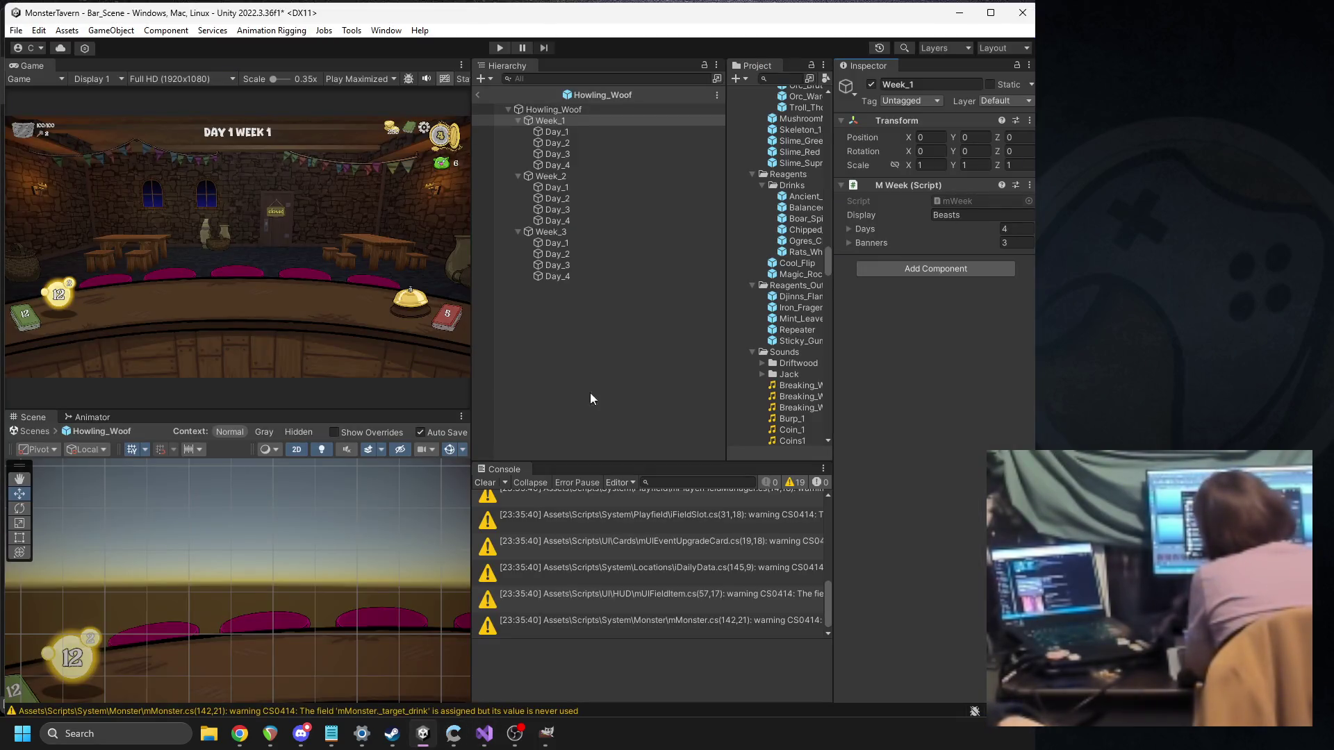
Step: Exit prefab mode back to Bar_Scene and widen the hierarchy and project panels
click(478, 95)
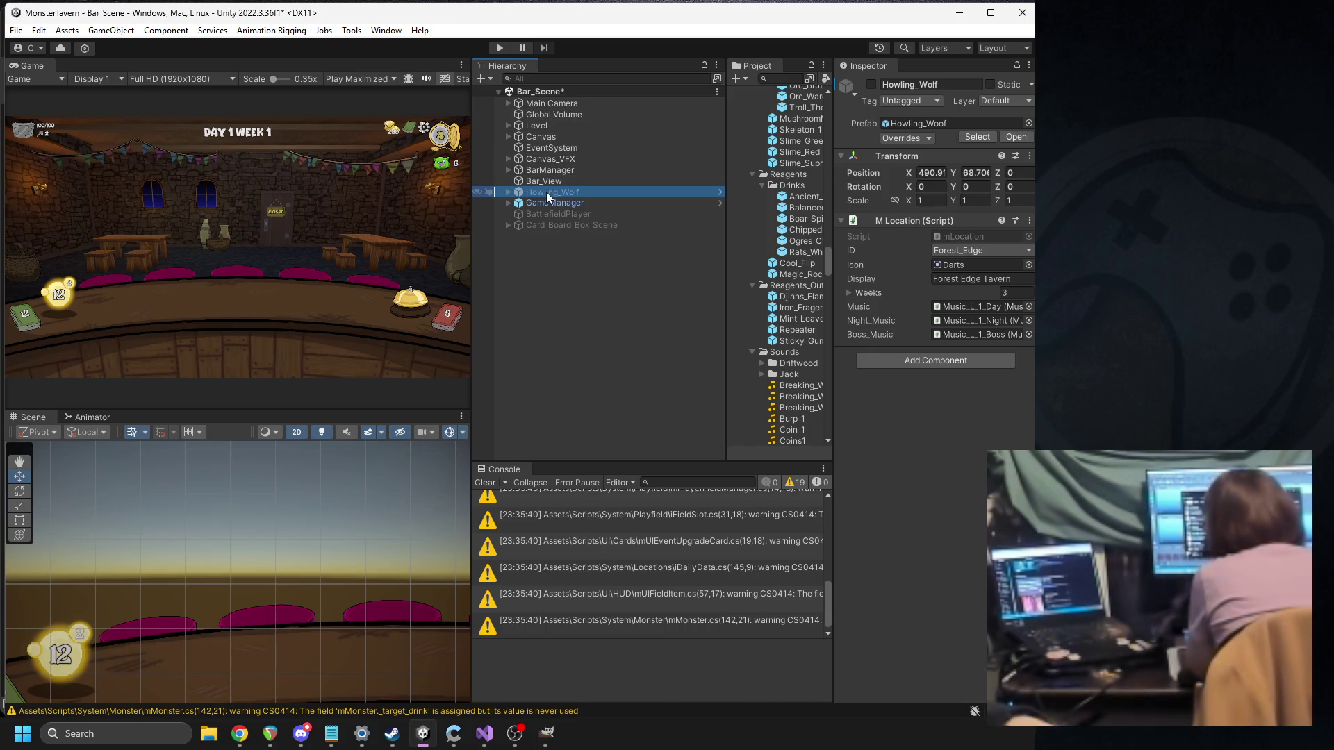
drag(836, 234, 890, 235)
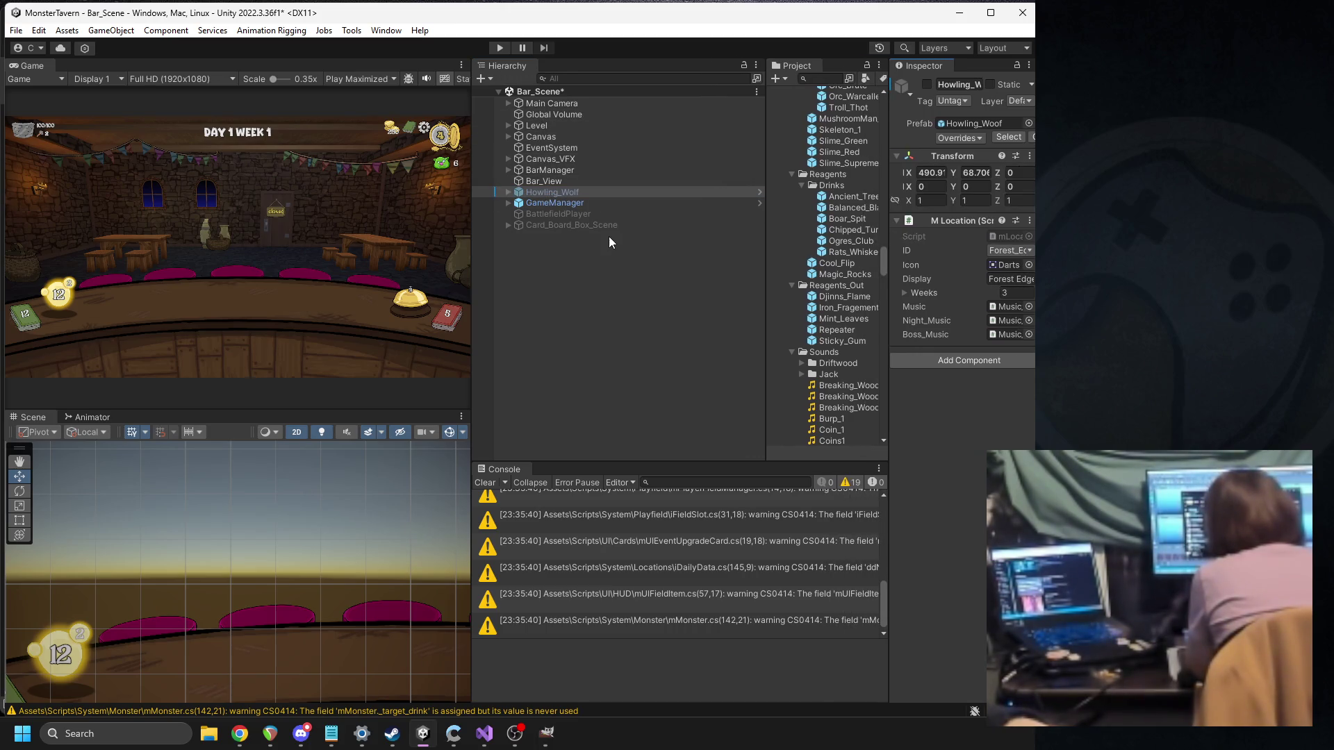
mouse_move(765, 275)
mouse_down()
mouse_move(667, 275)
mouse_move(691, 275)
mouse_up()
click(565, 193)
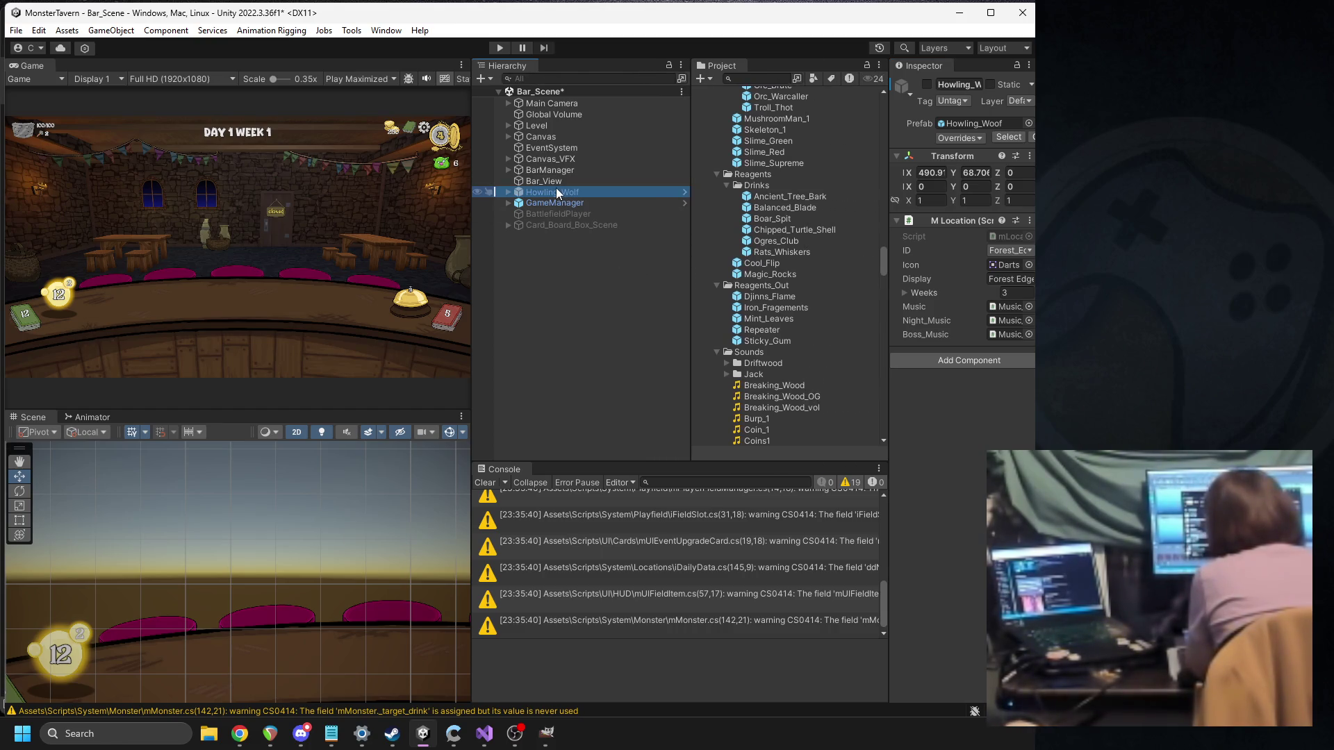
Step: Search the project for 'save' and open mProfileSaveData.cs in Visual Studio
click(758, 79)
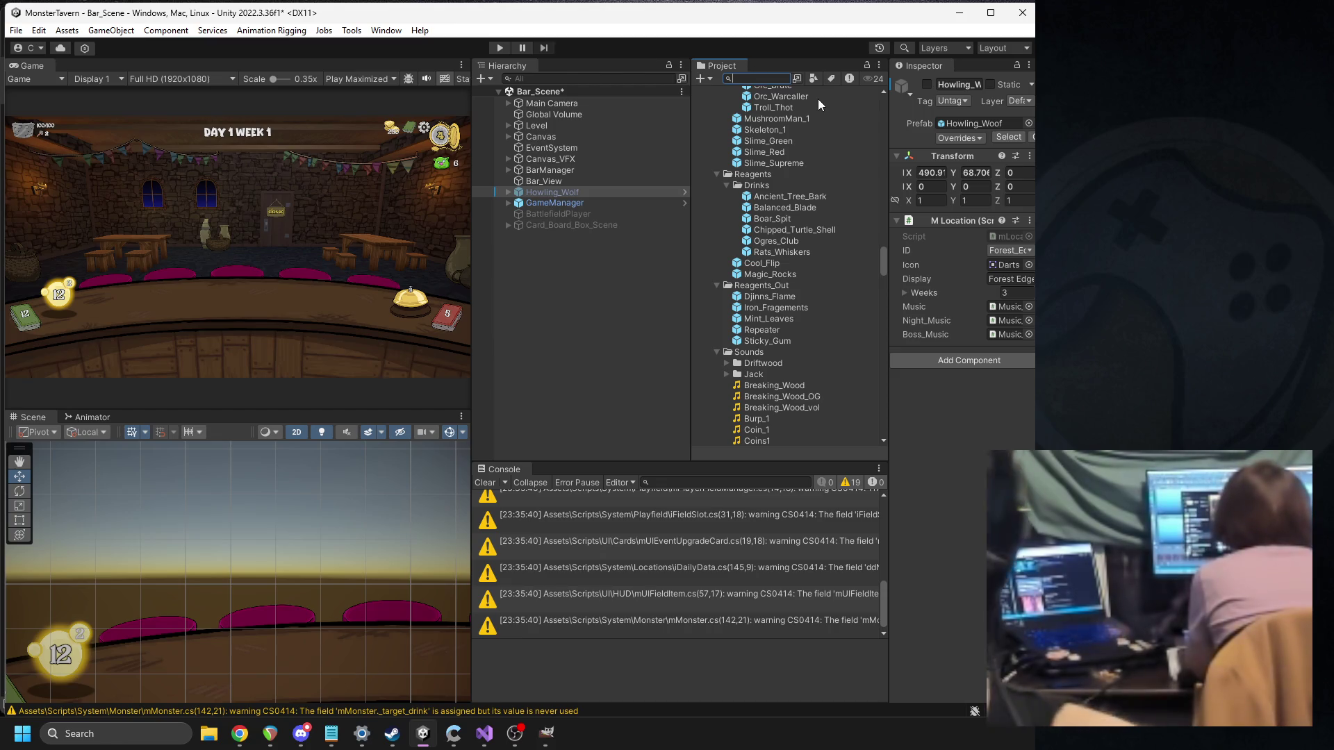
text(save)
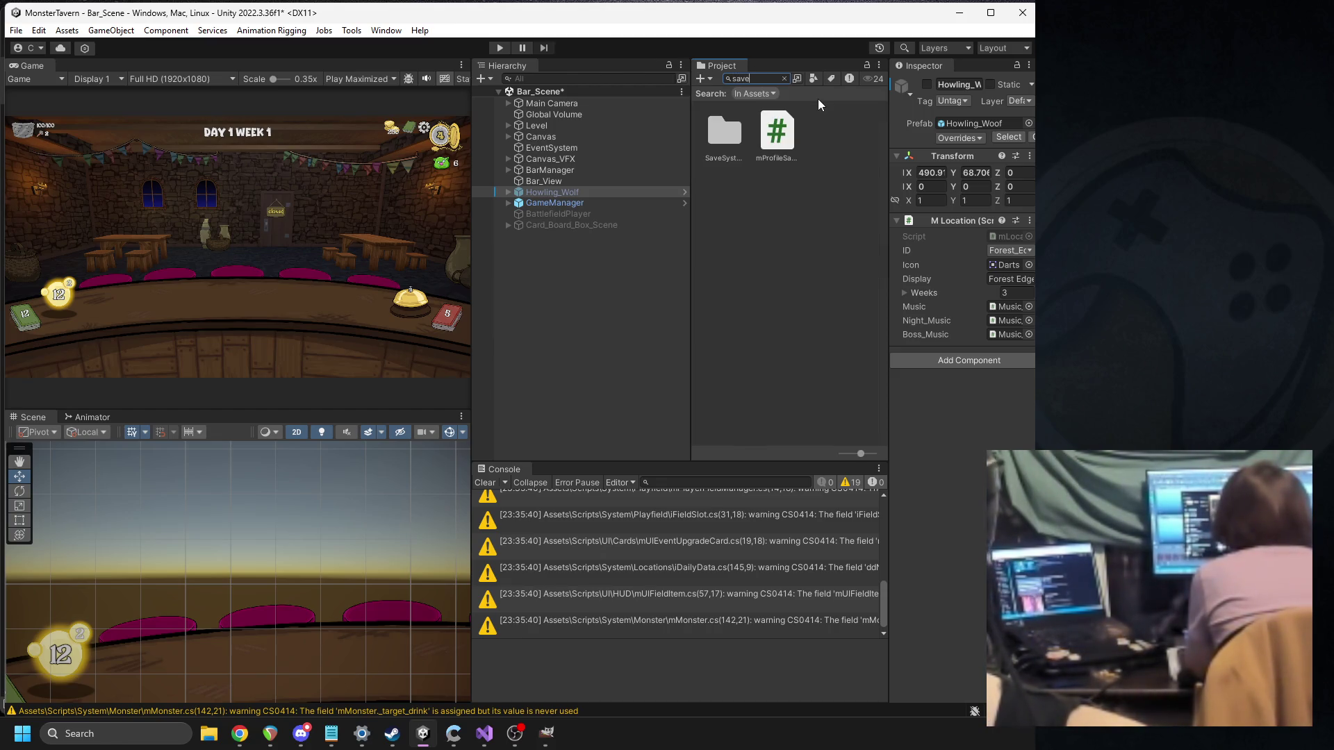
double_click(773, 135)
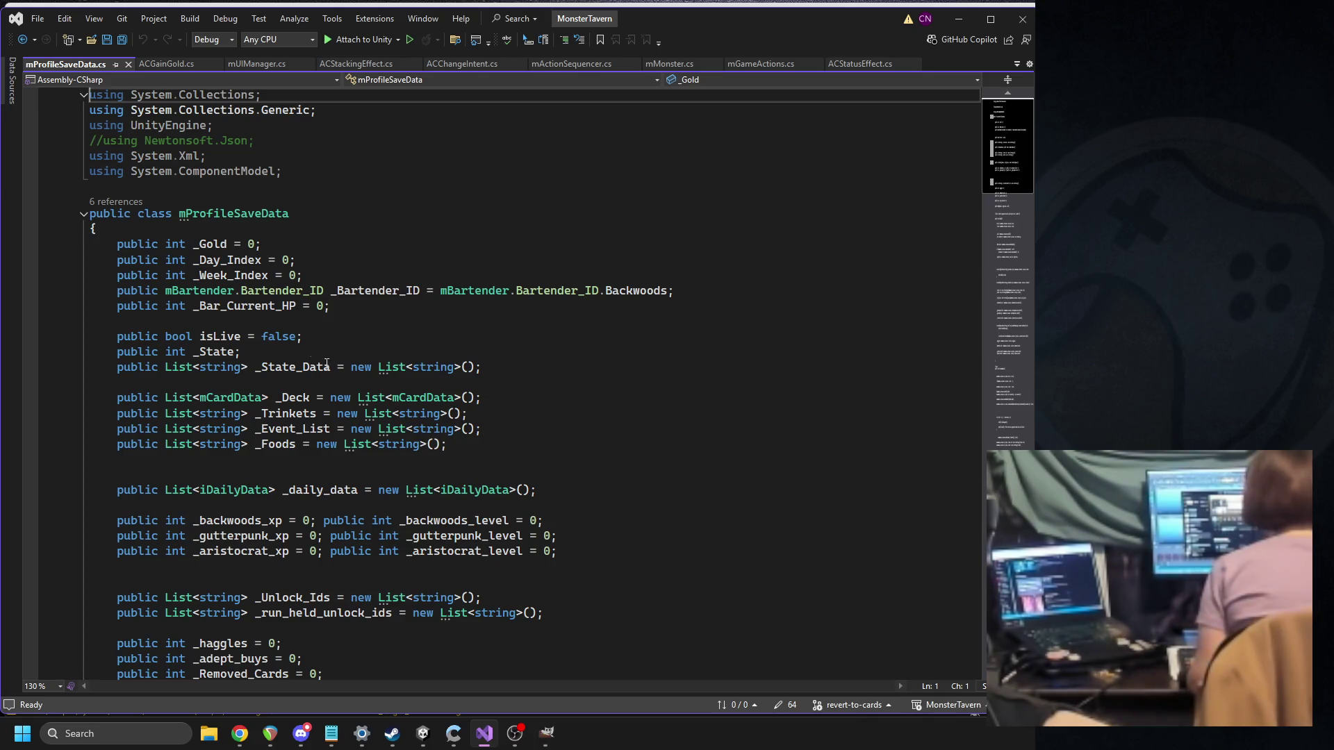
Step: Delete the commented Newtonsoft.Json line and unused System.Xml/ComponentModel usings, then save
triple_click(214, 144)
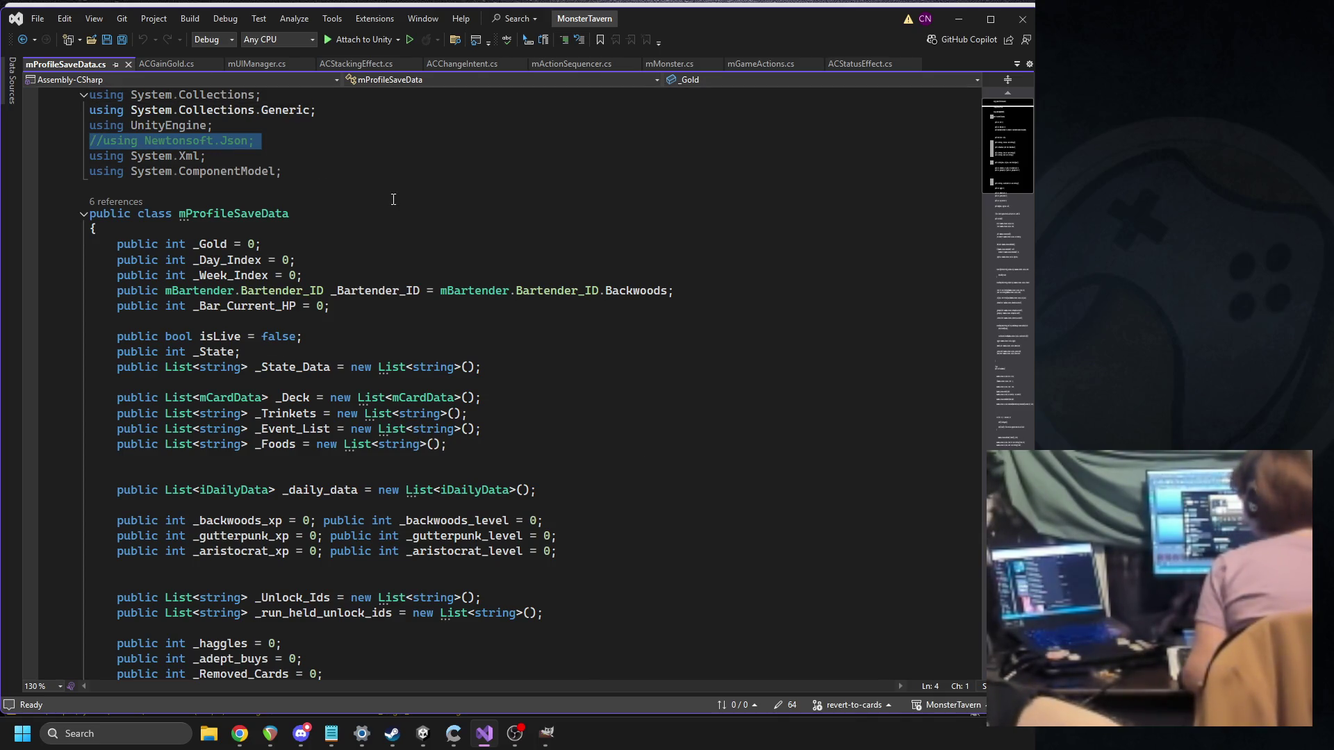
key(Delete)
drag(283, 157, 77, 141)
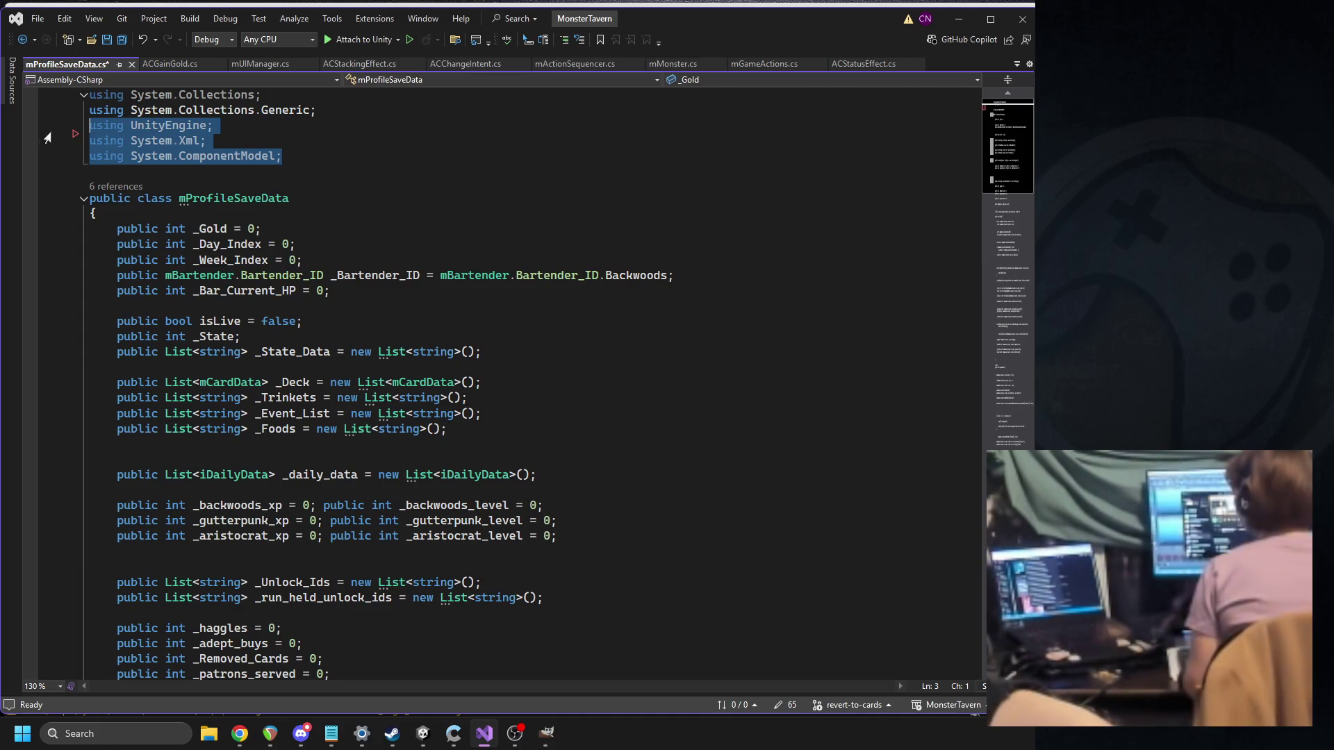
key(Delete)
click(209, 96)
key(ctrl+s)
Step: Delete the _adept_buys field and start retyping the _haggles field name
scroll(440, 243, down, 7)
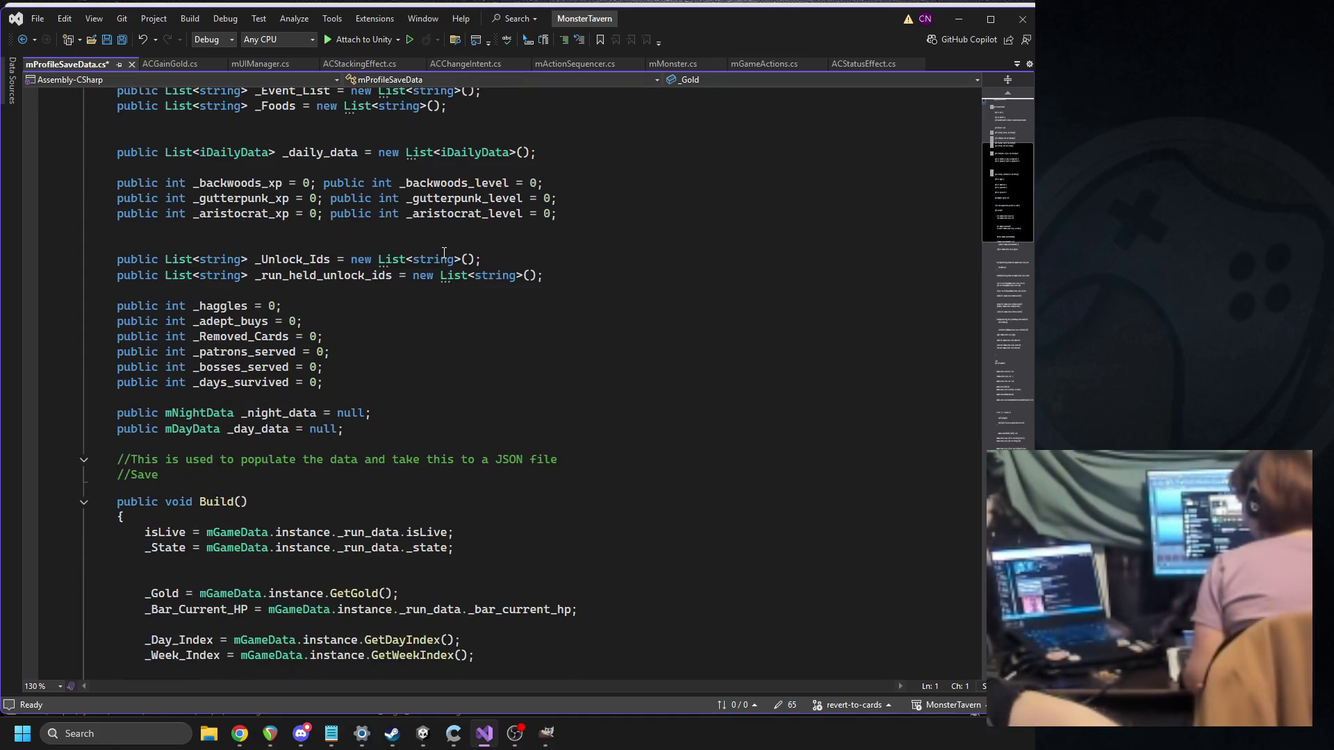
click(354, 290)
click(312, 340)
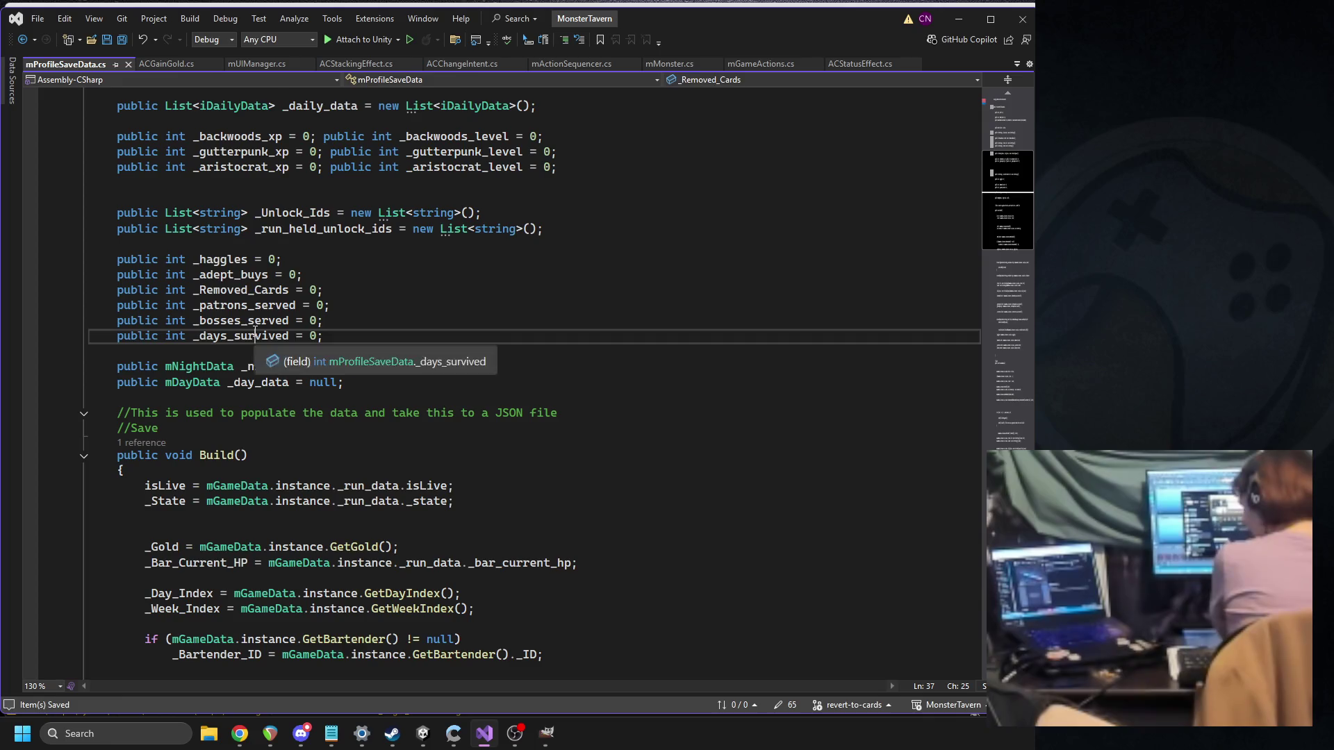
double_click(230, 275)
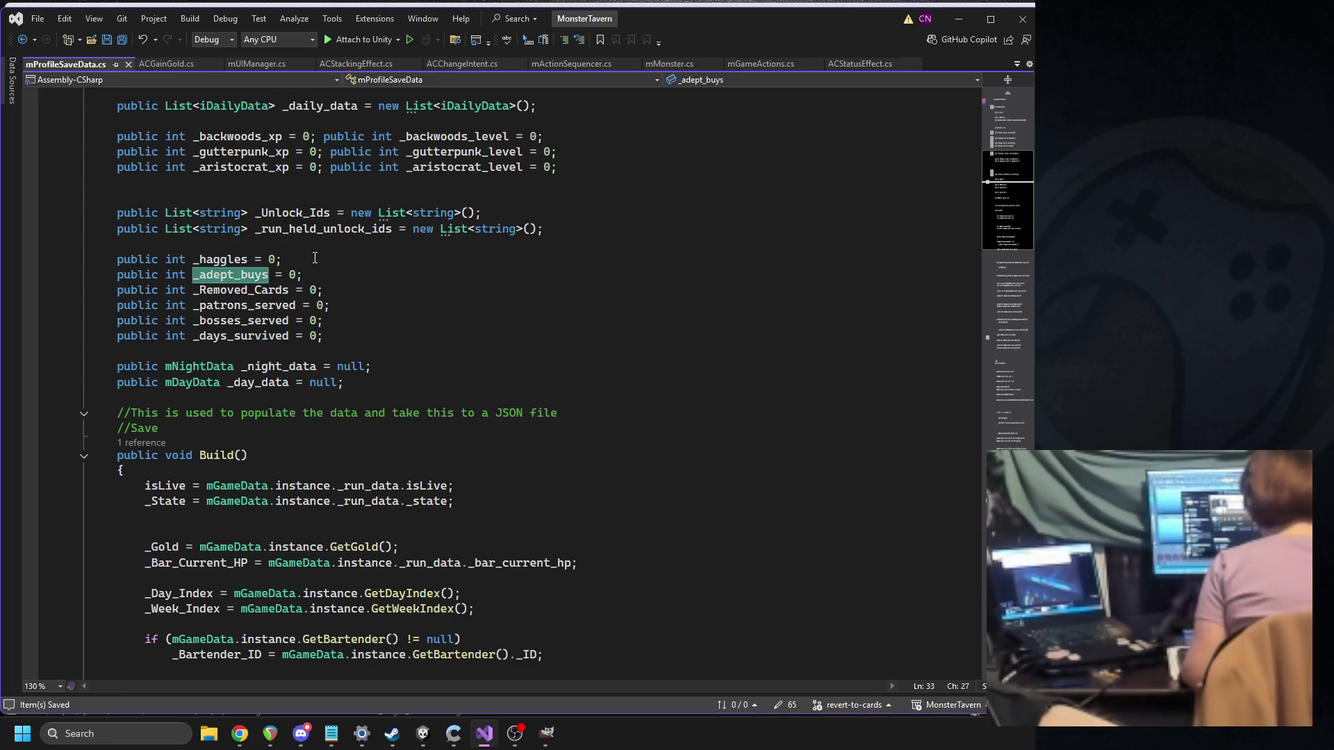
double_click(222, 259)
double_click(241, 291)
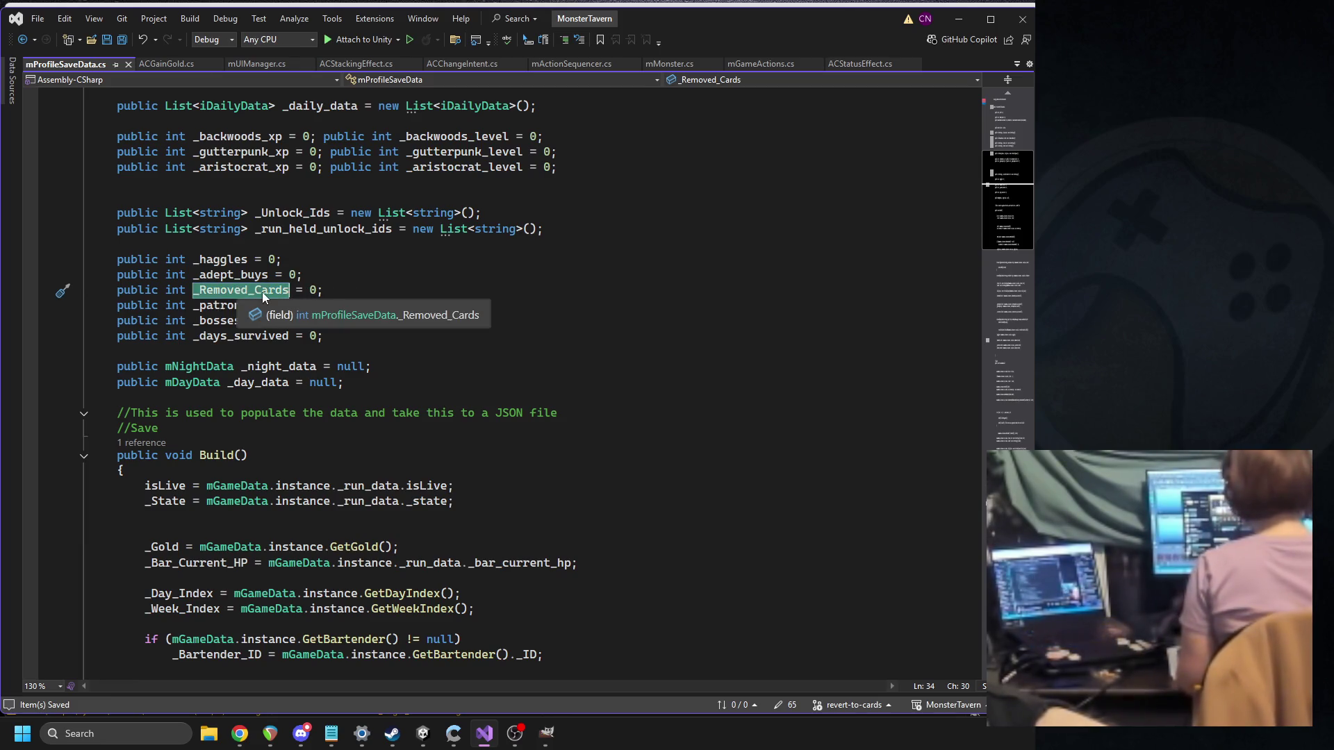
double_click(229, 275)
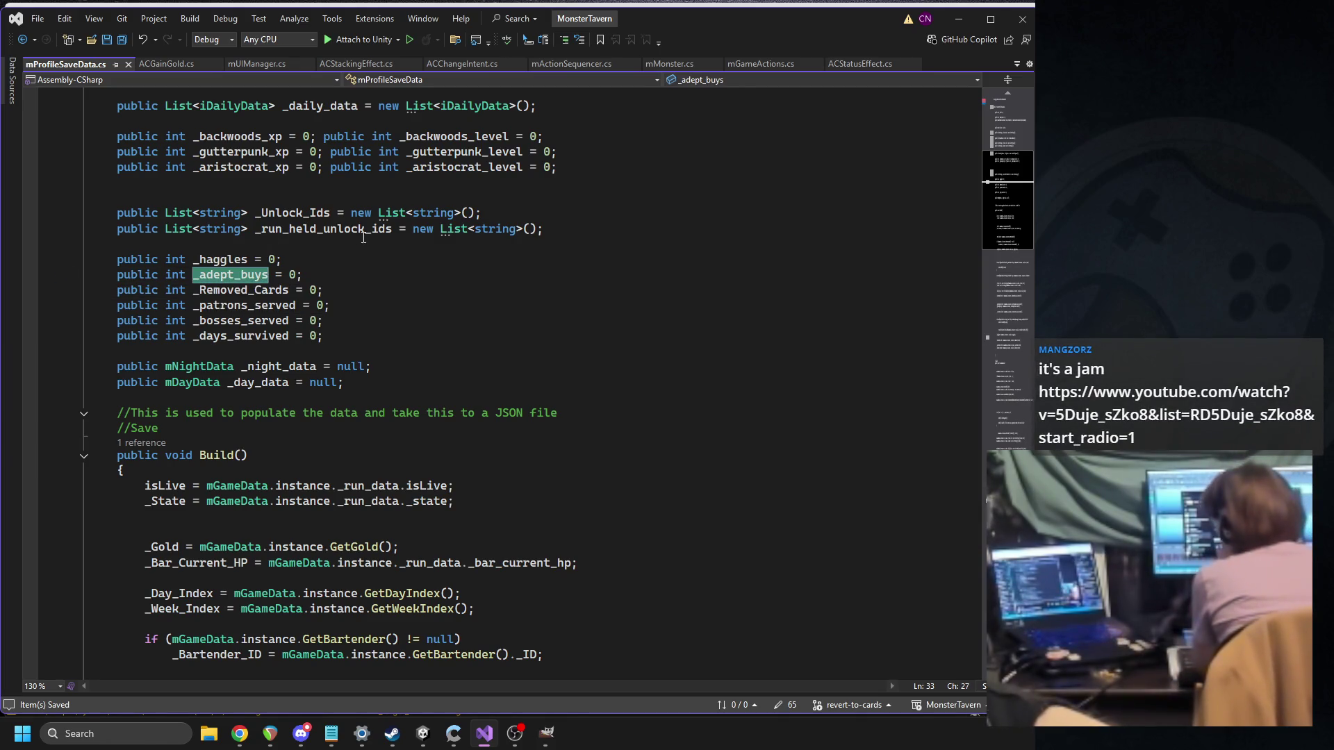
drag(301, 275, 95, 272)
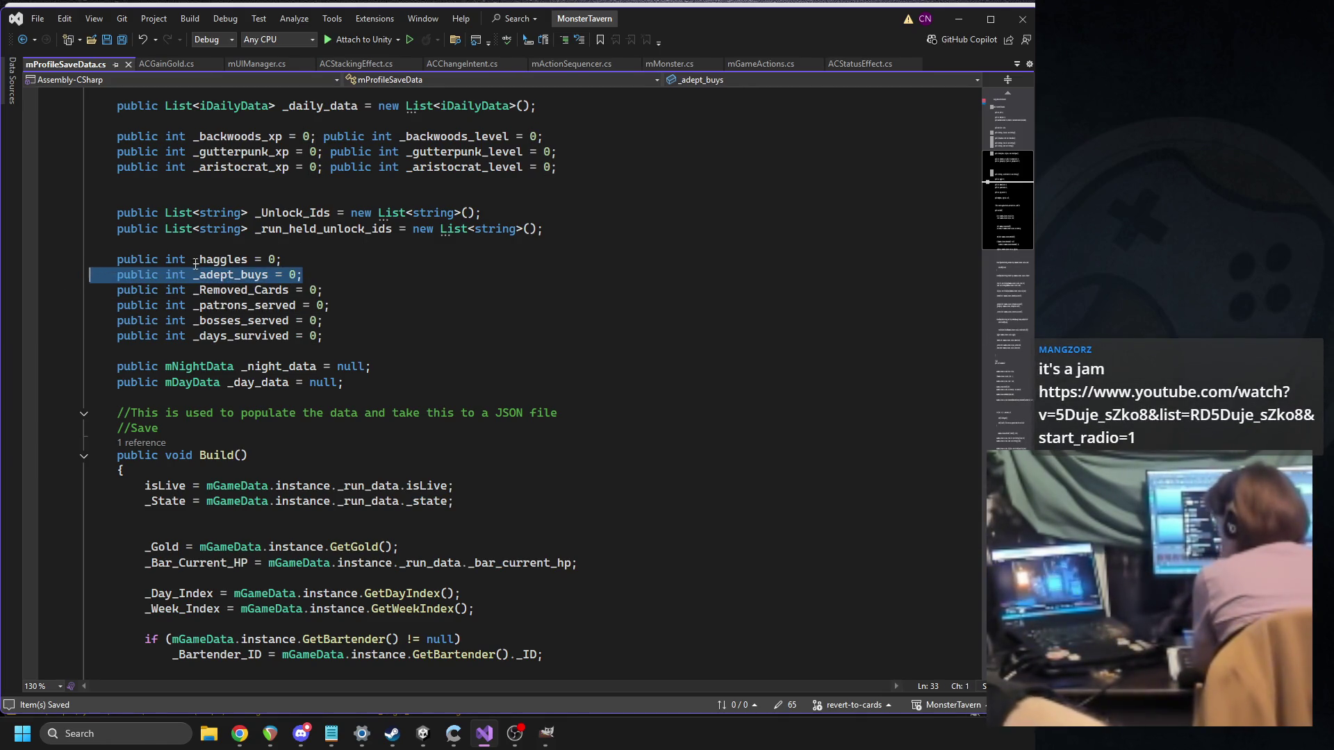
key(Delete)
double_click(220, 260)
text(_)
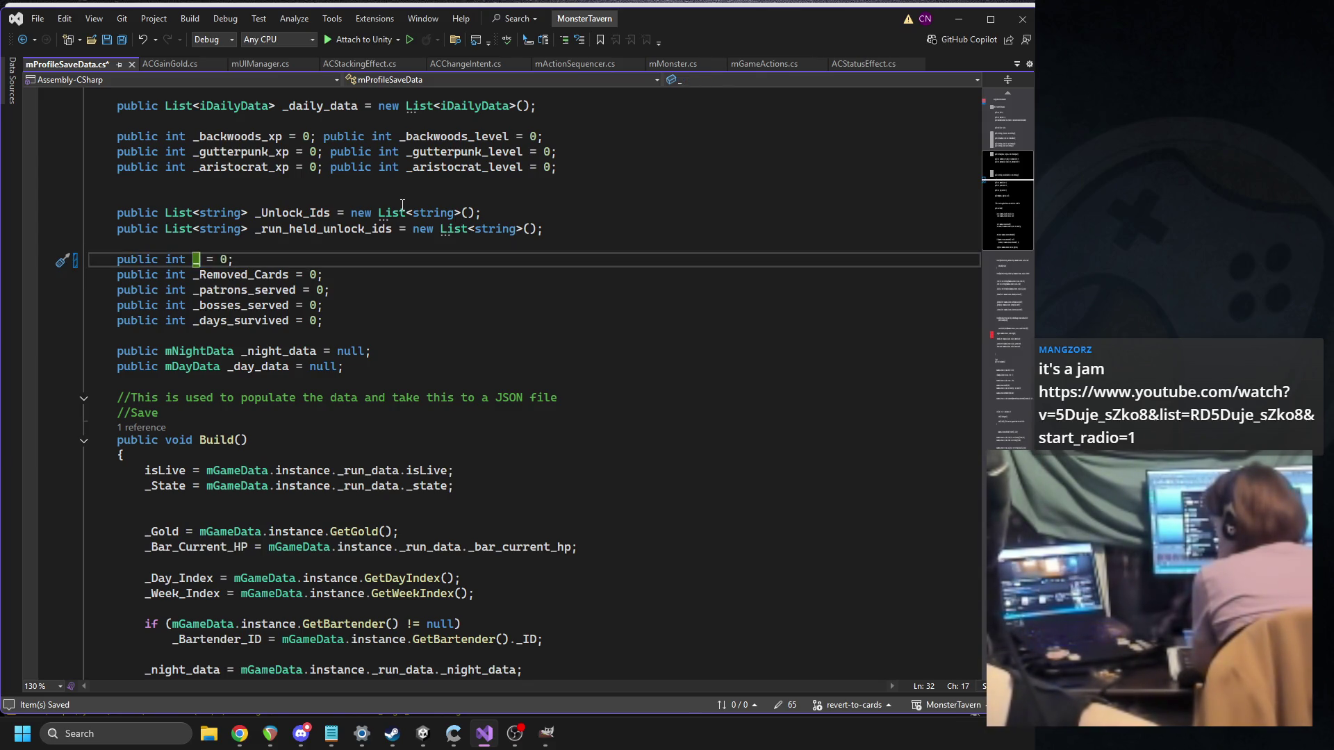
text(i)
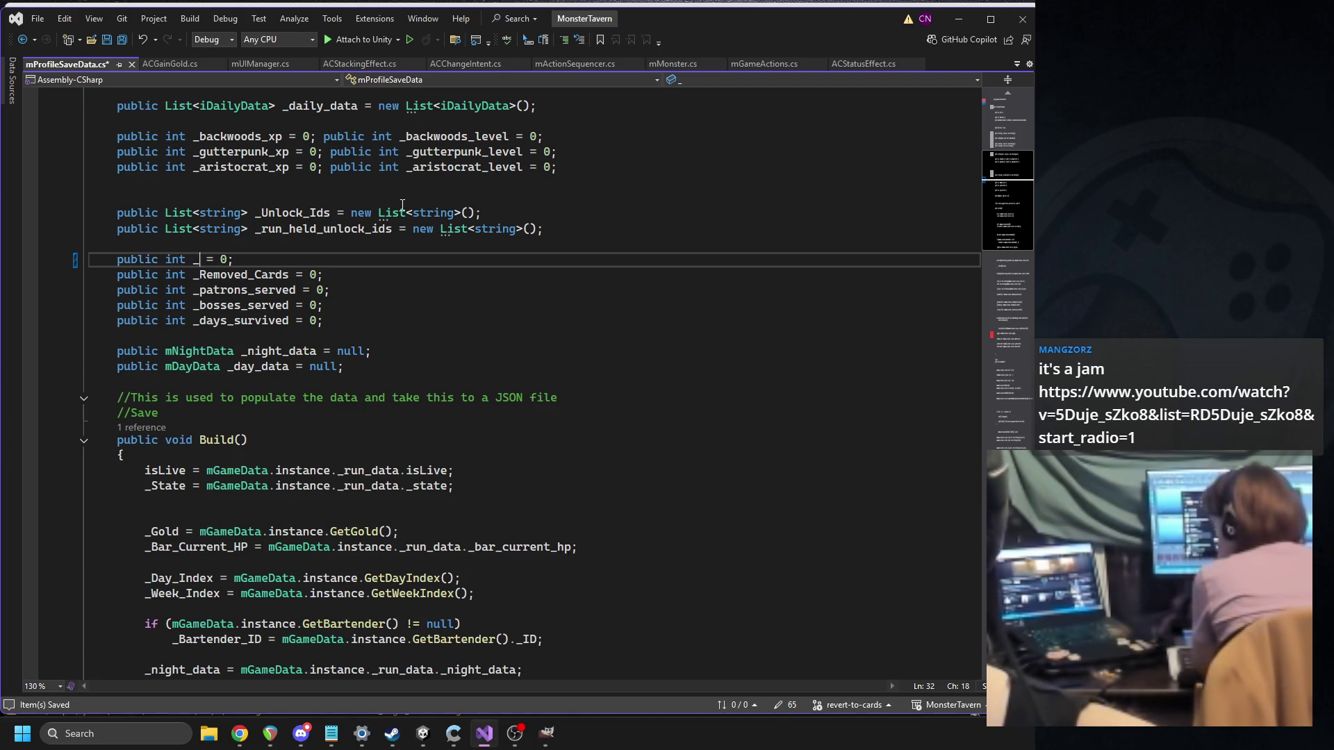